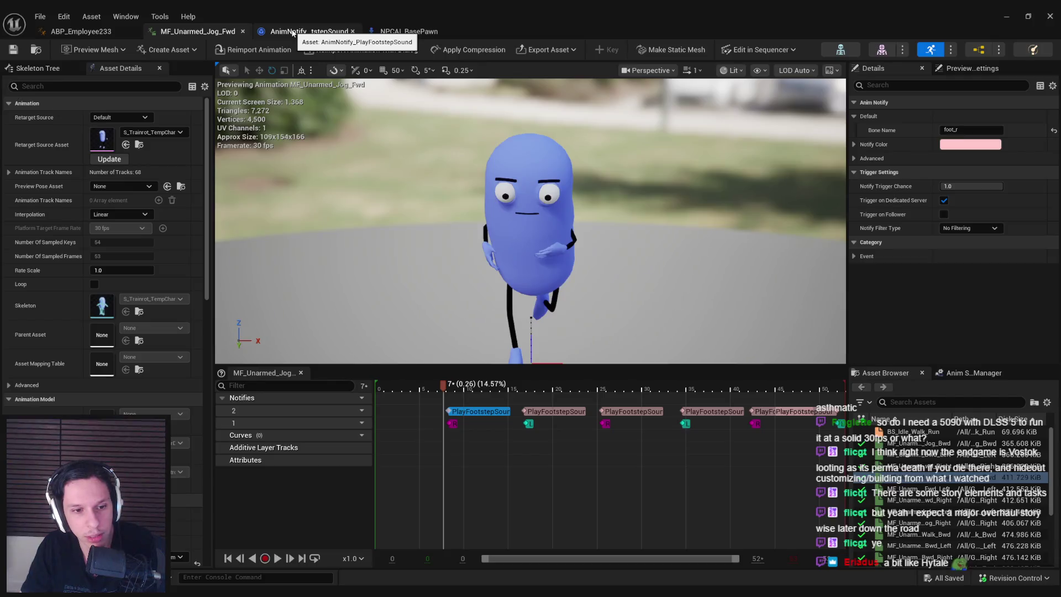
Look over the footstep notify and NPCAI_BasePawn blueprints, then minimize the blueprint editor
click(293, 32)
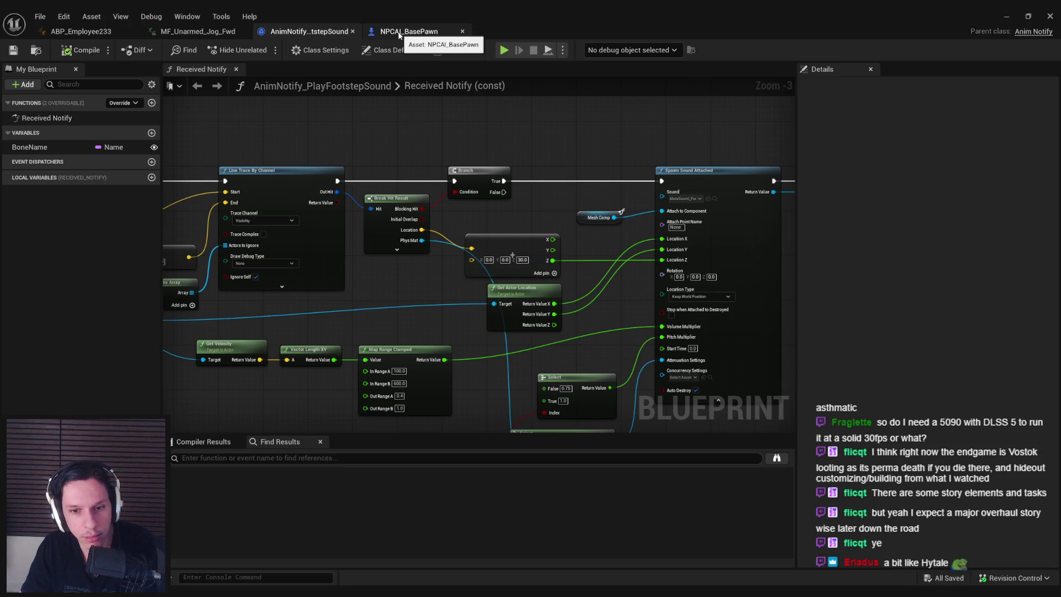
click(399, 33)
click(1006, 17)
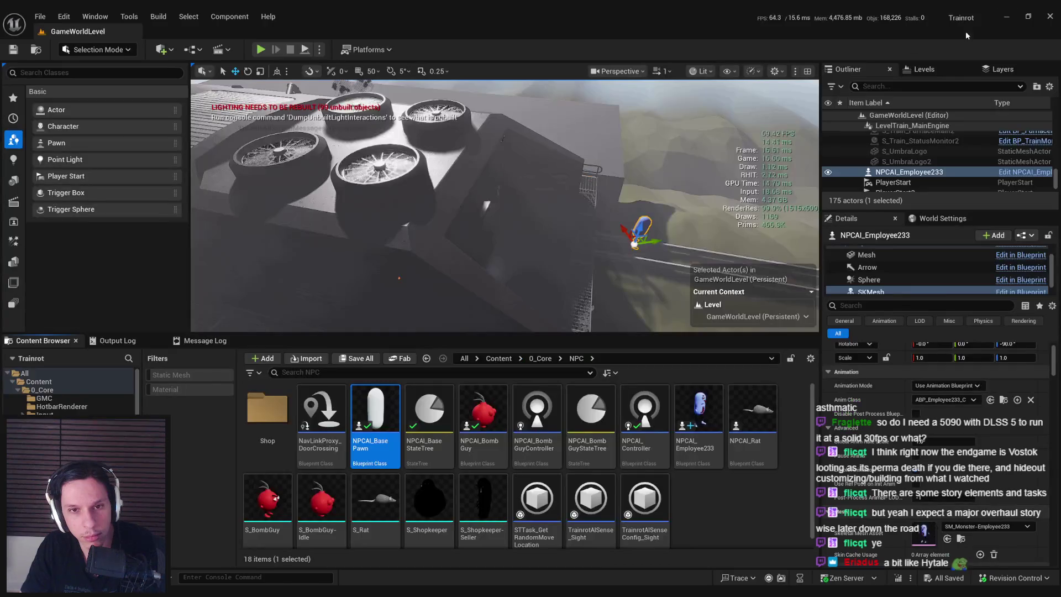
Orbit the level view to the NPC and run the GameWorldLevel play session fullscreen
mouse_move(523, 135)
mouse_down()
mouse_move(524, 205)
mouse_move(190, 294)
mouse_up()
drag(308, 111, 297, 112)
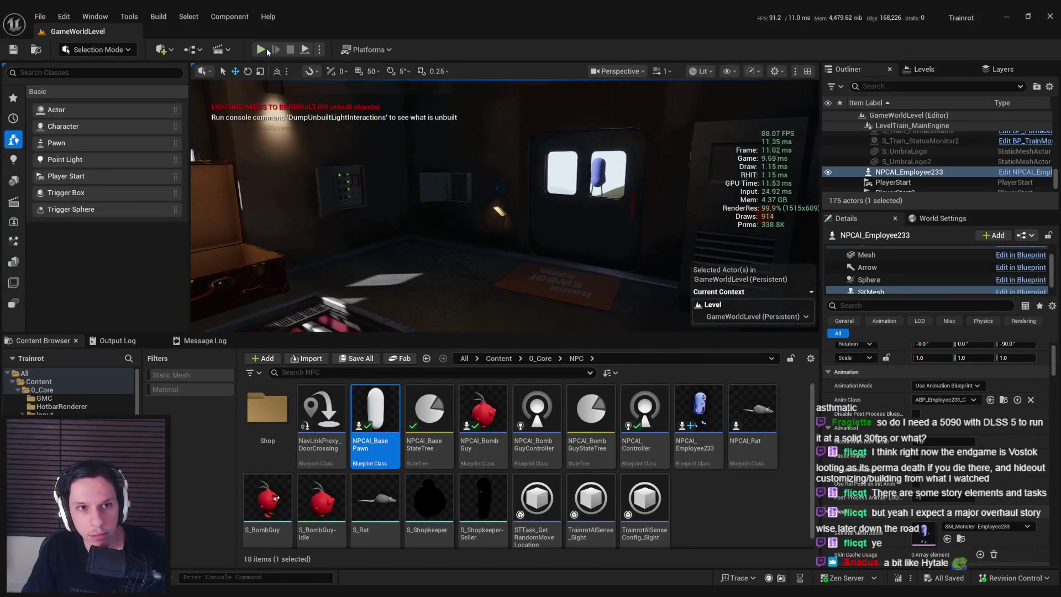
key(F11)
key(w)
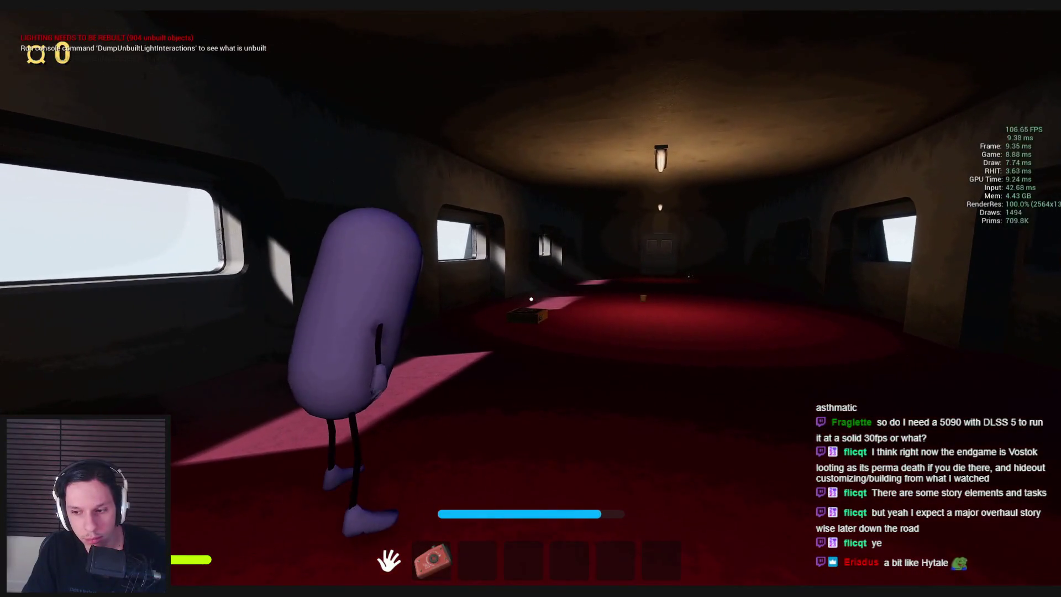
Walk past the blue NPC through the train car, red-floored room and container corridor
key(w)
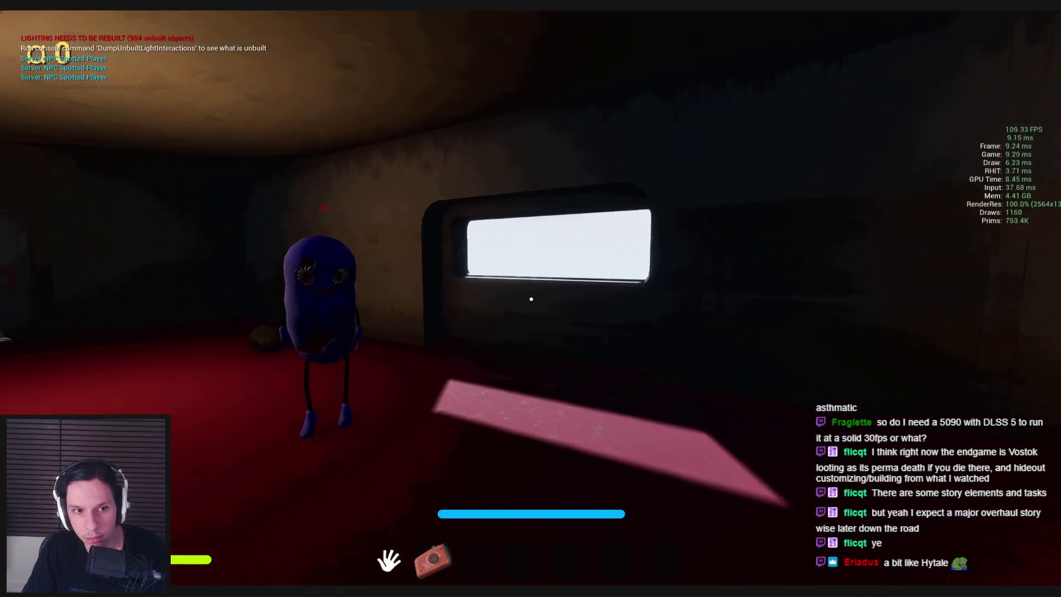
key(w)
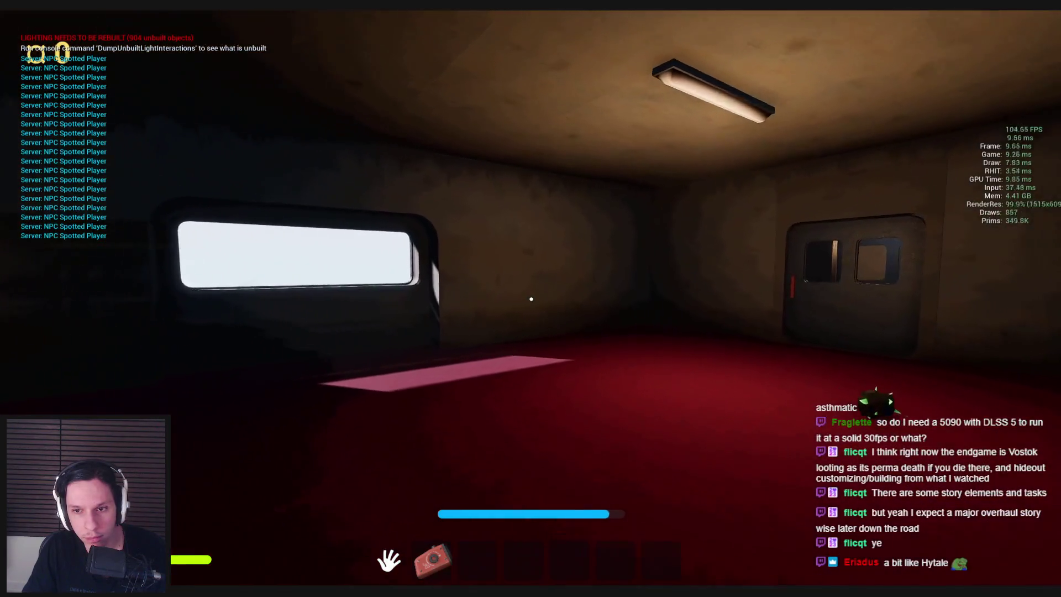
key(w)
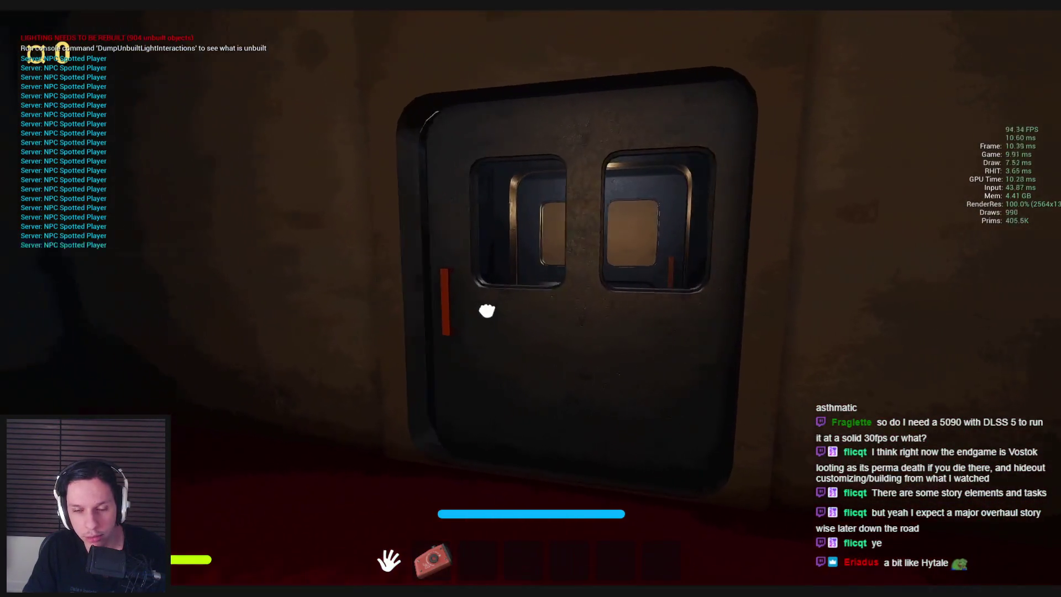
key(w)
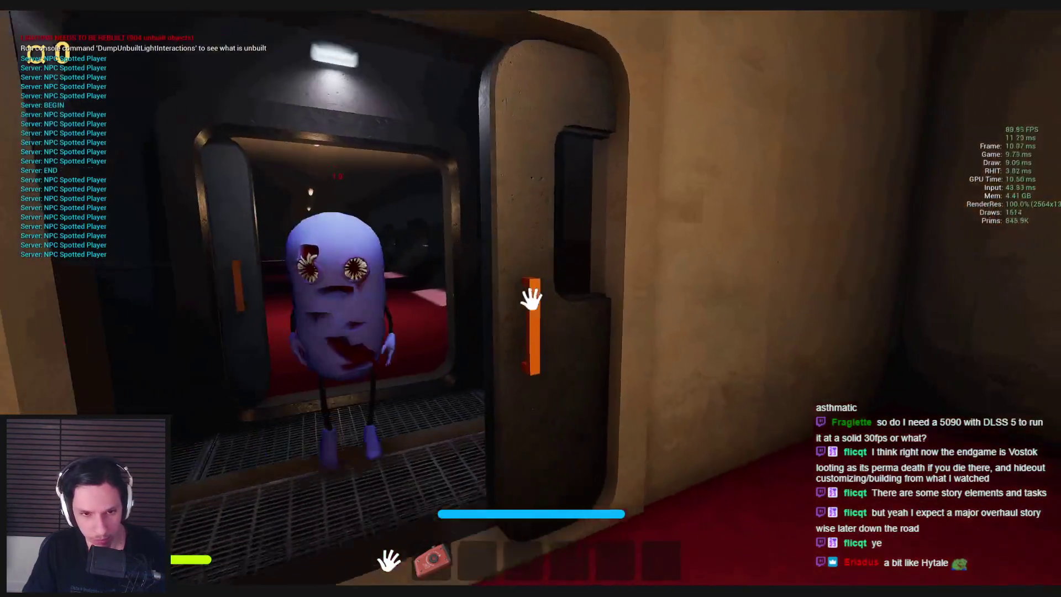
key(w)
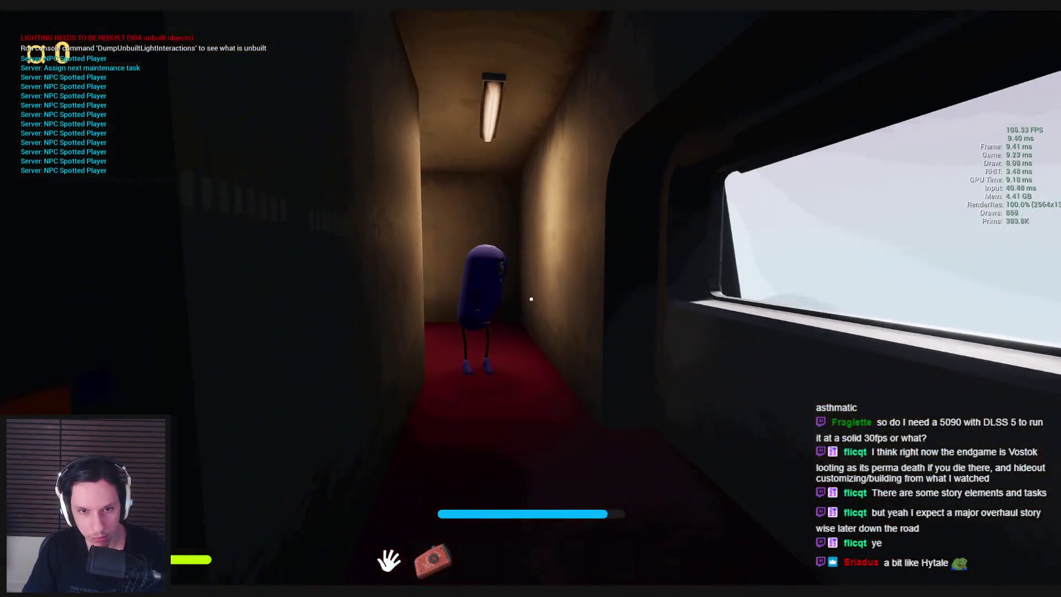
key(w)
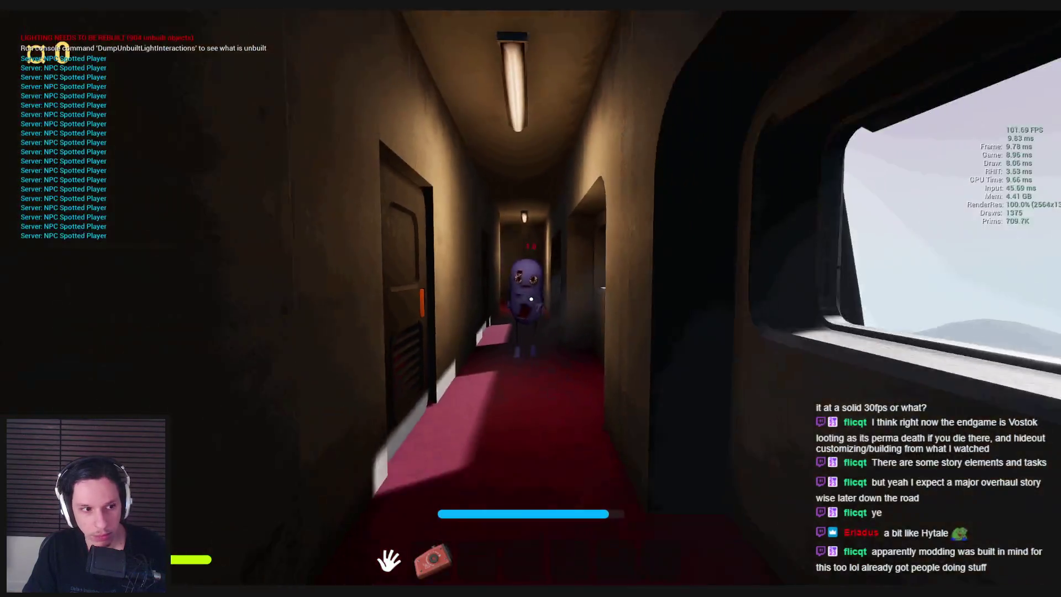
key(w)
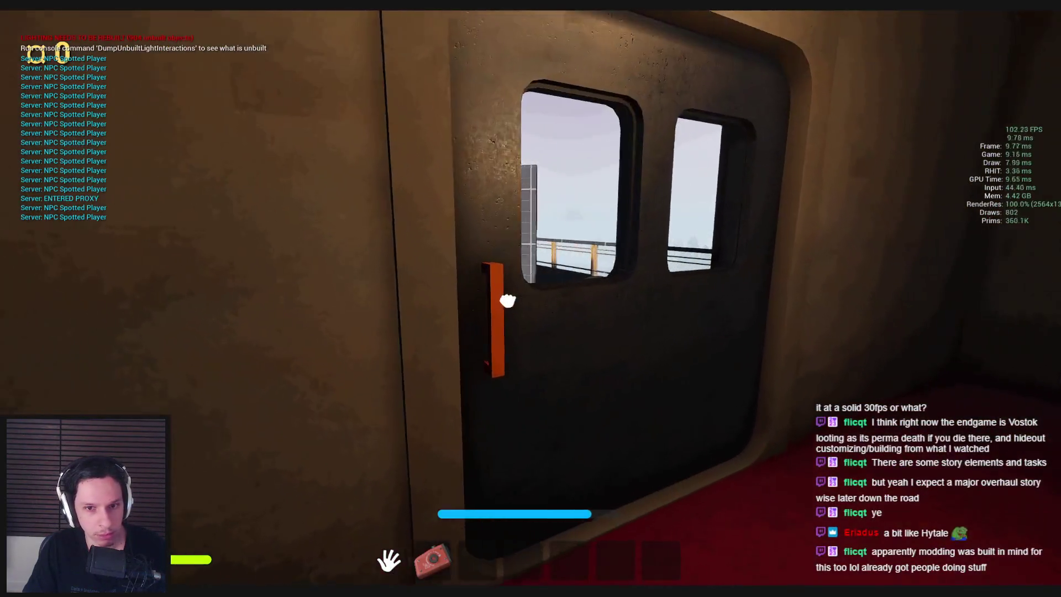
key(w)
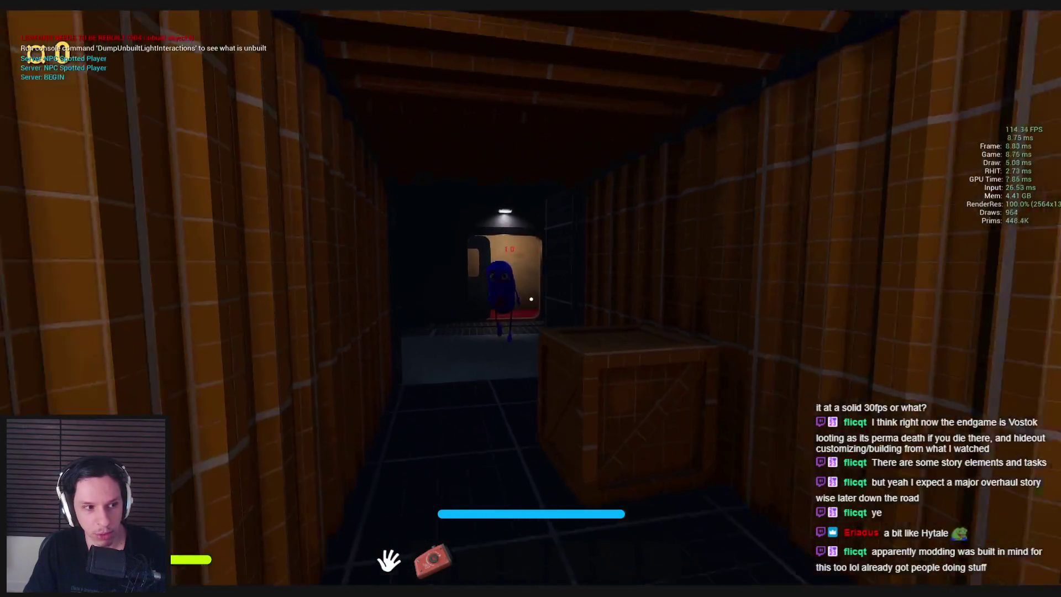
key(s)
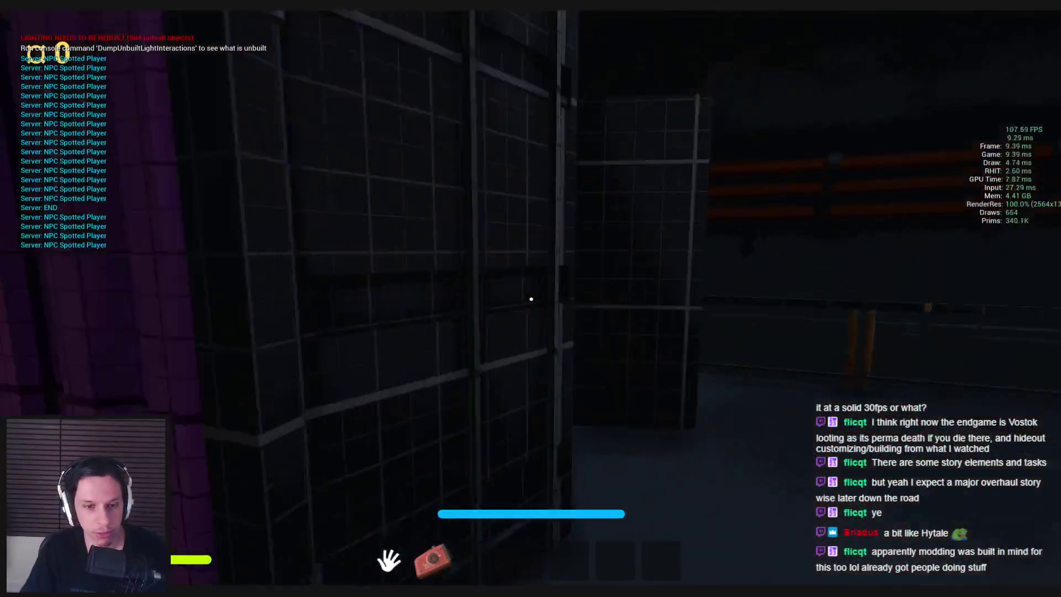
key(w)
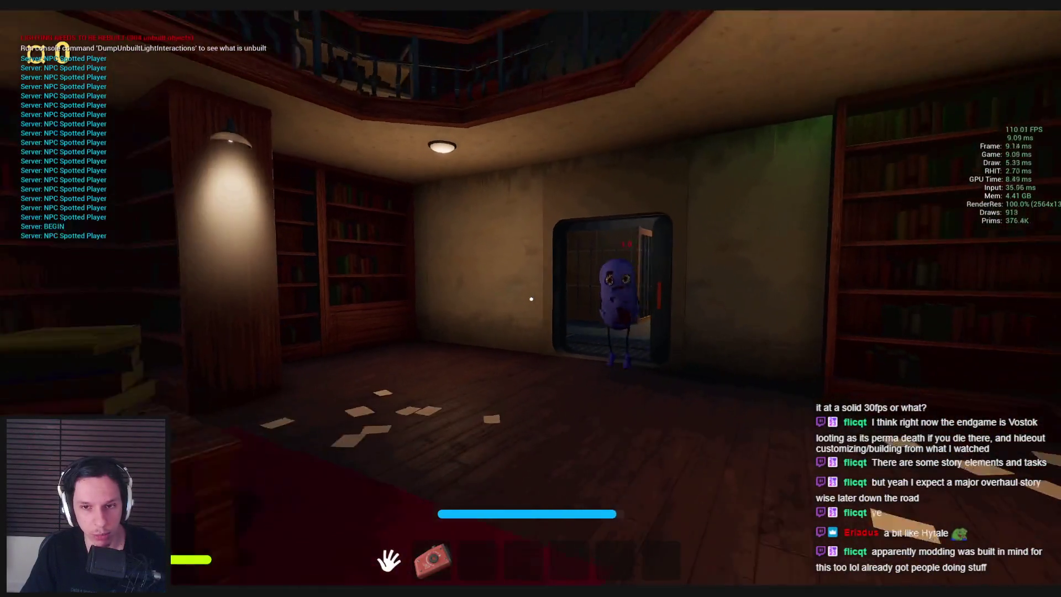
Climb the library staircase and open the first bookshelf cabinet
key(s)
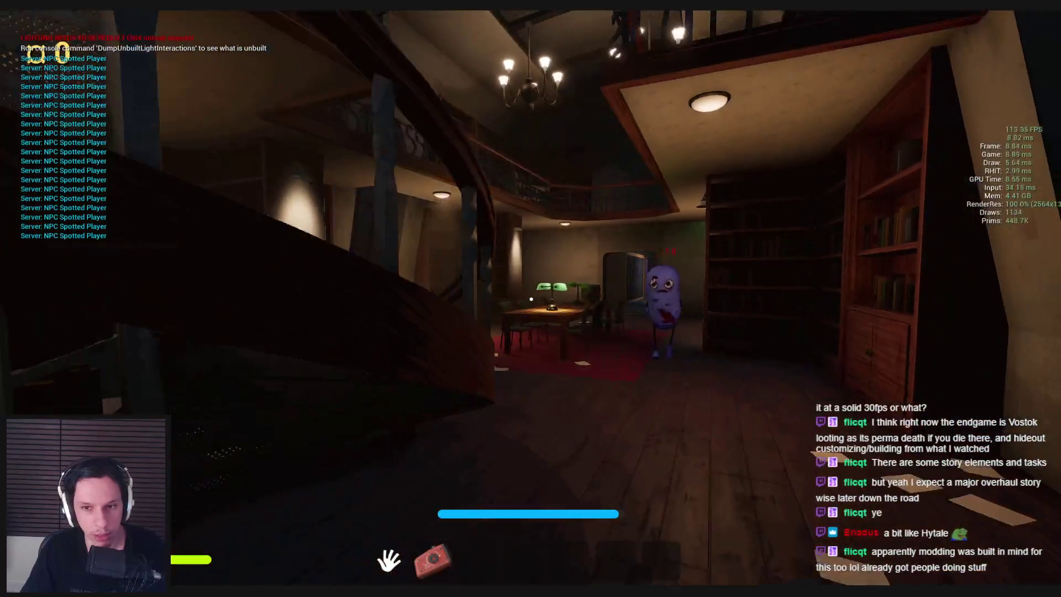
key(w)
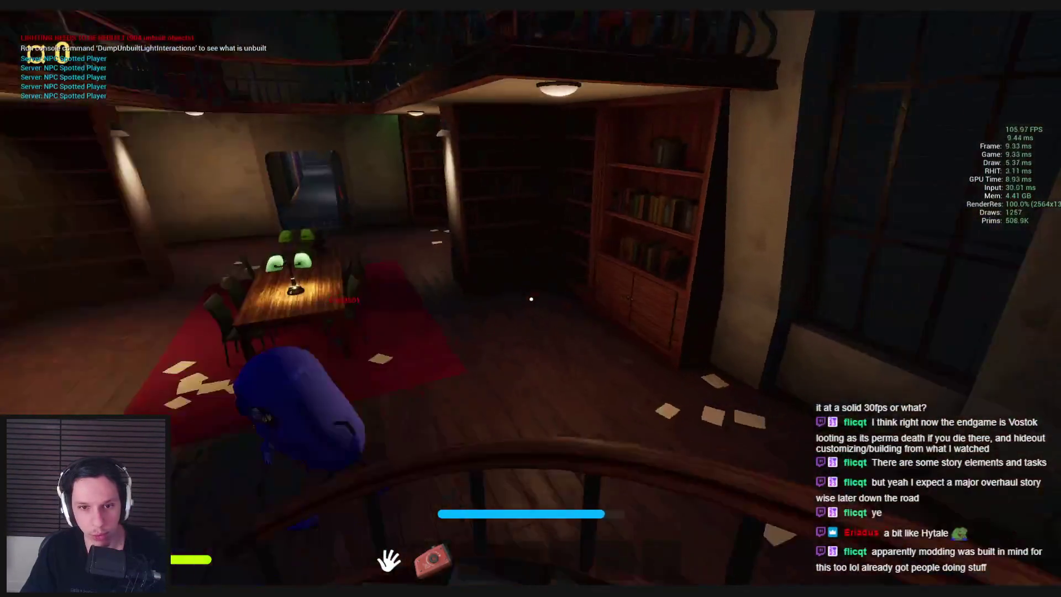
key(w)
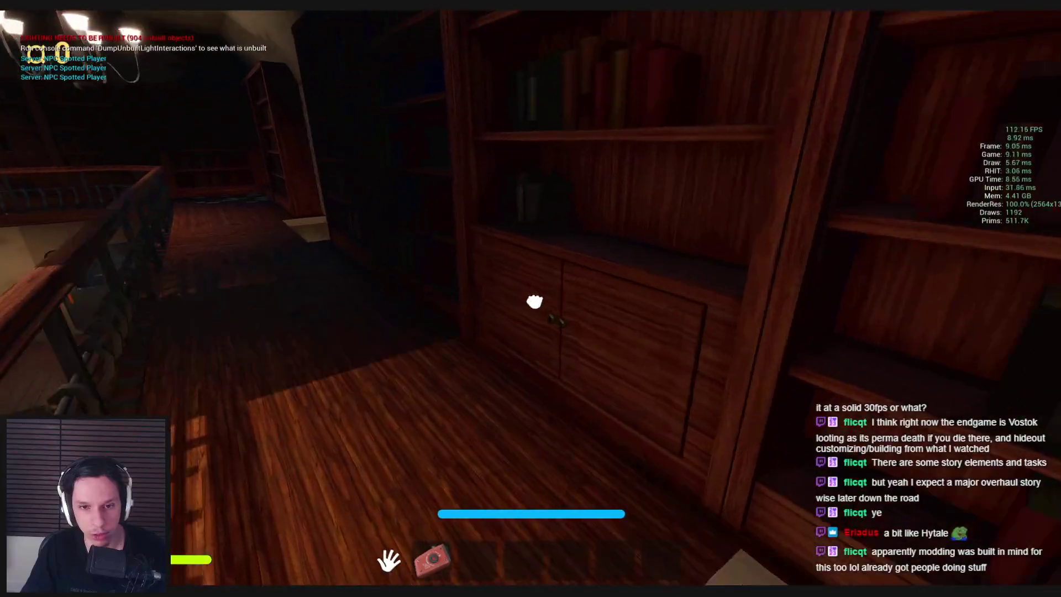
click(534, 301)
Search the balcony cabinets, picking up a second camera and the green glowstick
key(w)
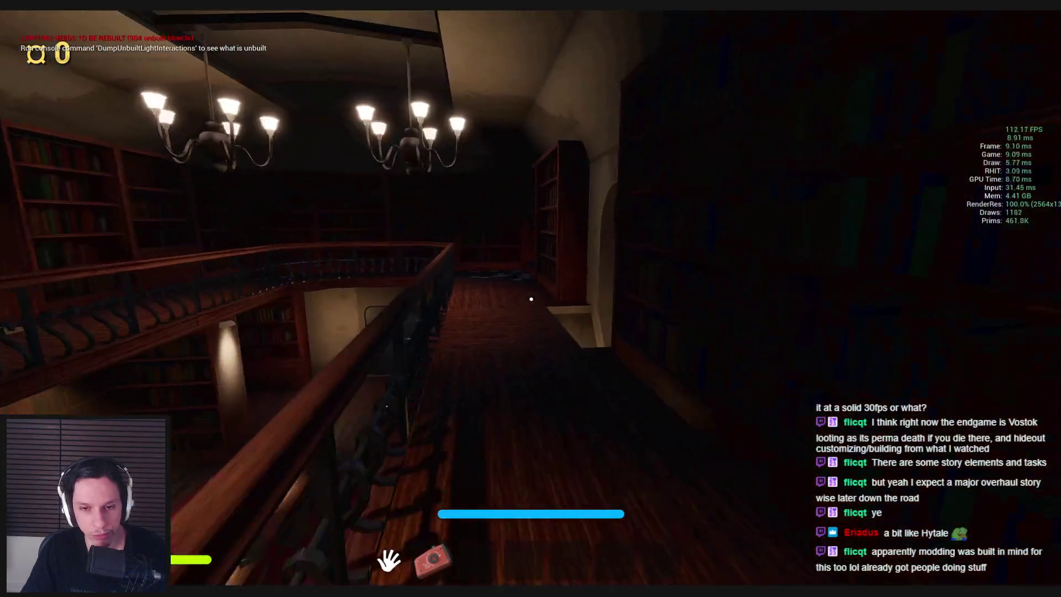
key(w)
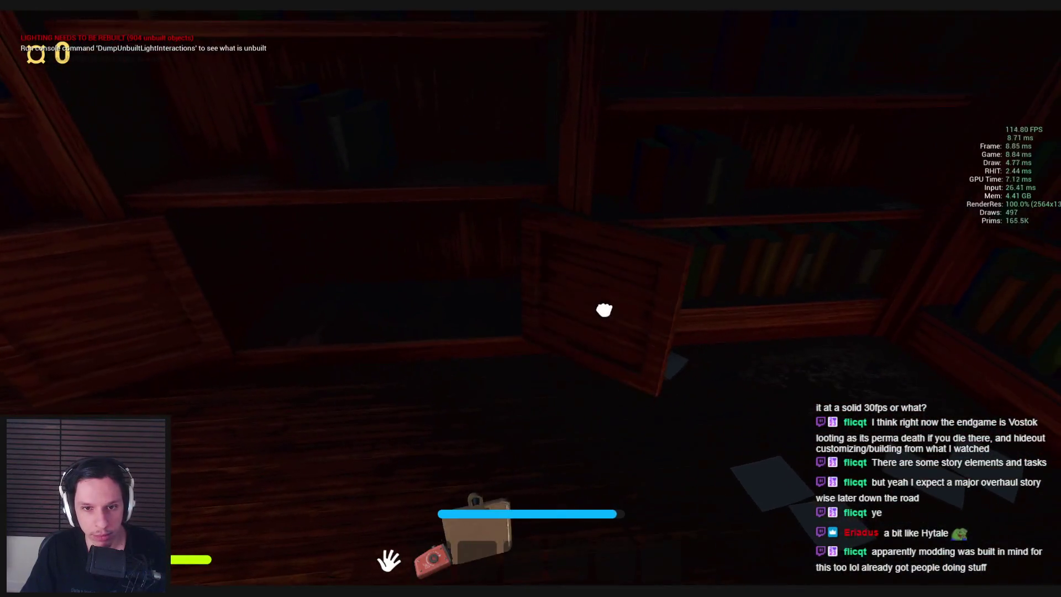
key(w)
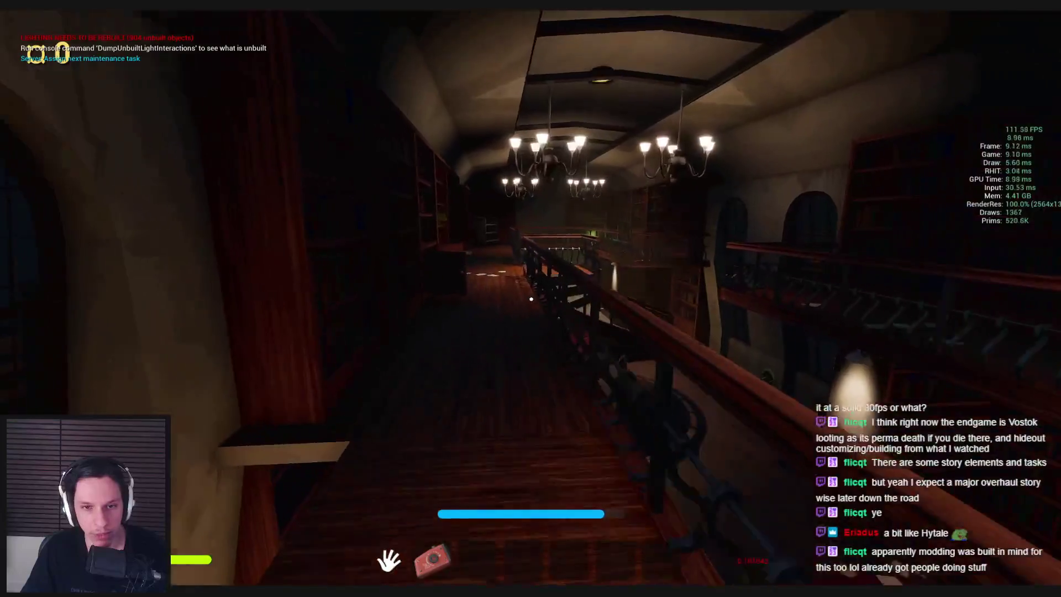
key(w)
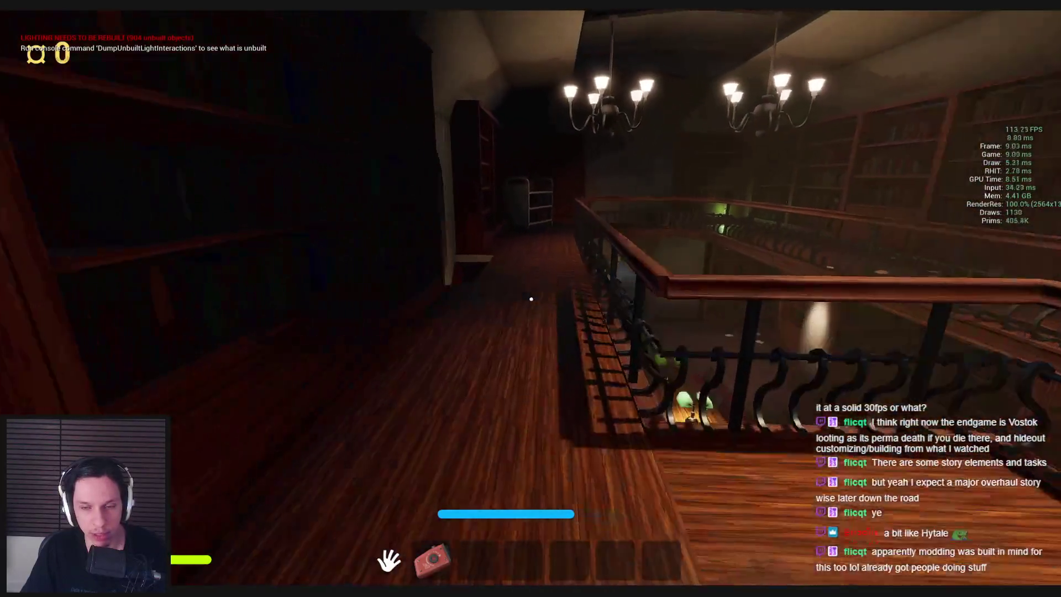
key(w)
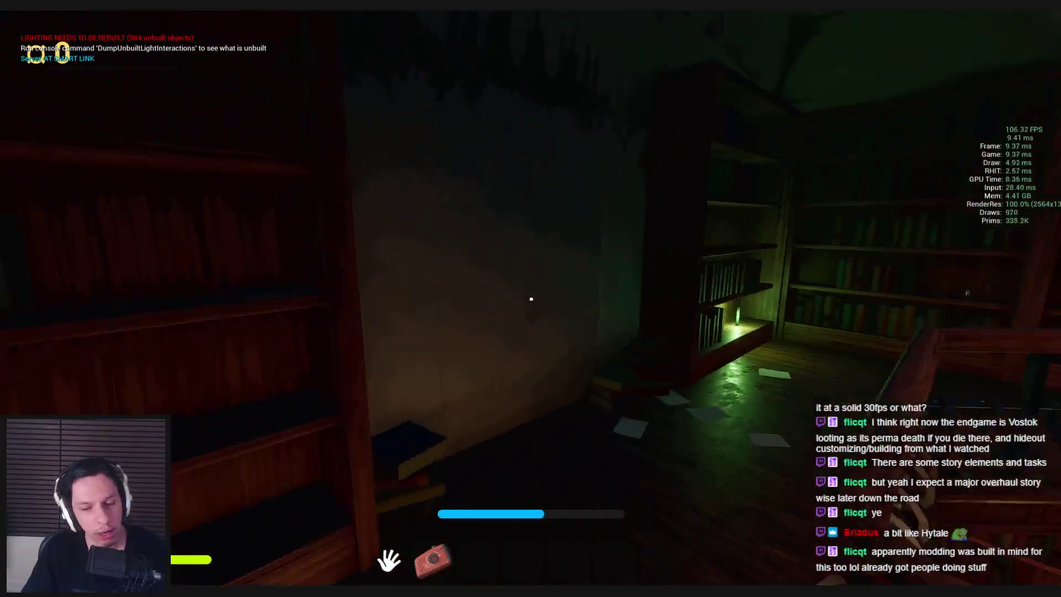
key(e)
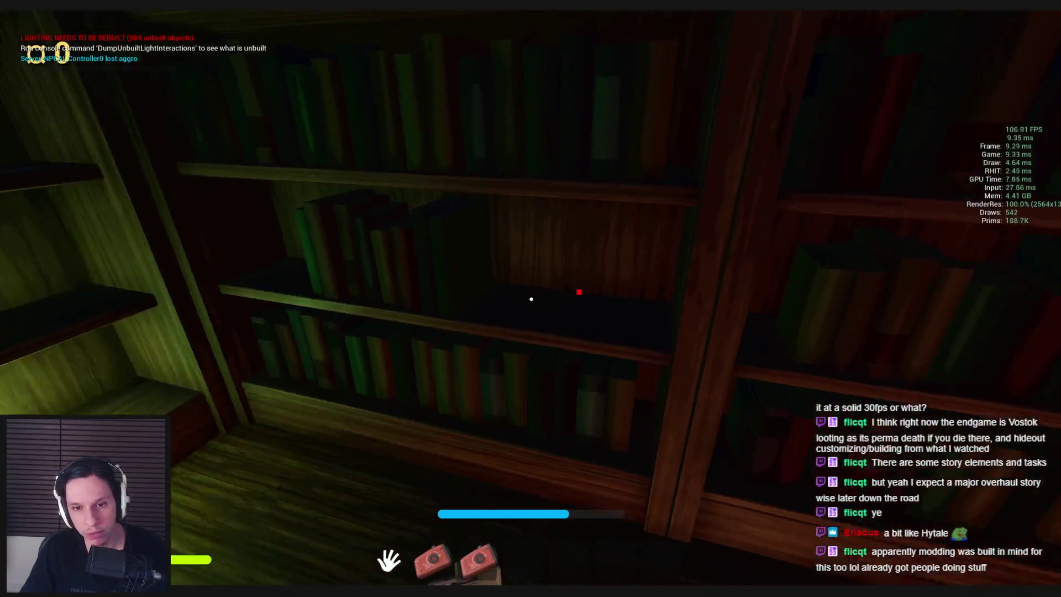
key(e)
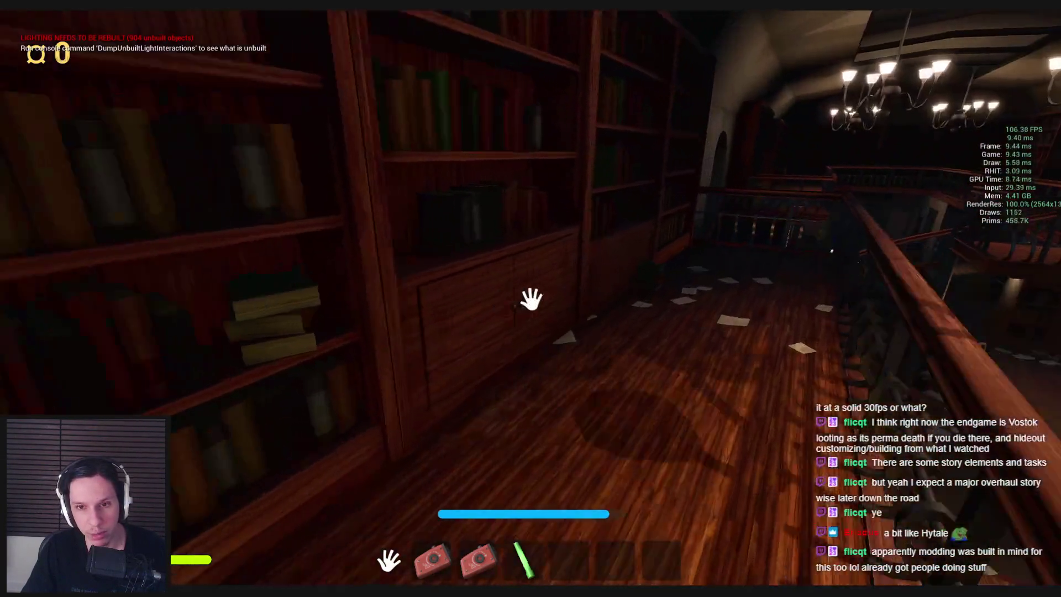
key(e)
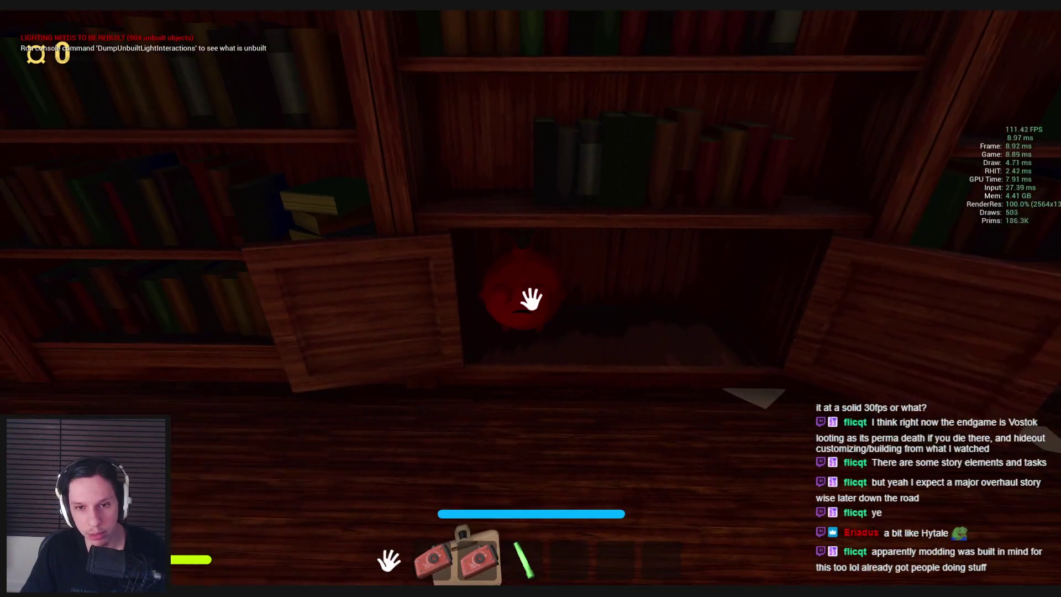
key(e)
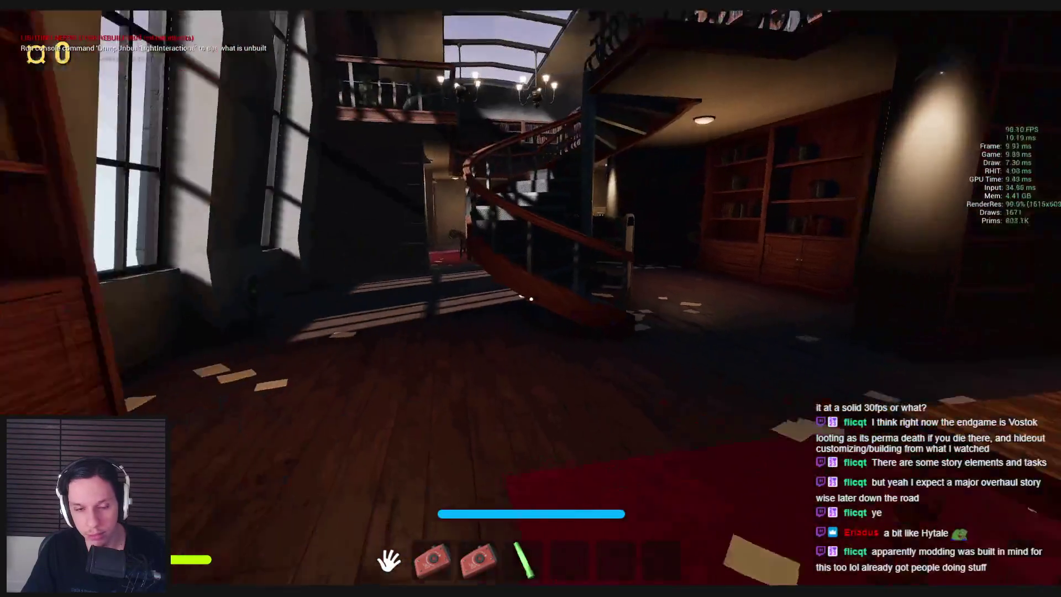
Go downstairs through the doorway, along the outdoor catwalk, and up the ladder onto the roof
key(w)
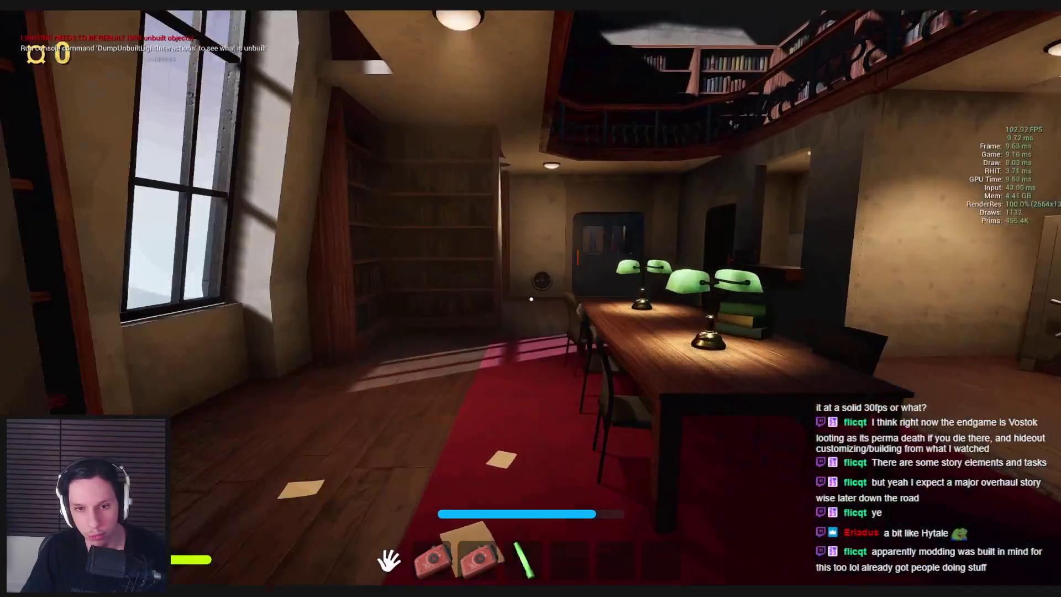
key(w)
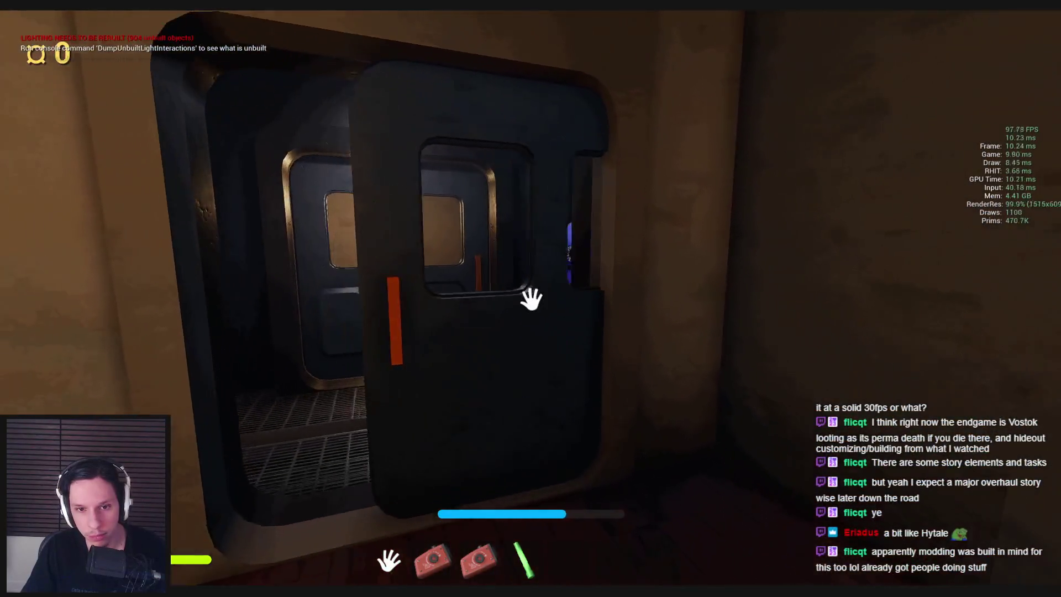
key(w)
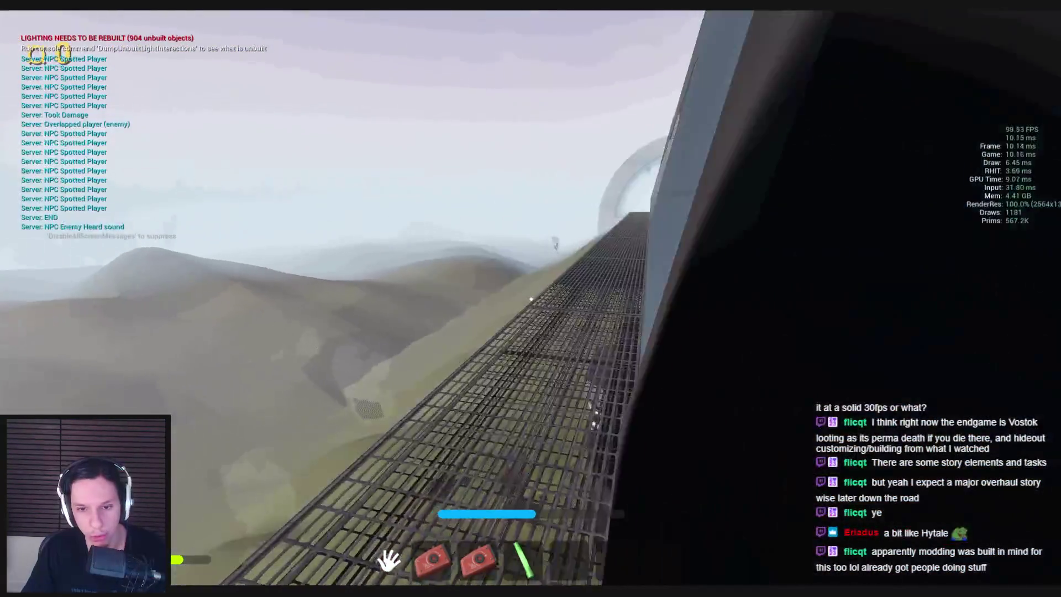
key(w)
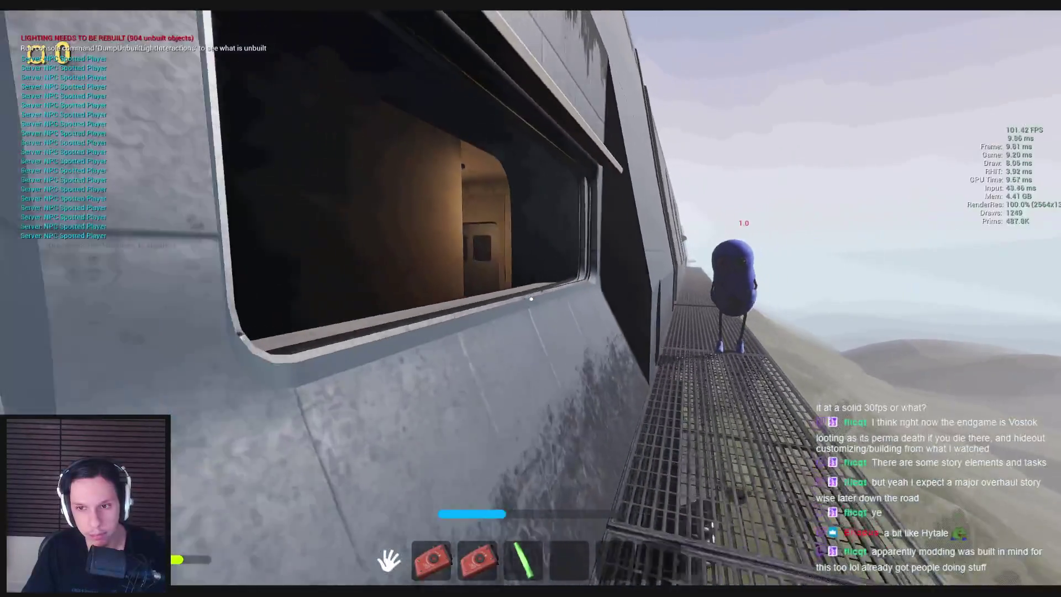
key(w)
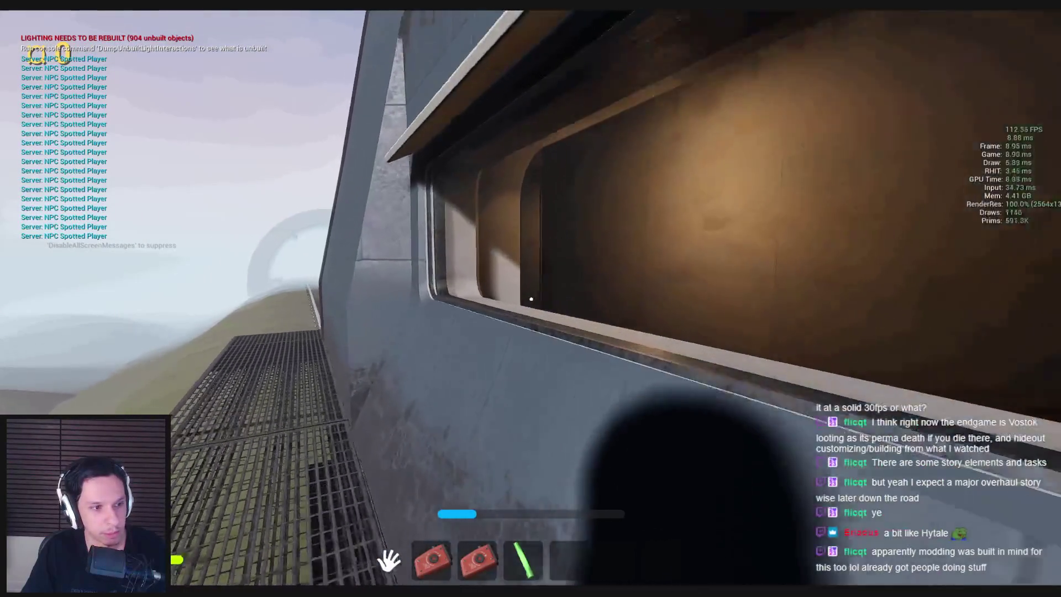
key(w)
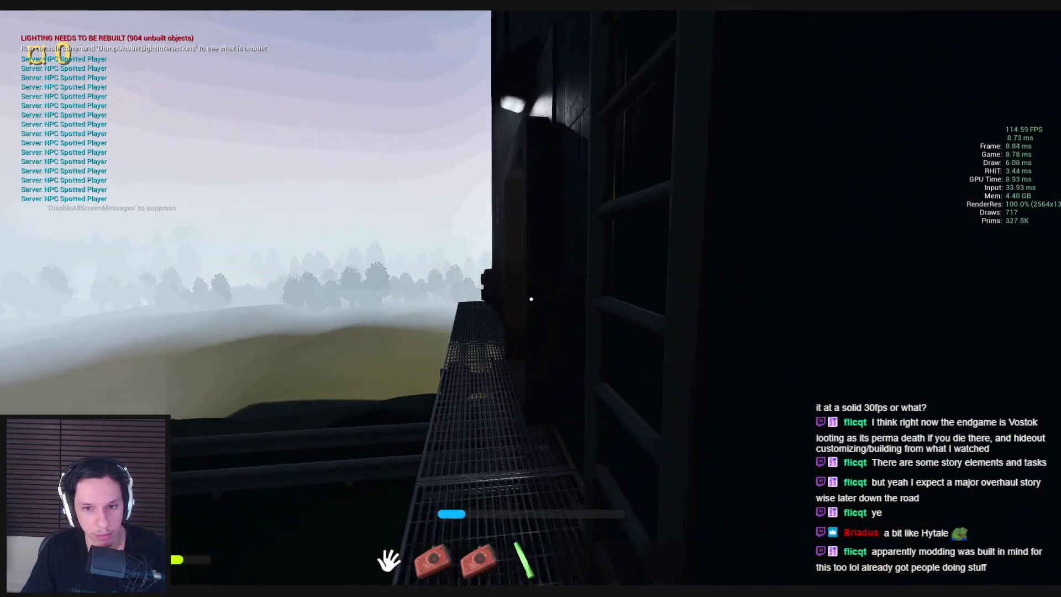
key(w)
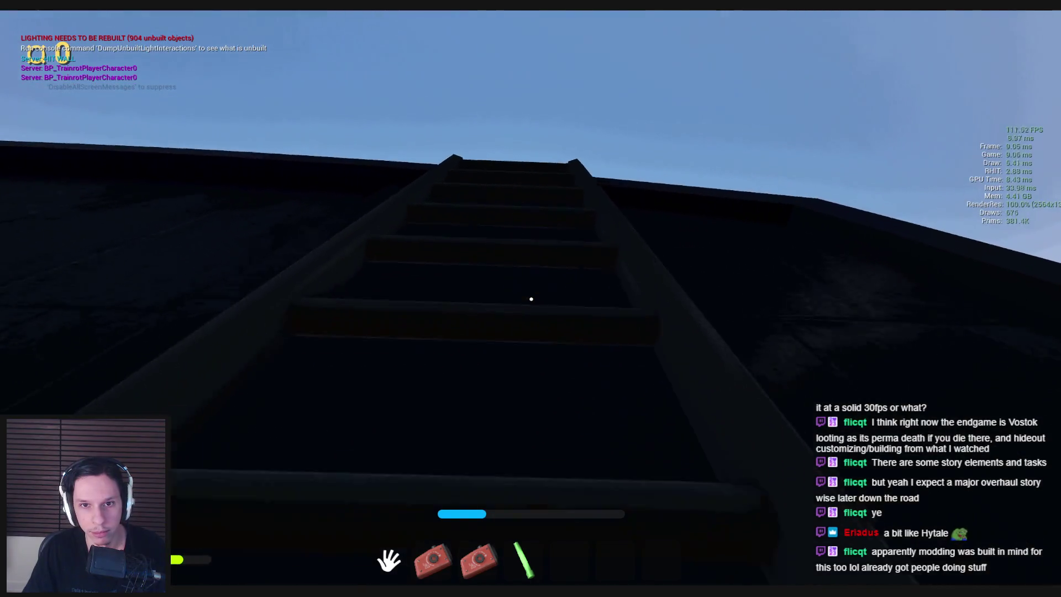
key(w)
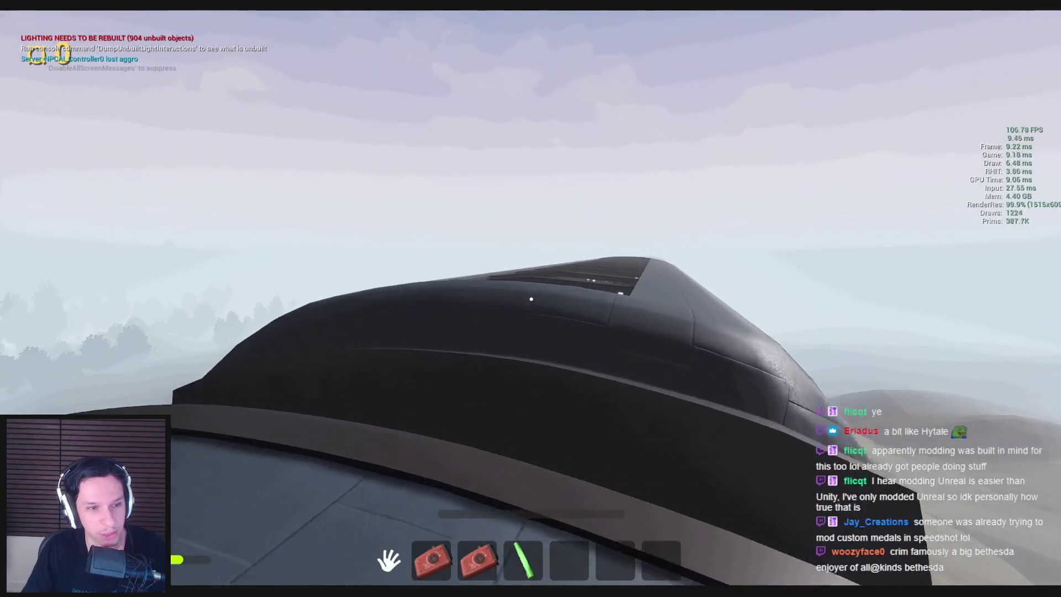
Cross the library car's roof and drop onto the yellow and purple container roofs
key(w)
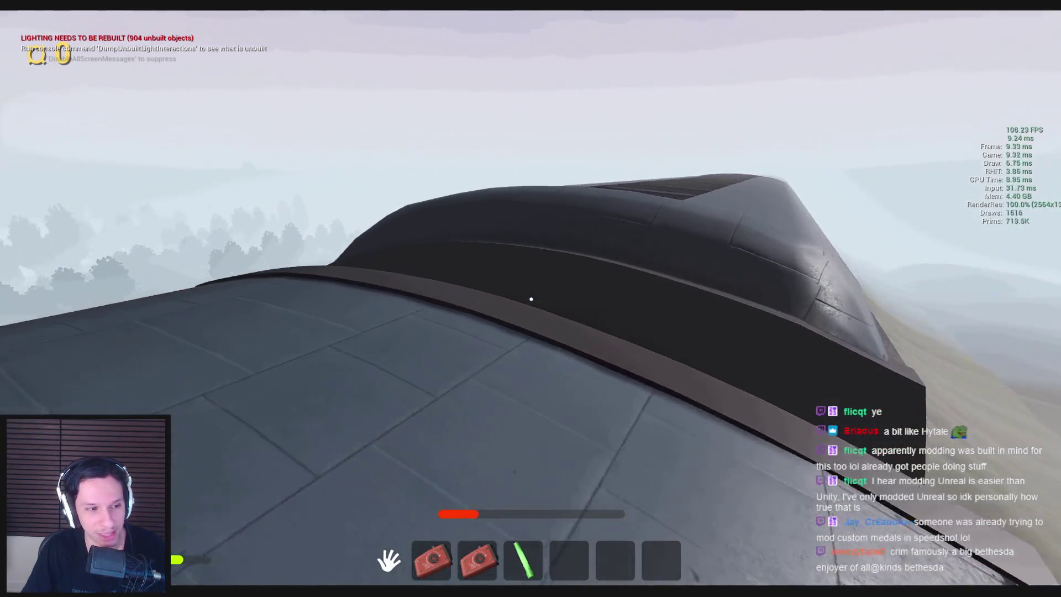
key(w)
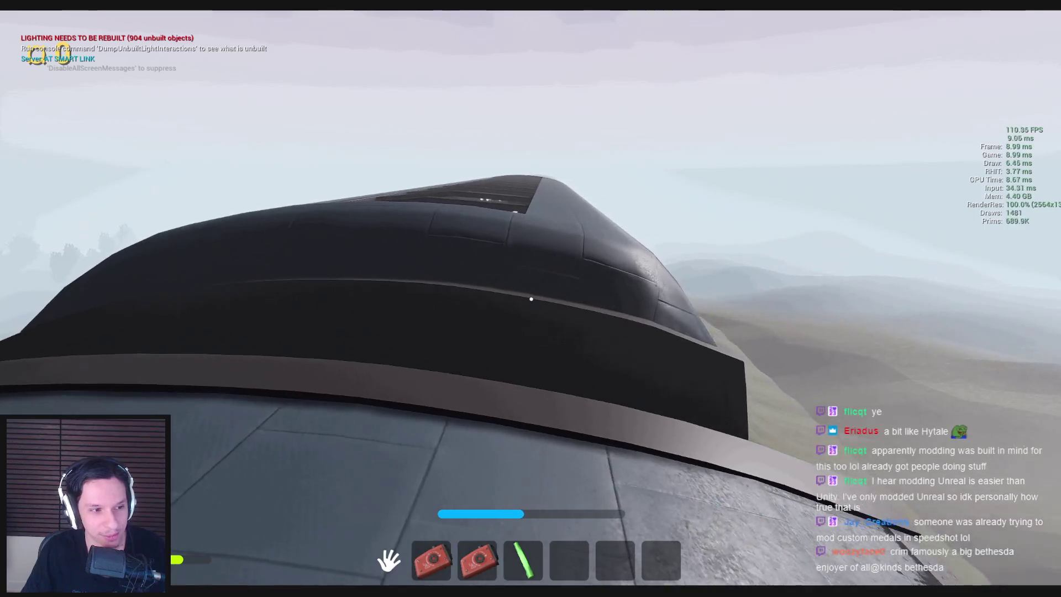
key(w)
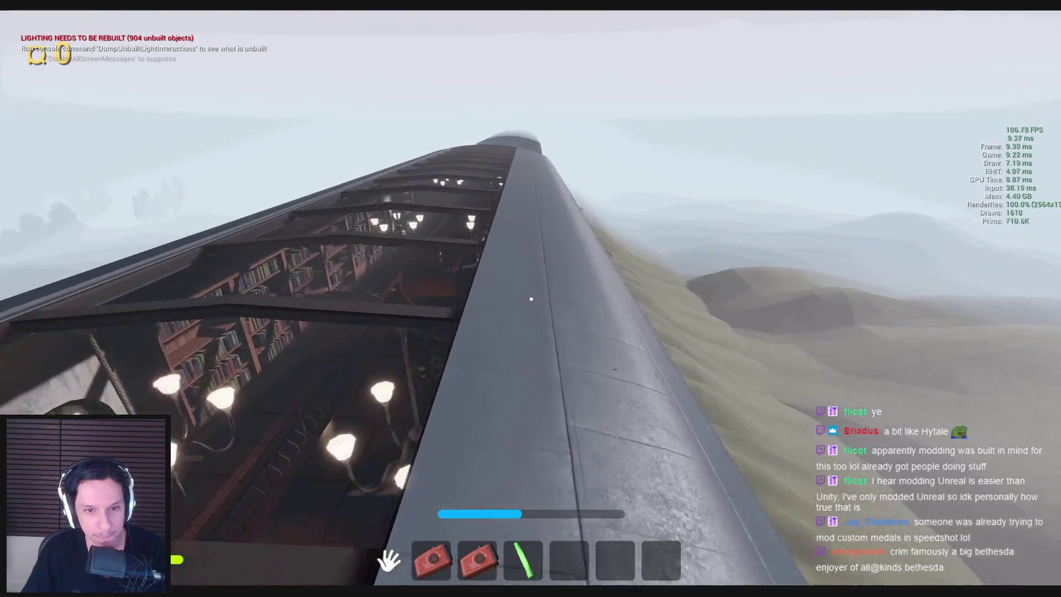
key(w)
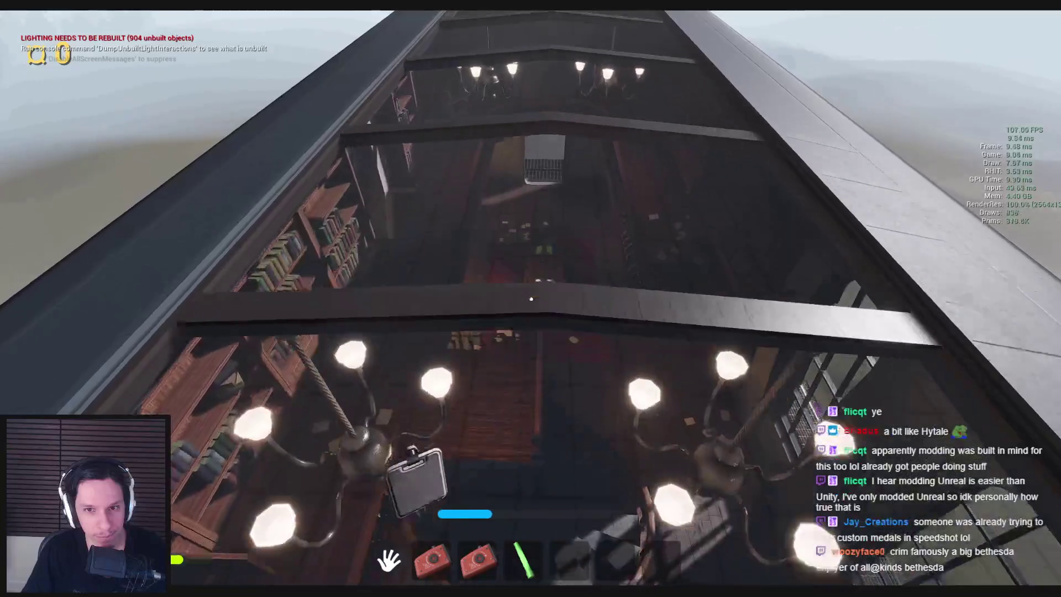
key(w)
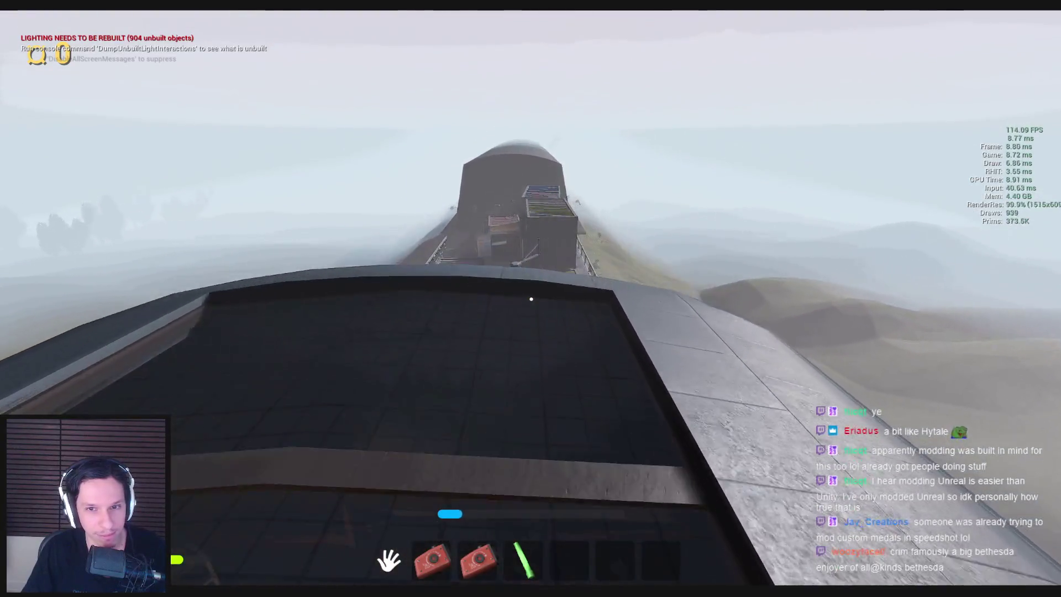
key(w)
key(w)
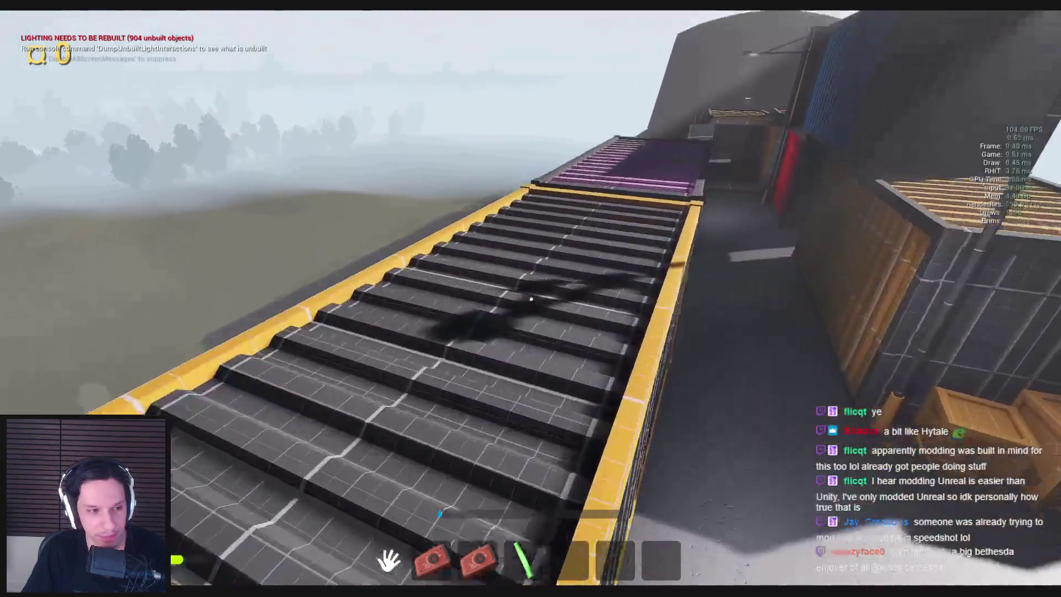
key(w)
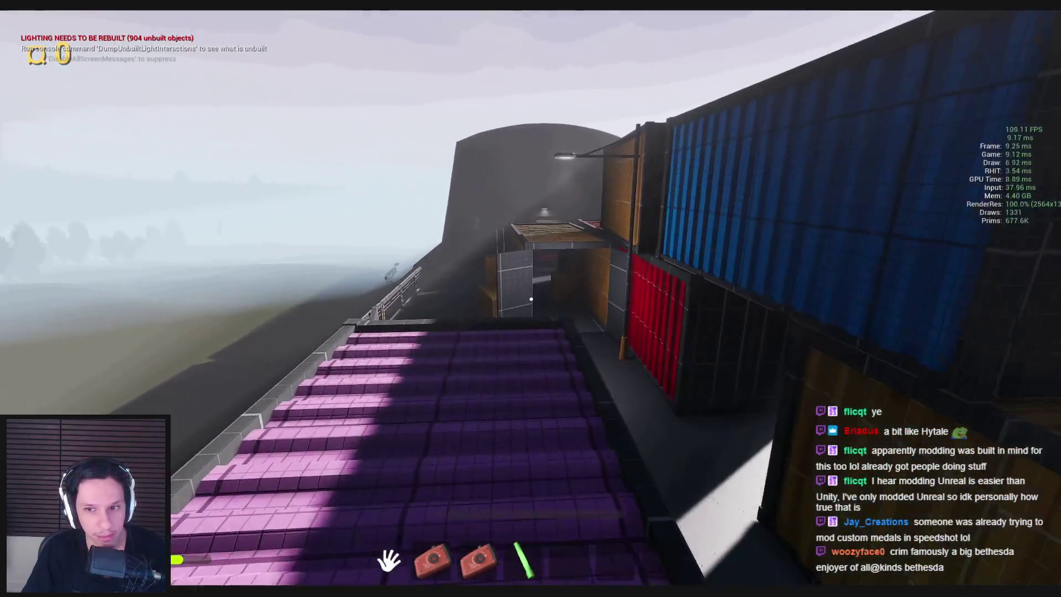
key(w)
key(w)
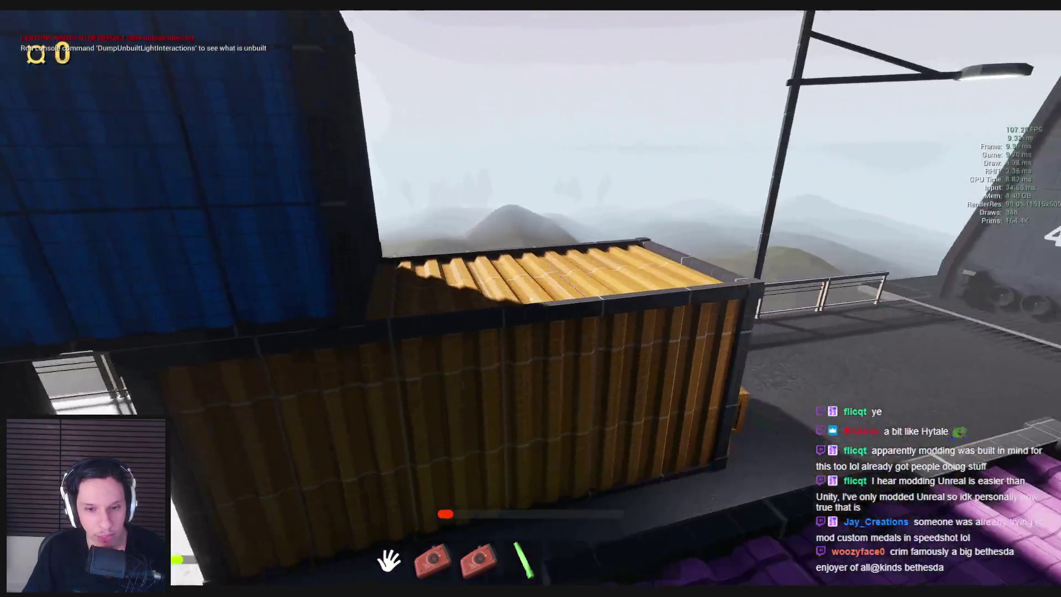
Climb past the containers and up the tower ladder, then cross the grey ridge into the engine room
key(r)
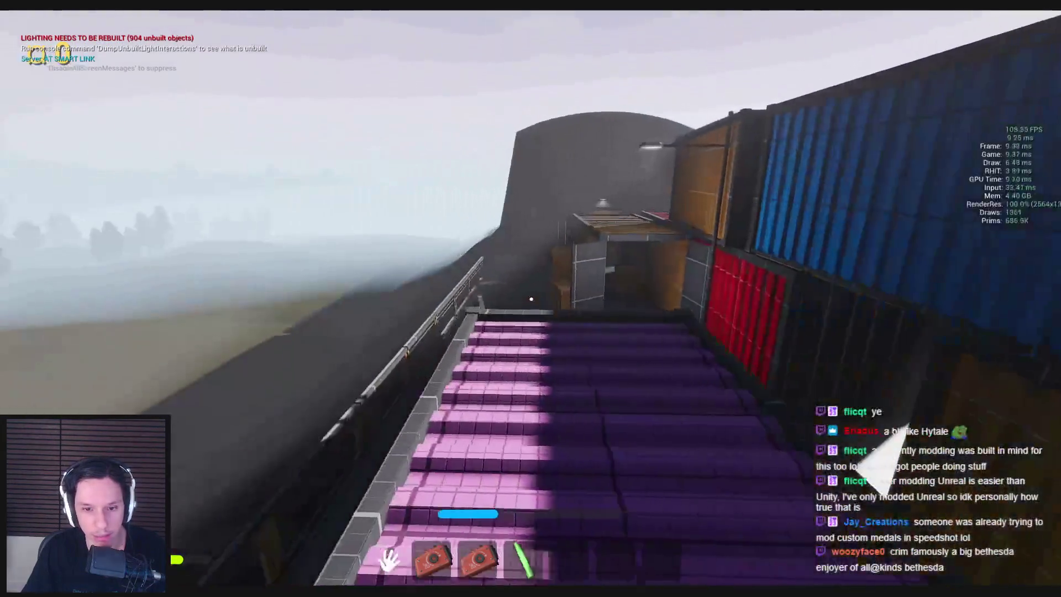
key(w)
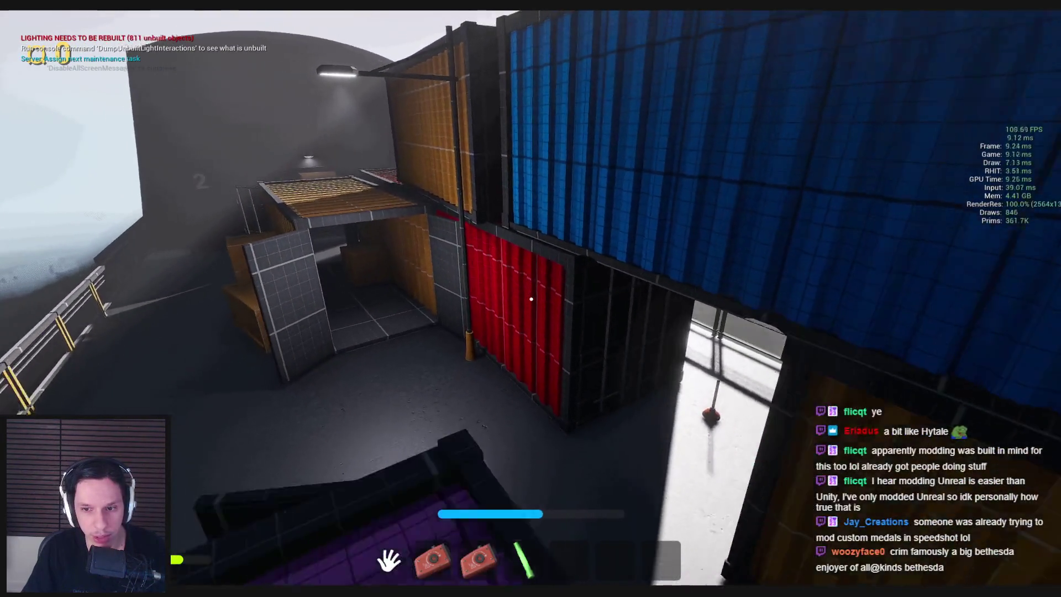
key(w)
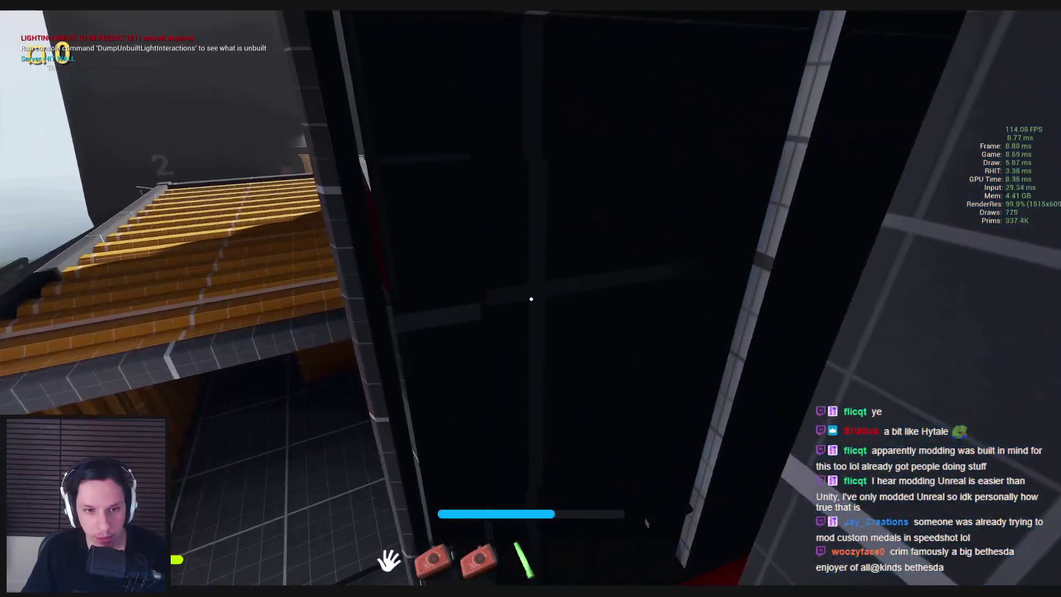
key(w)
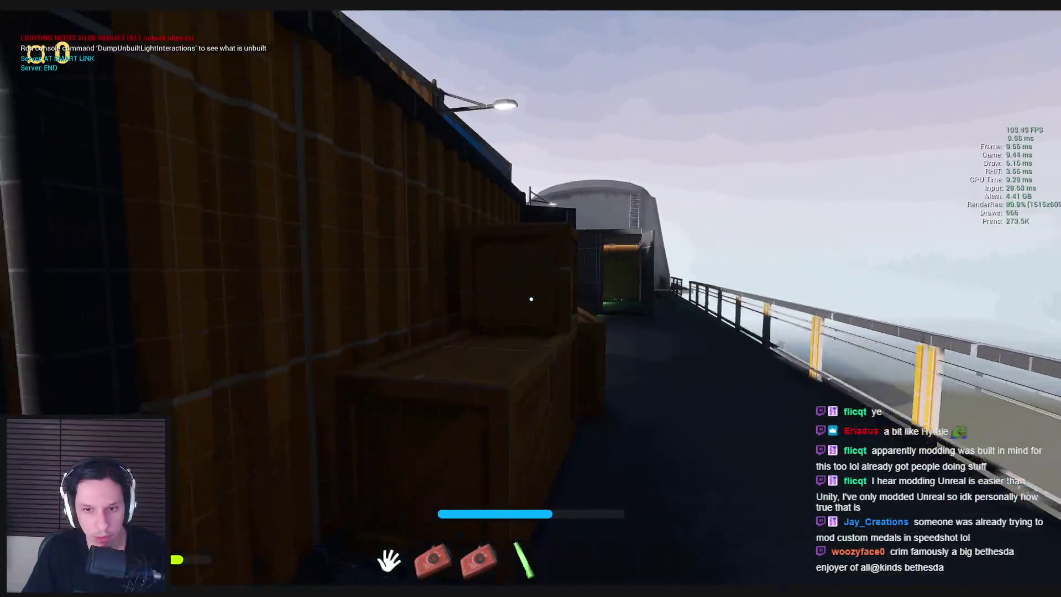
key(w)
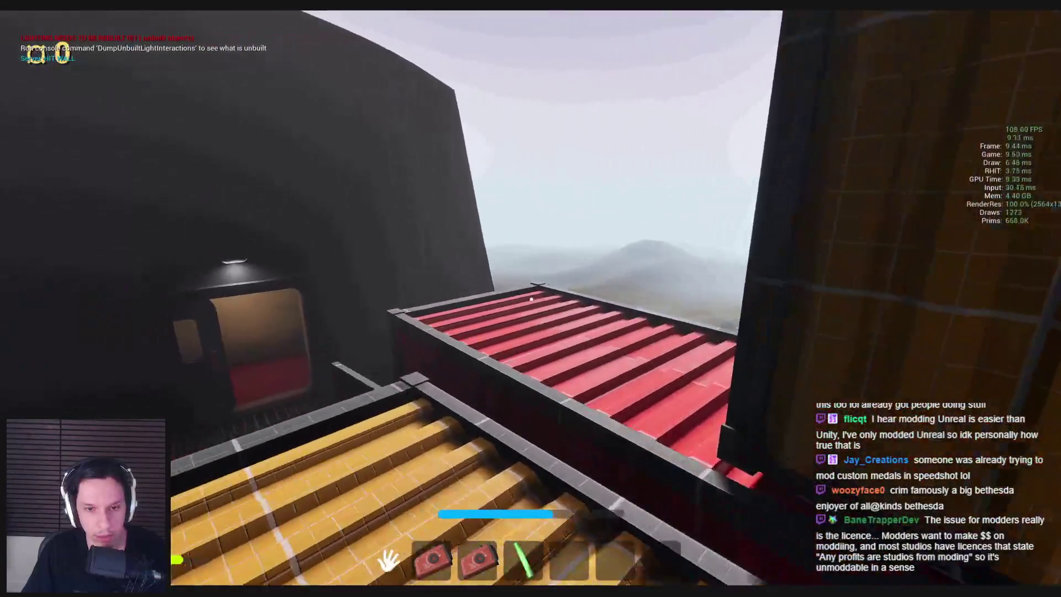
key(w)
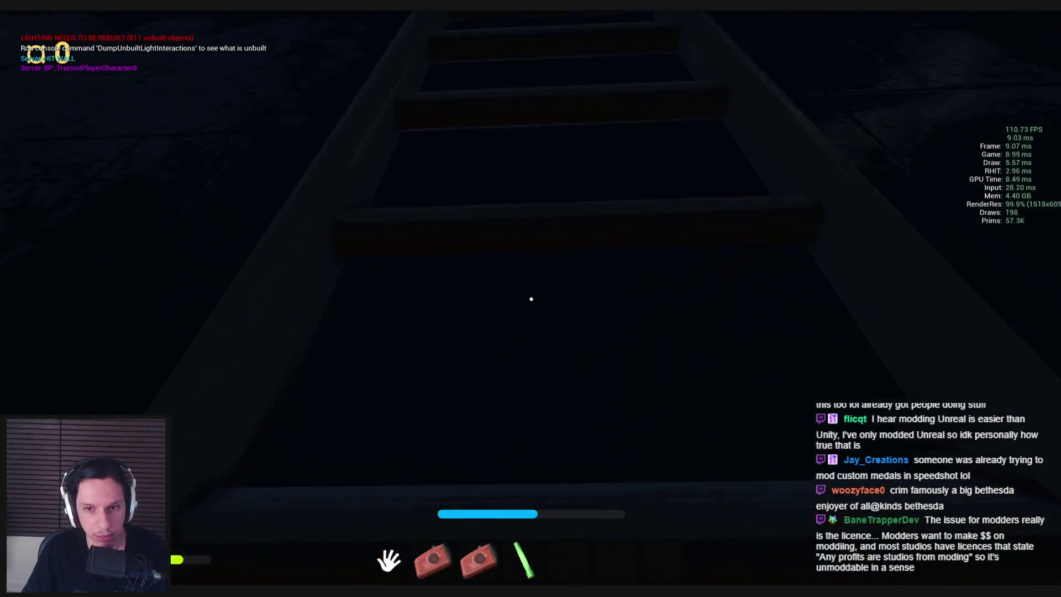
key(w)
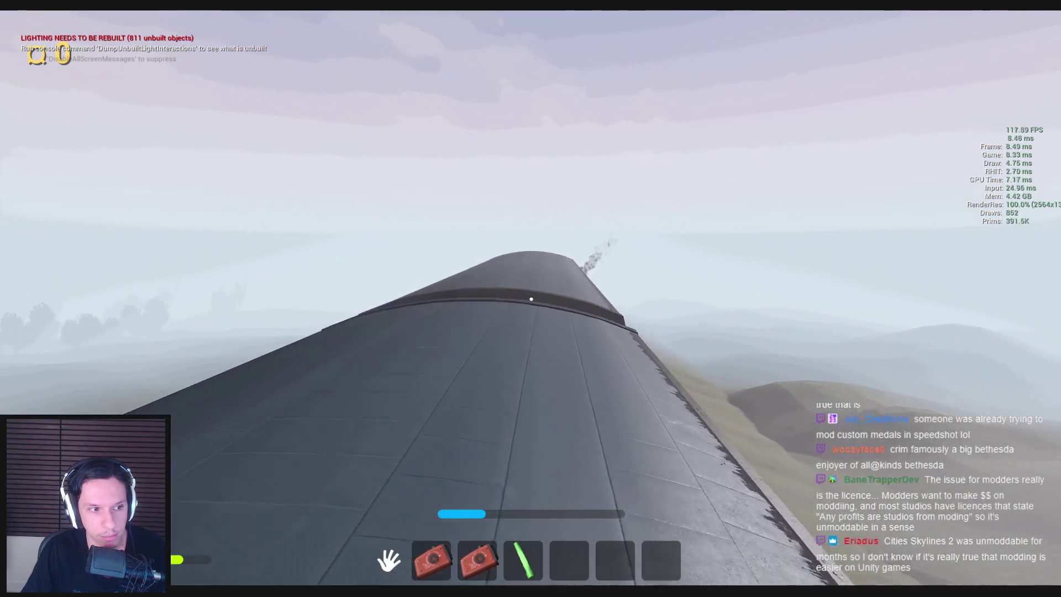
key(w)
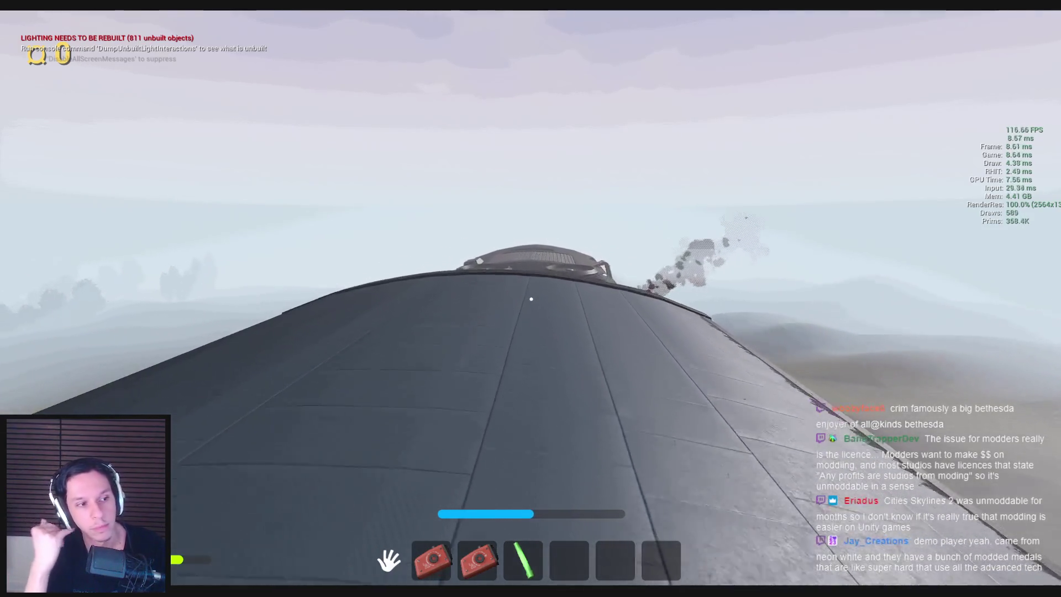
key(w)
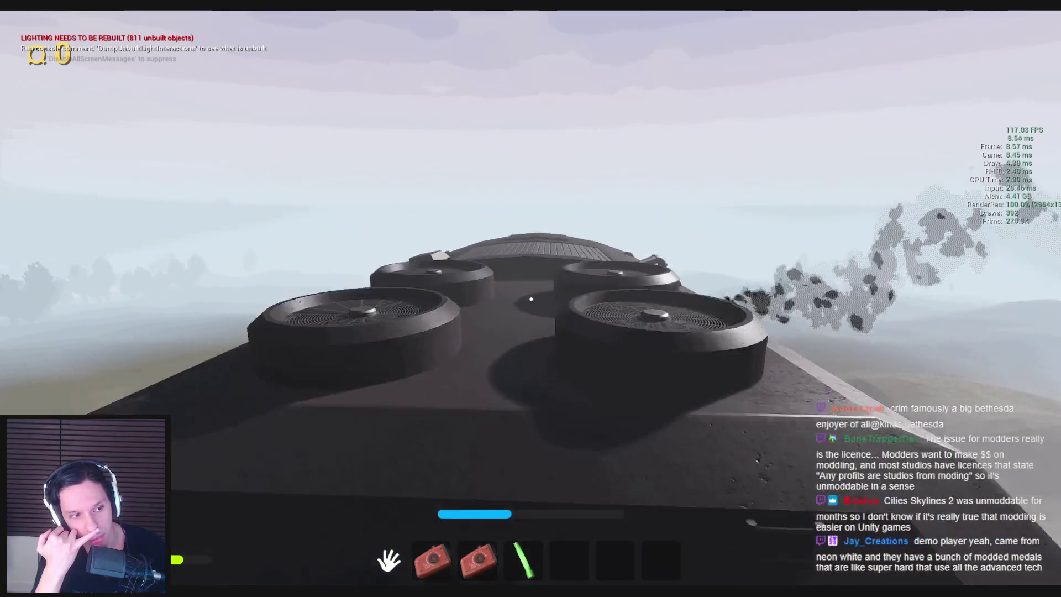
Walk to the fuse panel and flip the breaker so every fuse light turns green
key(w)
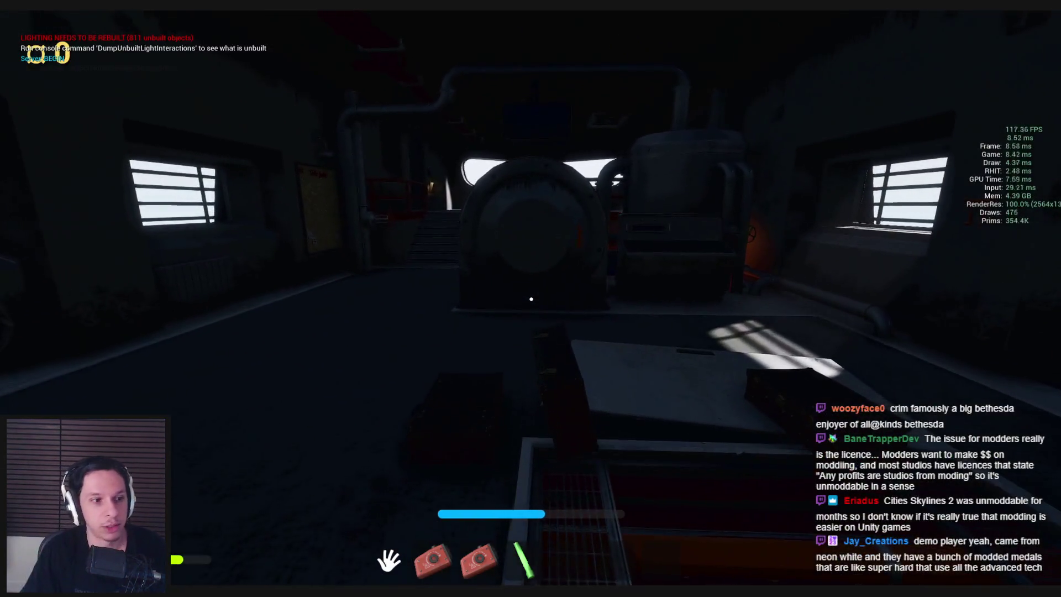
key(w)
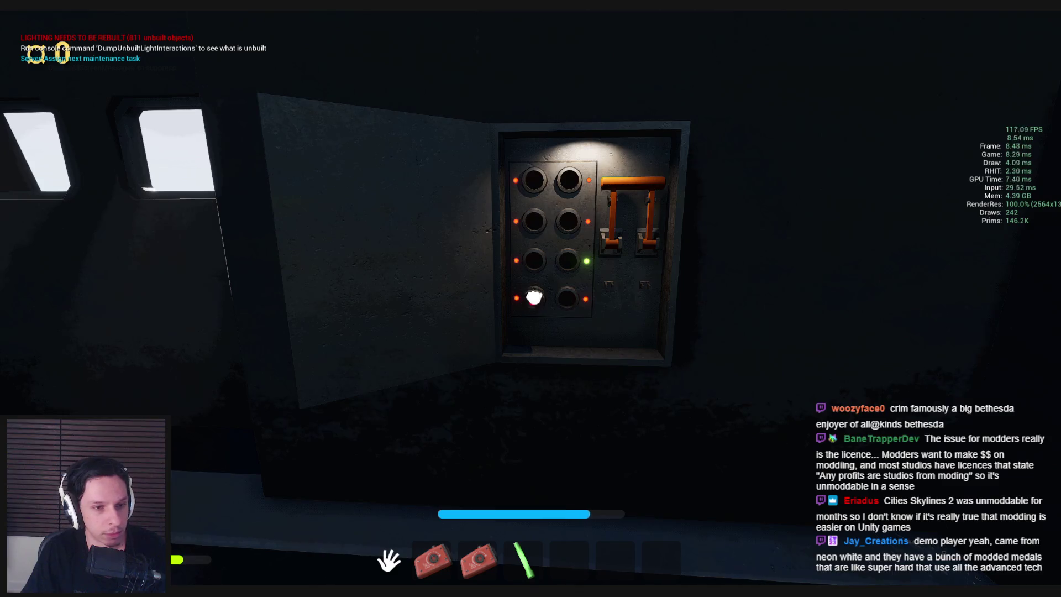
click(531, 299)
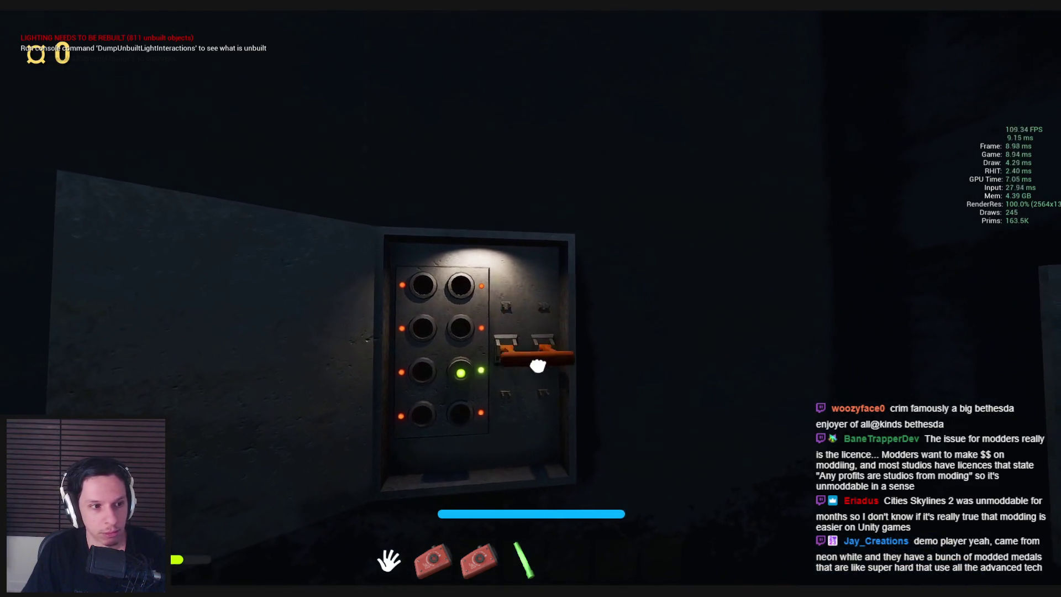
key(s)
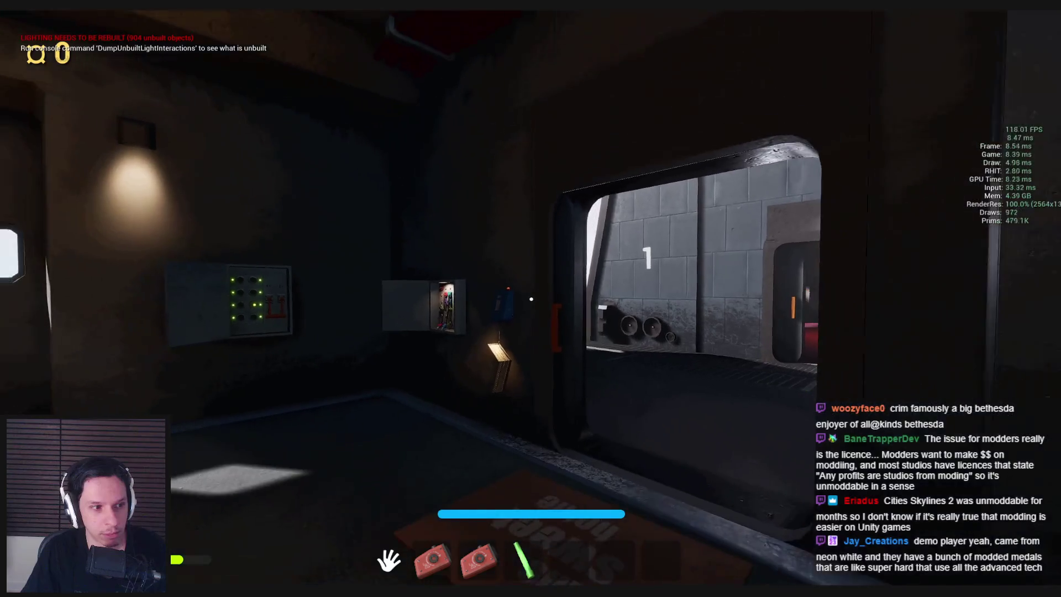
Go through the doorway past the red valve wheel to the elevator doors
key(s)
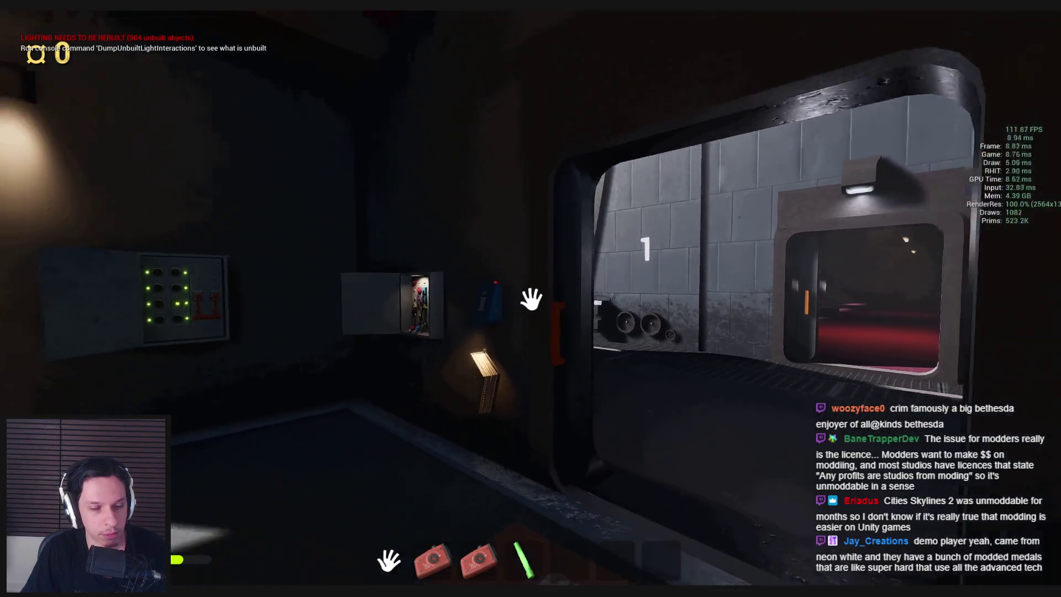
key(w)
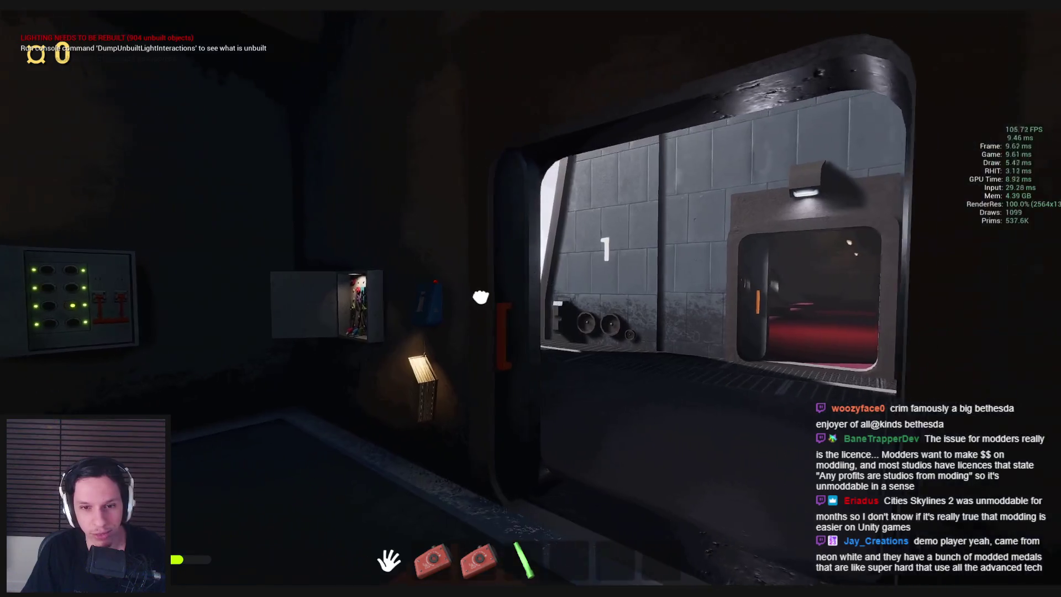
click(530, 299)
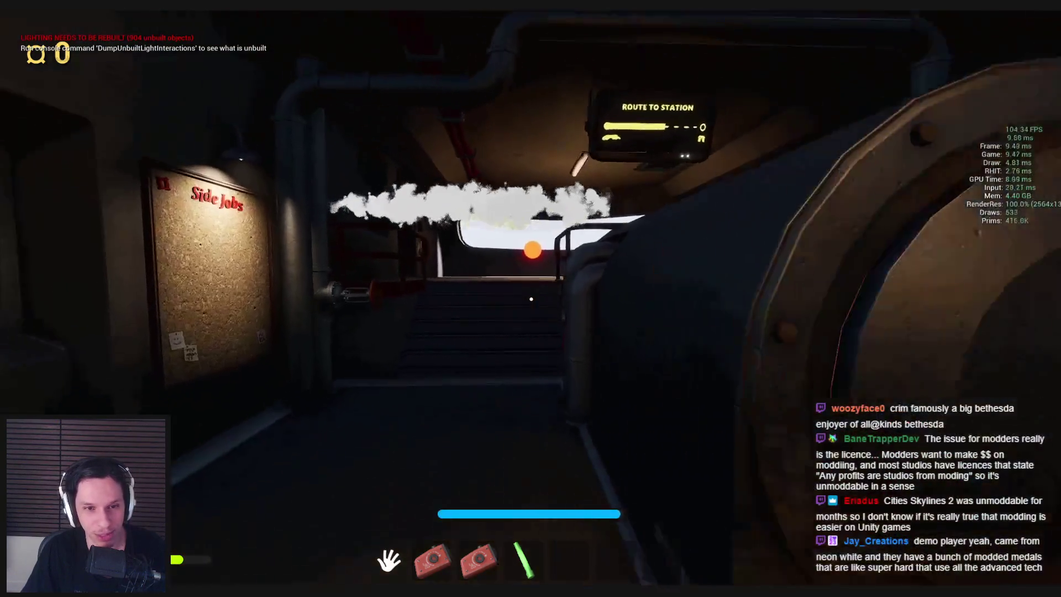
key(d)
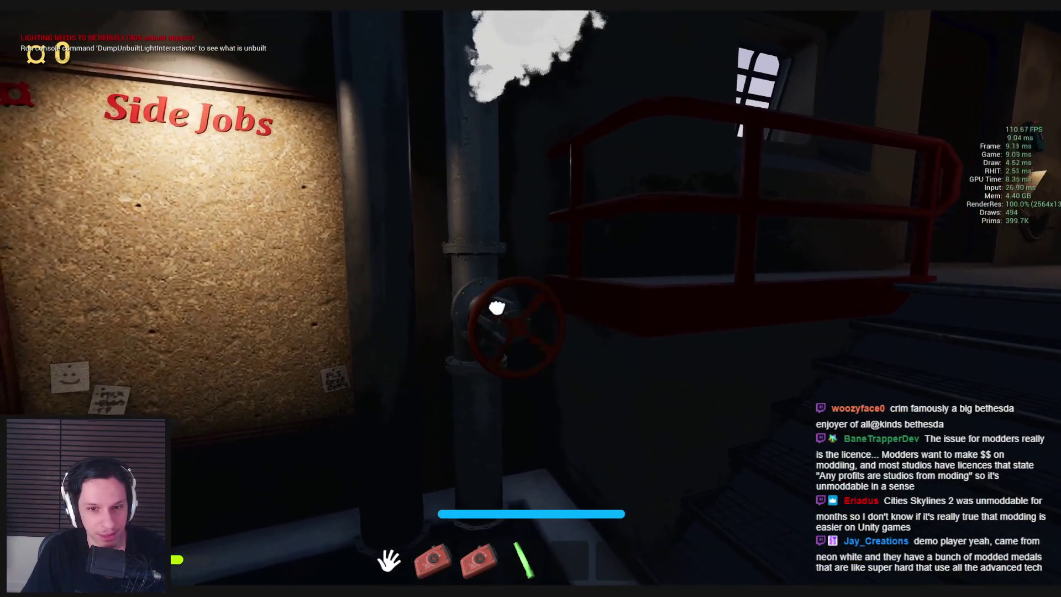
key(w)
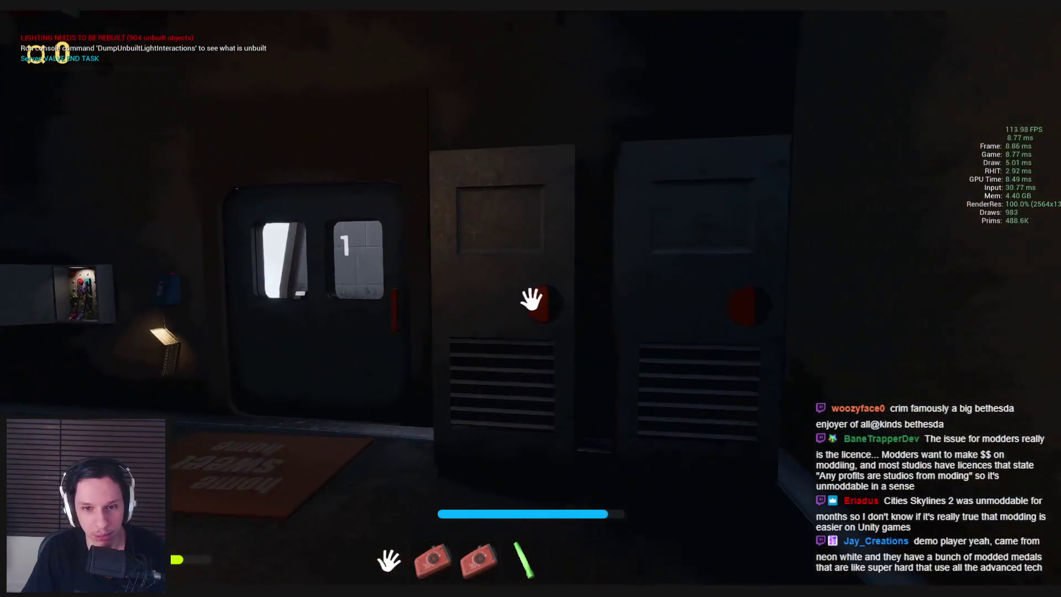
key(w)
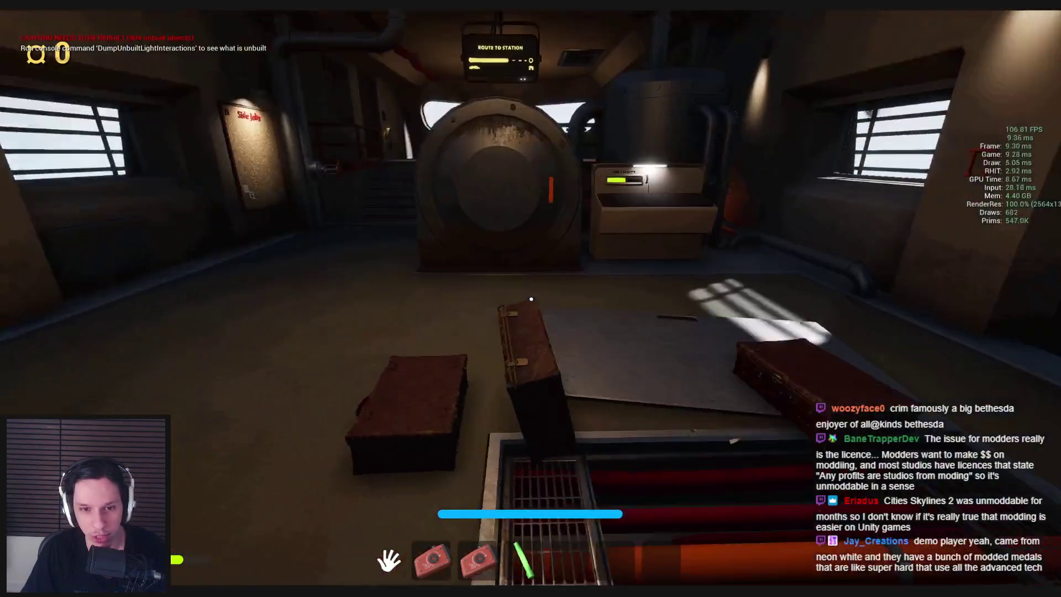
Pick up and drop the floor box twice, ending with the red box on the floor
click(532, 299)
click(531, 299)
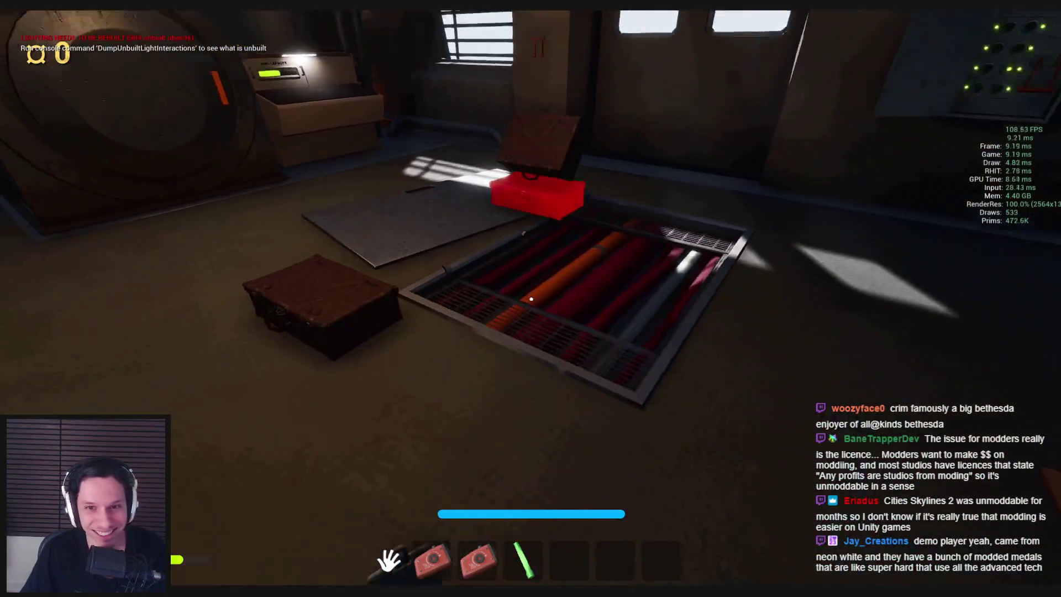
key(s)
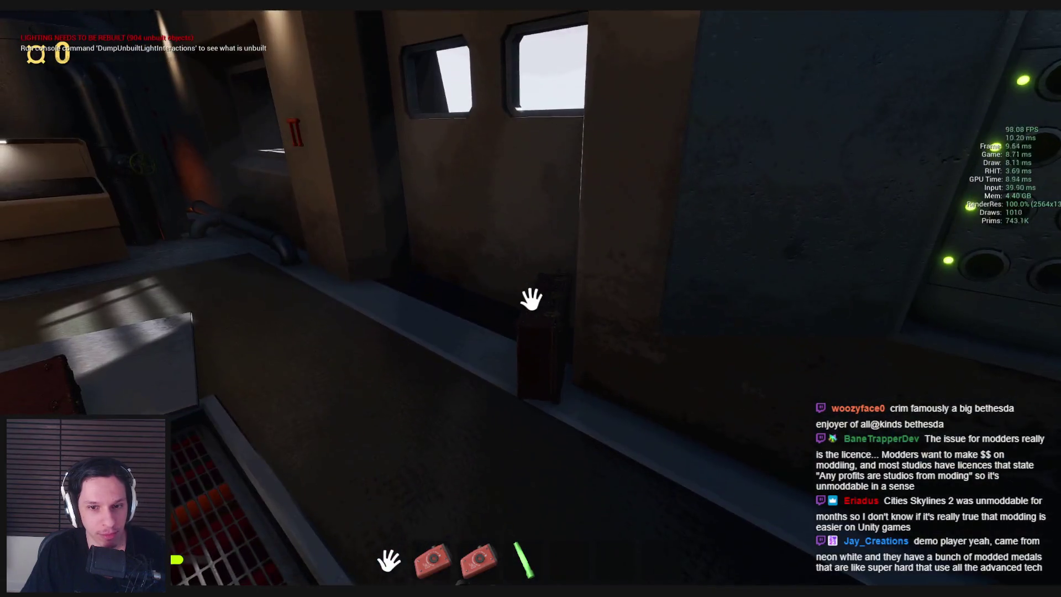
click(531, 299)
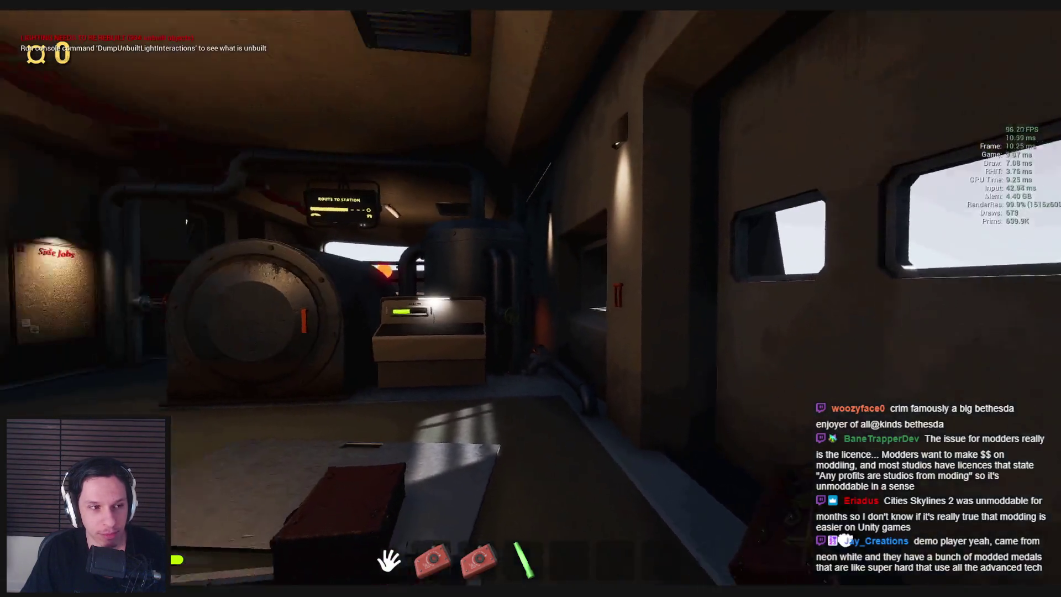
click(531, 299)
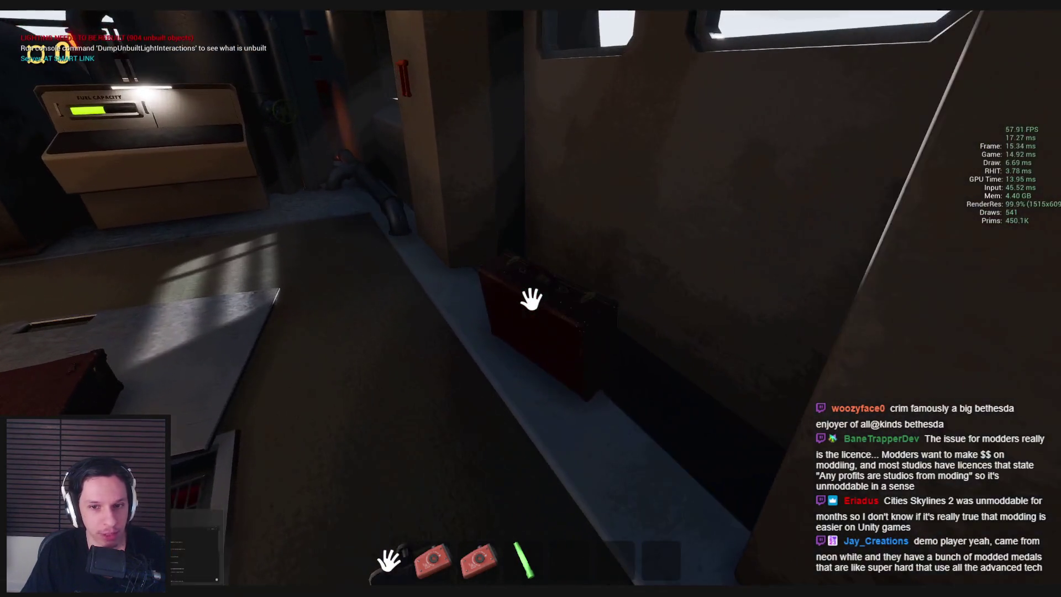
Leave fullscreen to bring back the full editor window
mouse_move(535, 302)
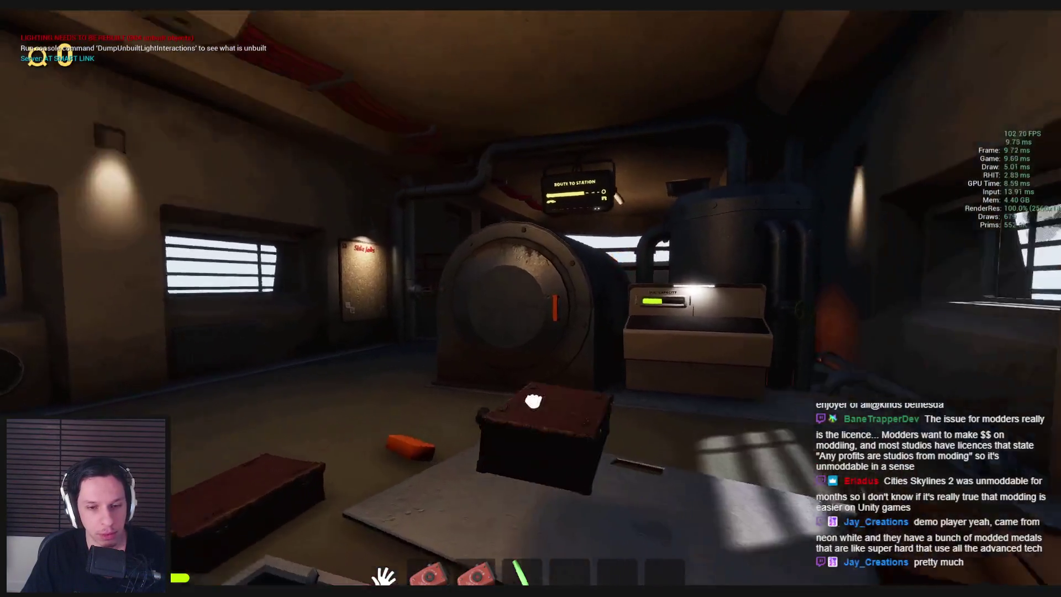
mouse_move(582, 380)
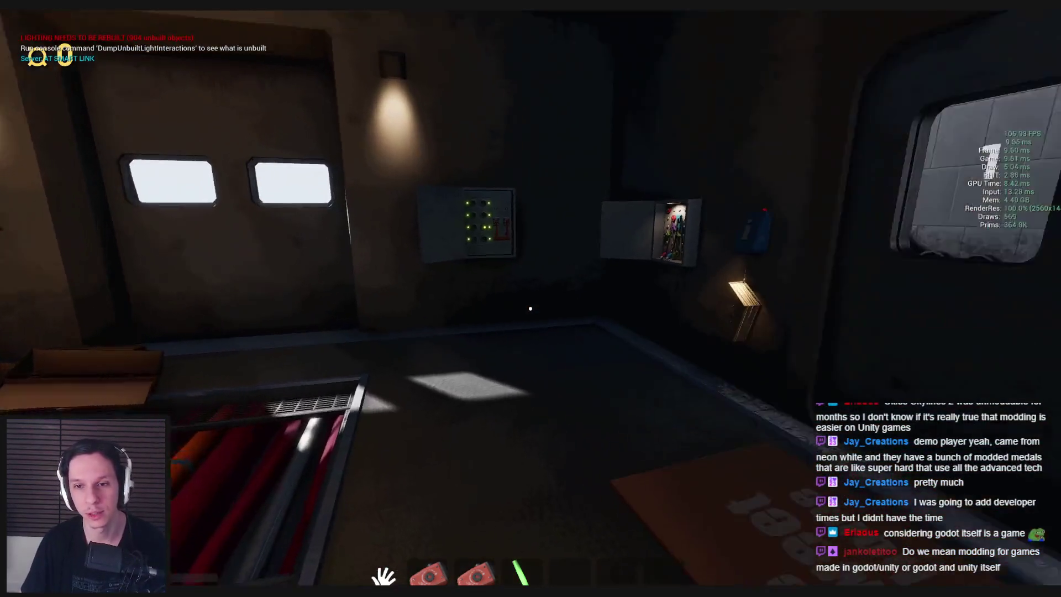
key(F11)
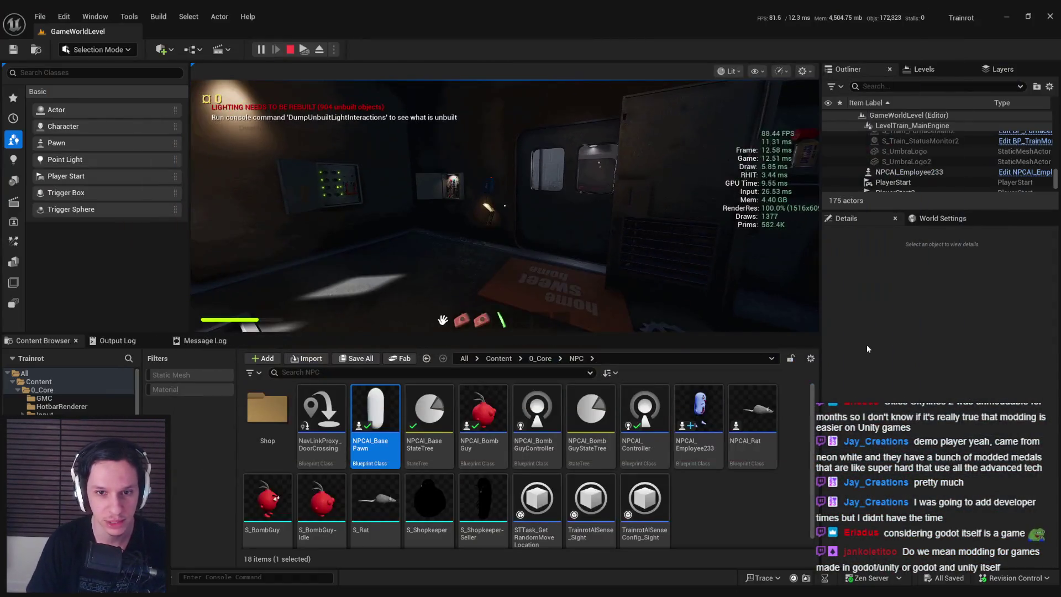
Stop play, show the 0_Core/NPC assets, and open the NPCAI_BombGuy blueprint
key(Escape)
click(43, 340)
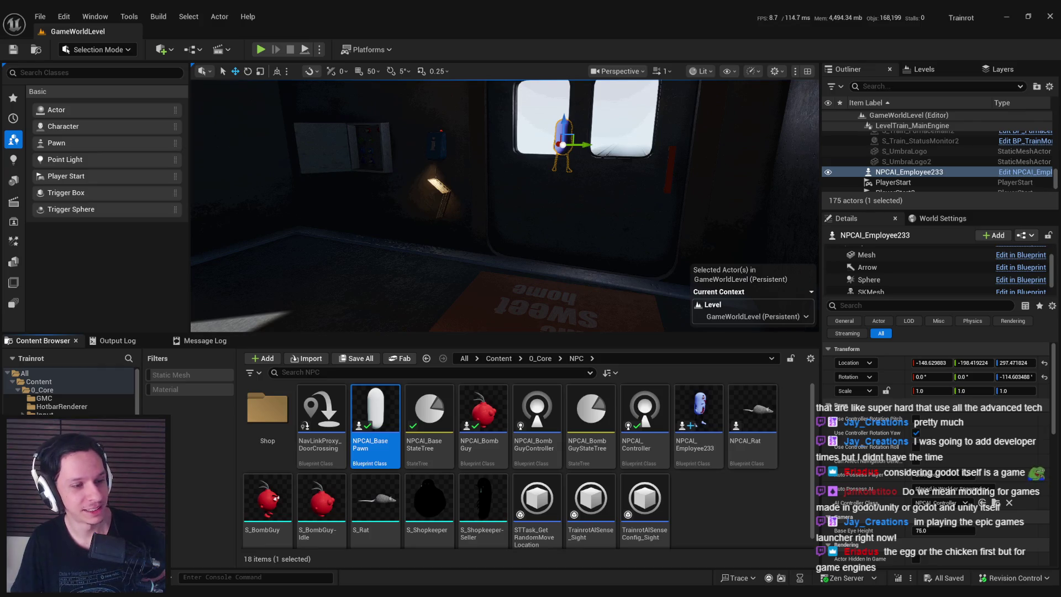
mouse_move(196, 596)
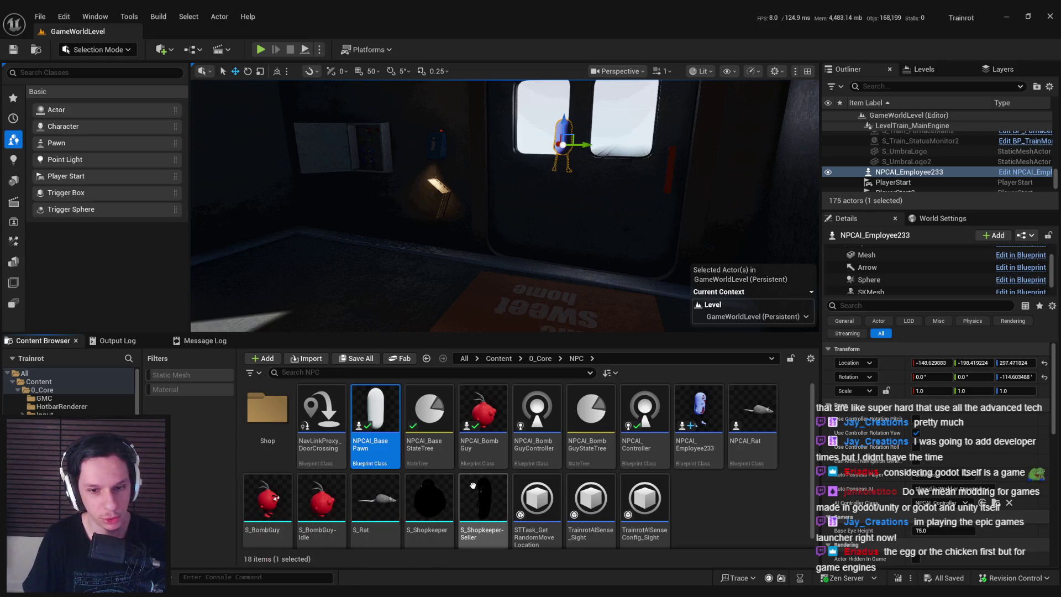
double_click(485, 442)
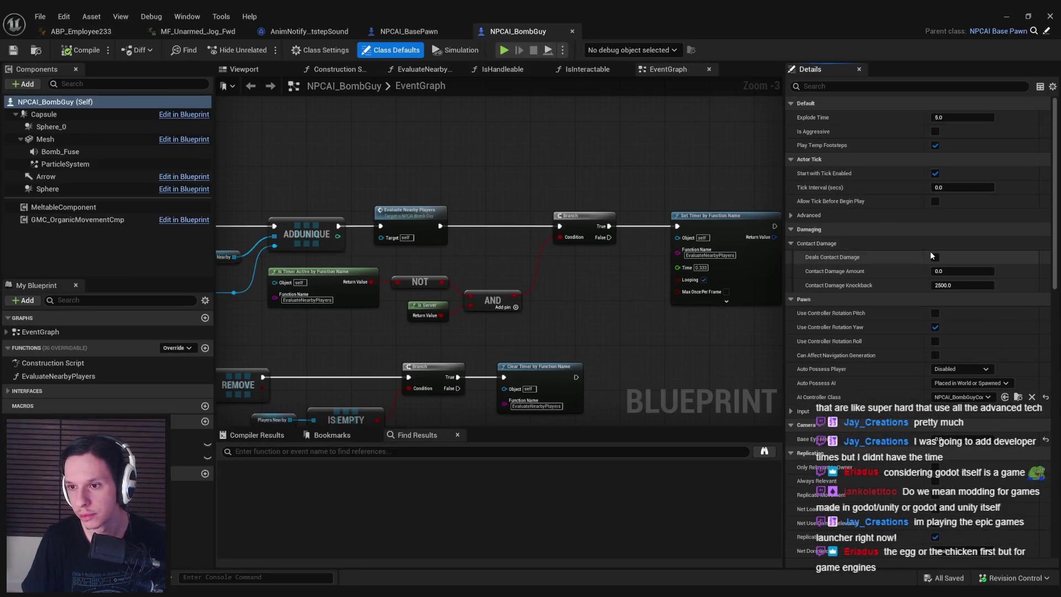
Peek at Contact Damage, close NPCAI_BombGuy, and switch to the MF_Unarmed_Jog_Fwd animation
click(791, 243)
click(792, 248)
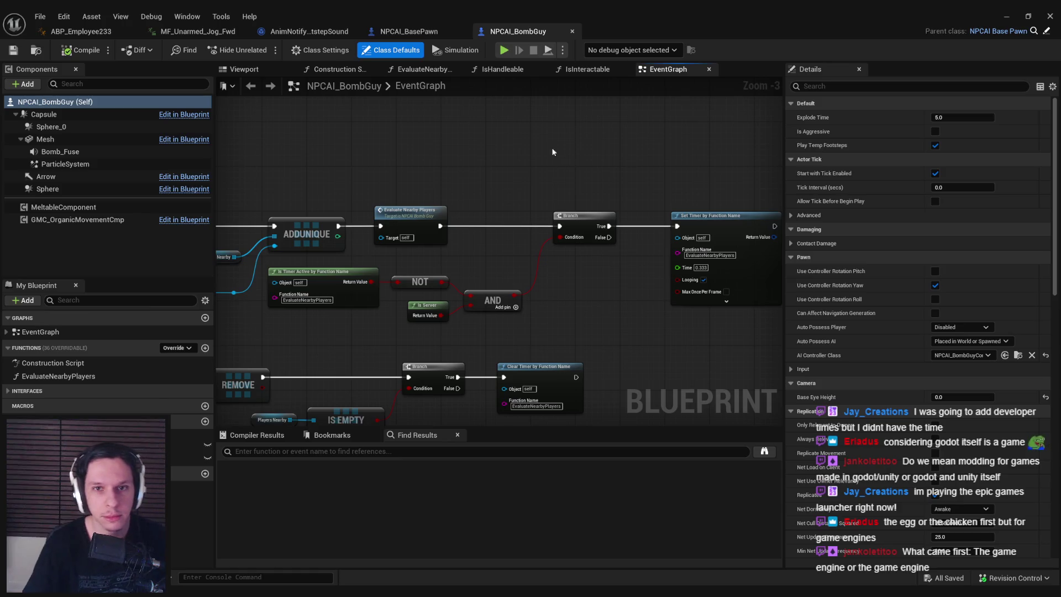
middle_click(527, 34)
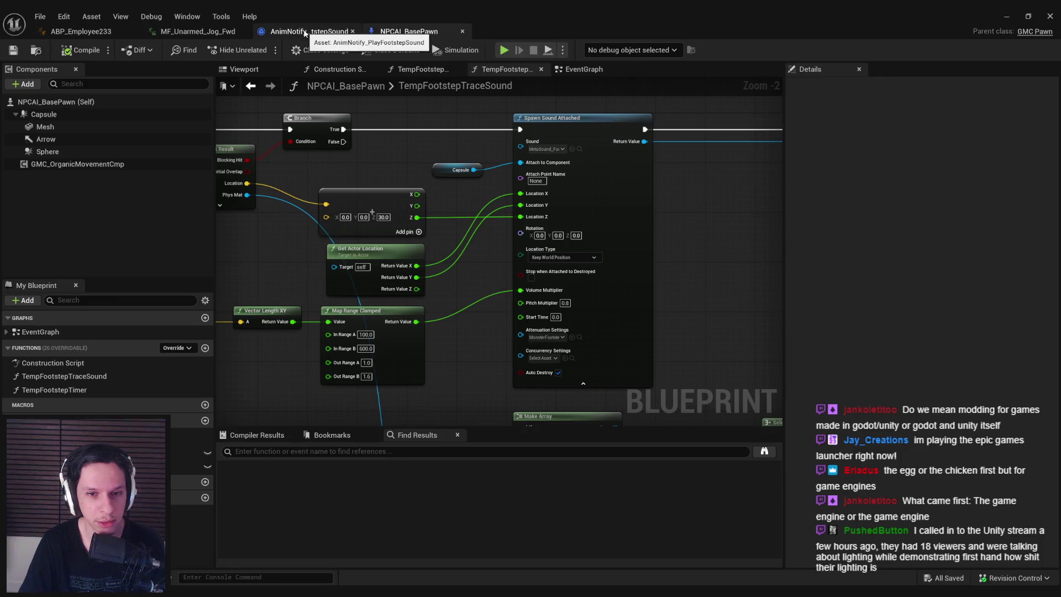
click(342, 31)
click(197, 31)
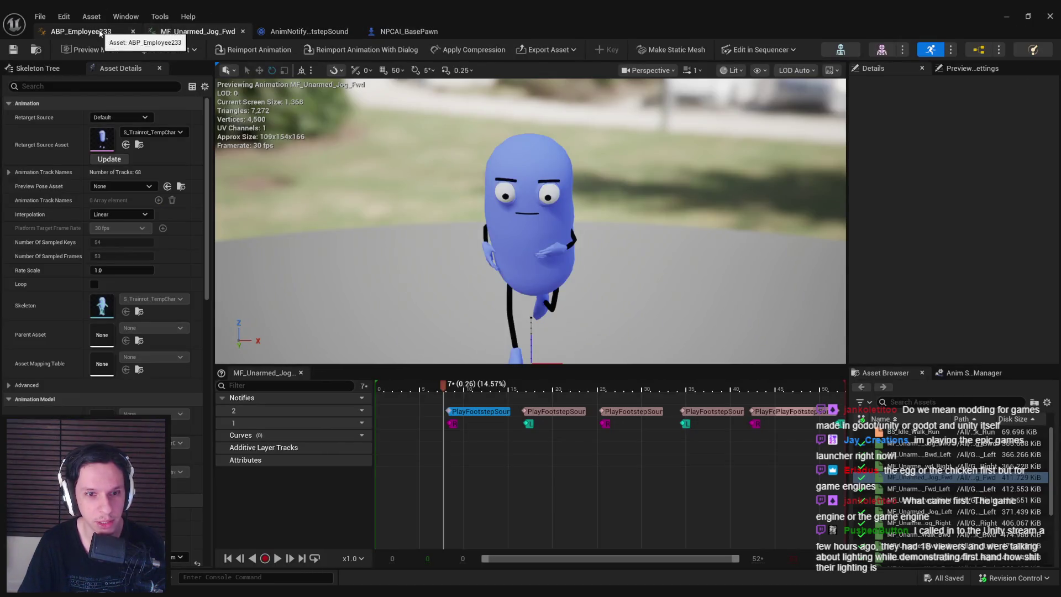
Show ABP_Employee233's Walk / Run graph, then bring the Steam store window forward
click(99, 31)
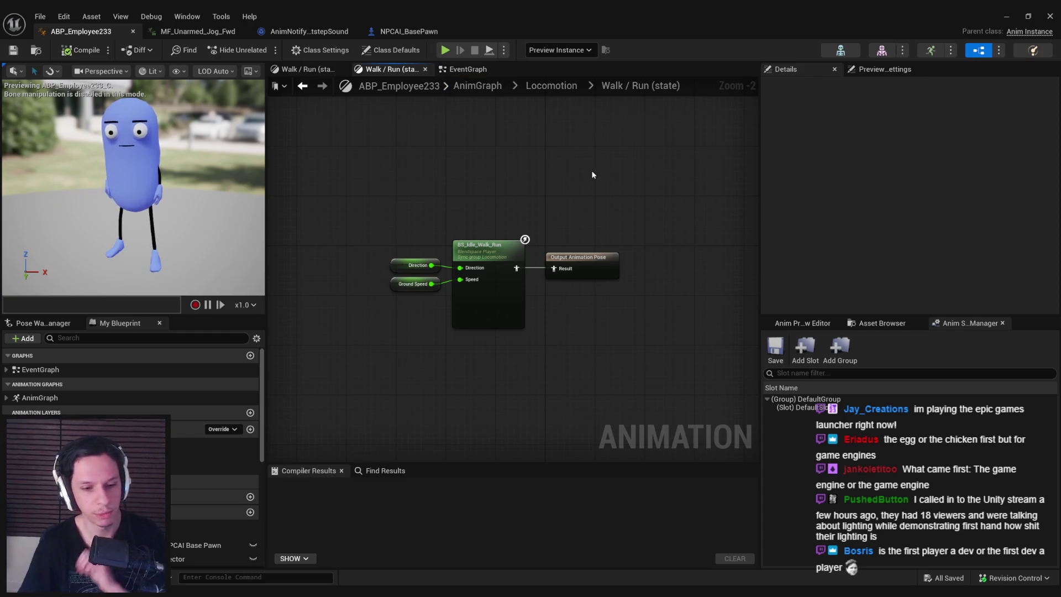
click(921, 535)
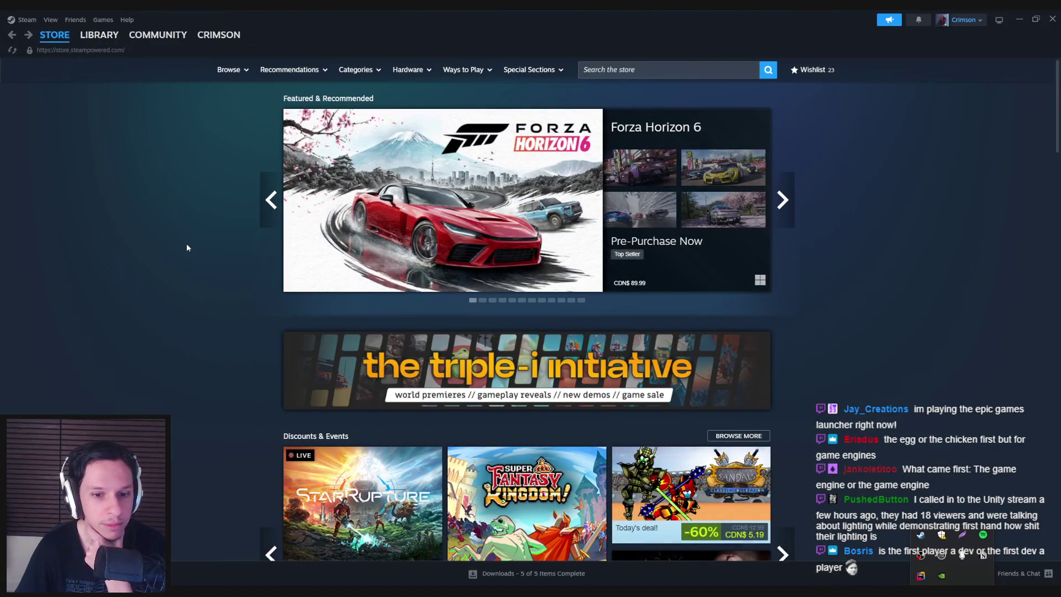
scroll(187, 244, down, 3)
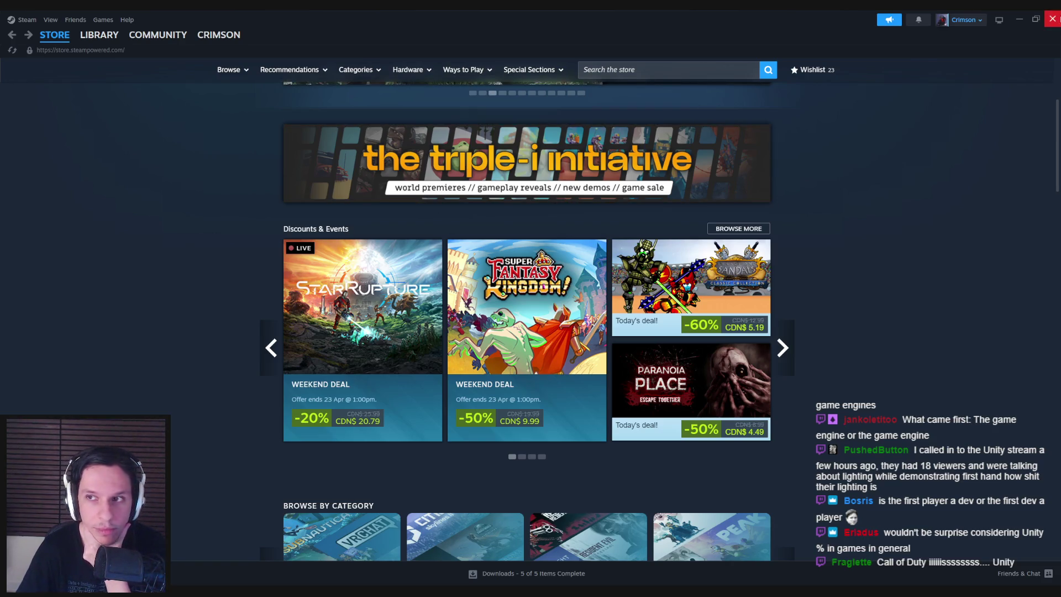
key(alt+Tab)
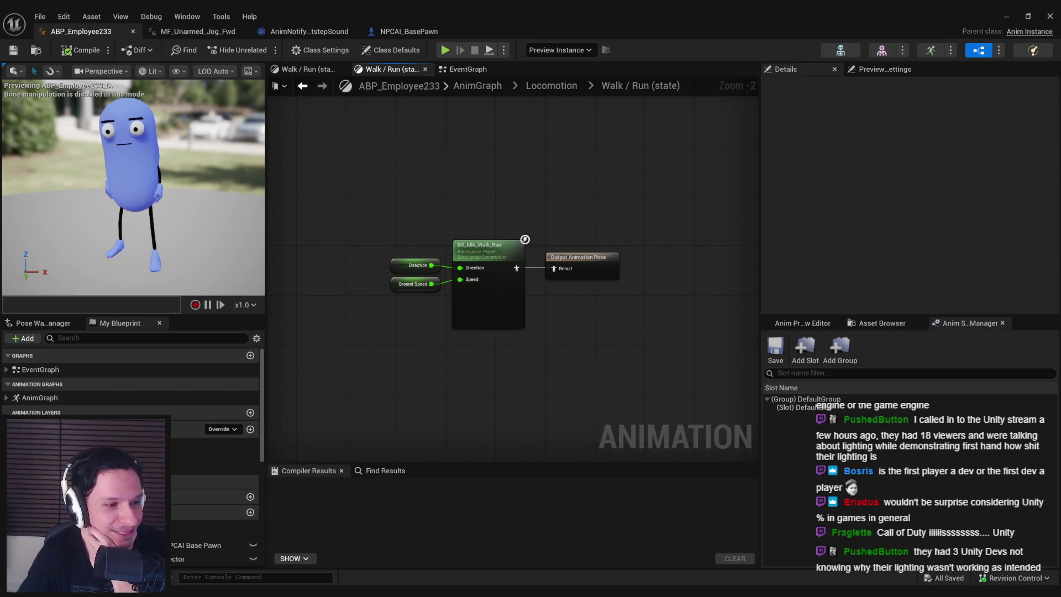
Zoom and pan the Walk / Run graph, then glance at MF_Unarmed_Jog_Fwd and AnimNotify_PlayFootstepSound
scroll(387, 386, up, 3)
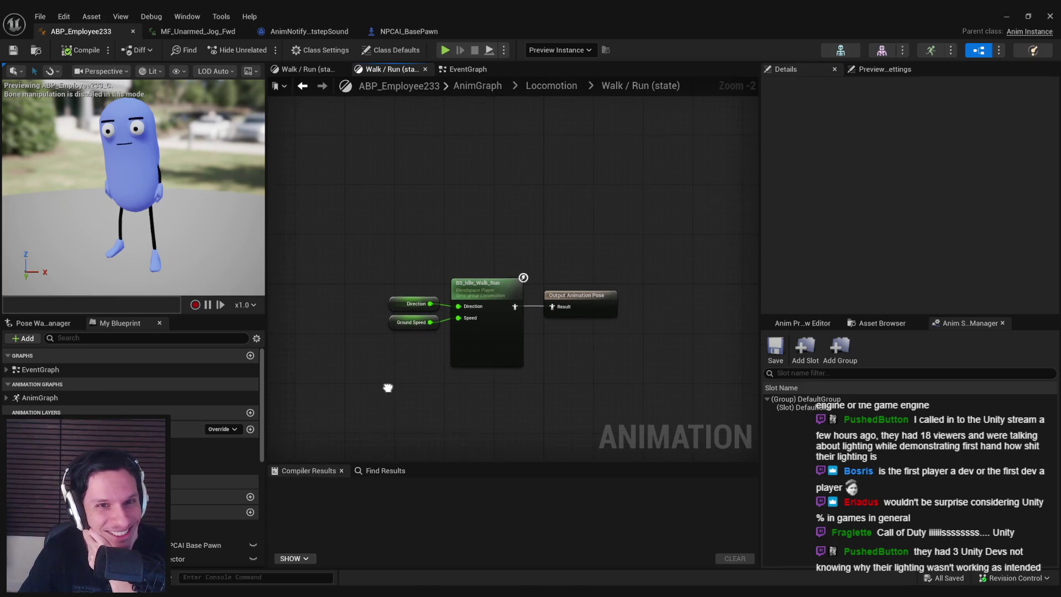
scroll(343, 279, down, 3)
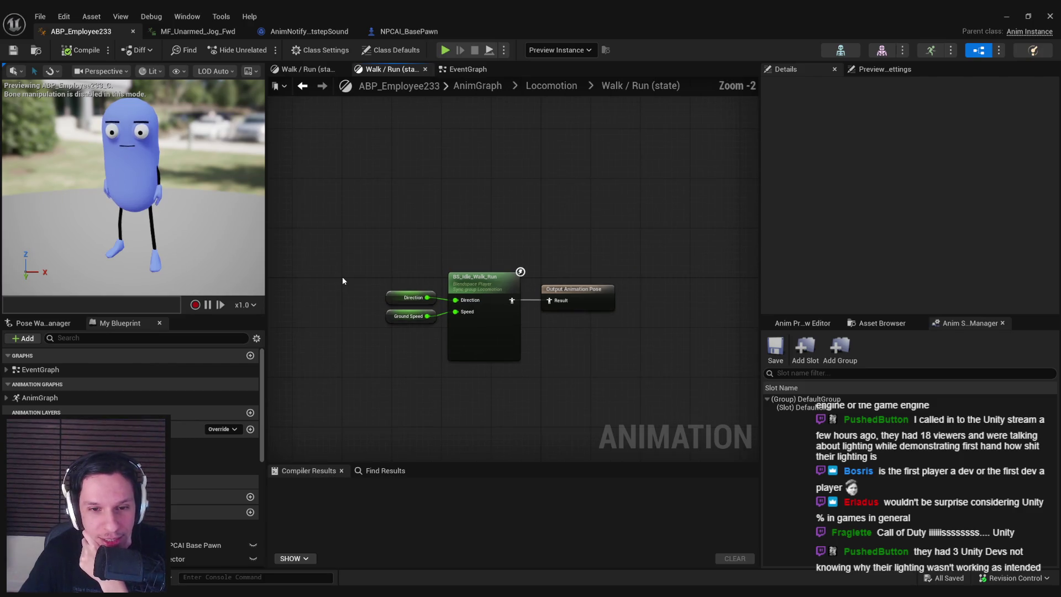
drag(342, 281, 423, 301)
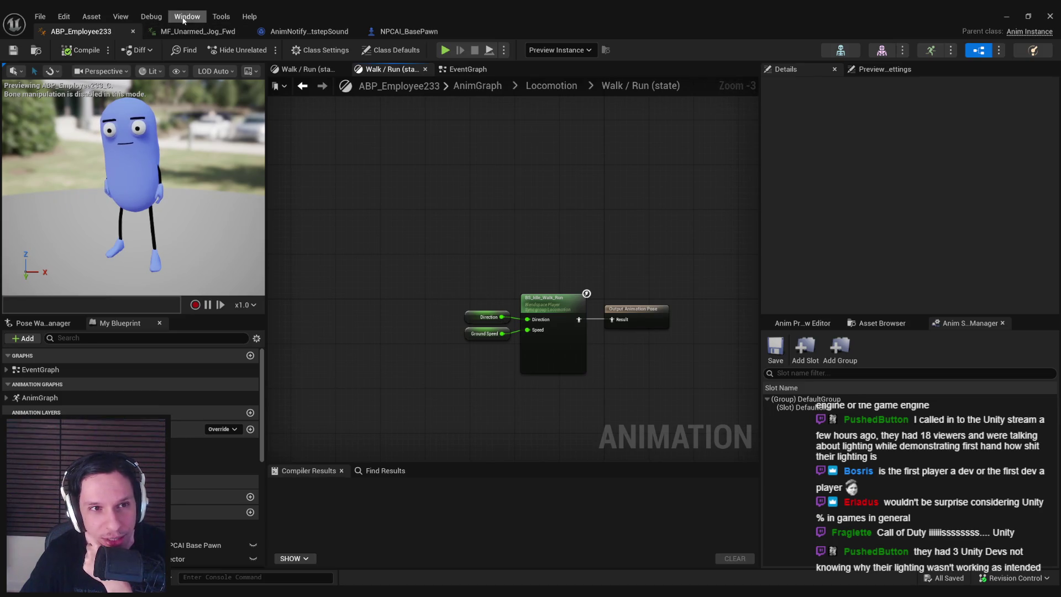
click(197, 31)
click(318, 31)
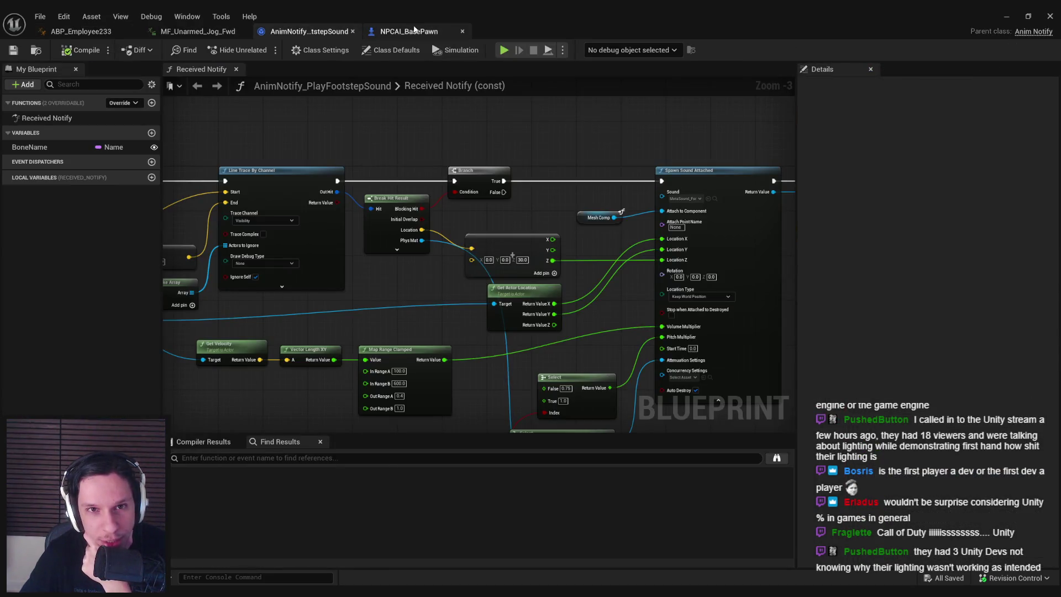
Pan and zoom through NPCAI_BasePawn's footstep trace graph to inspect it
click(409, 32)
mouse_move(466, 190)
mouse_down()
mouse_move(602, 188)
mouse_move(464, 180)
mouse_up()
scroll(464, 179, up, 1)
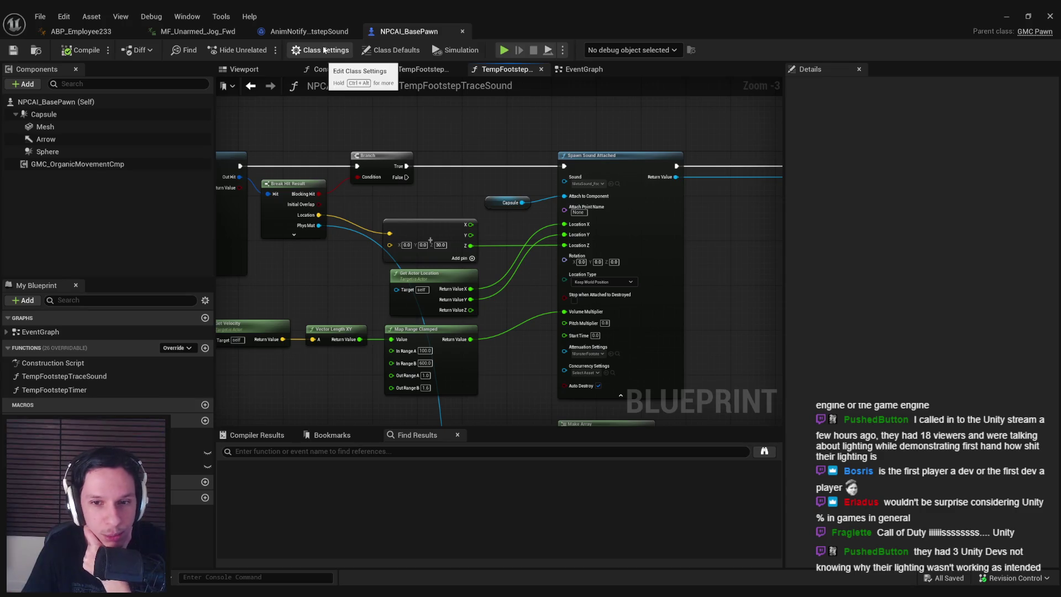
scroll(442, 181, down, 1)
scroll(445, 182, up, 2)
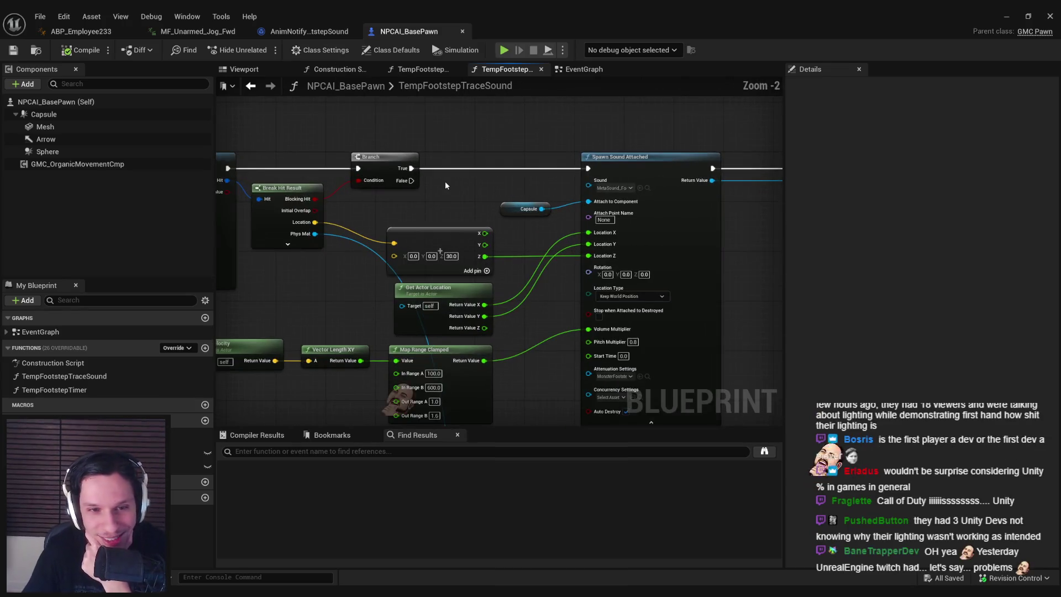
scroll(445, 181, down, 2)
scroll(446, 185, down, 1)
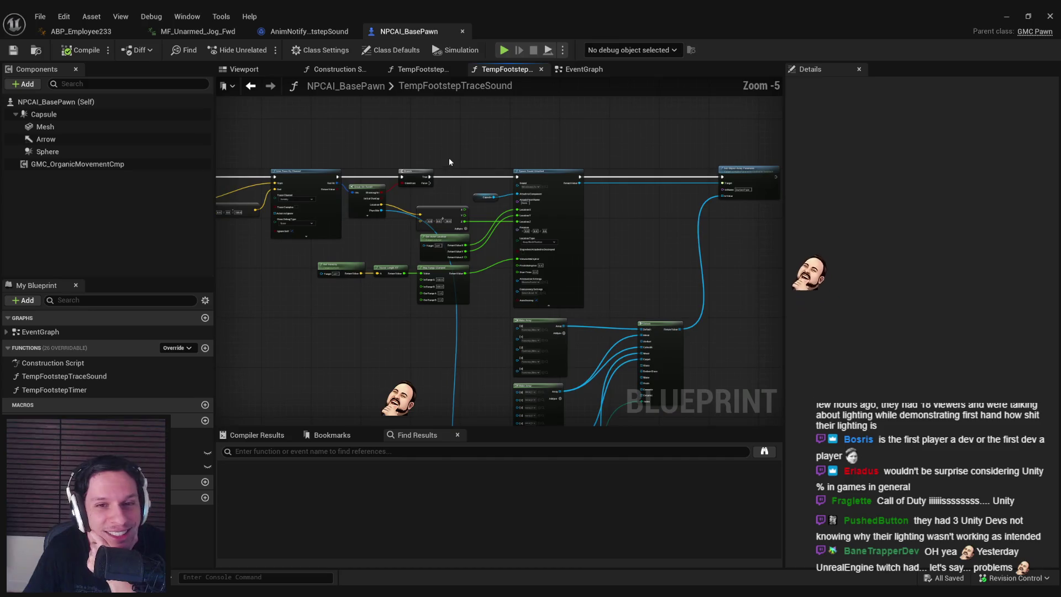
Flip back through AnimNotify_PlayFootstepSound and MF_Unarmed_Jog_Fwd, then switch to the Trello board in Chrome
click(304, 31)
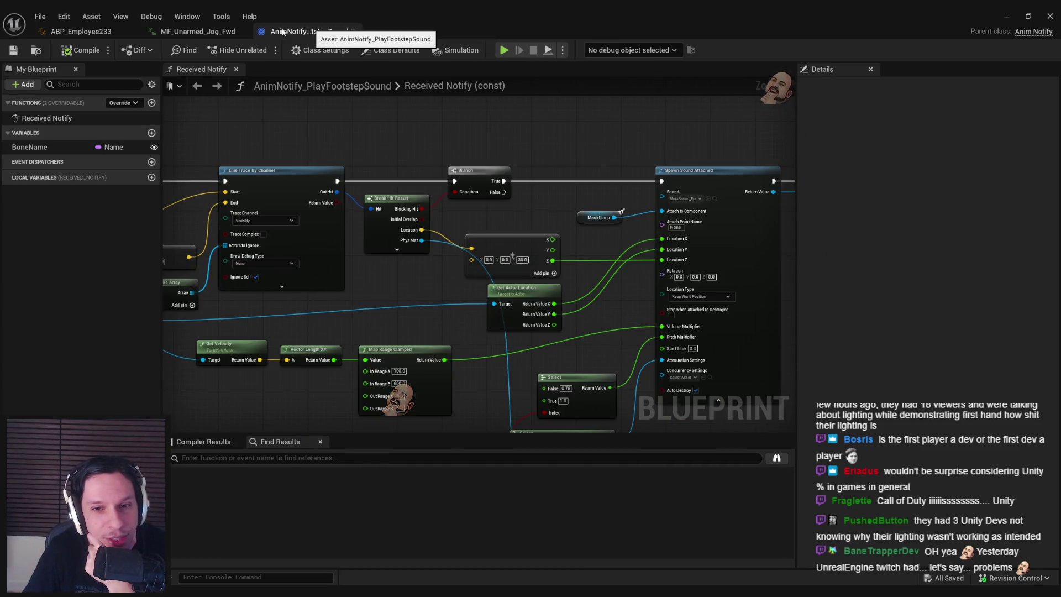
click(213, 32)
key(alt+Tab)
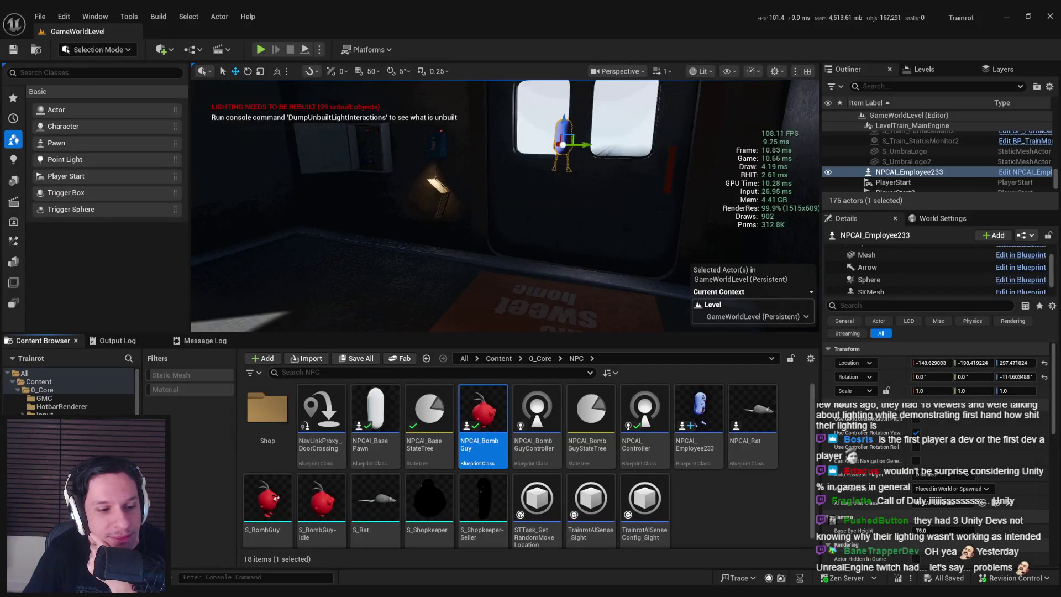
key(alt+Tab)
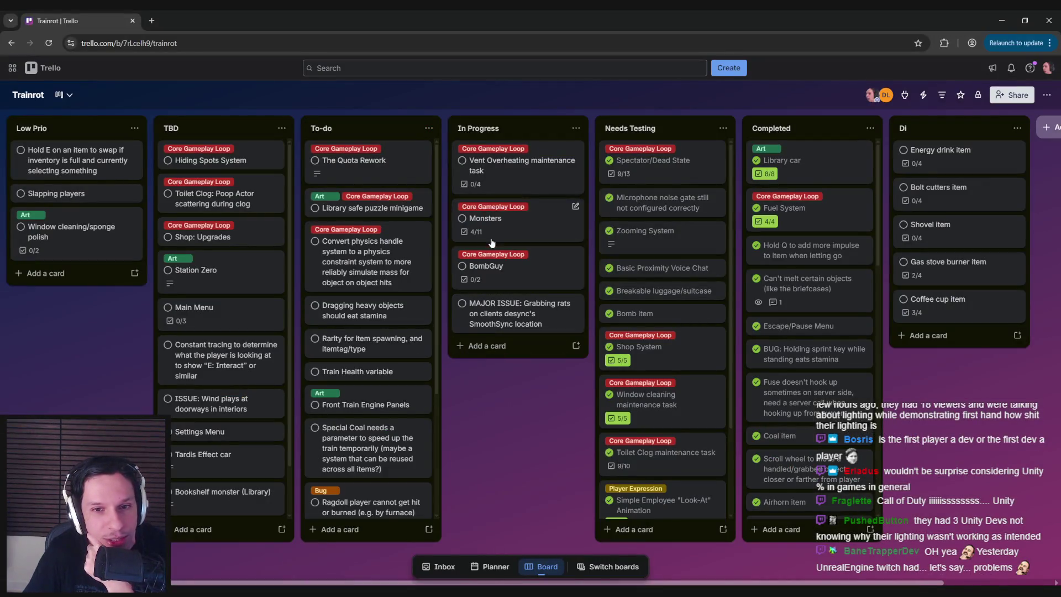
click(487, 221)
scroll(380, 355, down, 5)
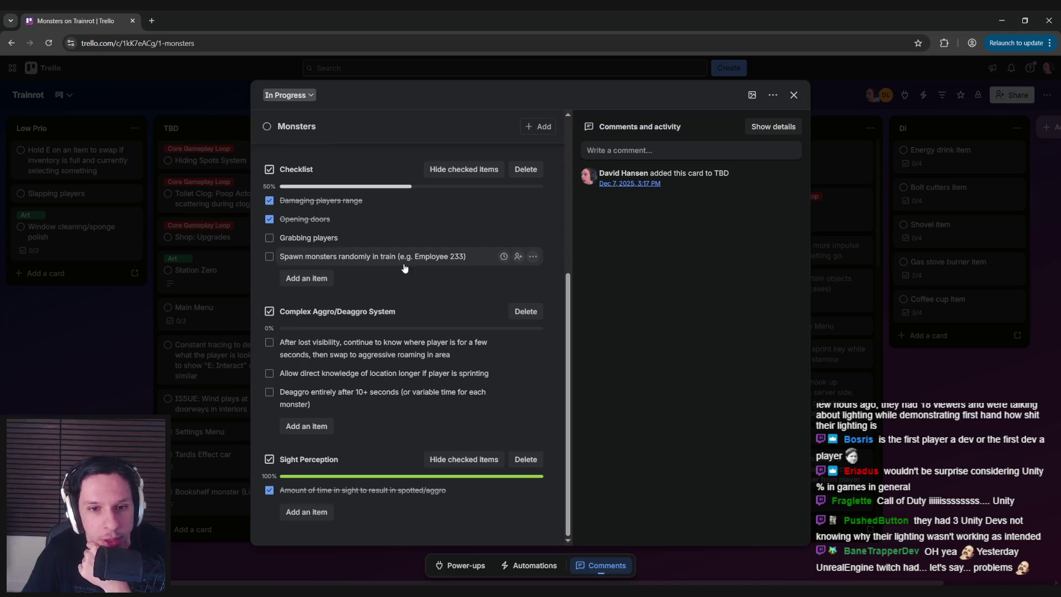
scroll(360, 278, up, 5)
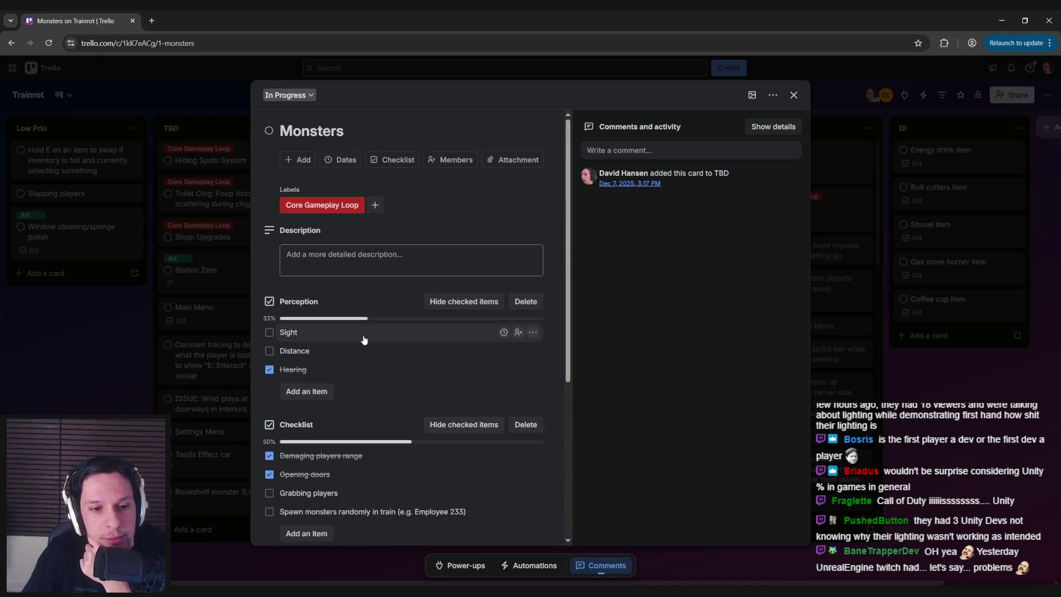
scroll(364, 337, down, 2)
scroll(356, 304, down, 3)
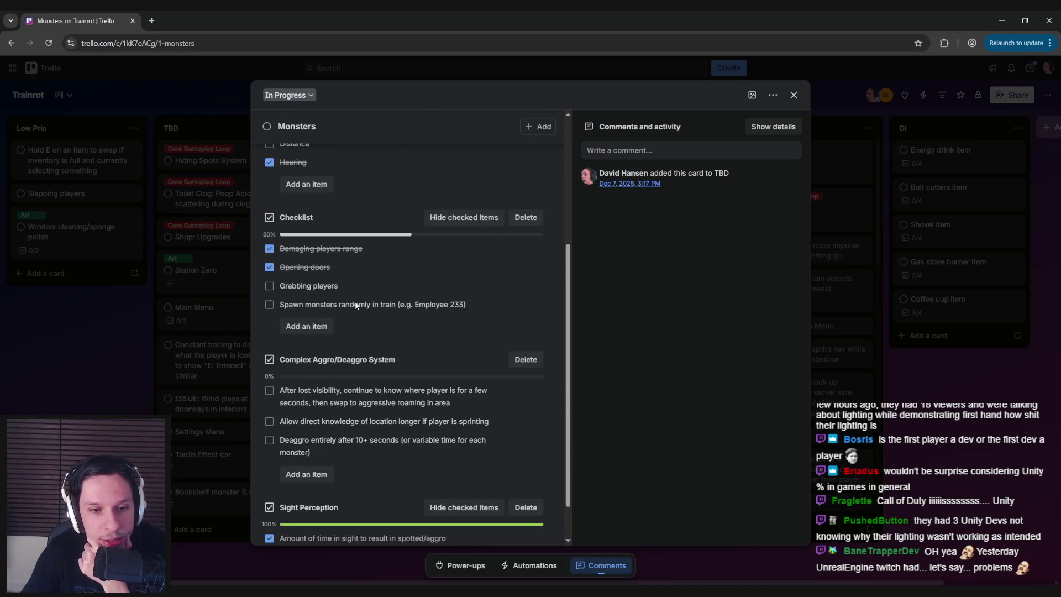
scroll(334, 433, up, 4)
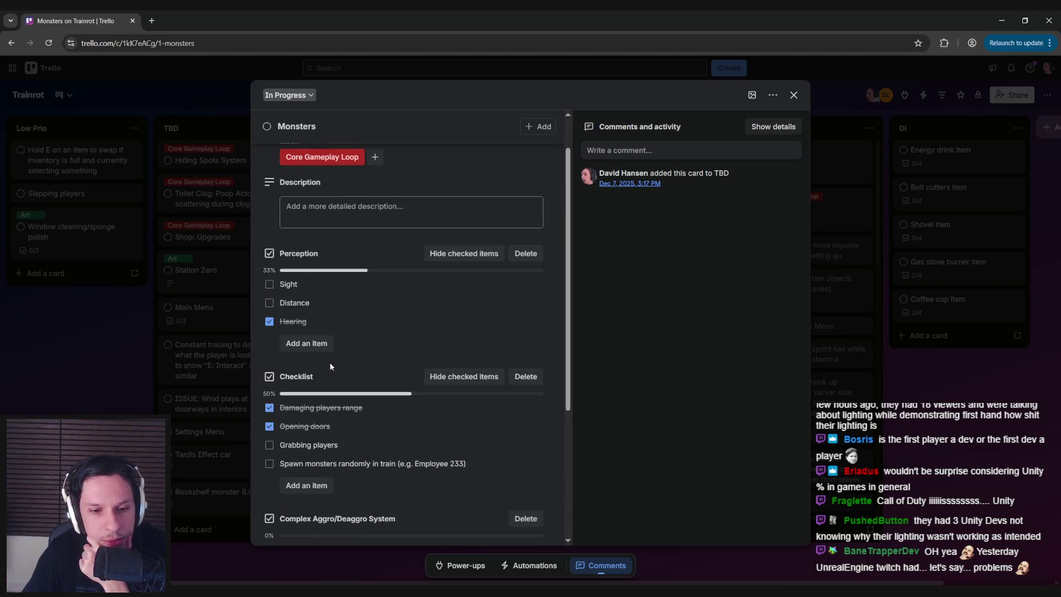
scroll(331, 367, down, 3)
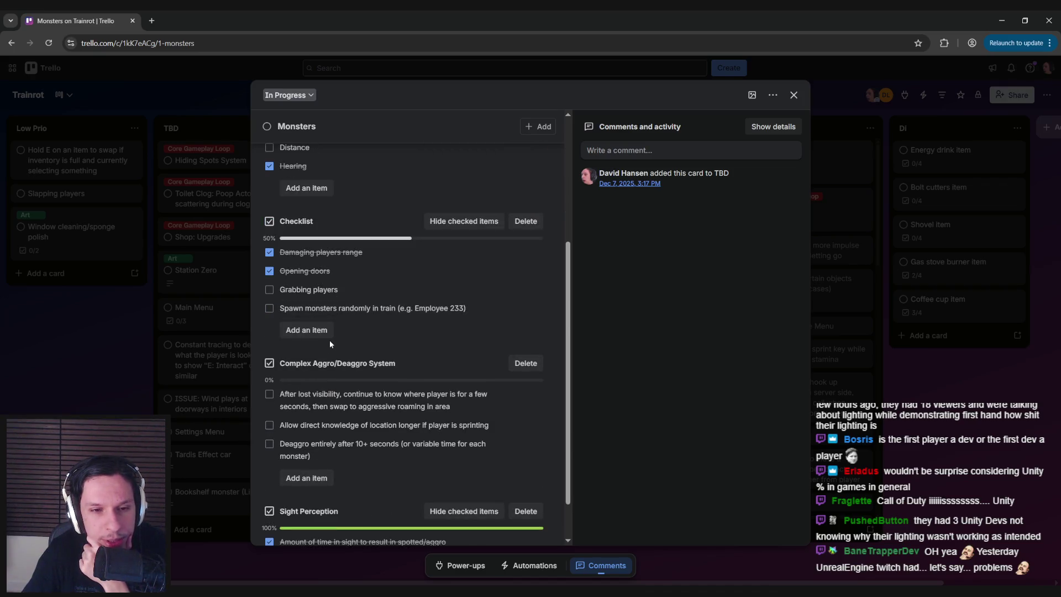
scroll(330, 344, down, 1)
scroll(332, 354, up, 4)
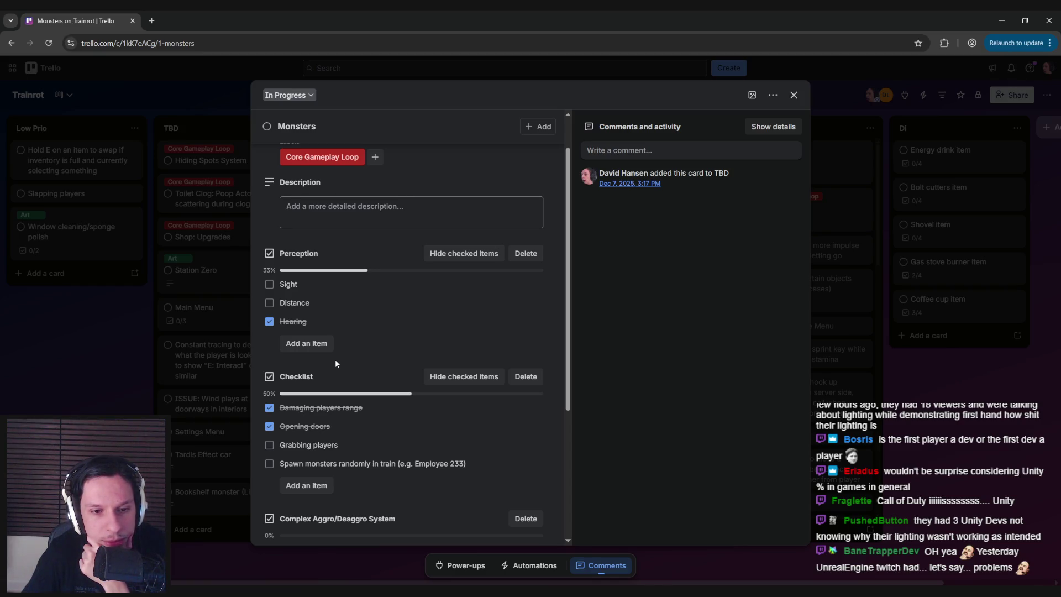
scroll(336, 363, down, 3)
scroll(332, 349, down, 1)
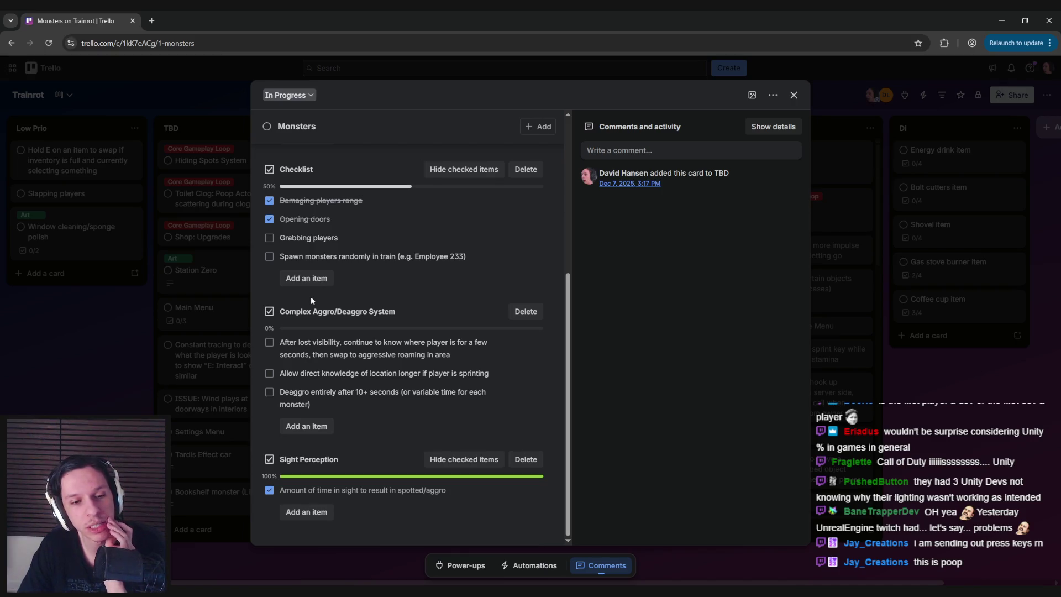
scroll(311, 299, up, 5)
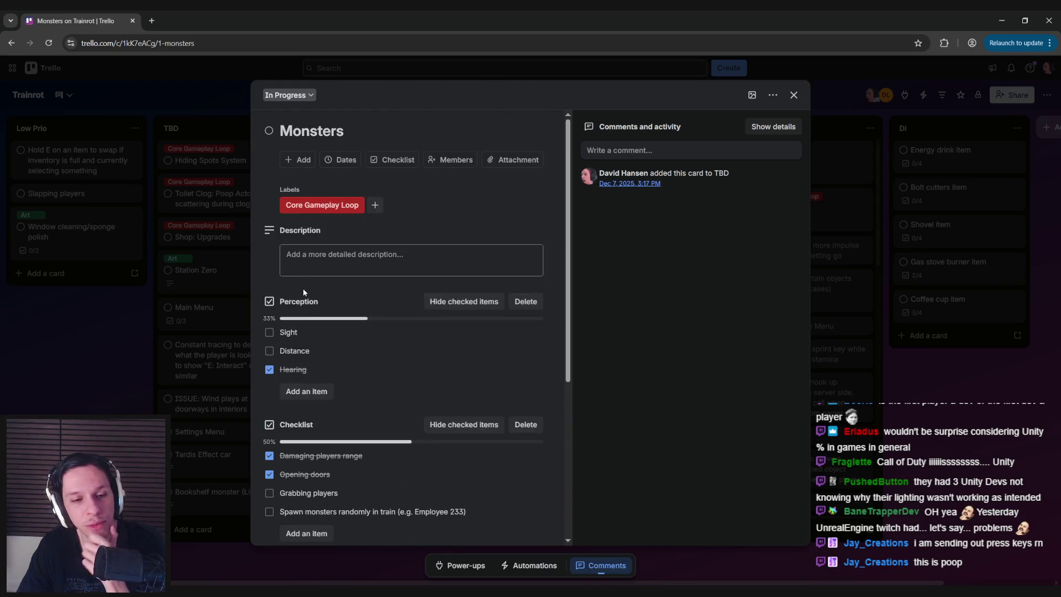
scroll(307, 293, down, 5)
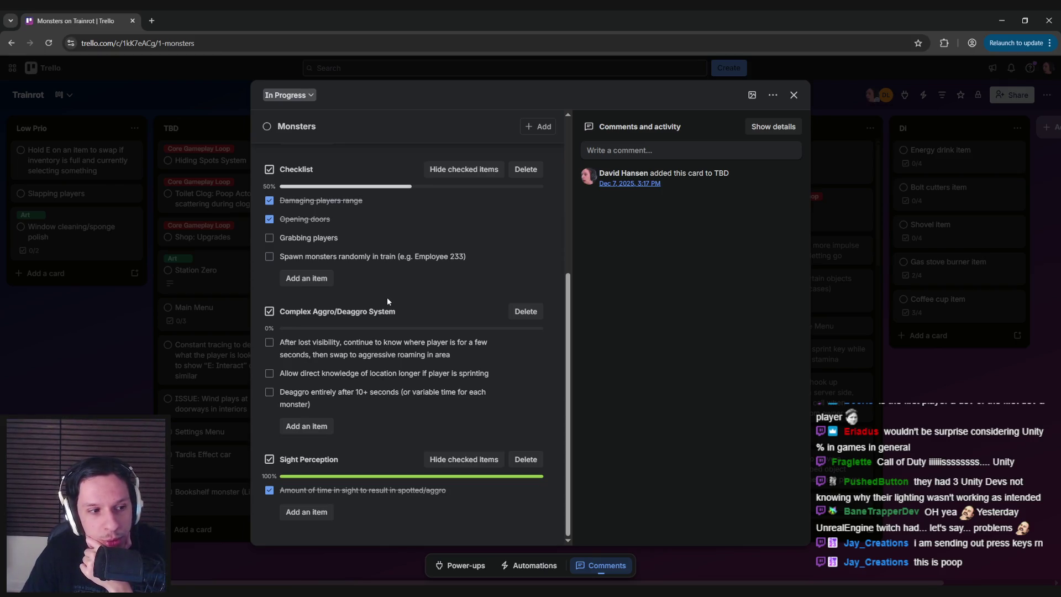
scroll(369, 427, up, 5)
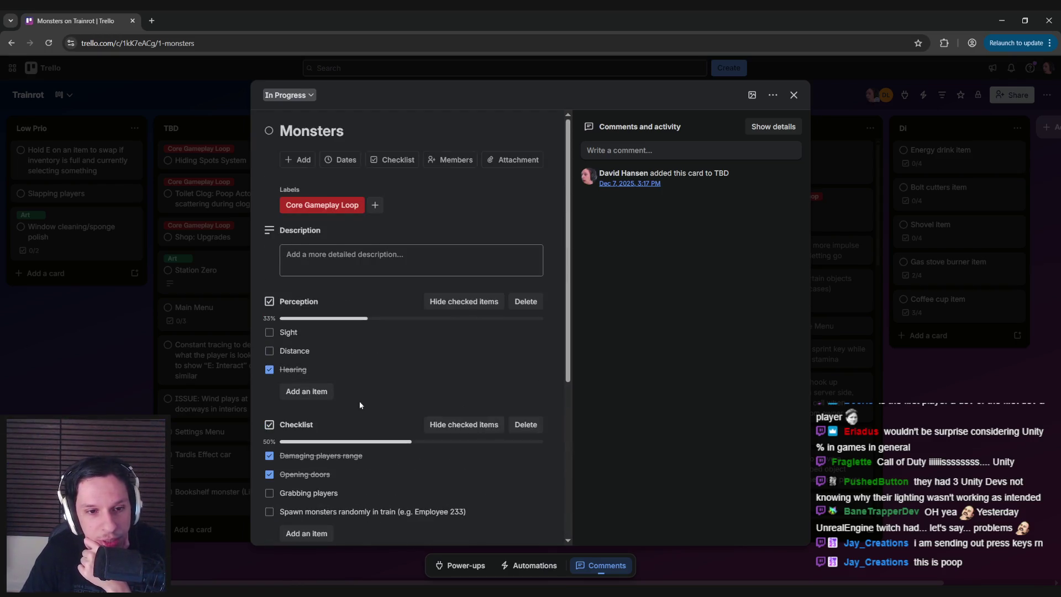
scroll(406, 413, down, 5)
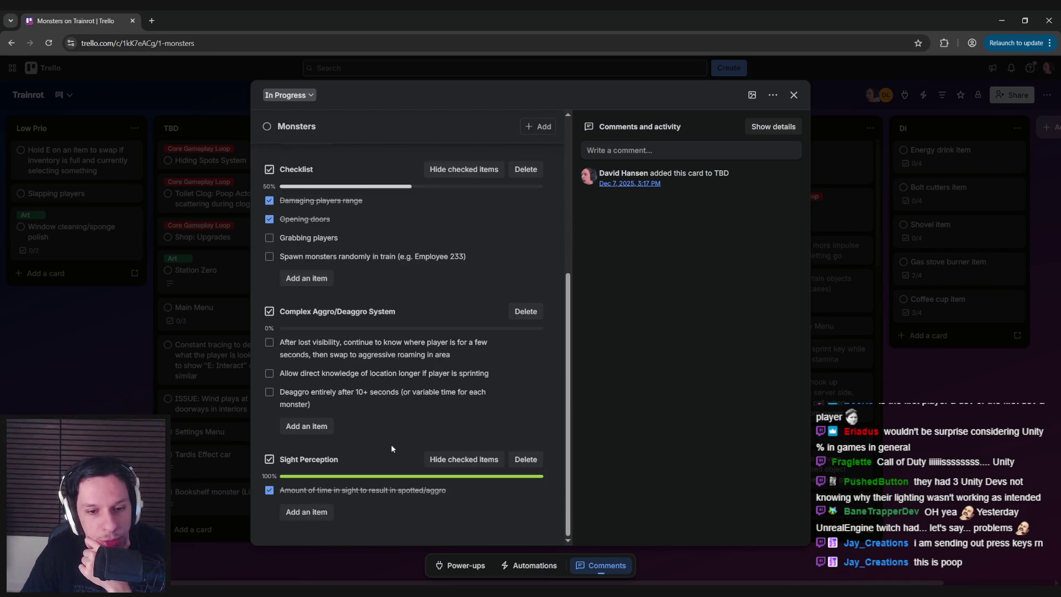
scroll(394, 444, up, 3)
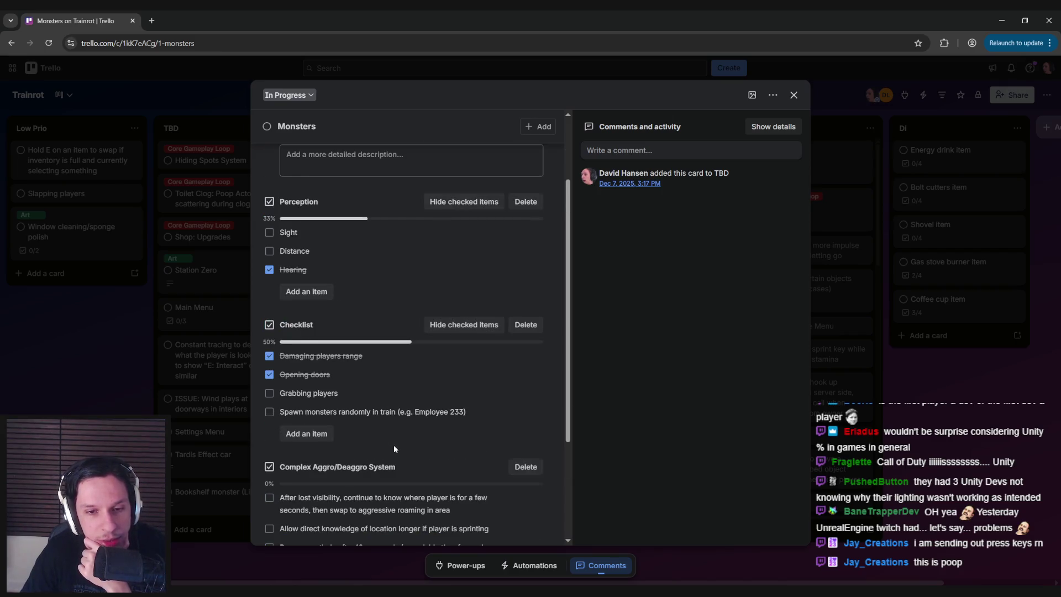
scroll(394, 444, up, 2)
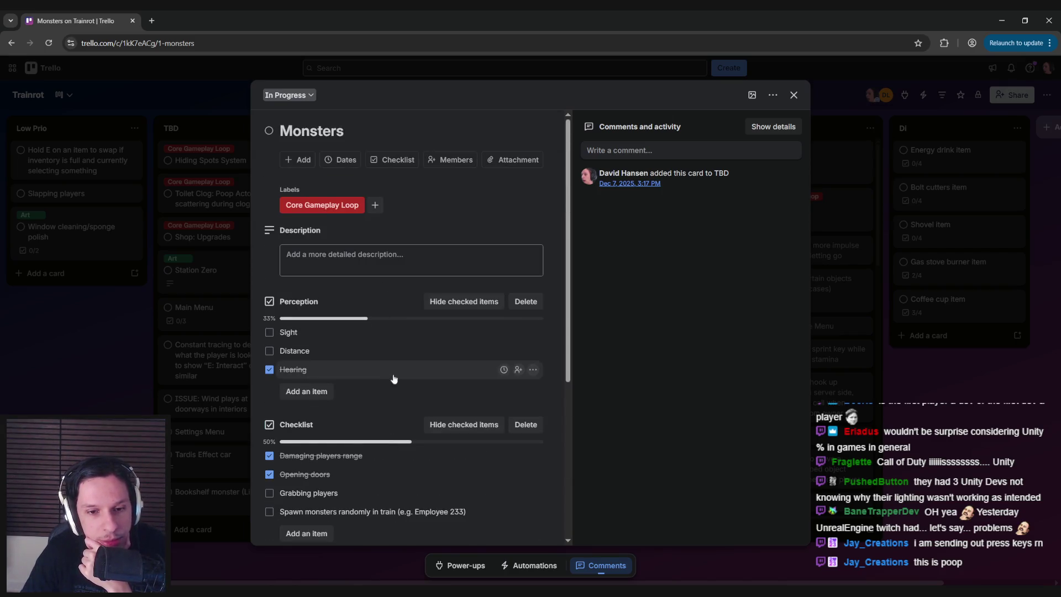
scroll(396, 380, down, 3)
scroll(401, 382, down, 2)
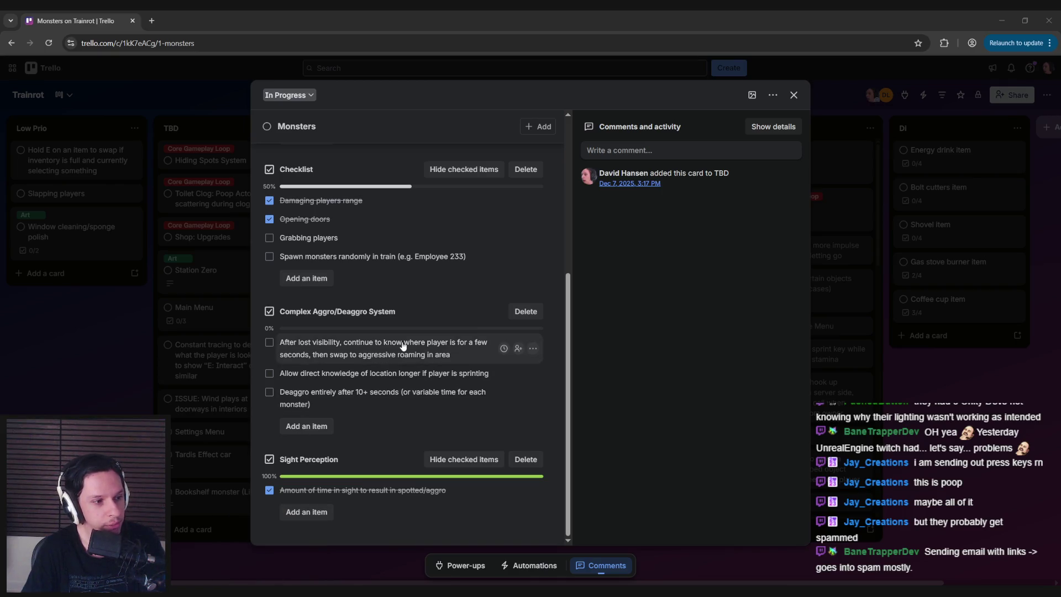
click(499, 9)
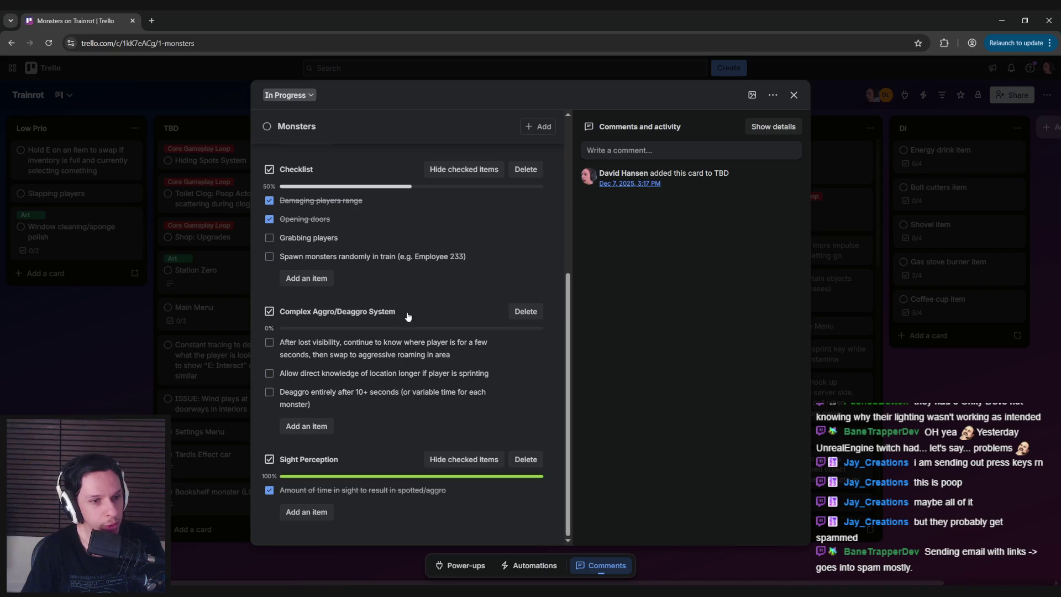
scroll(408, 316, up, 5)
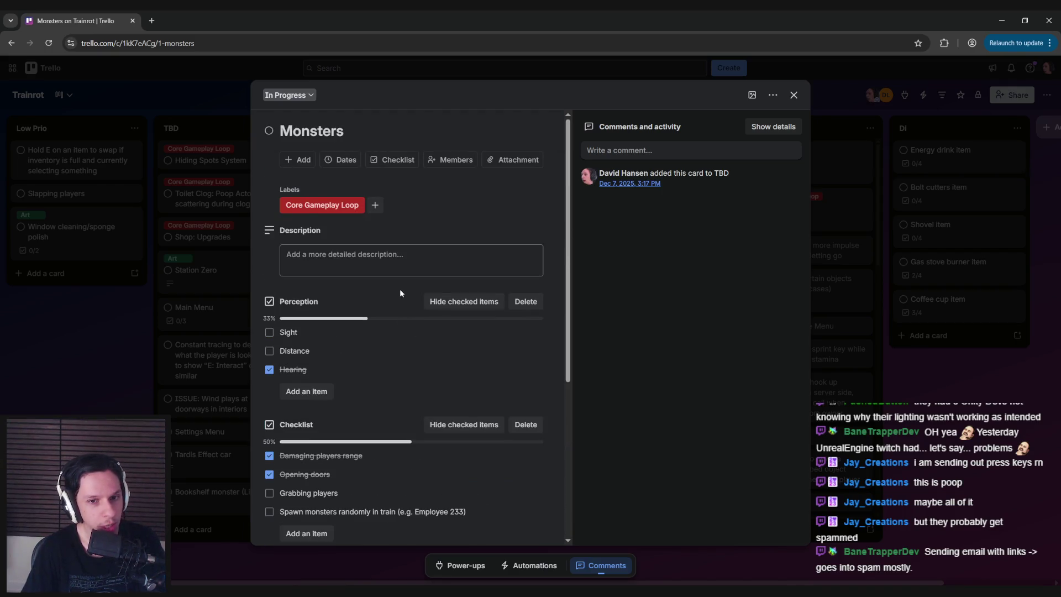
scroll(394, 409, down, 3)
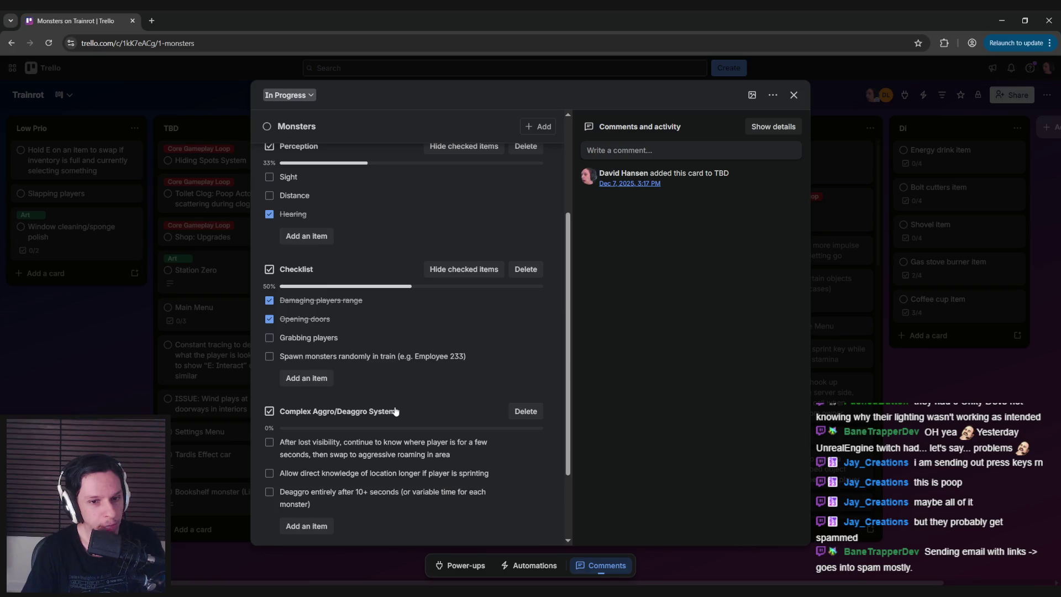
scroll(395, 410, down, 2)
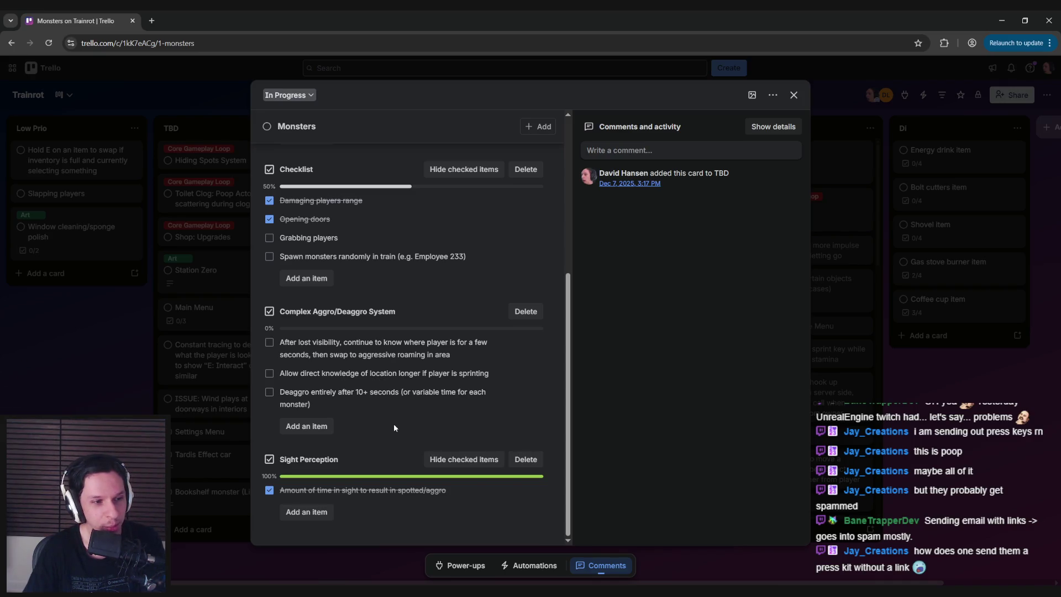
scroll(392, 300, up, 1)
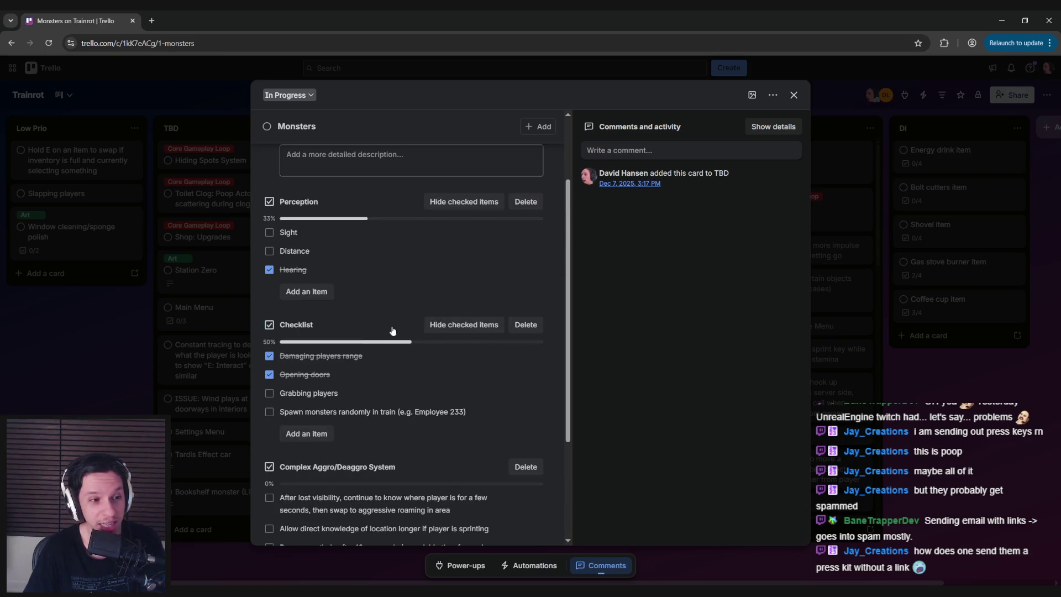
scroll(393, 327, down, 2)
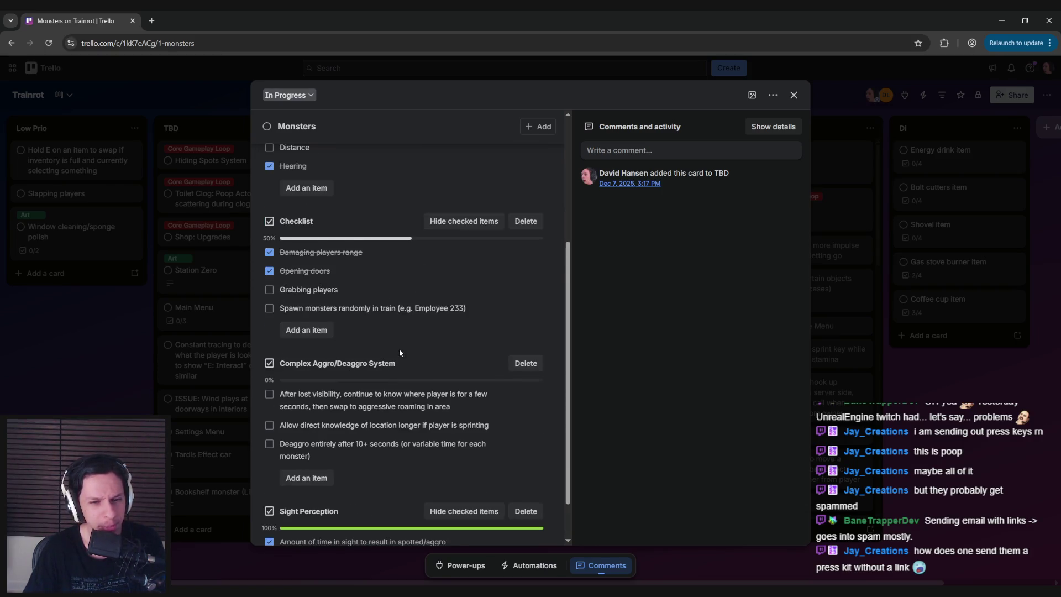
scroll(398, 343, down, 1)
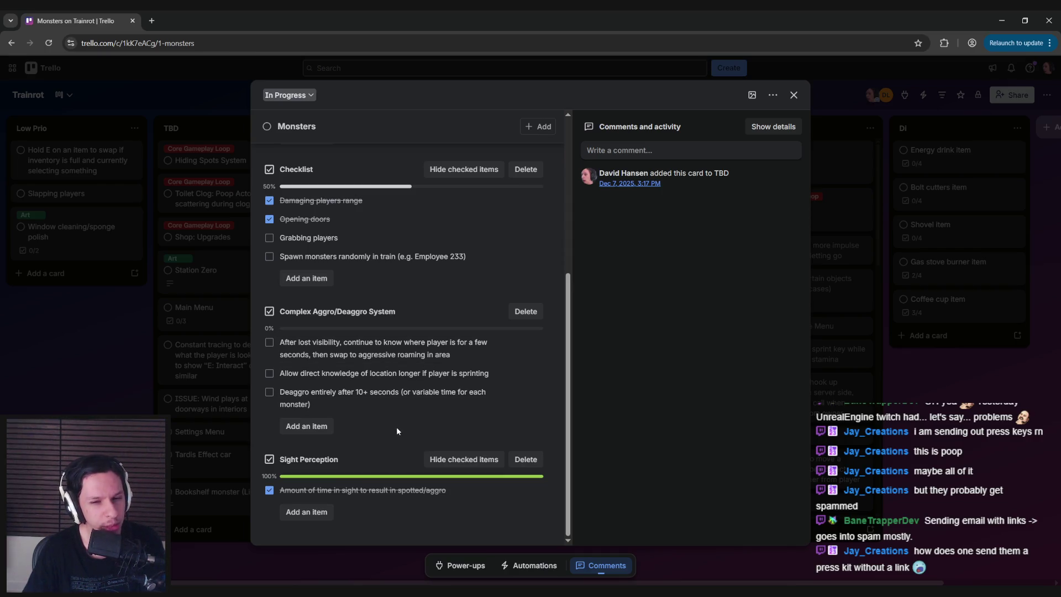
scroll(393, 428, up, 5)
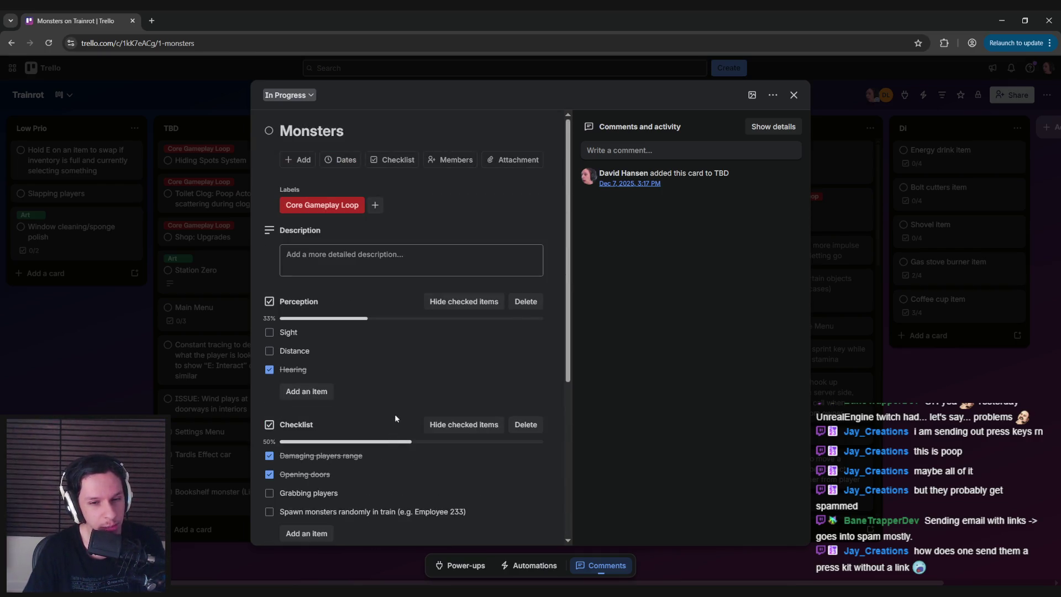
scroll(394, 414, down, 3)
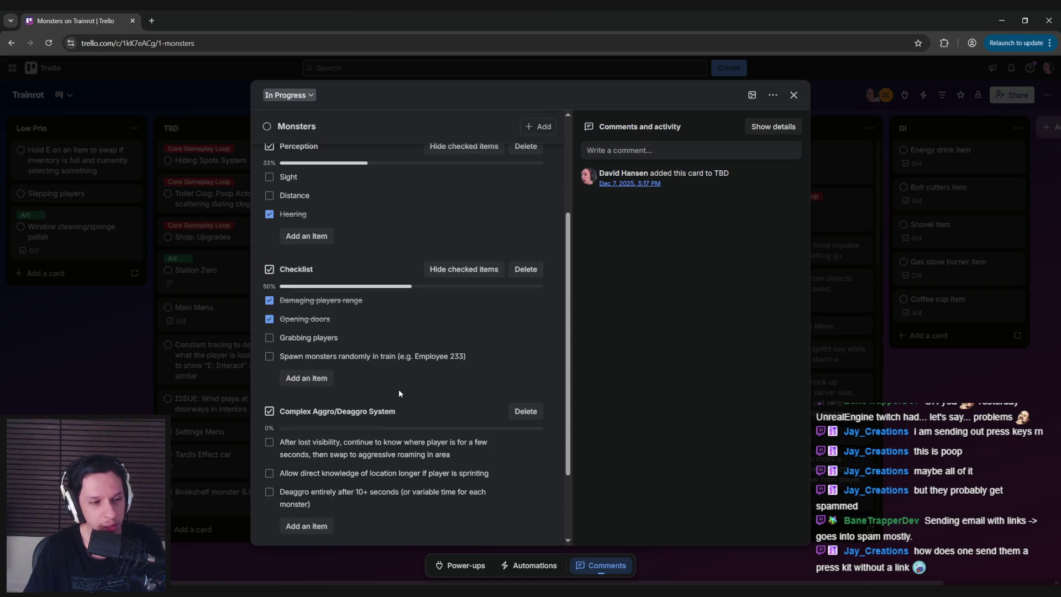
scroll(399, 389, down, 2)
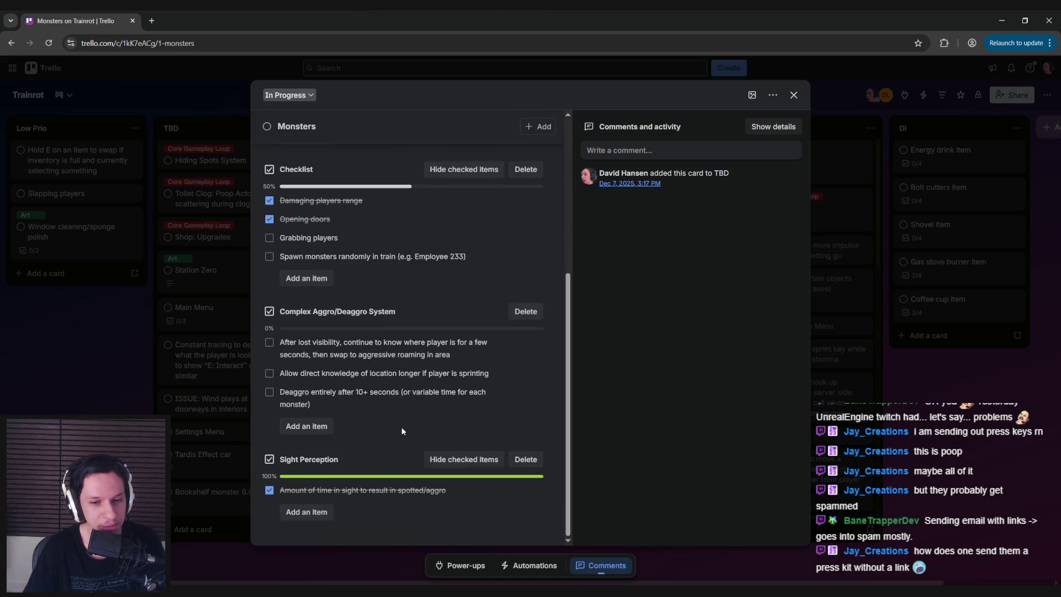
scroll(393, 428, up, 5)
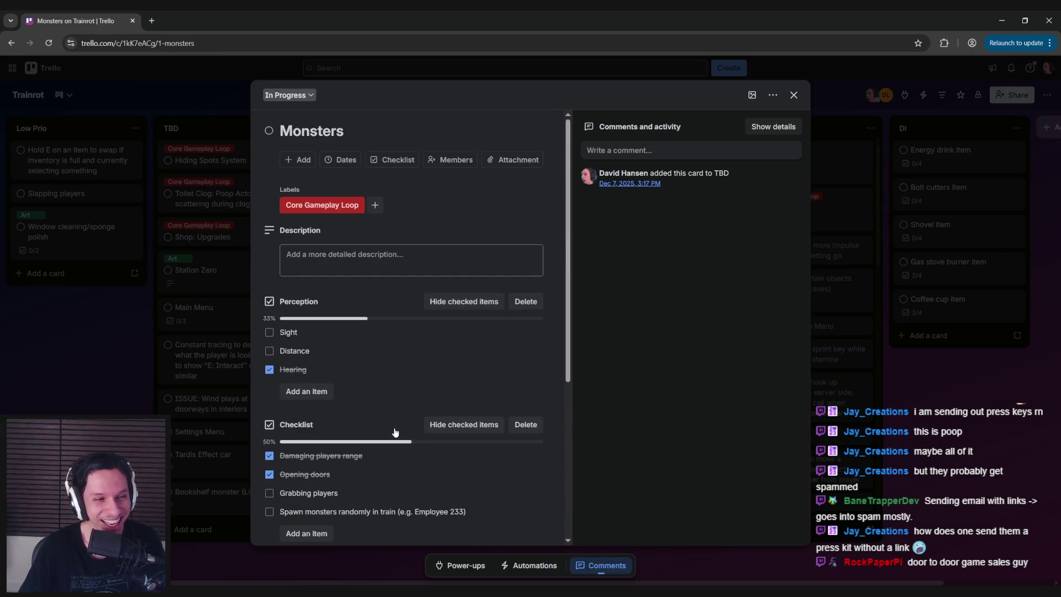
scroll(395, 387, down, 5)
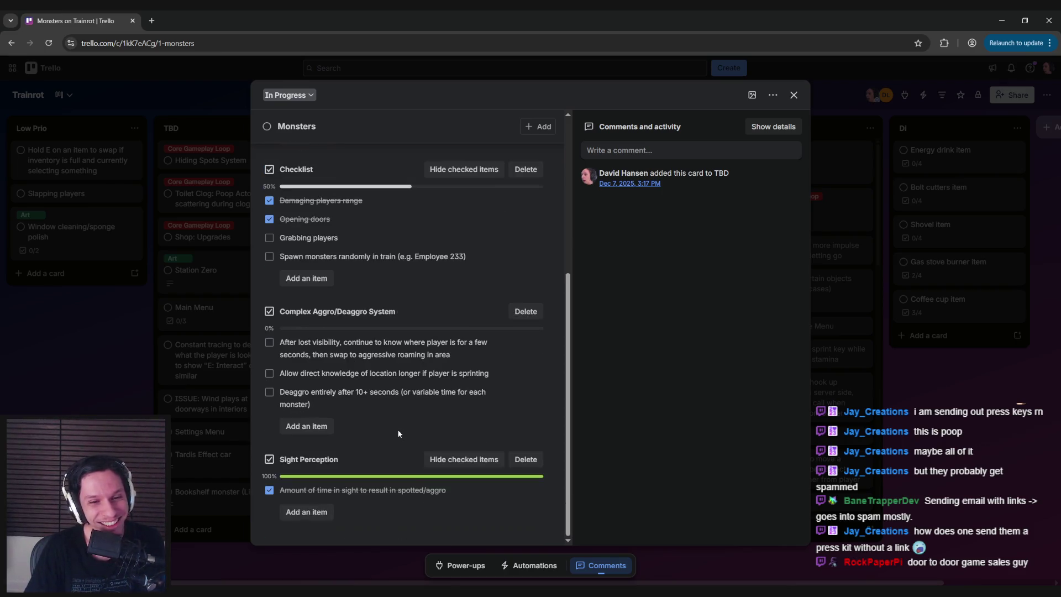
scroll(396, 425, up, 2)
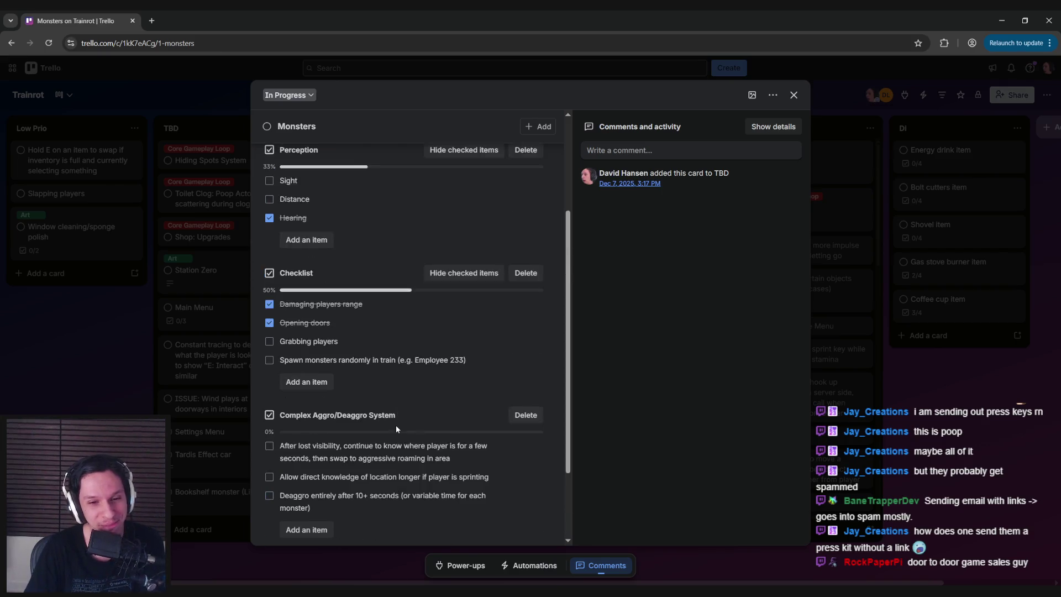
scroll(396, 425, down, 2)
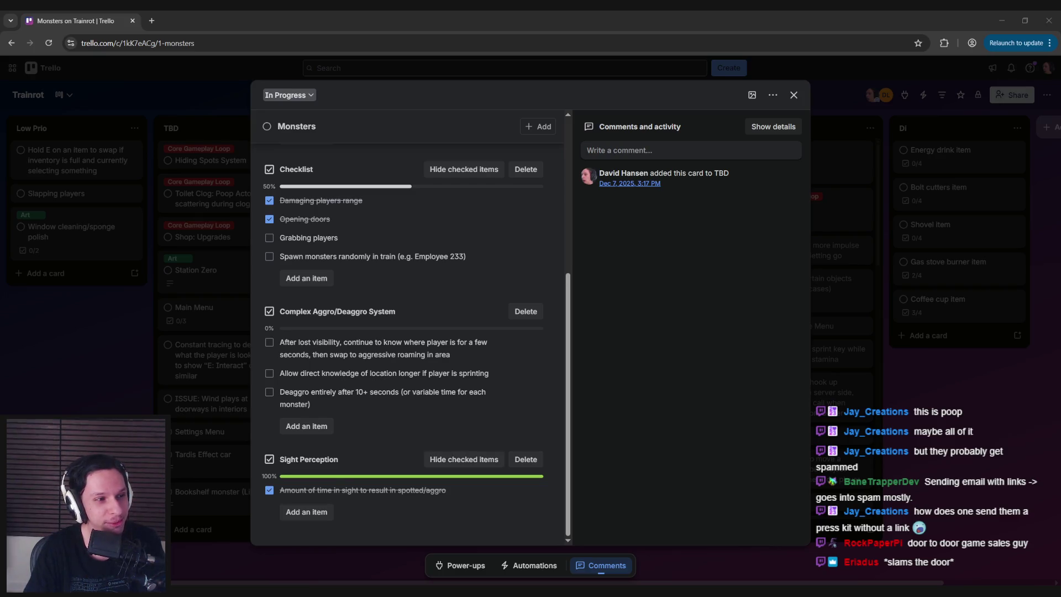
click(413, 14)
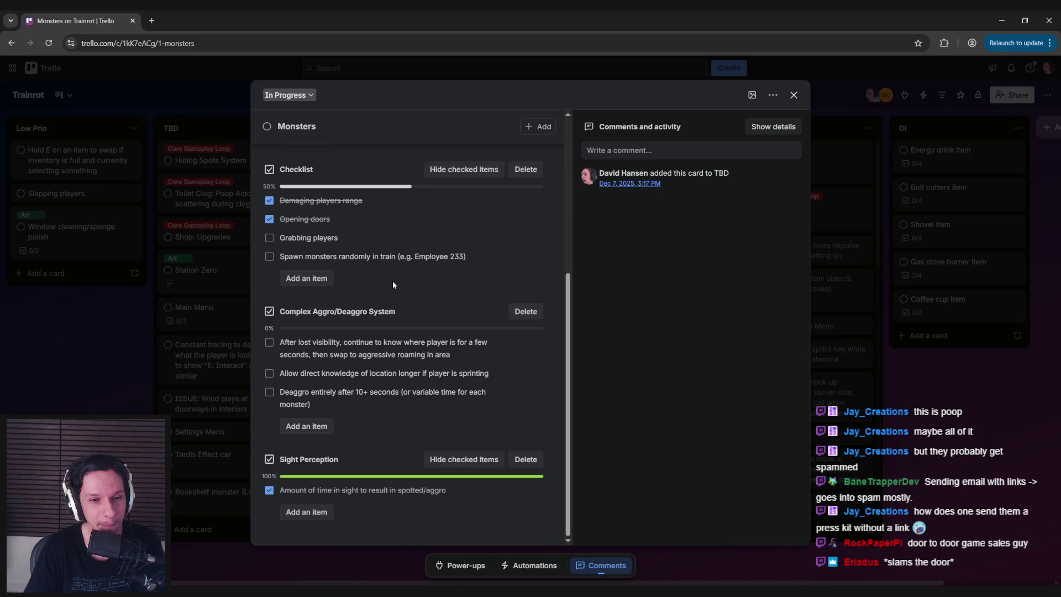
scroll(393, 280, up, 1)
scroll(393, 284, down, 1)
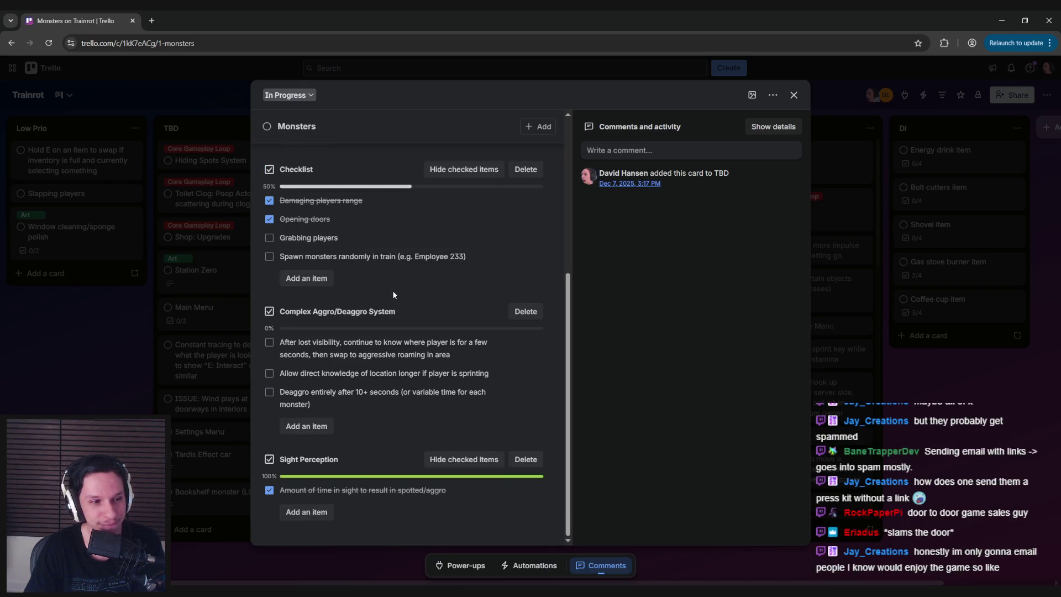
key(alt+Tab)
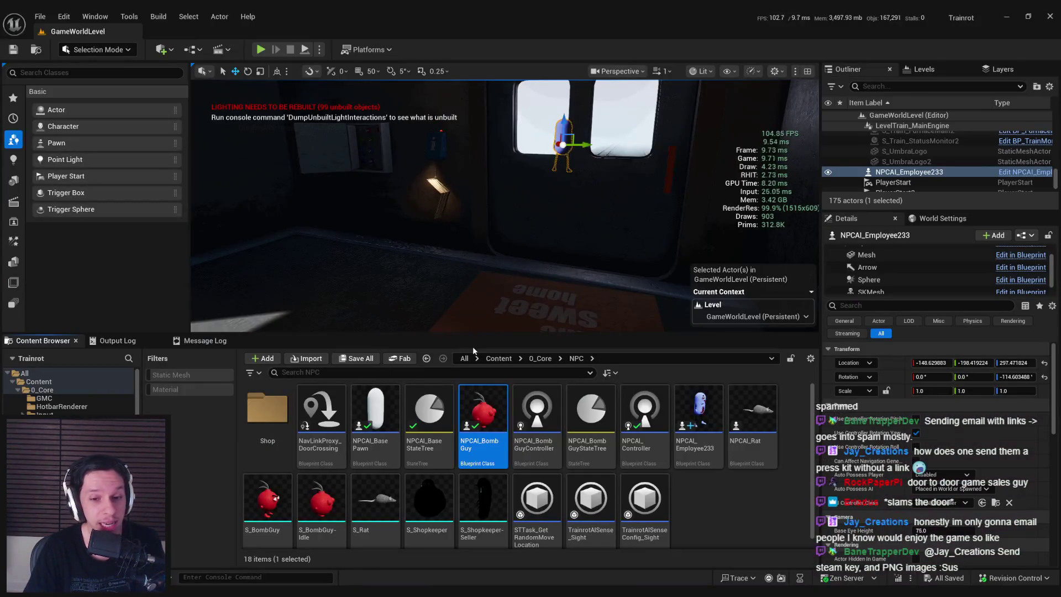
click(431, 430)
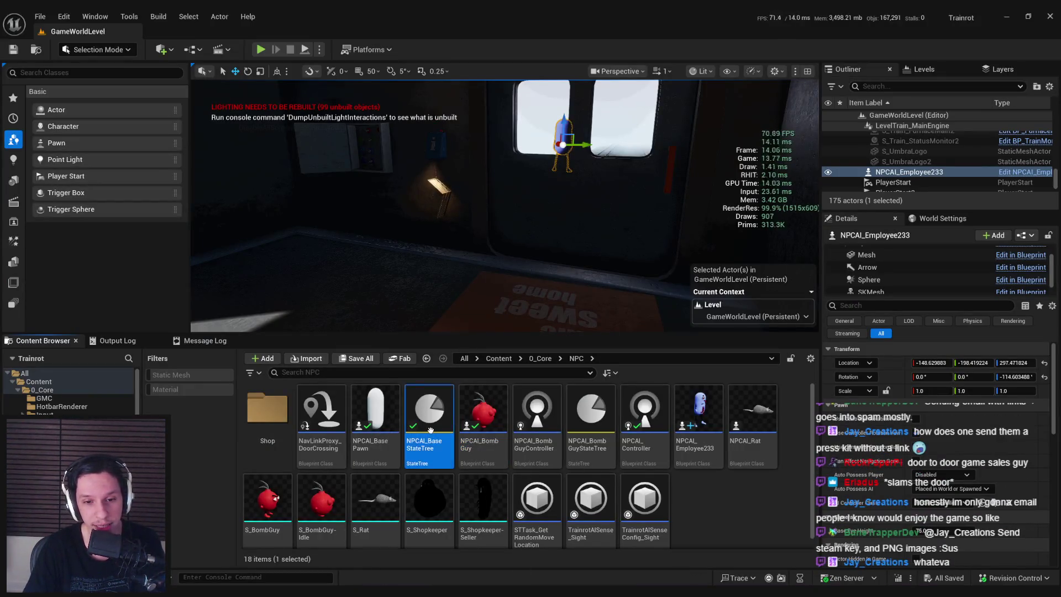
double_click(431, 430)
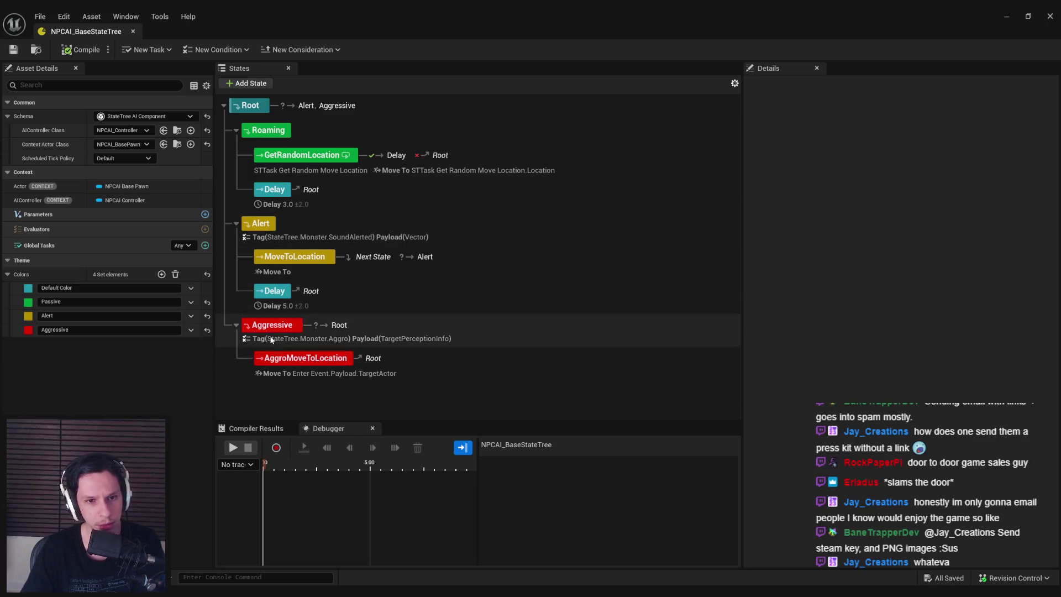
click(375, 334)
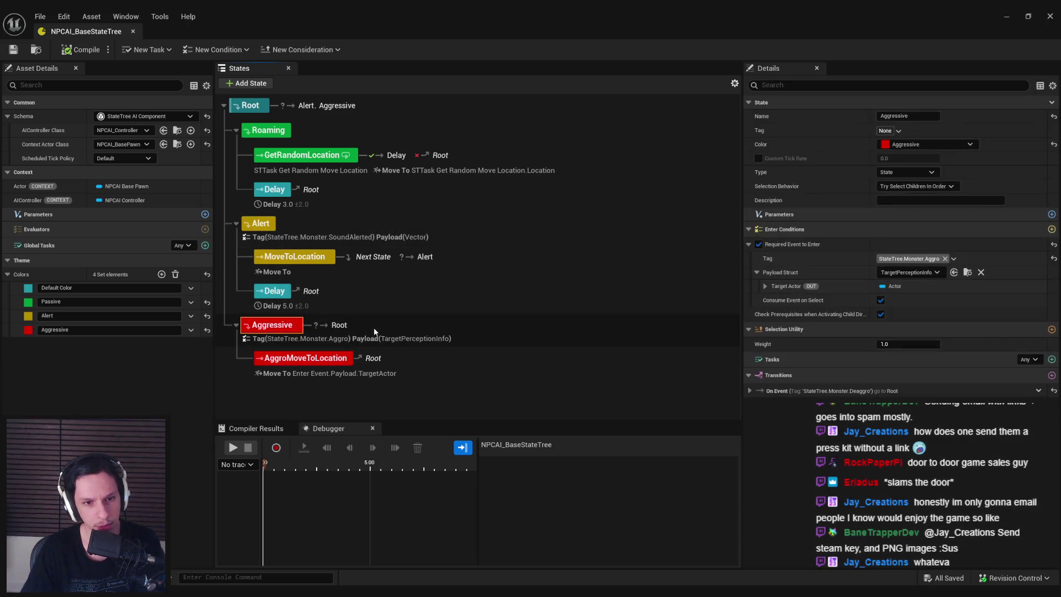
click(404, 364)
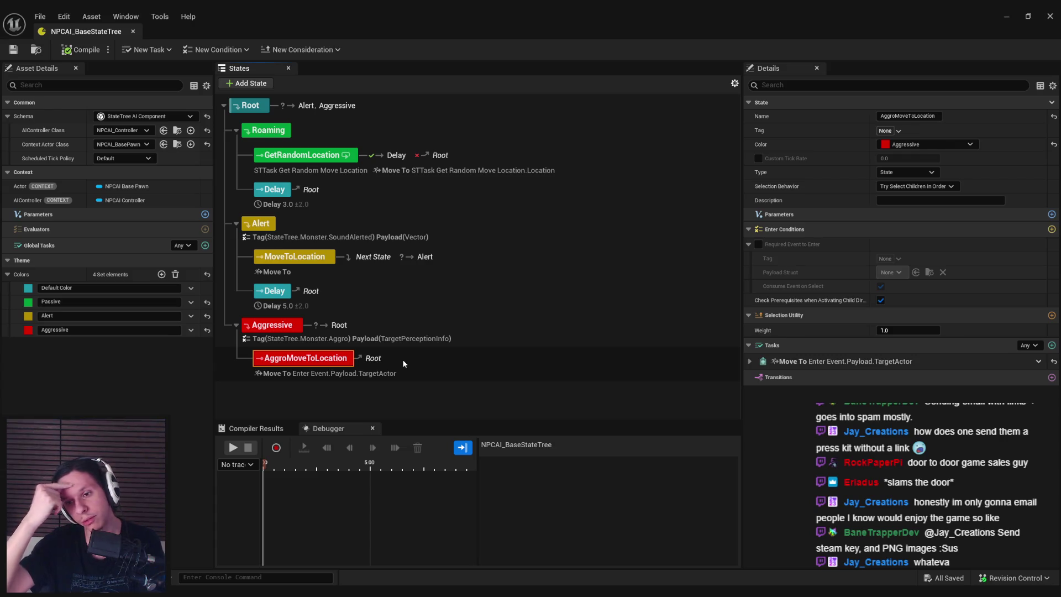
click(340, 376)
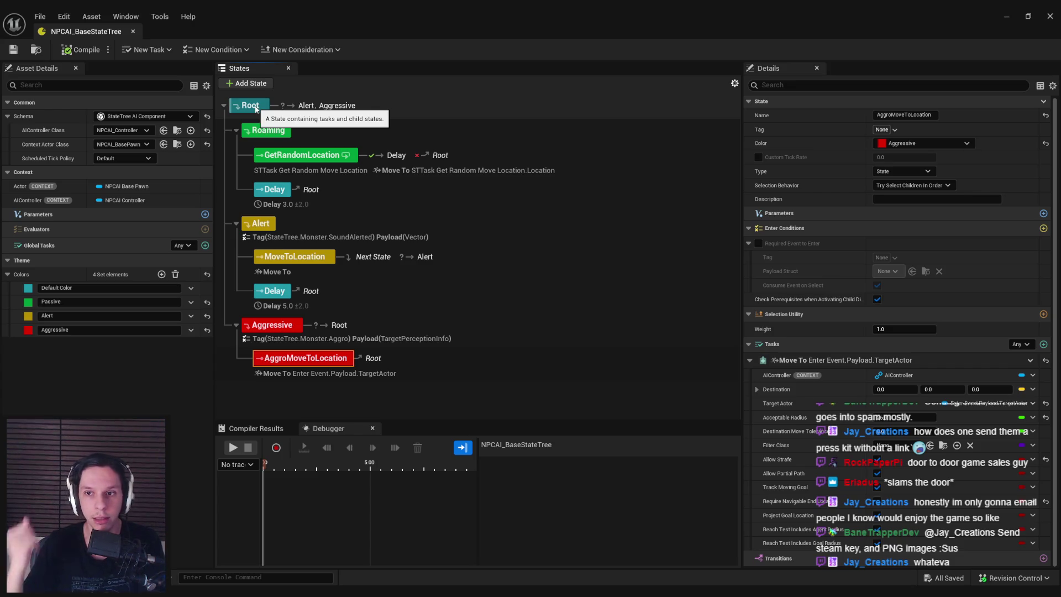
click(256, 108)
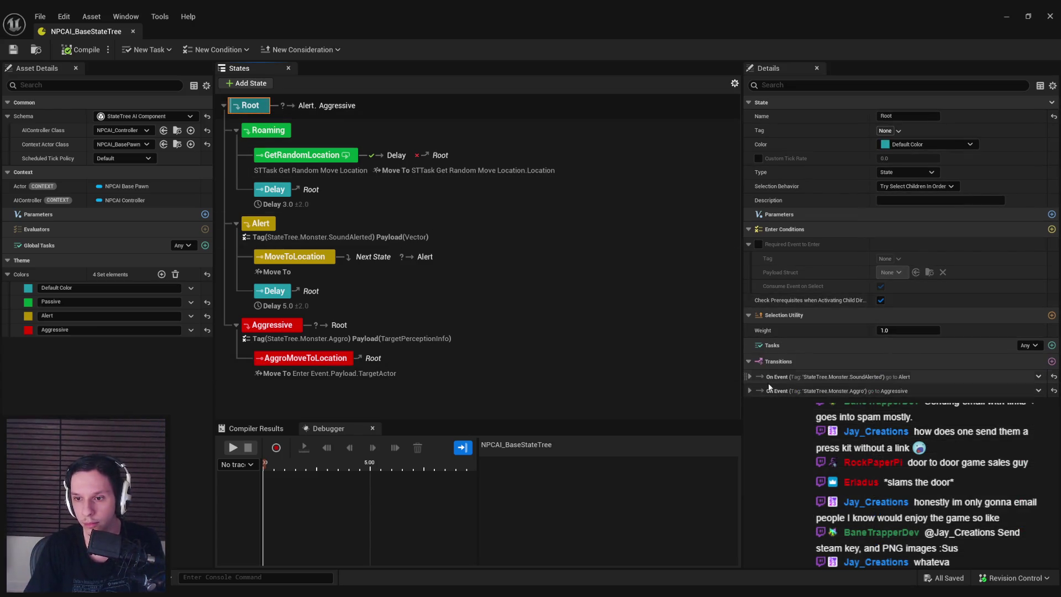
click(750, 391)
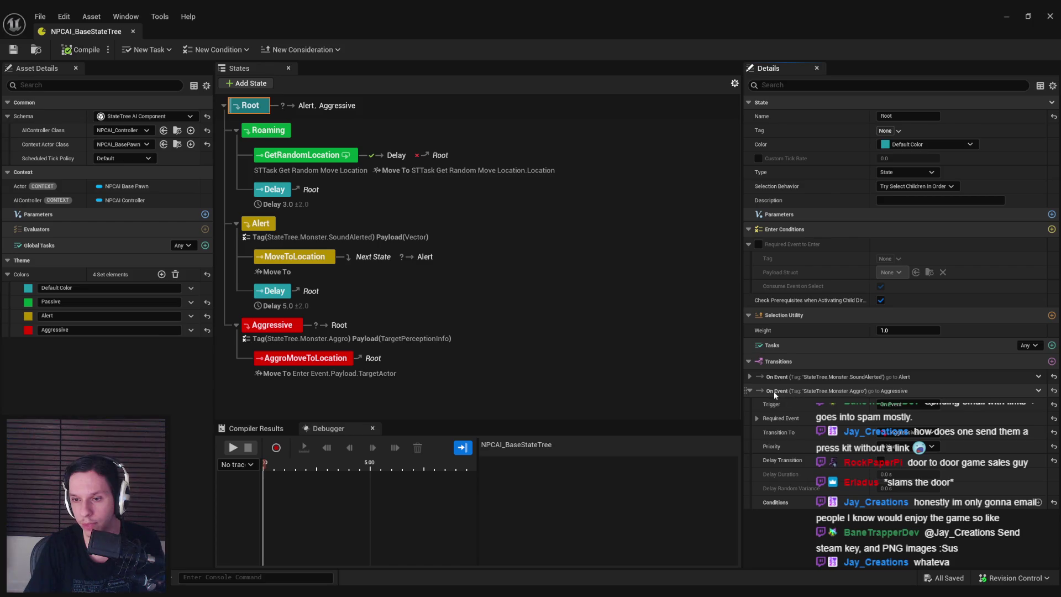
click(306, 358)
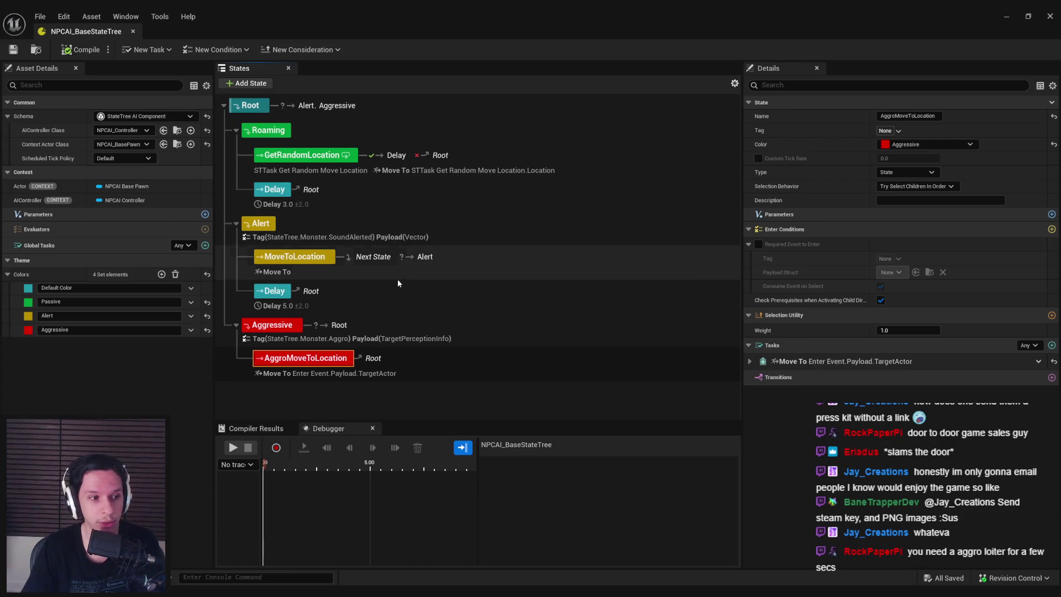
Add an On State Completed transition from AggroMoveToLocation to itself, with a HasTag condition
click(1052, 376)
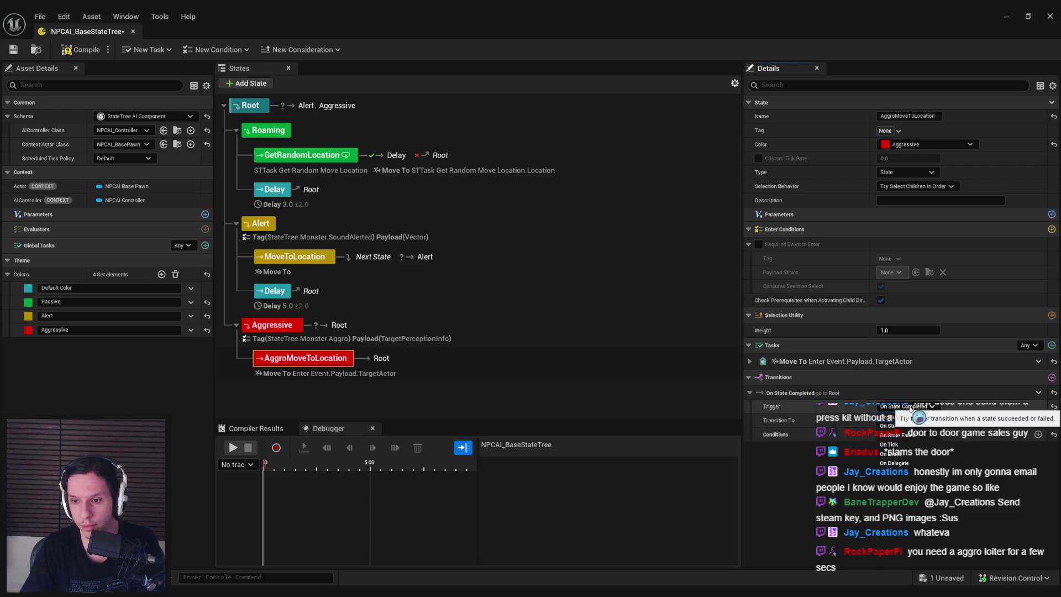
click(907, 422)
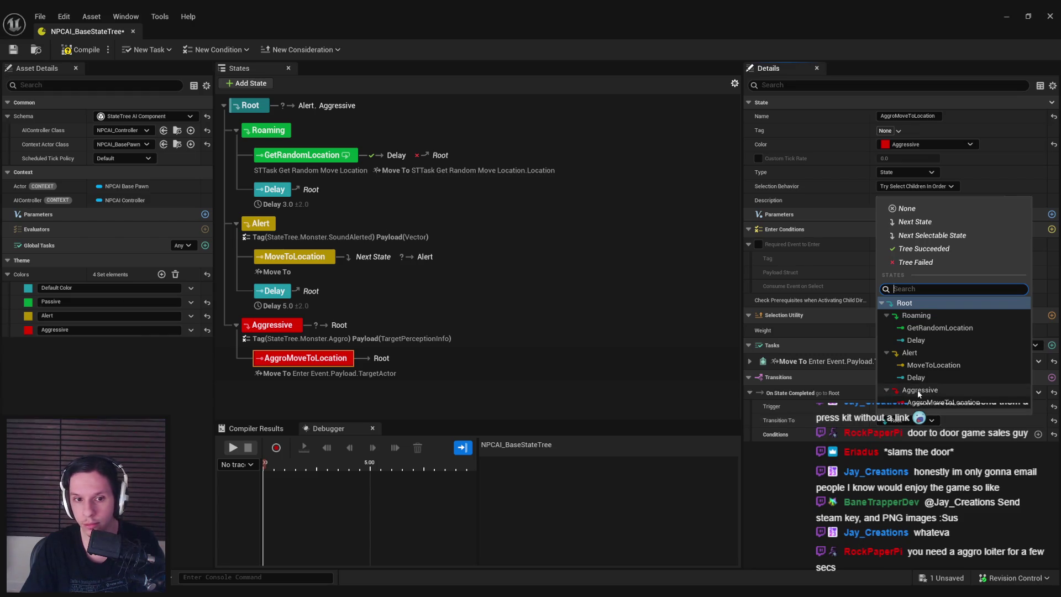
click(929, 402)
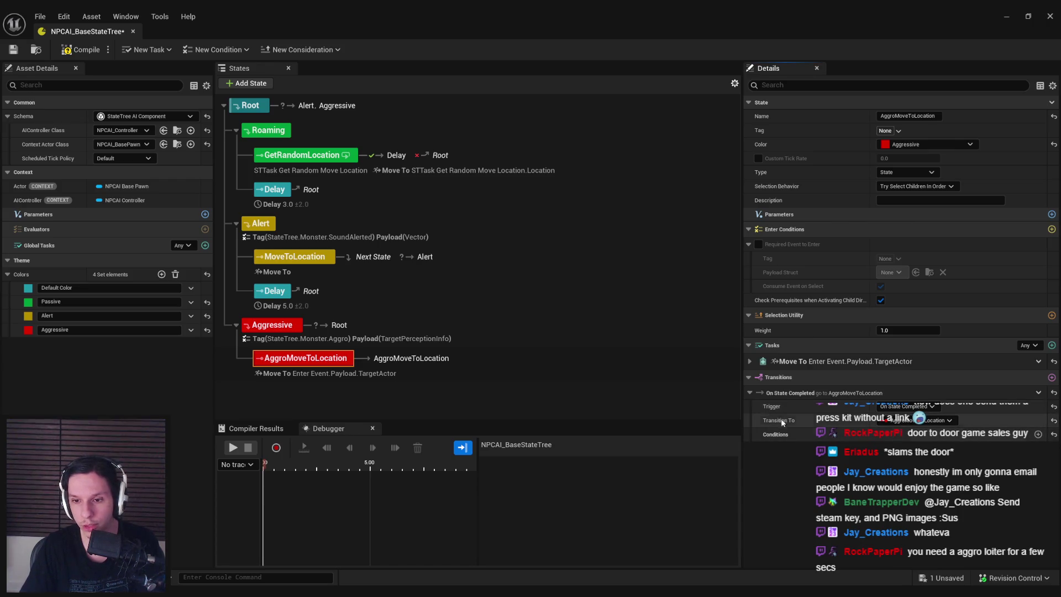
click(1038, 434)
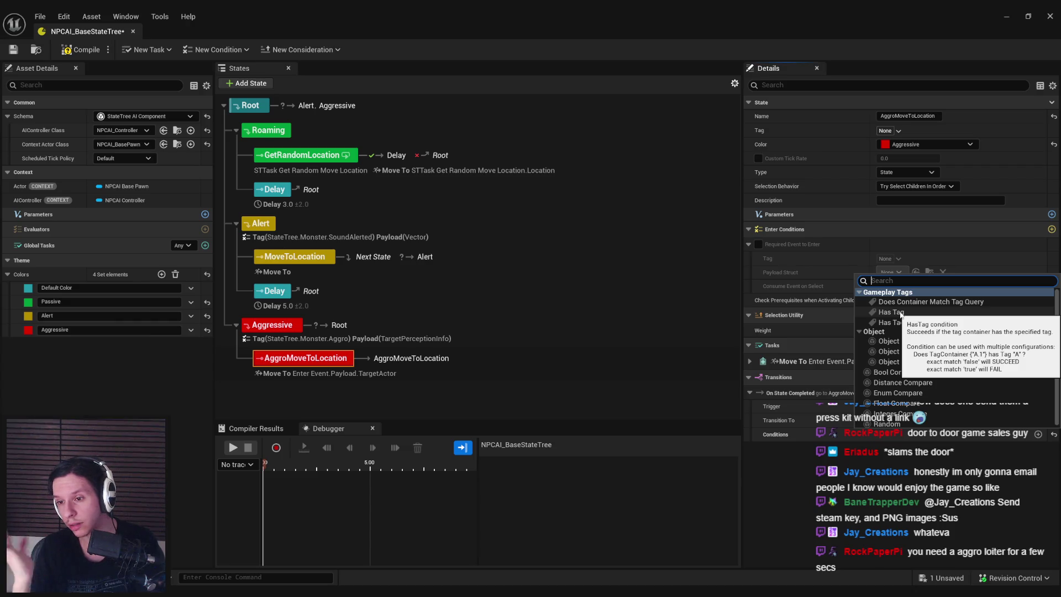
click(900, 313)
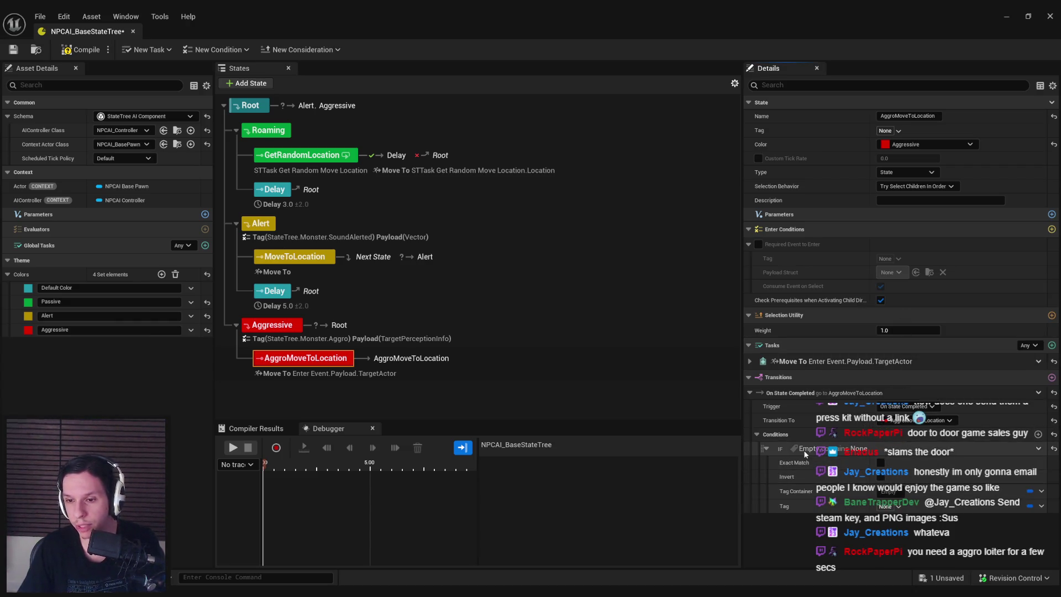
Inspect the HasTag tag-container binding and tag picker, then delete the HasTag condition
click(912, 492)
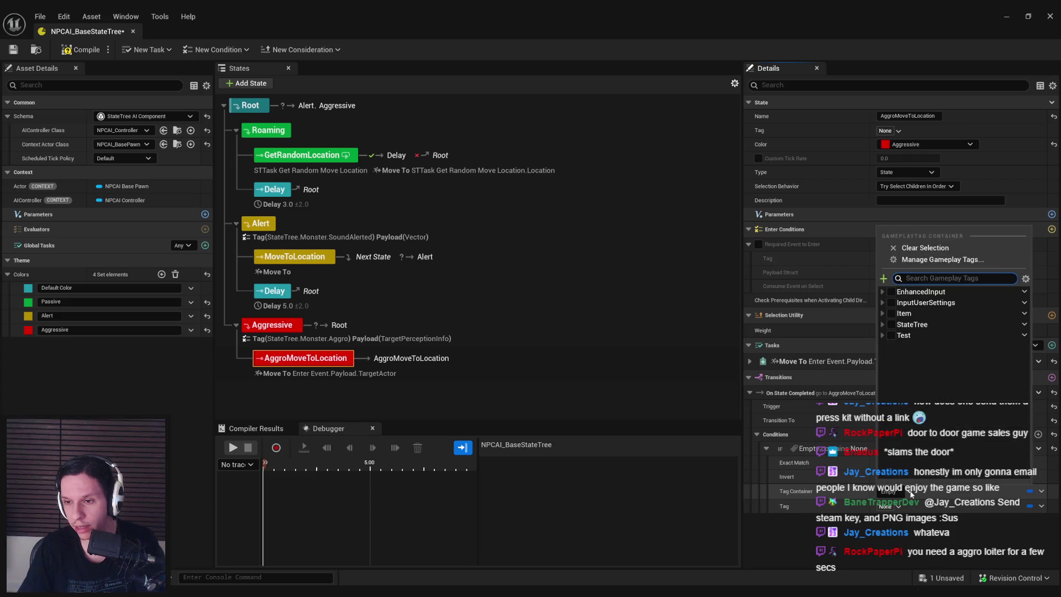
click(828, 496)
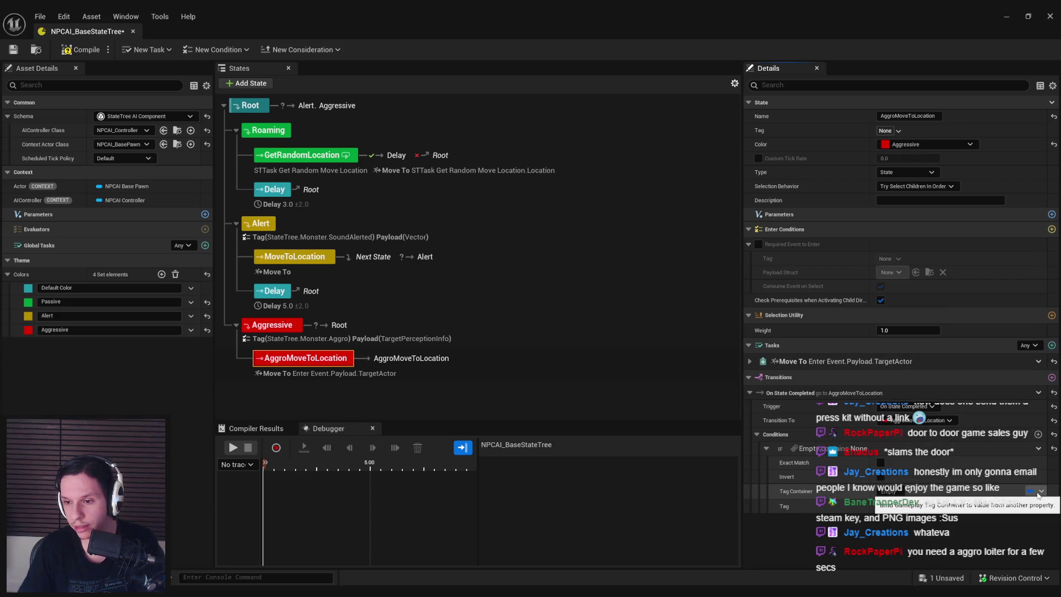
click(1039, 493)
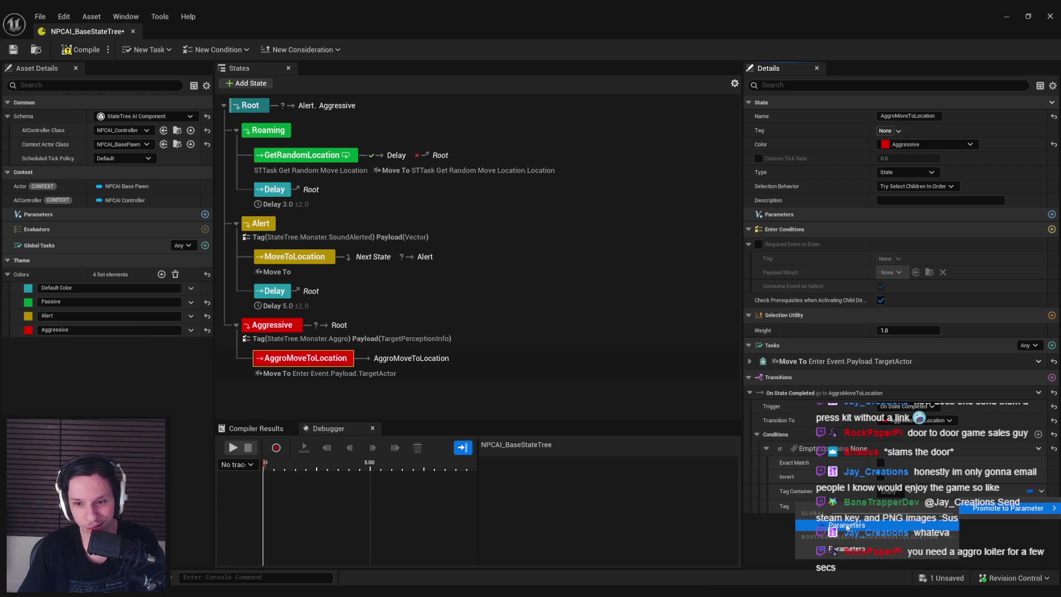
click(772, 529)
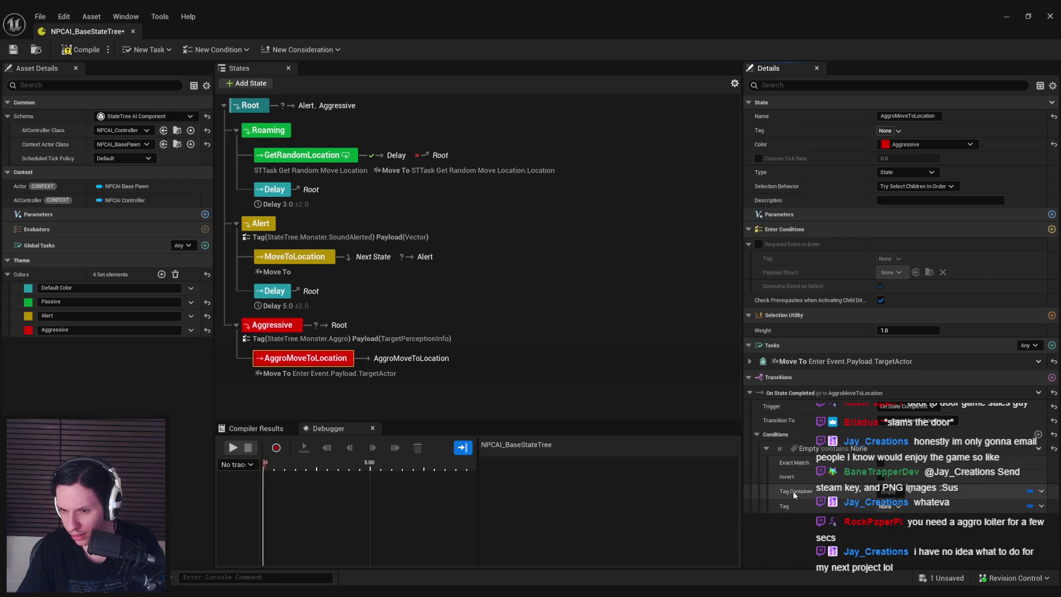
click(898, 509)
click(897, 508)
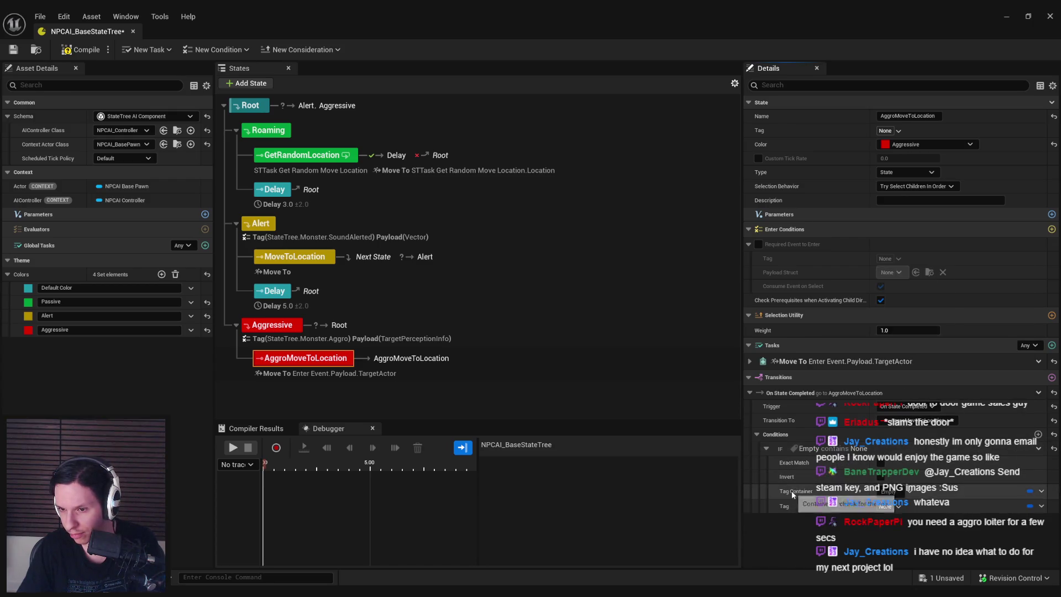
click(913, 495)
click(887, 493)
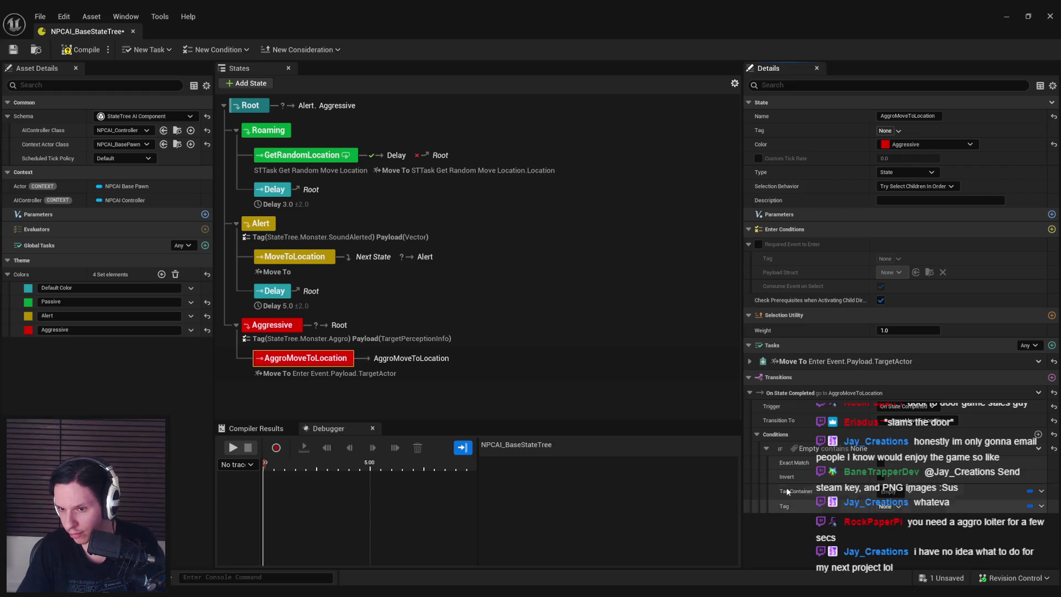
click(1050, 450)
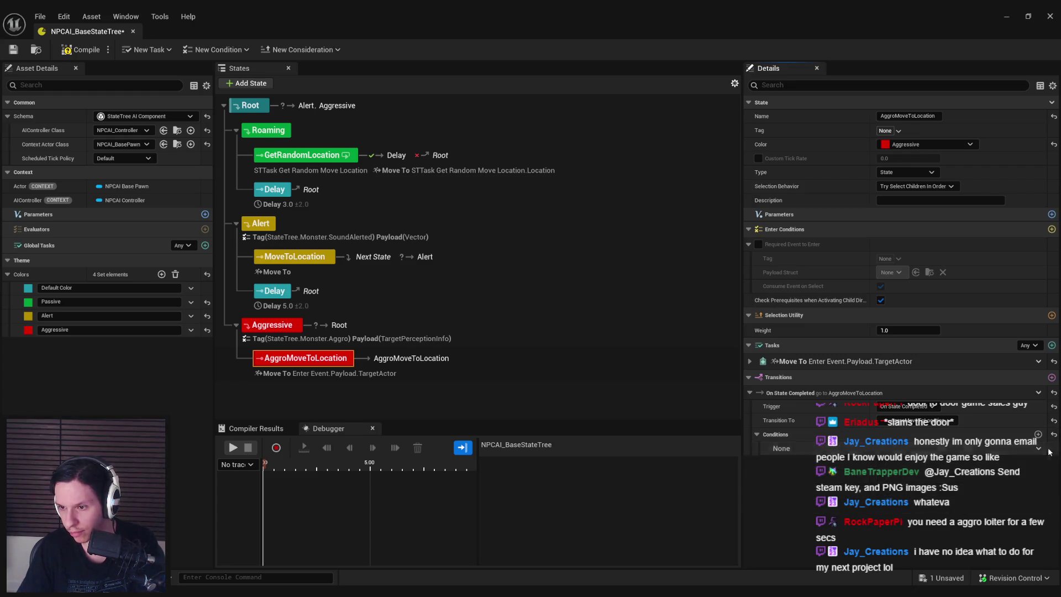
right_click(1048, 452)
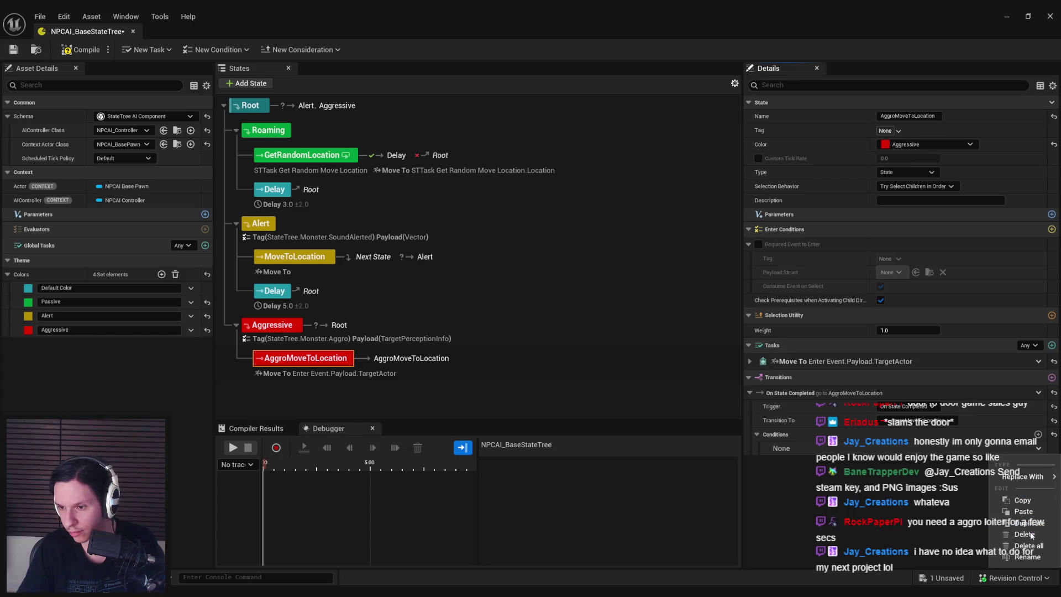
click(1032, 535)
Add a Bool Compare condition binding Left to Actor.IsAggressive, with Right checked True
click(1038, 435)
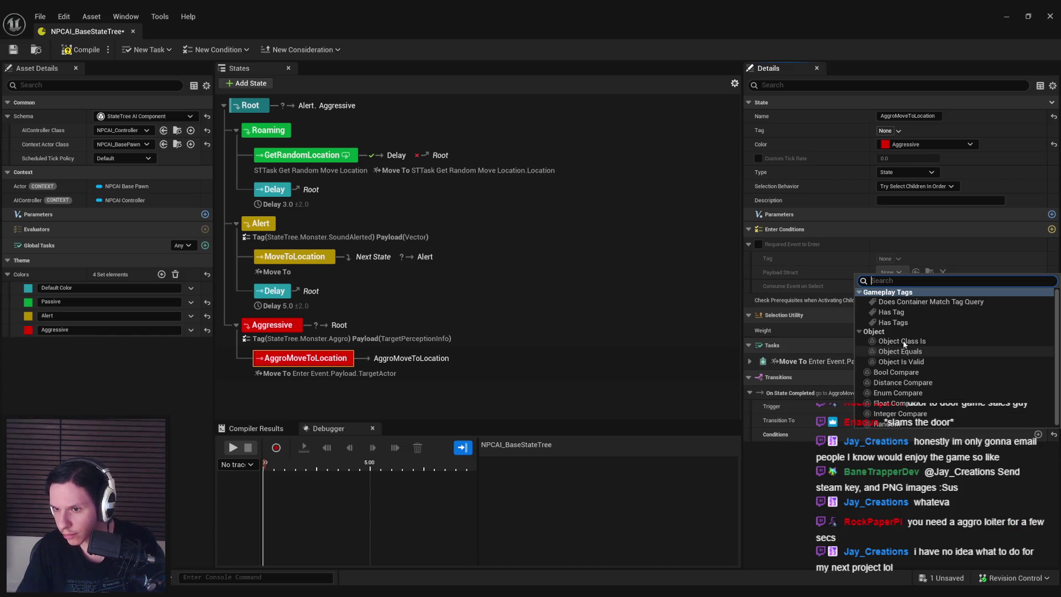
click(916, 373)
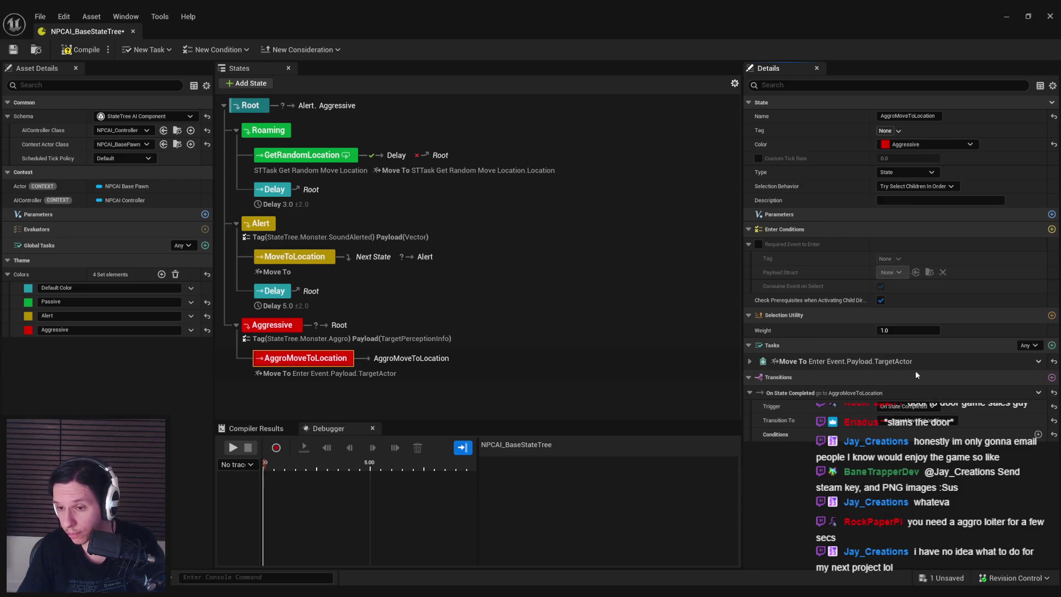
click(1040, 479)
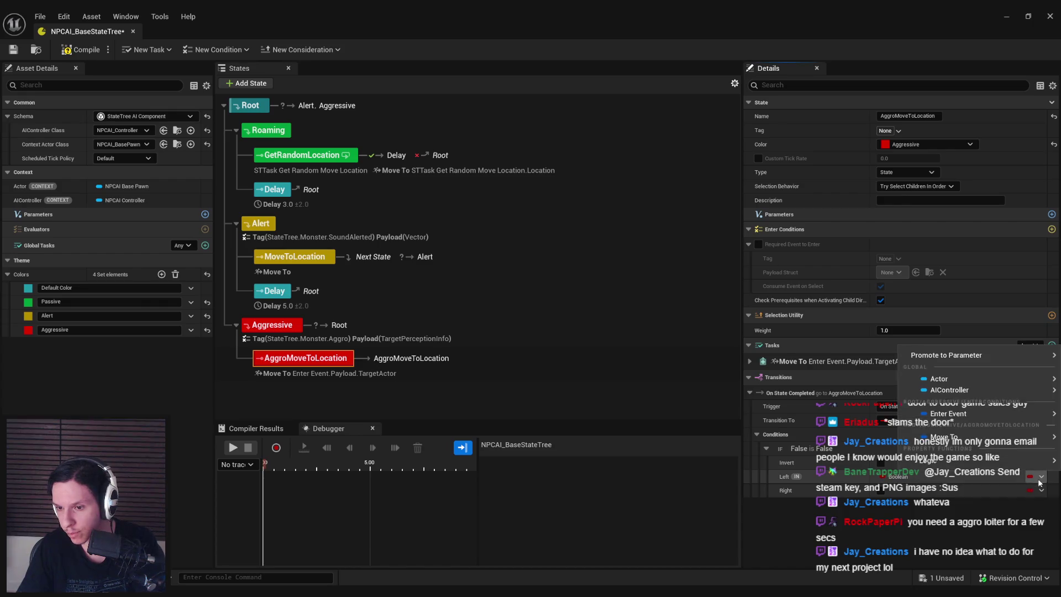
mouse_move(940, 378)
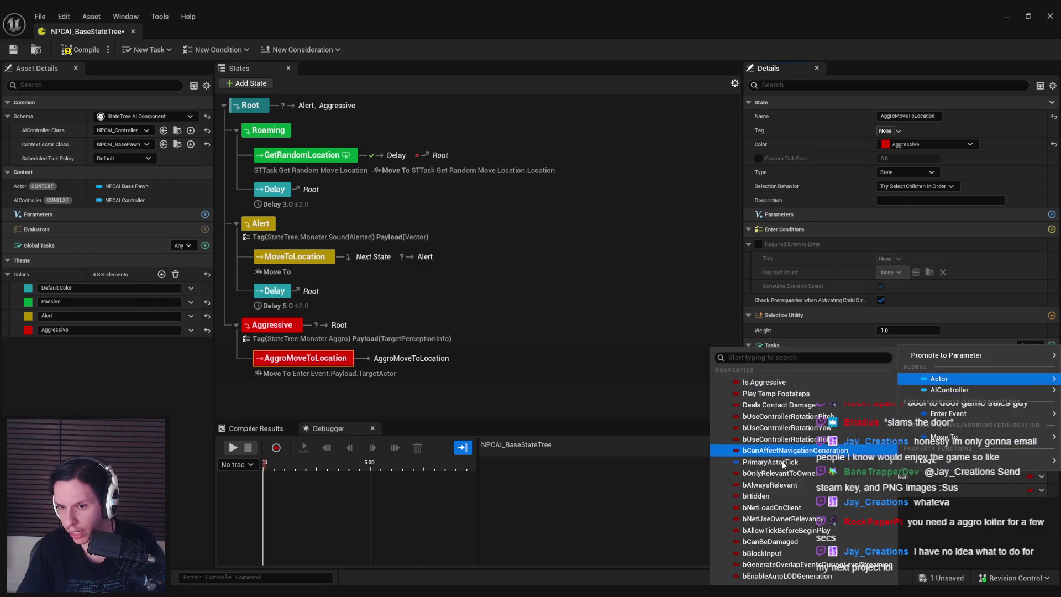
click(765, 383)
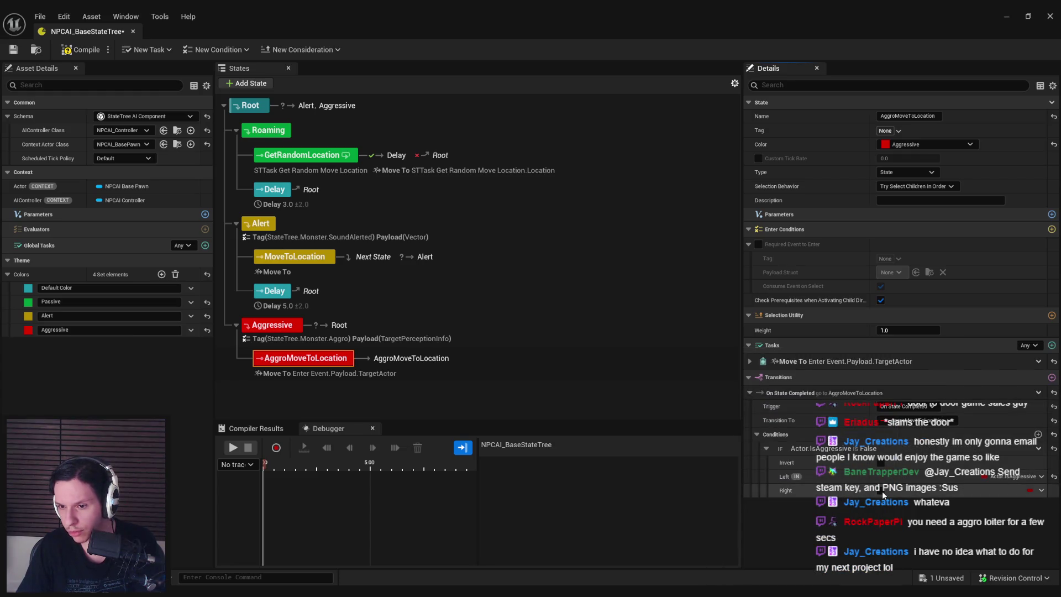
click(881, 490)
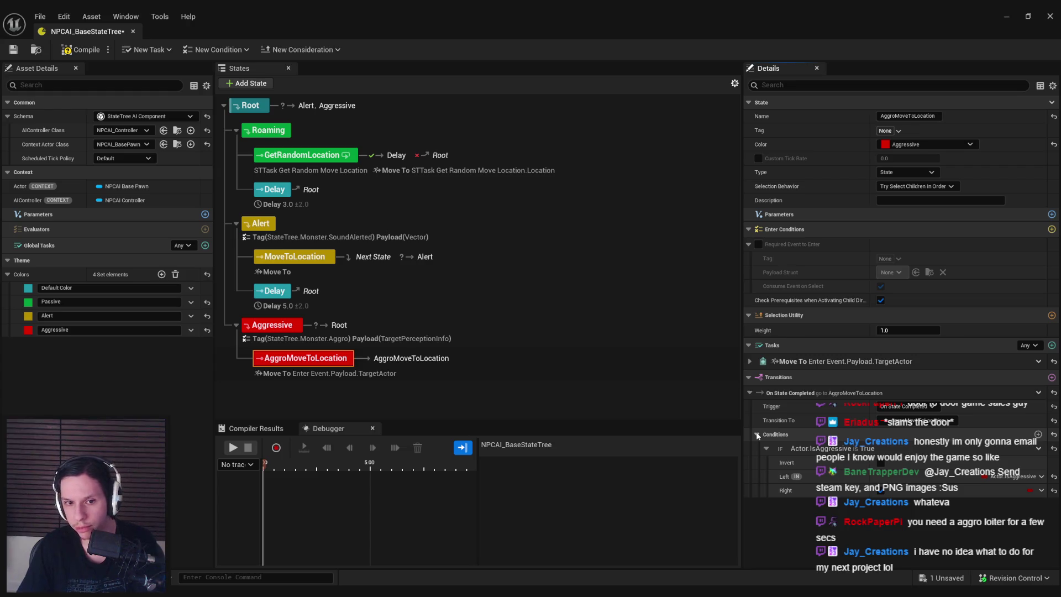
click(1052, 377)
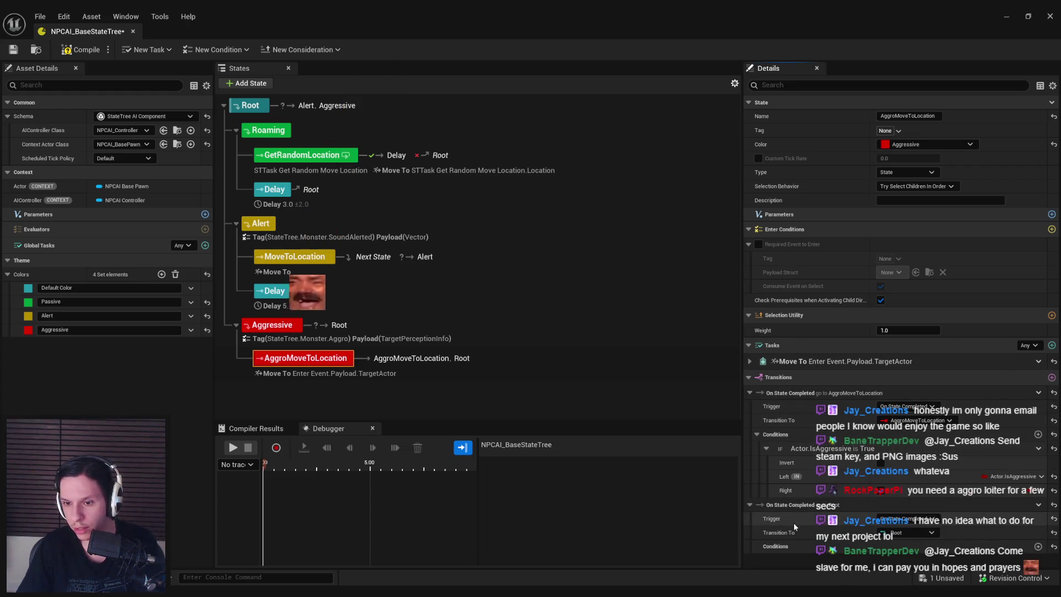
Keep the second transition on On State Completed and paste the IsAggressive Bool Compare condition into it
click(909, 518)
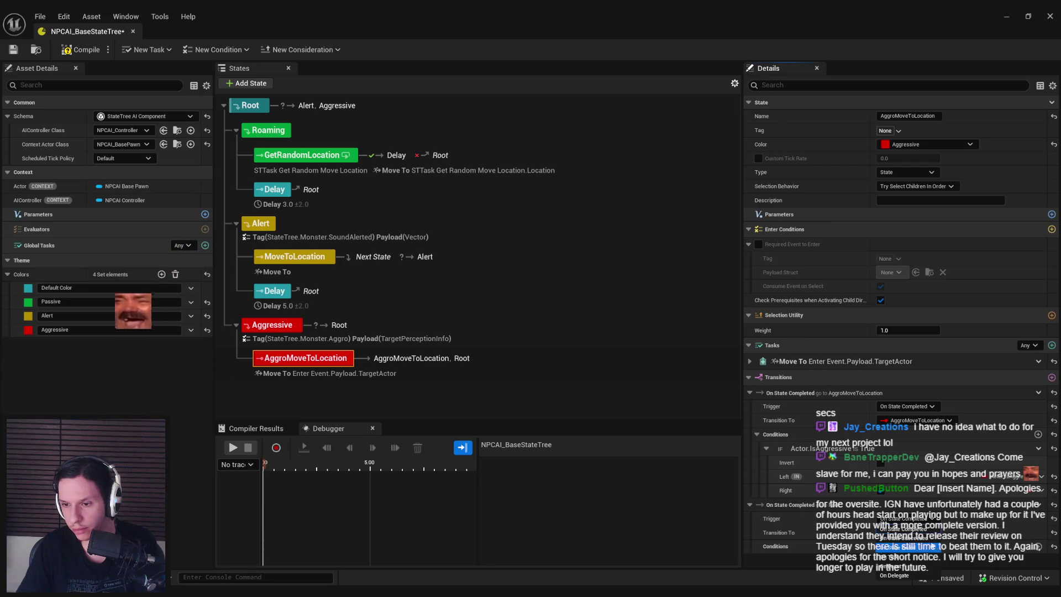
click(912, 528)
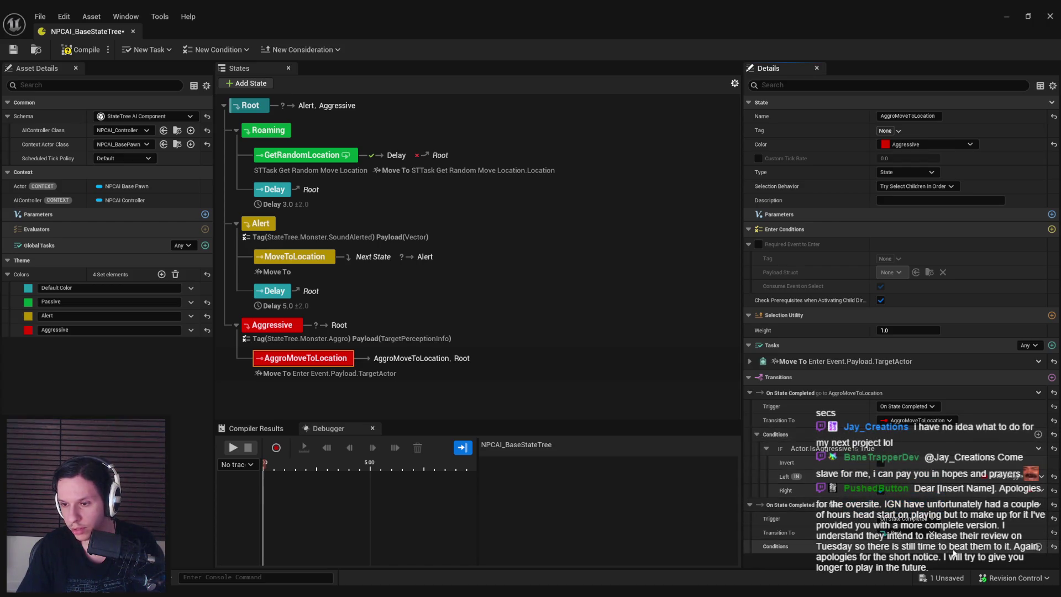
right_click(946, 489)
click(990, 516)
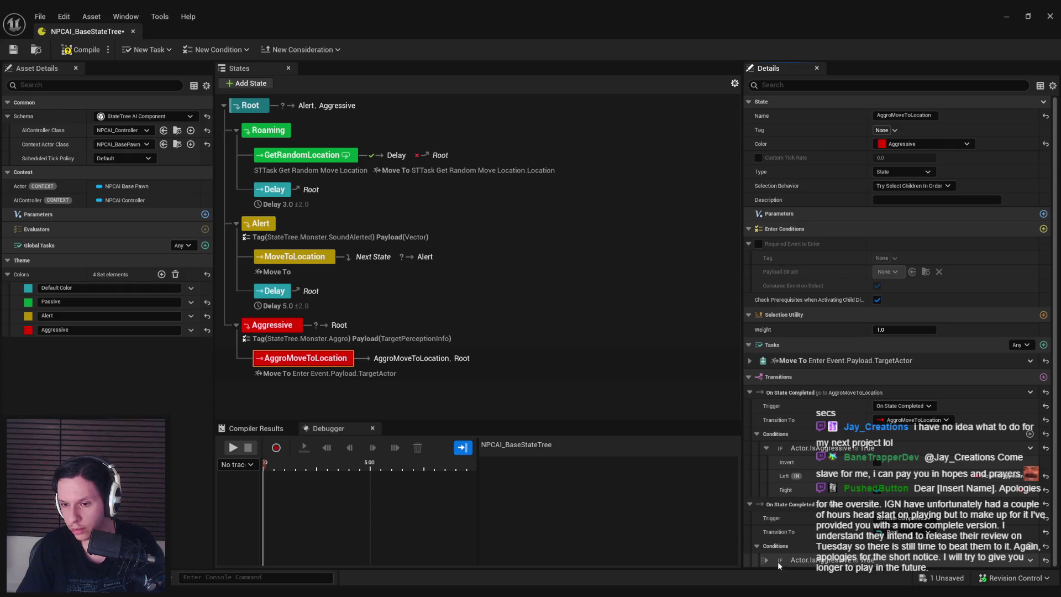
Save the state tree and return to the GameWorldLevel level editor
scroll(825, 544, down, 2)
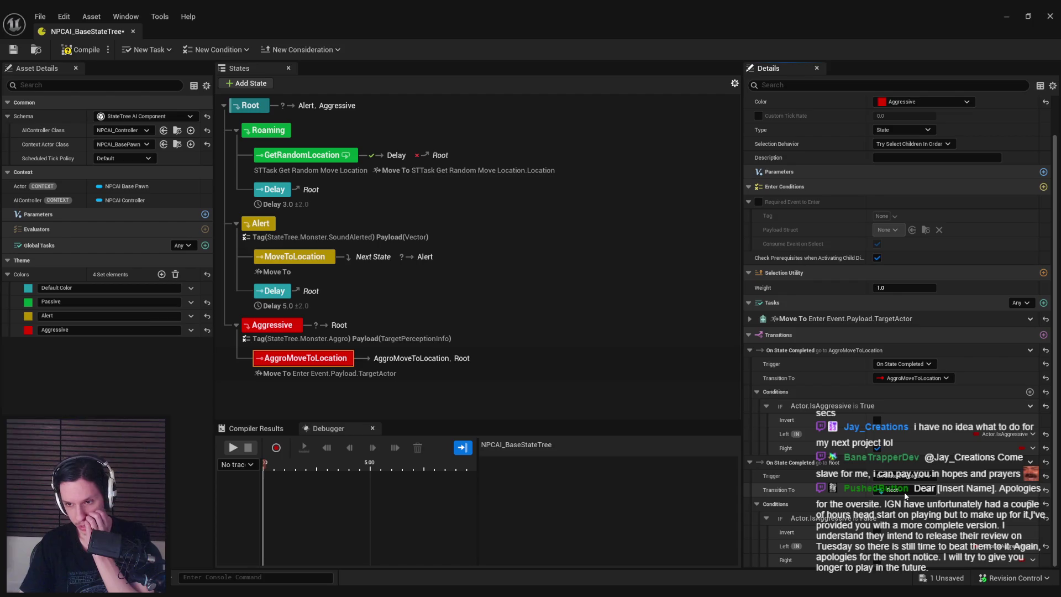
click(19, 54)
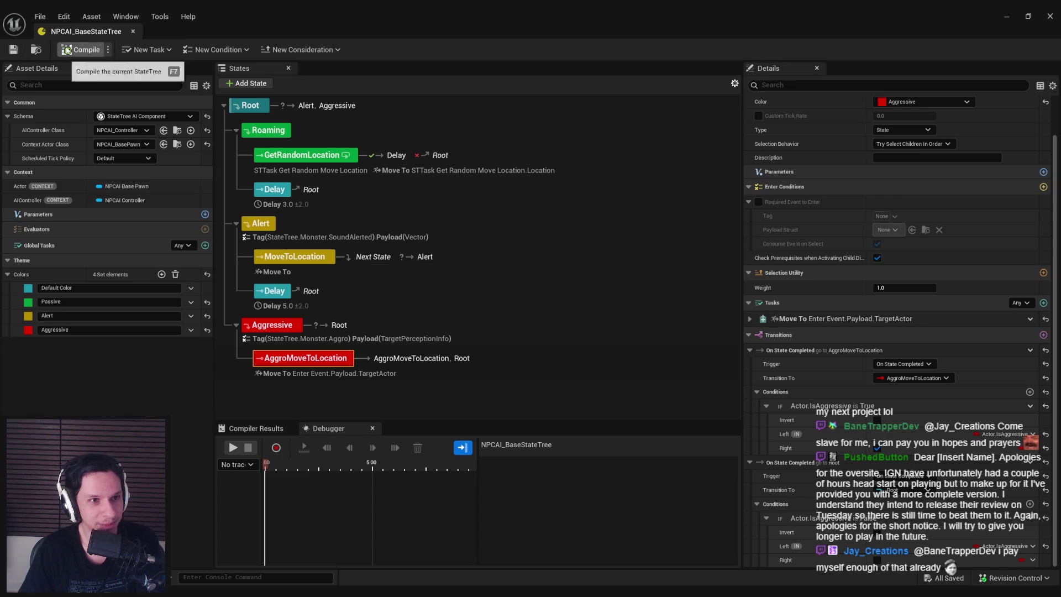
click(133, 31)
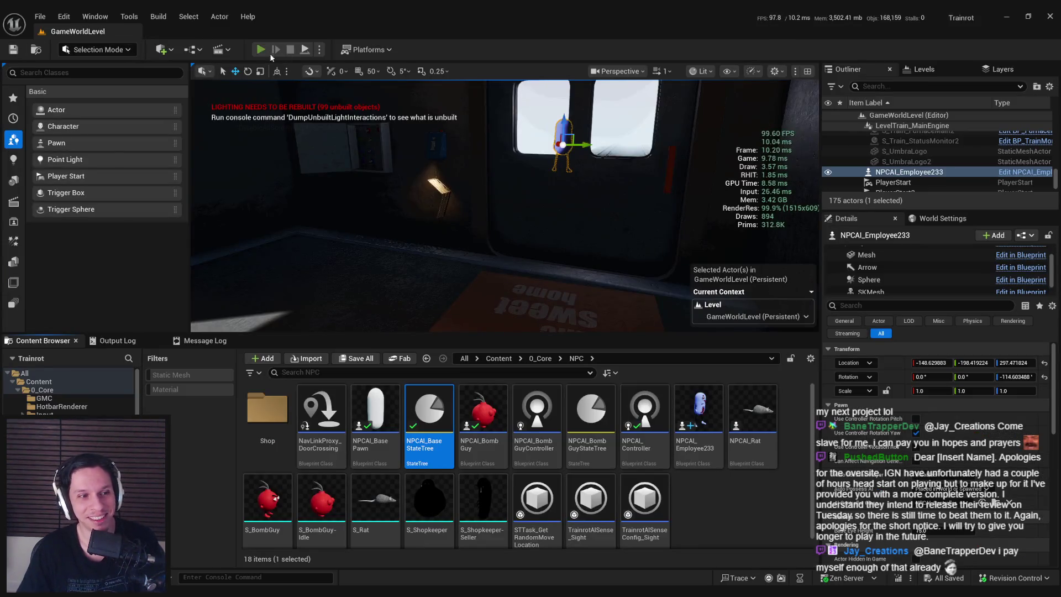
Start a fullscreen play session and walk through the door and corridor onto the platform
click(260, 49)
key(F11)
key(w)
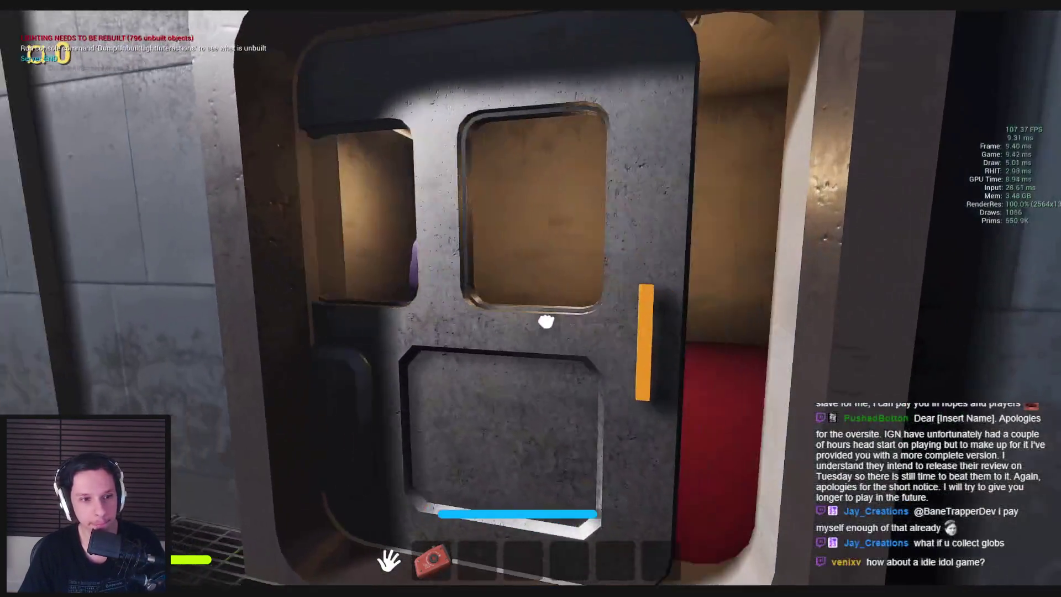
click(547, 322)
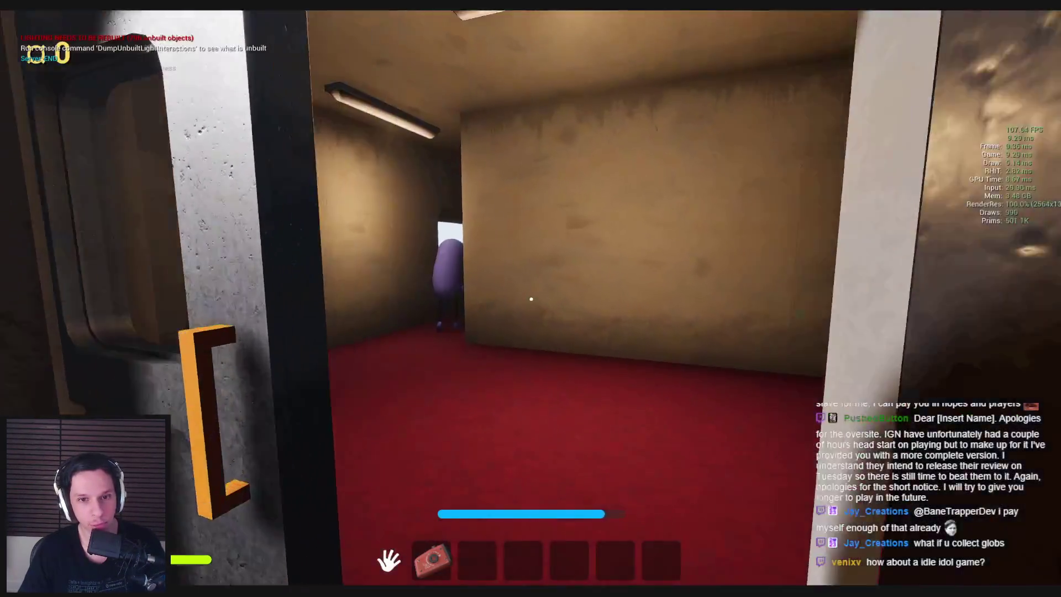
key(w)
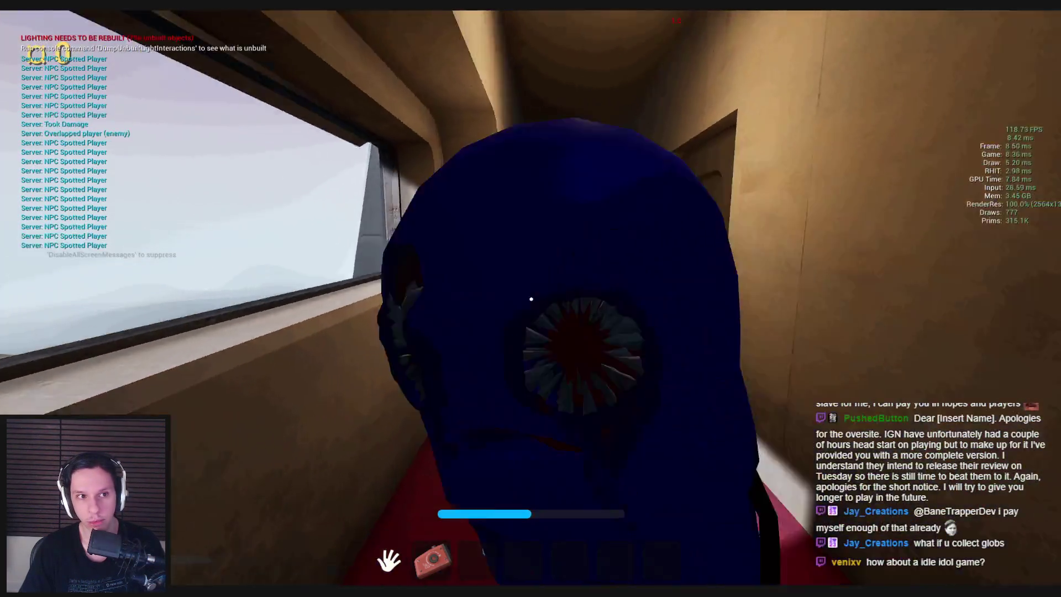
key(w)
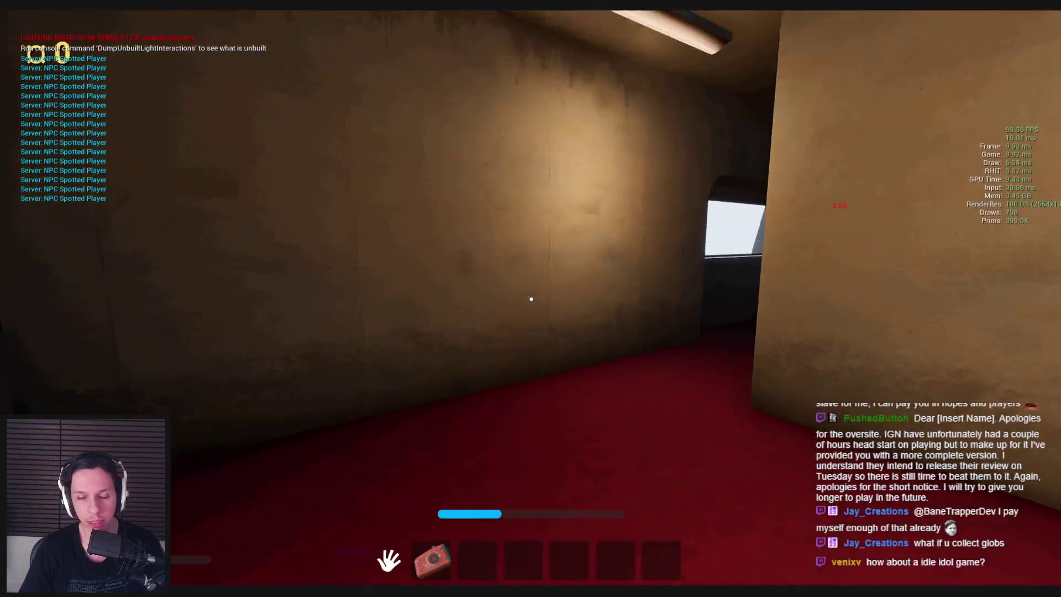
key(w)
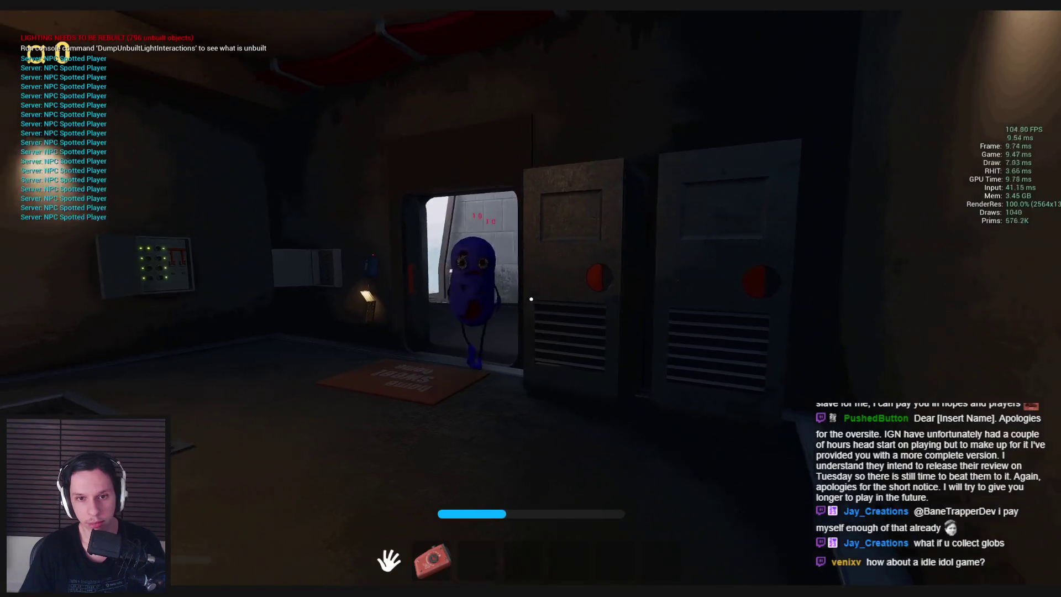
Walk toward the blue creature, toggling the navmesh overlay on and off with P
key(w)
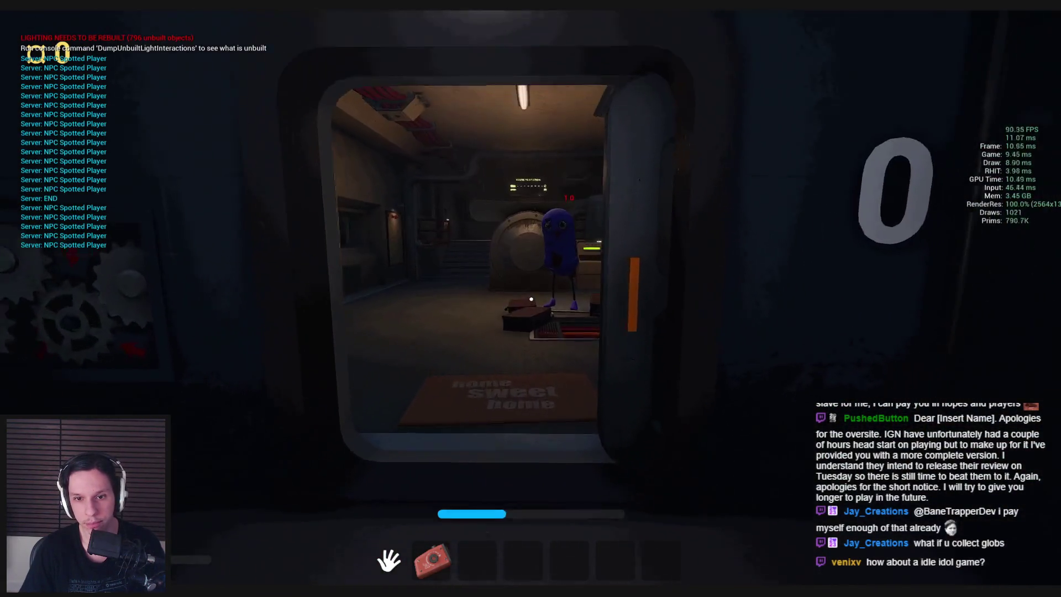
key(w)
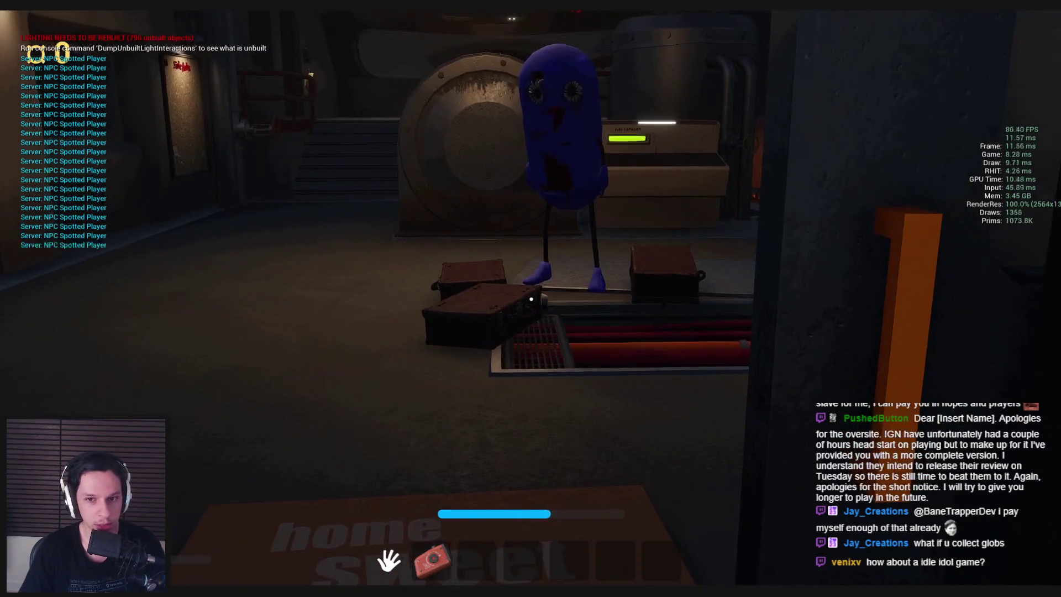
key(p)
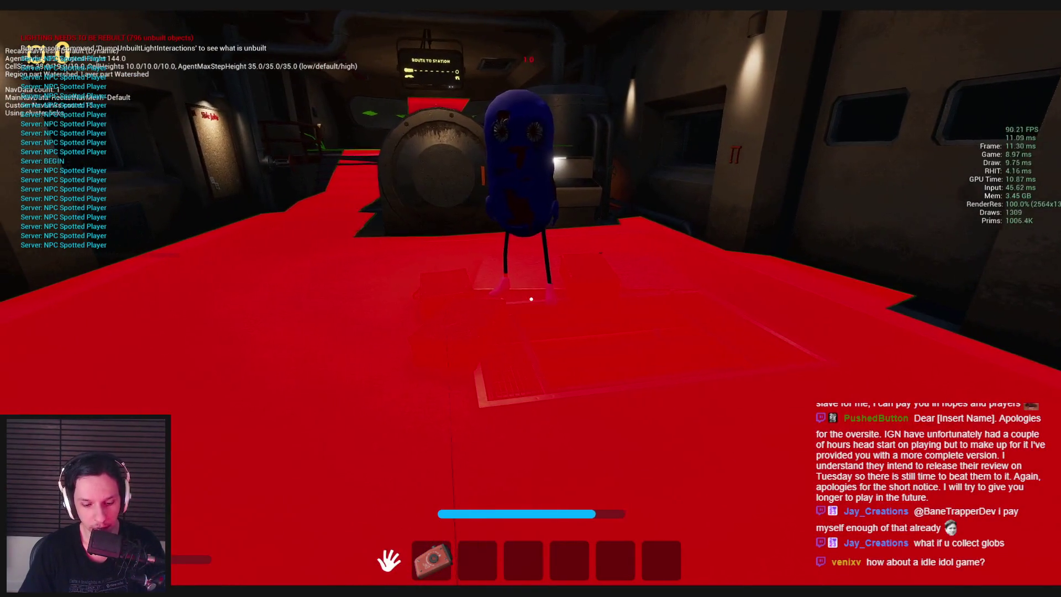
key(p)
key(w)
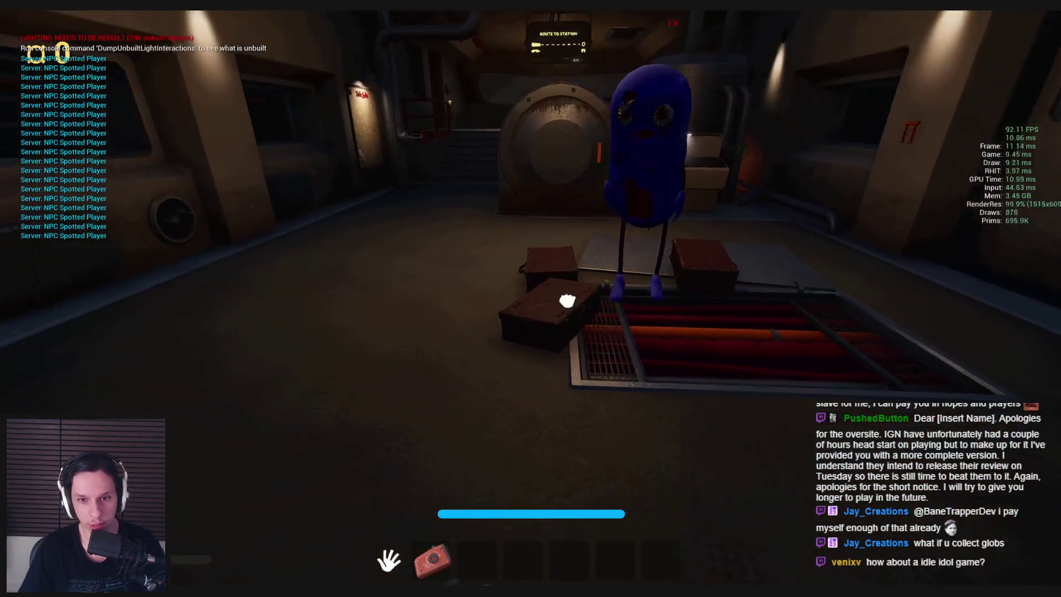
key(s)
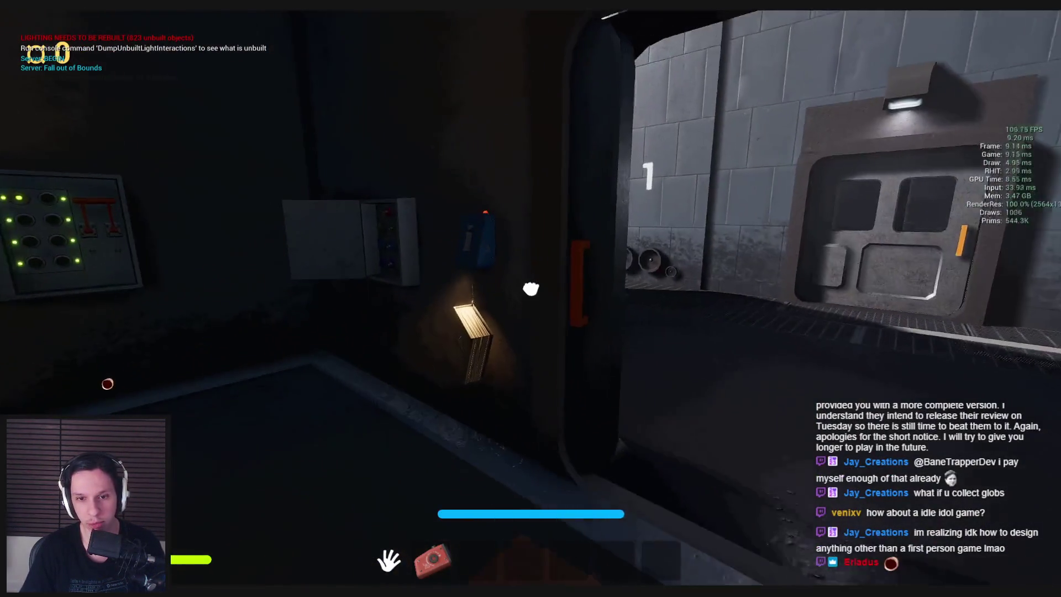
Walk into the room with the suitcases and hatch and place the black item on the floor
key(w)
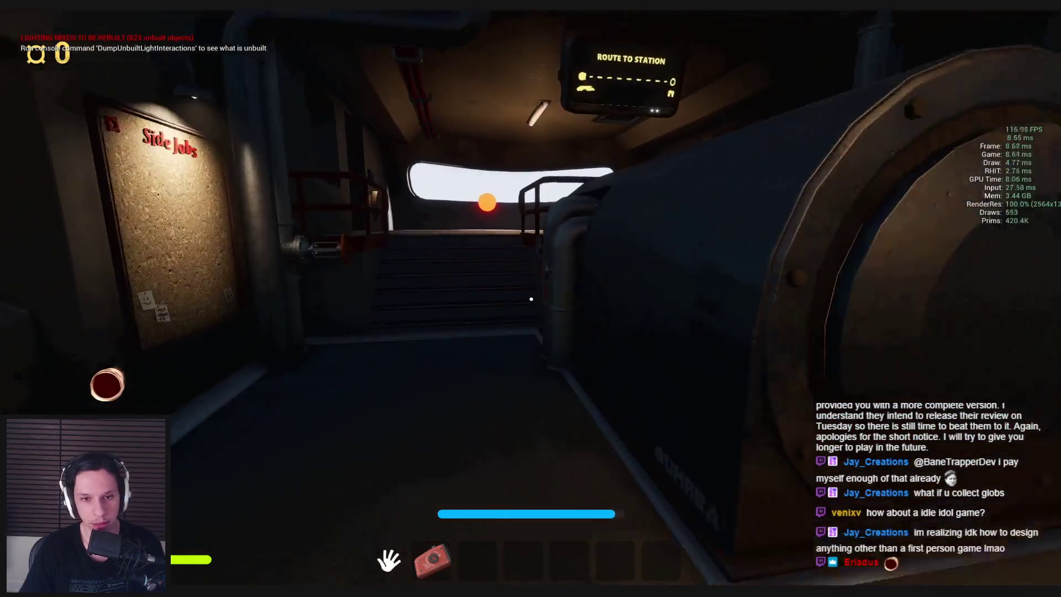
key(w)
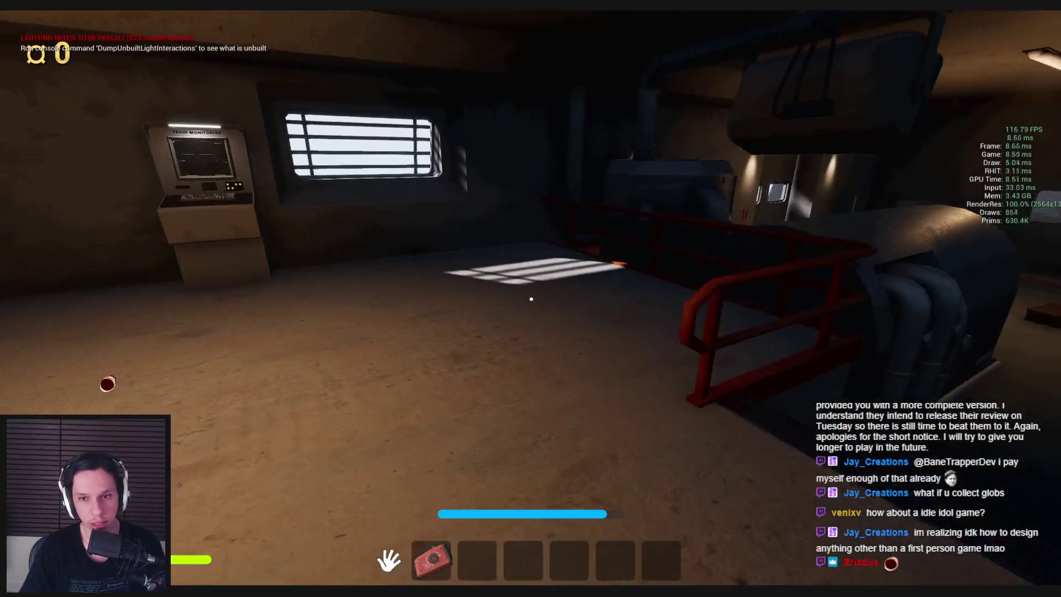
key(w)
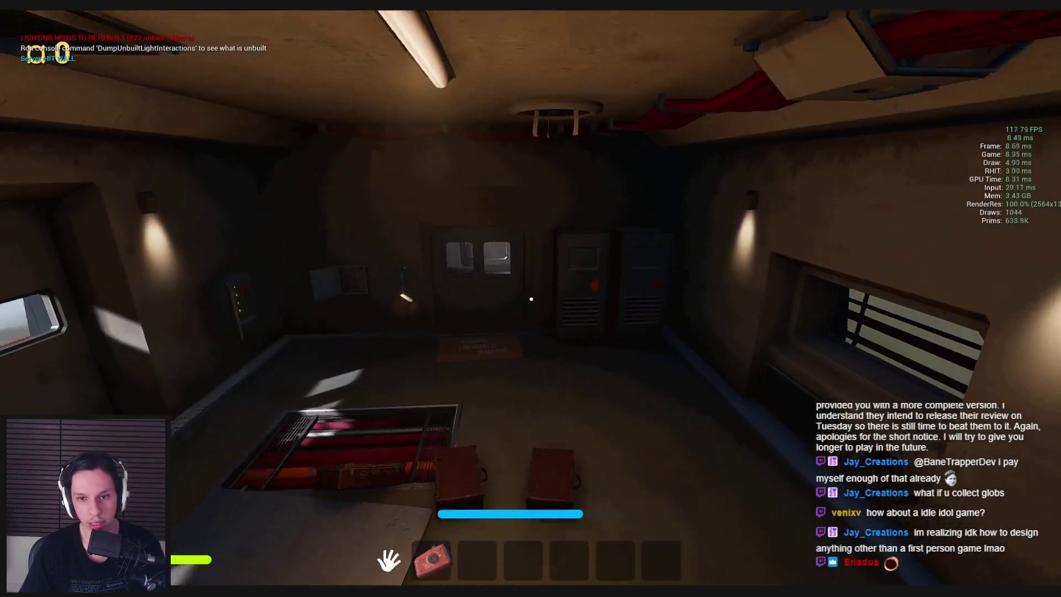
key(w)
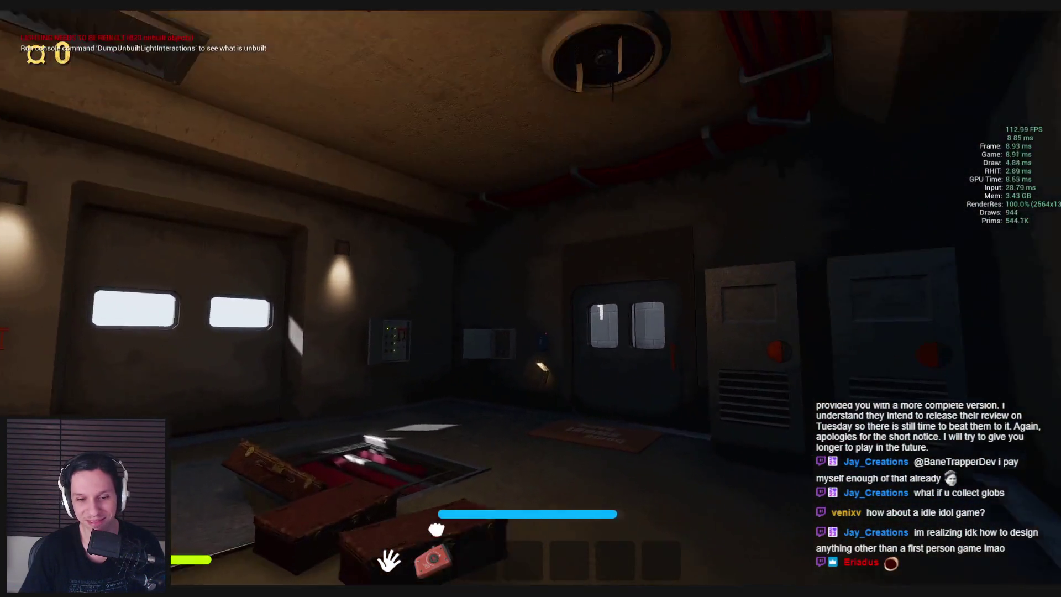
key(e)
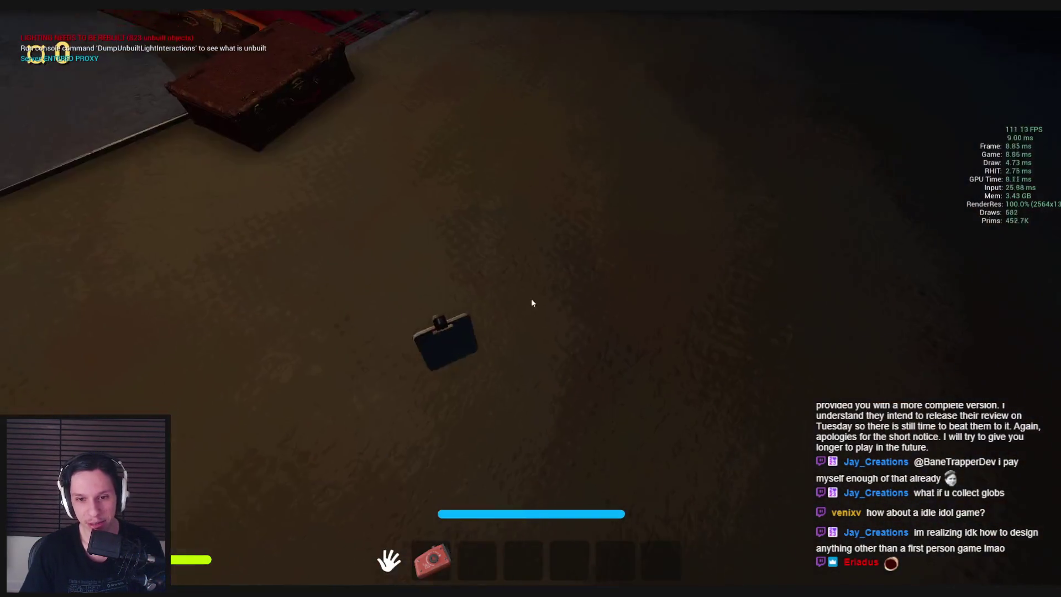
click(530, 299)
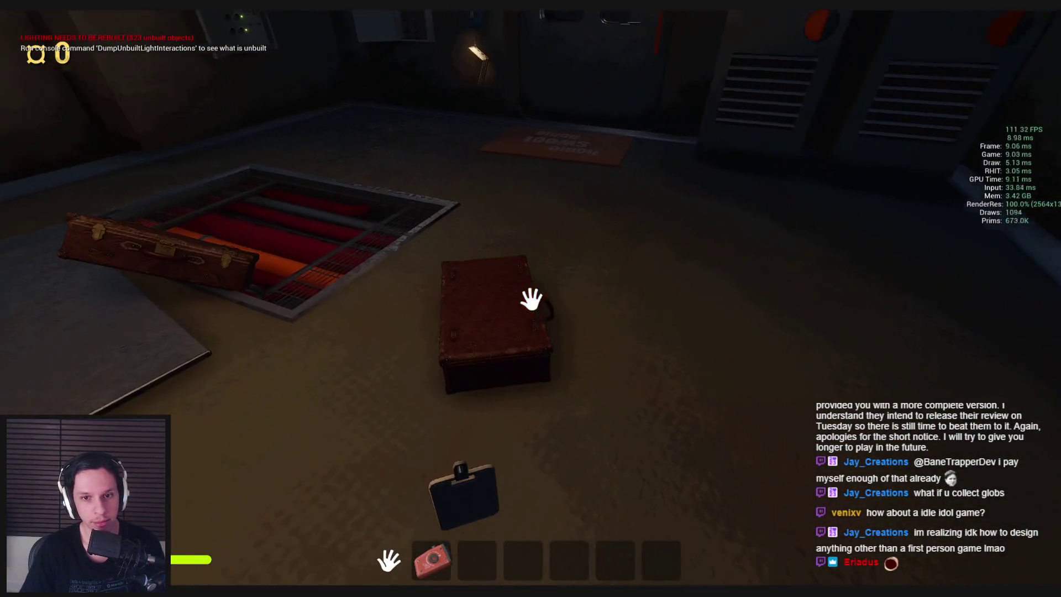
Carry a suitcase onto the floor hatch, then pick it up and drop it again
click(531, 298)
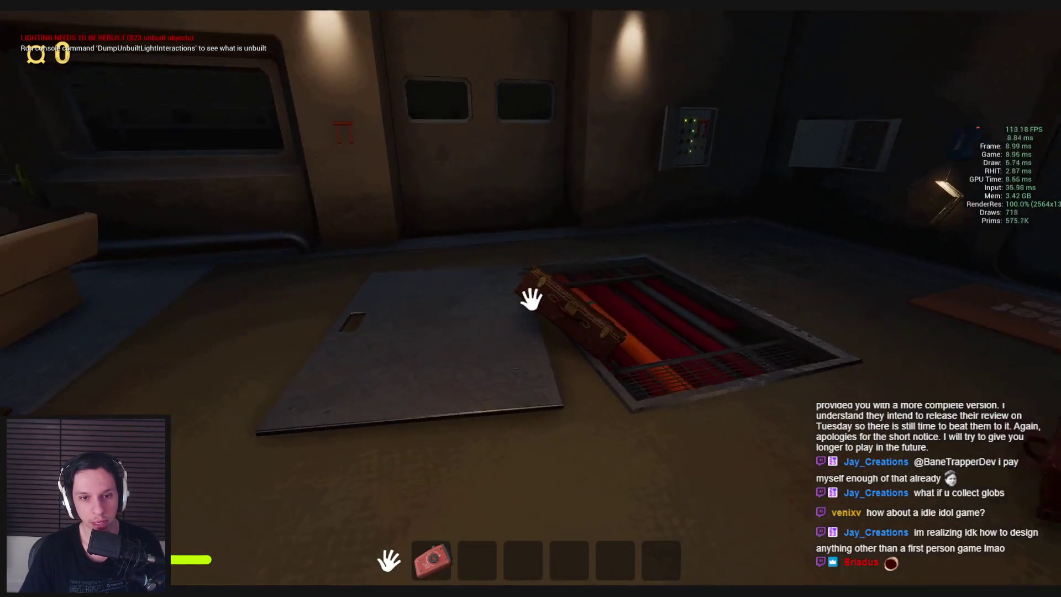
click(531, 299)
click(530, 299)
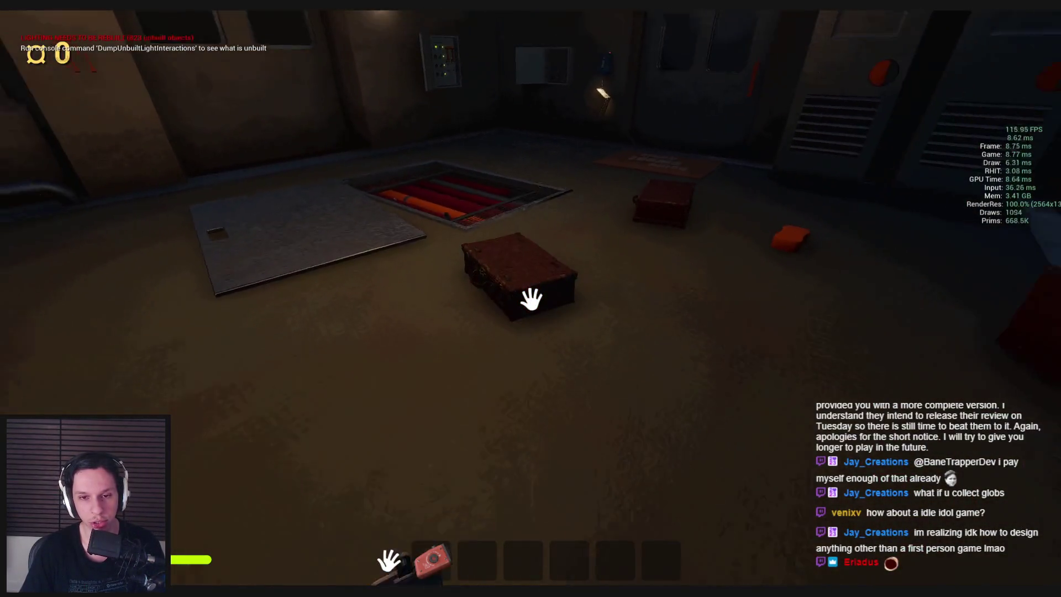
click(531, 298)
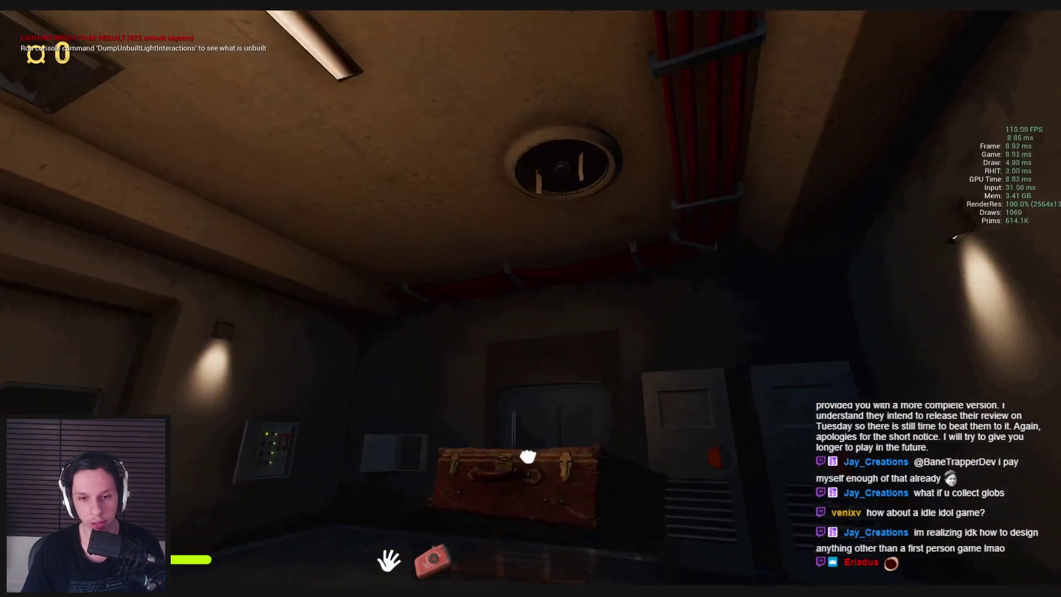
click(531, 298)
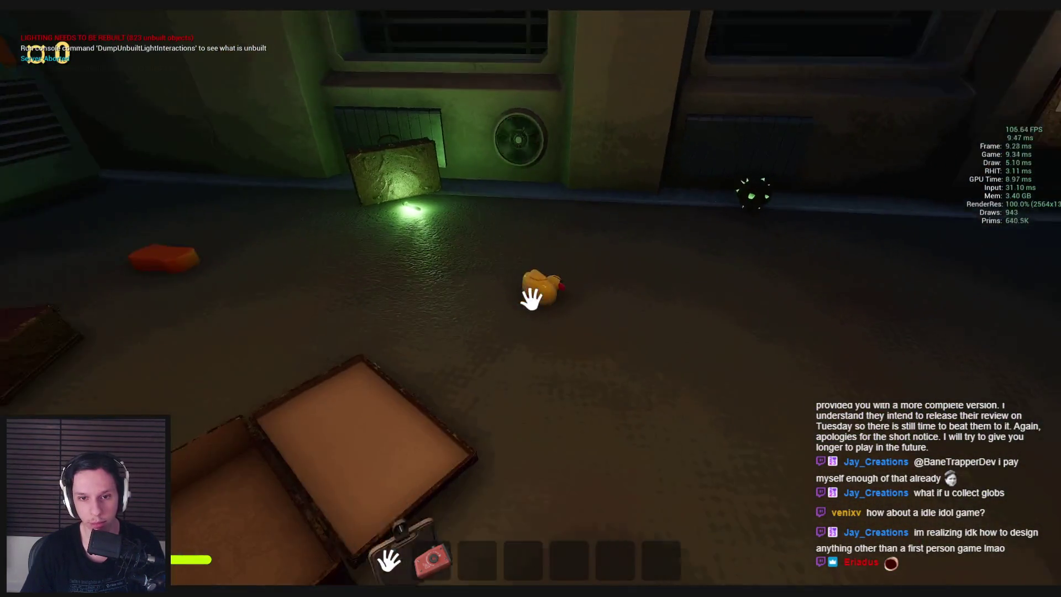
Set the rubber duck on the window ledge, then drop it beside the suitcase
click(531, 299)
click(531, 298)
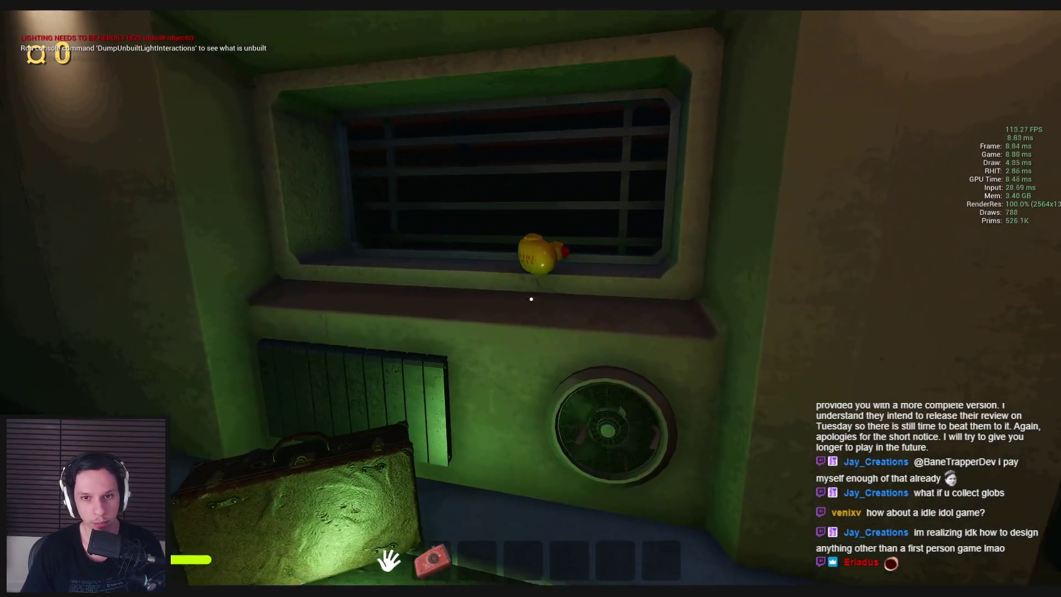
click(532, 299)
click(531, 299)
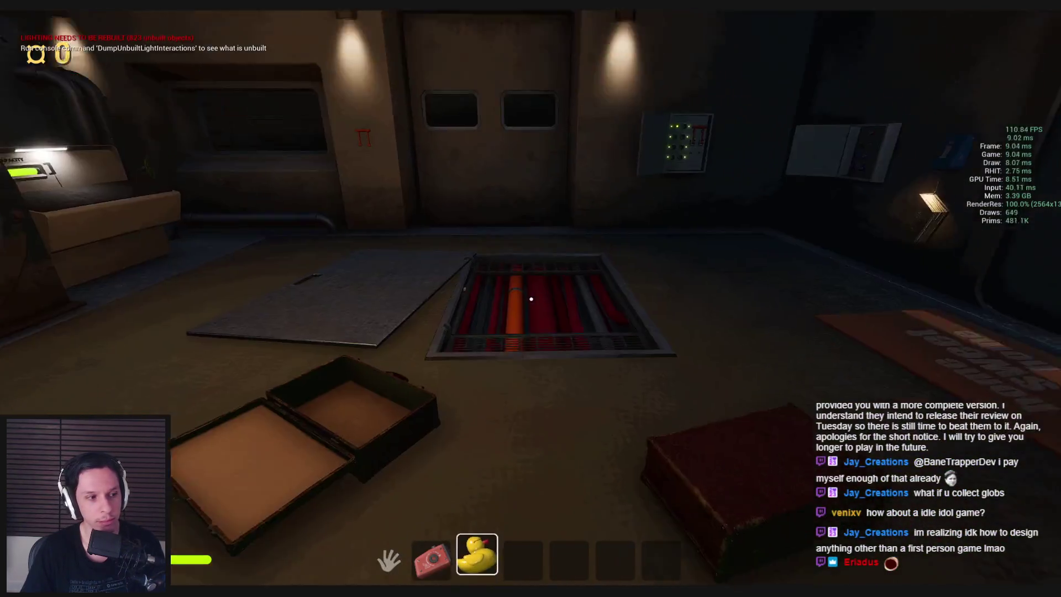
Throw away the held box and orange sponge, then open the furnace and pick up a rat
key(3)
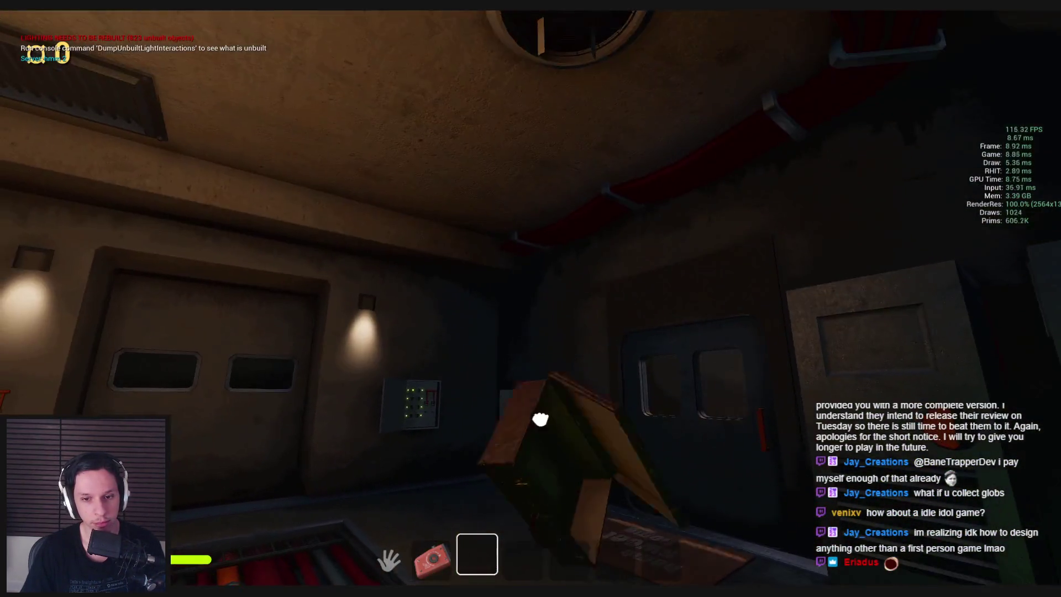
click(531, 299)
click(532, 299)
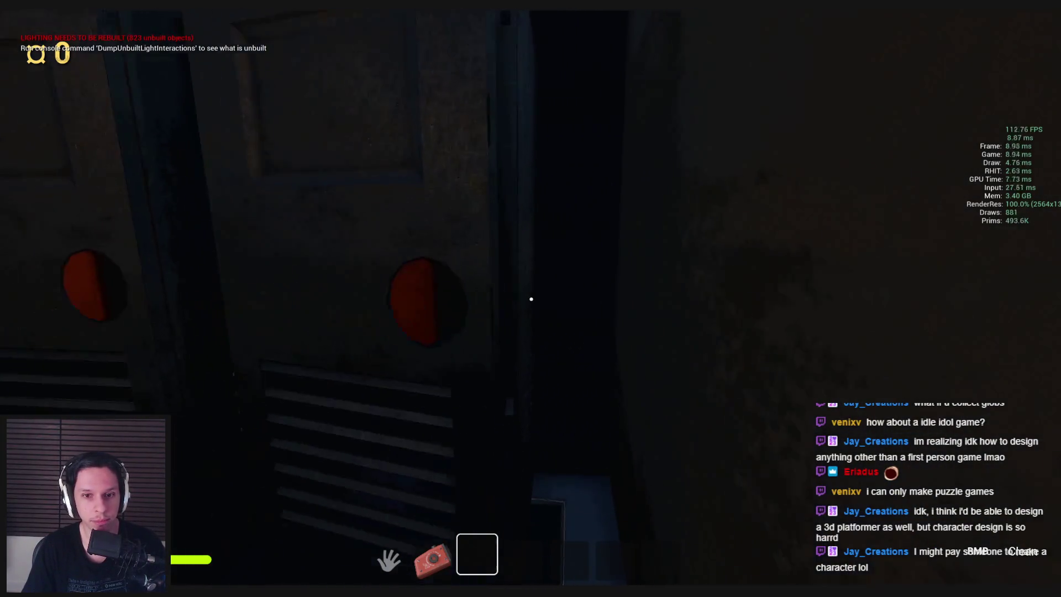
key(2)
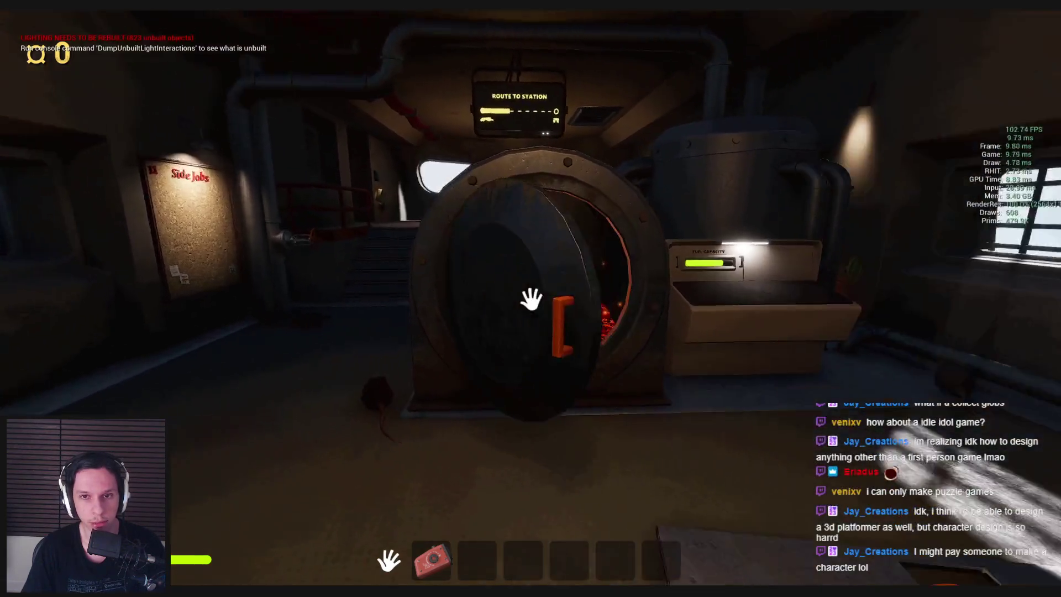
click(530, 299)
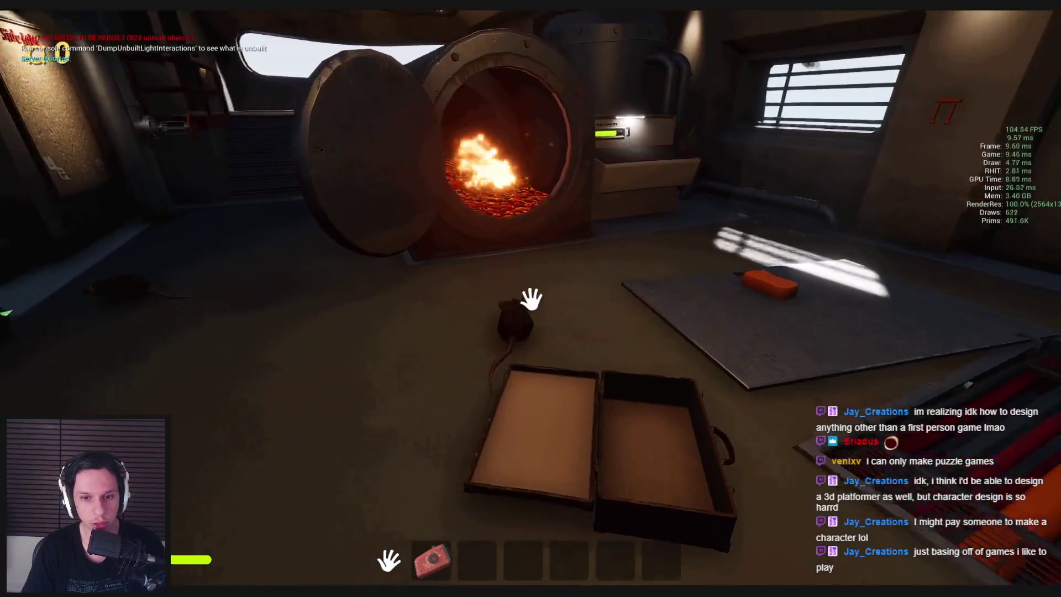
click(531, 299)
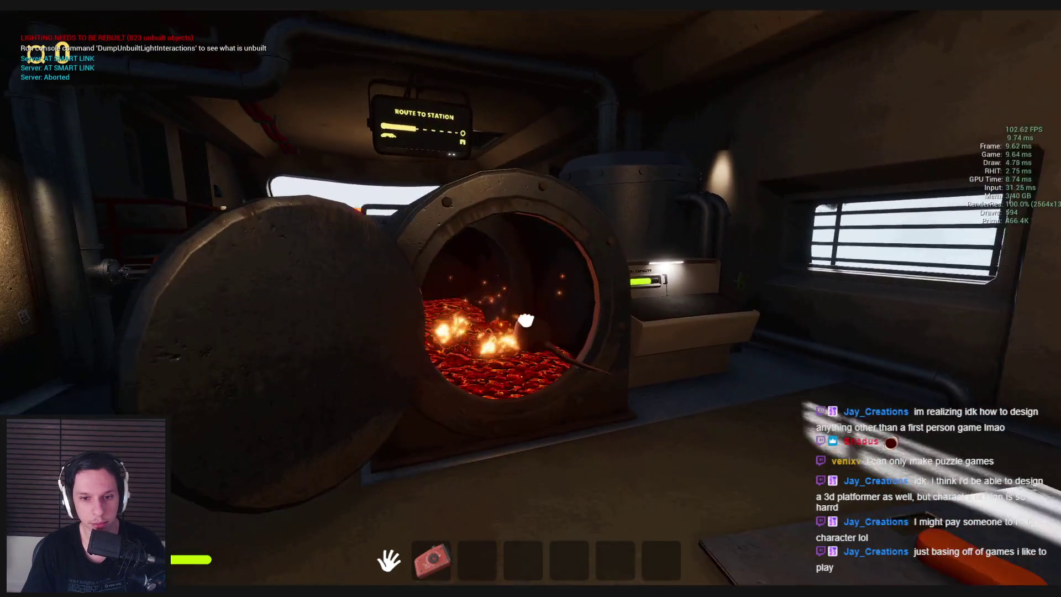
key(s)
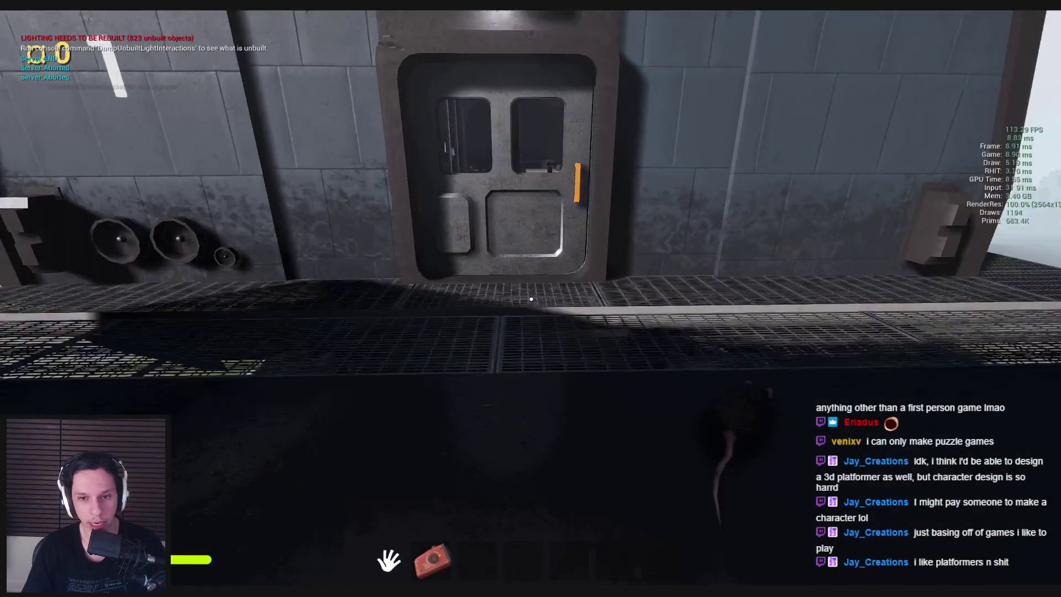
Collect the air horn, toilet-paper roll and rubber duck in the office
click(532, 299)
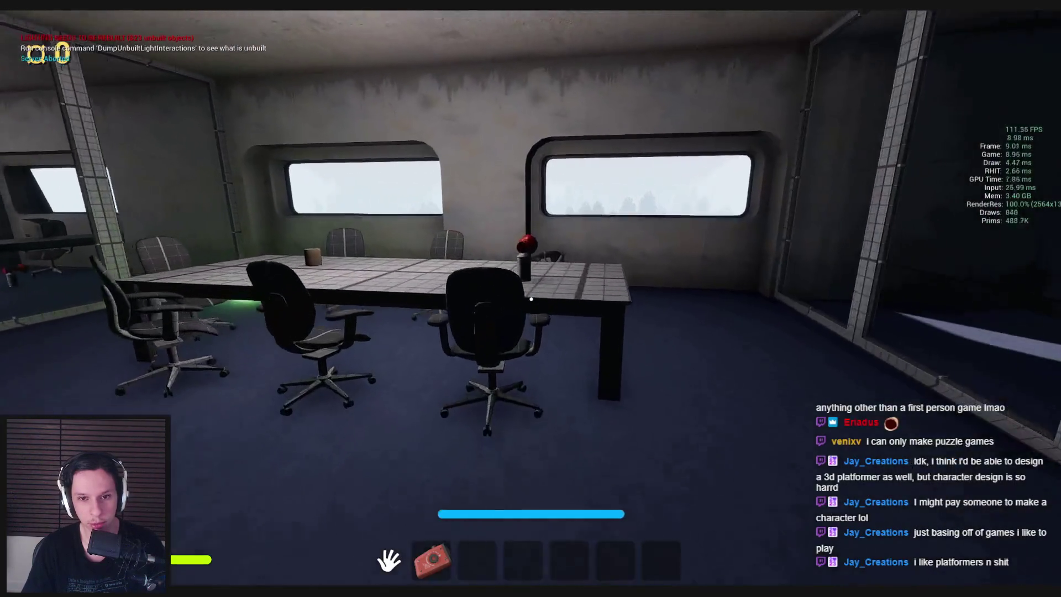
click(531, 299)
click(531, 298)
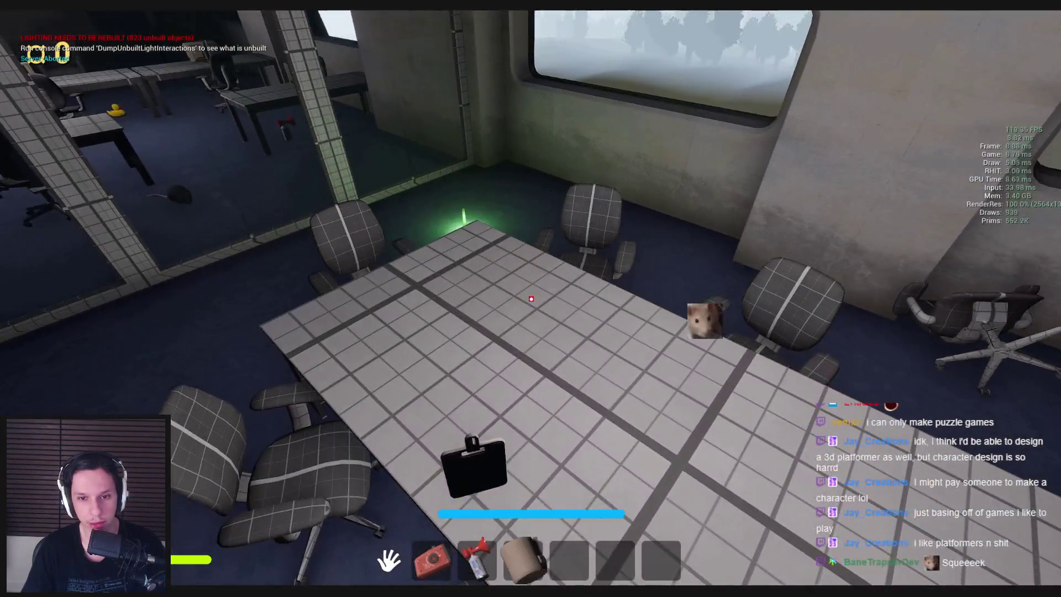
key(3)
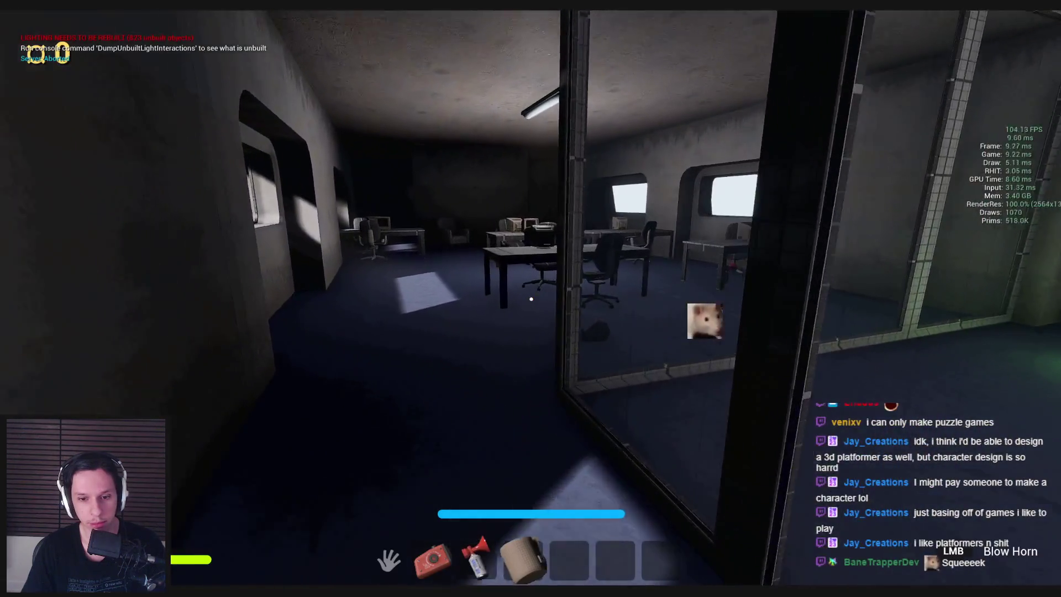
key(3)
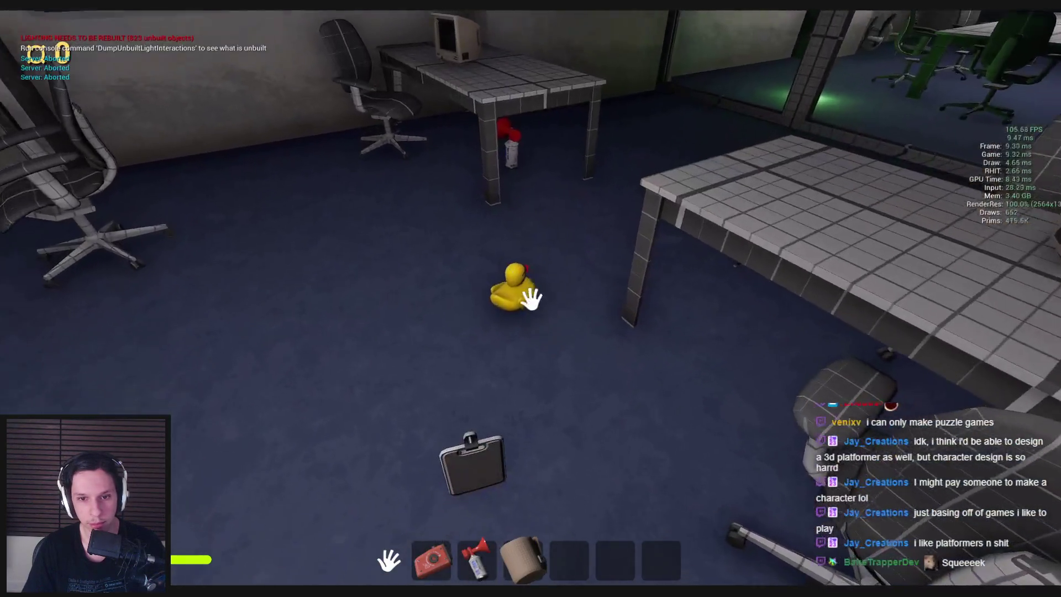
click(531, 299)
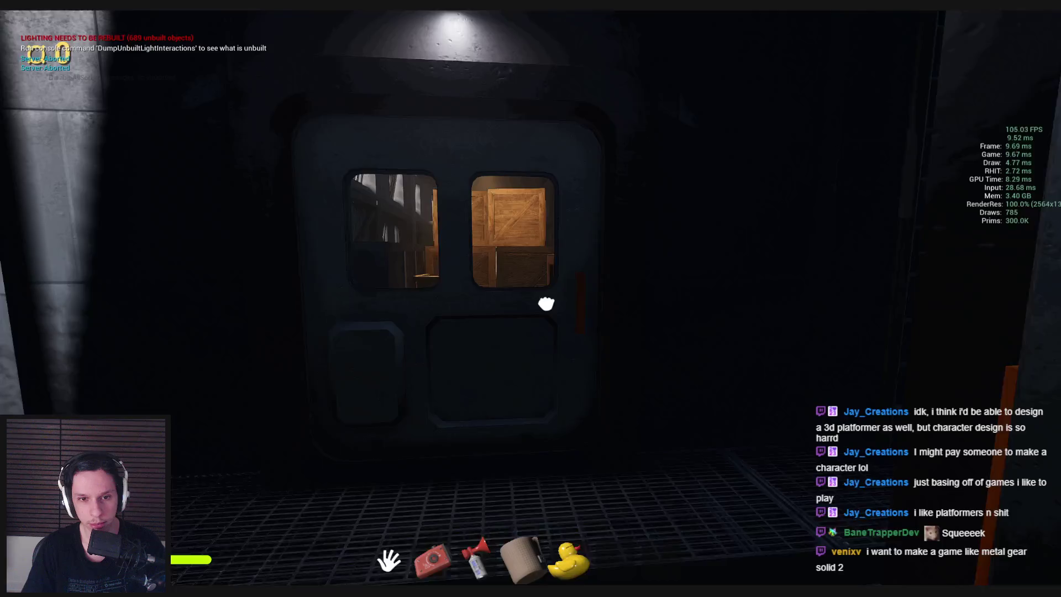
Walk through the crate room along the stacked crates to the ball on the floor
click(531, 299)
key(w)
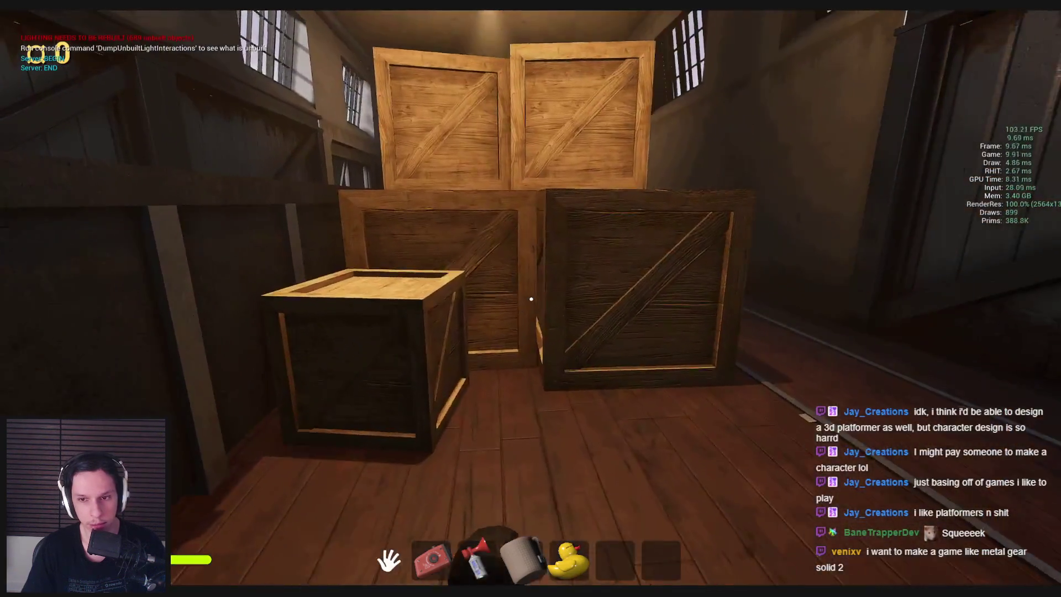
key(w)
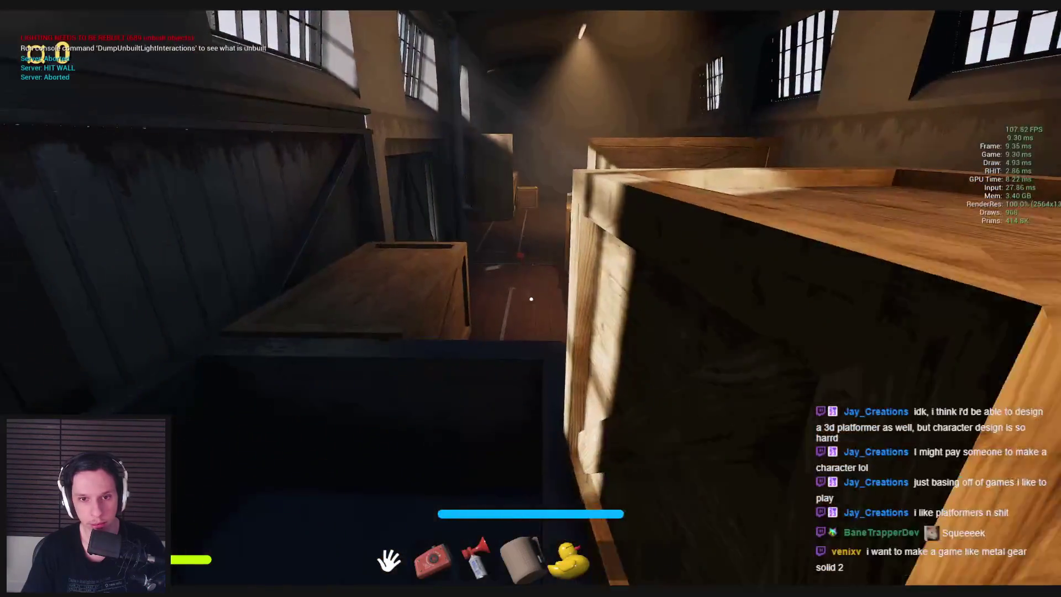
key(w)
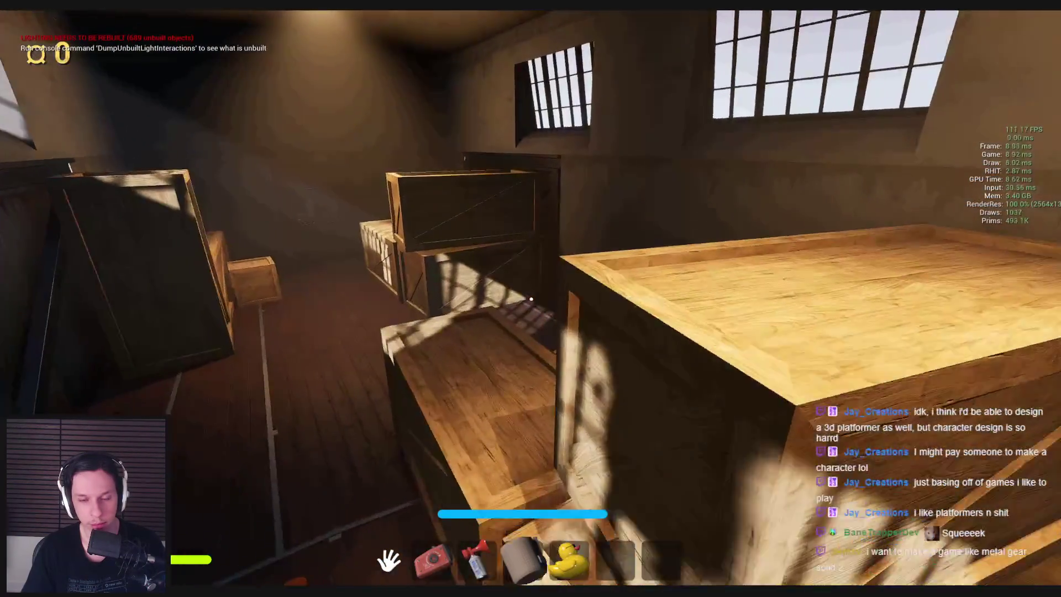
key(w)
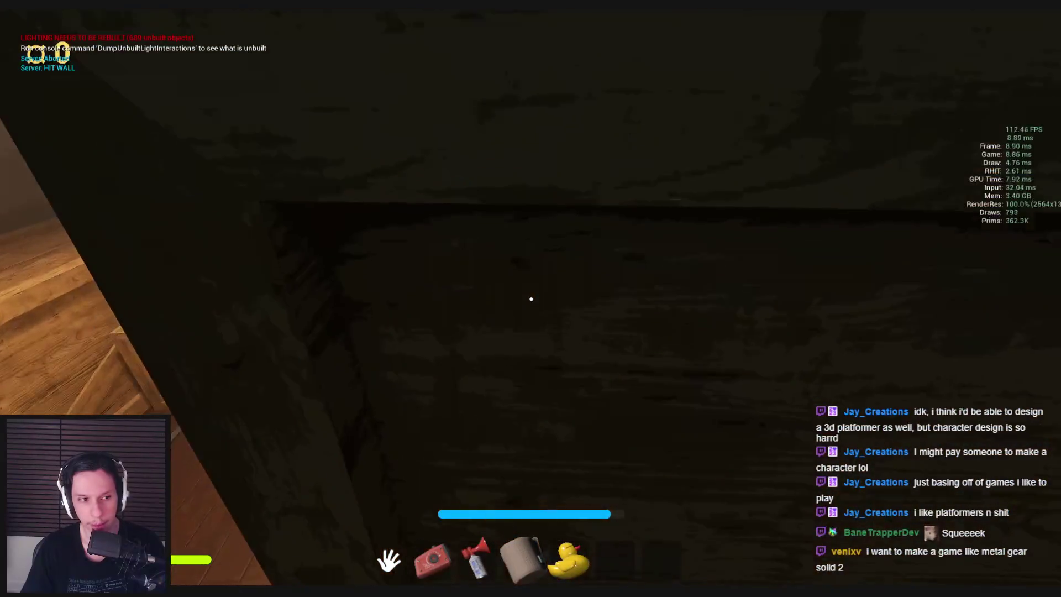
key(w)
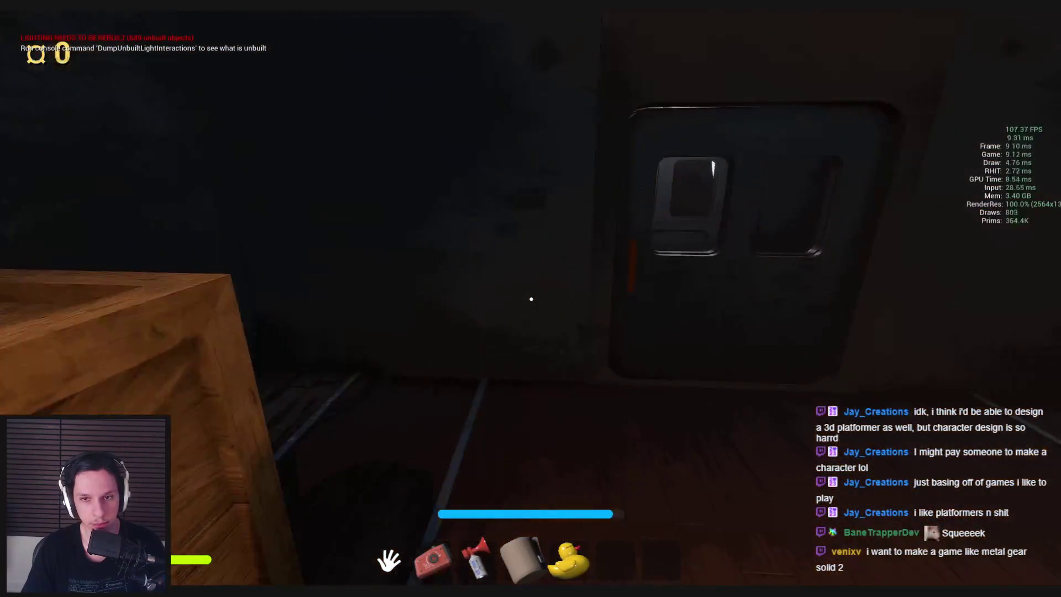
key(w)
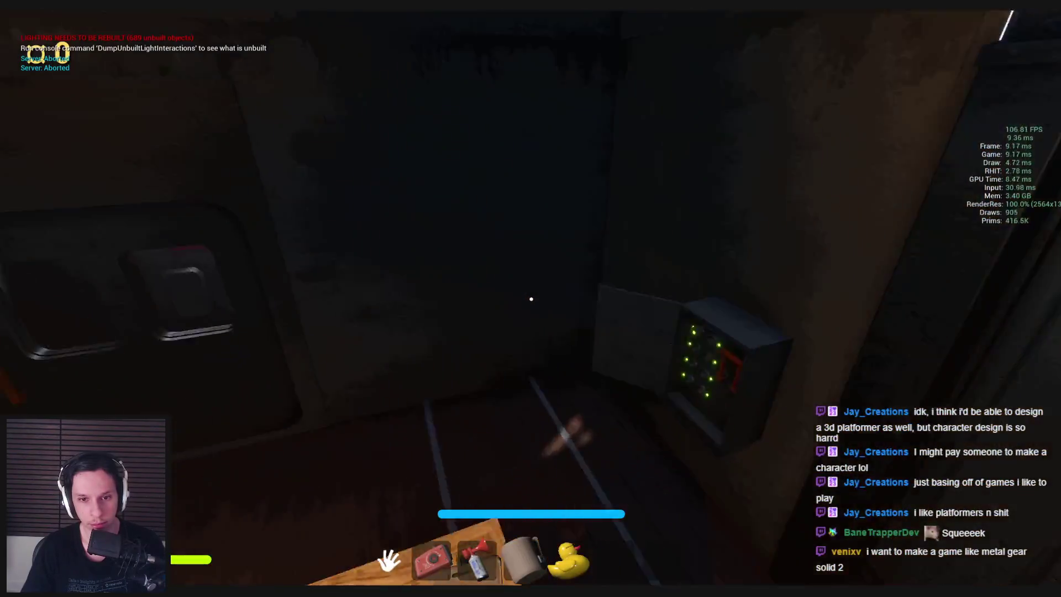
key(w)
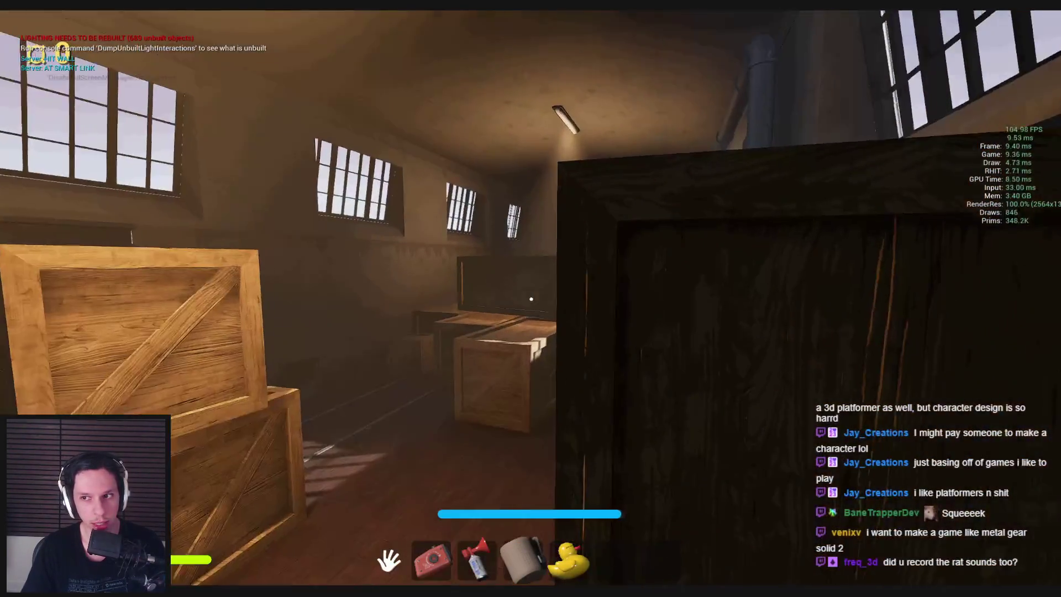
key(w)
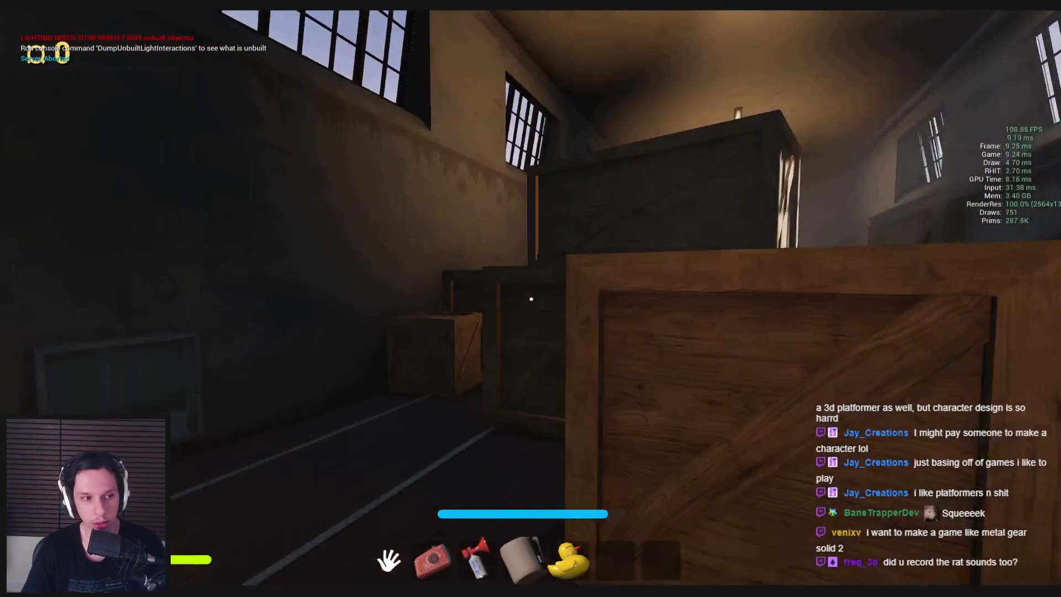
key(w)
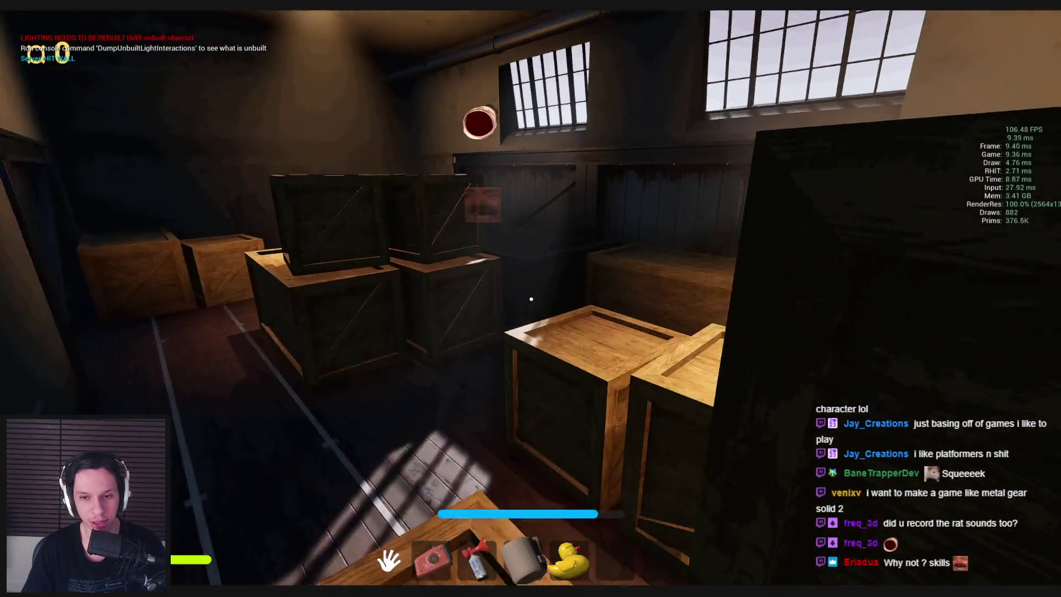
key(w)
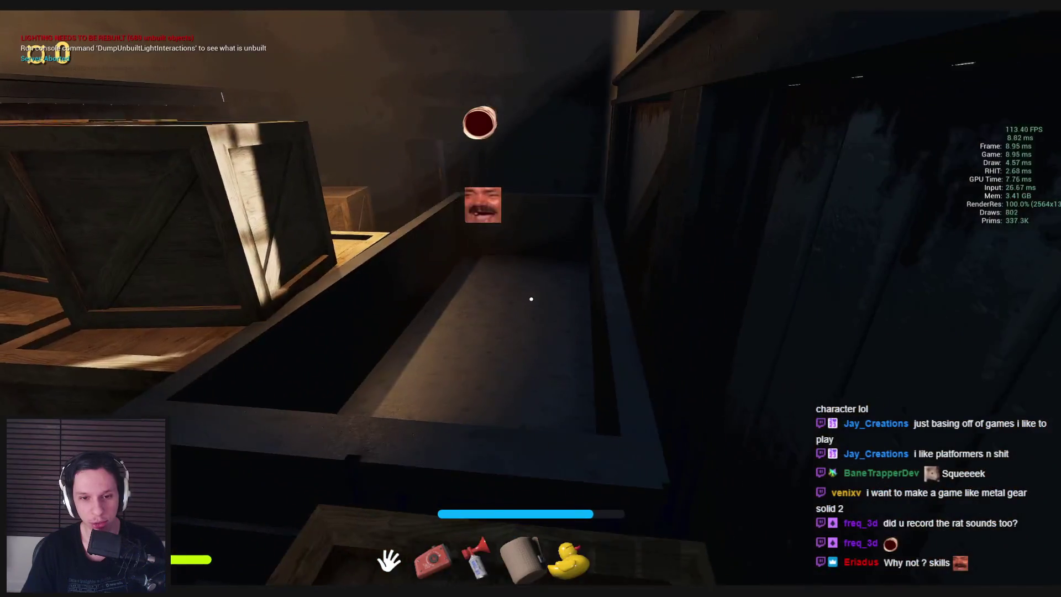
Swap the held item for the ball and move into the windowed room
key(q)
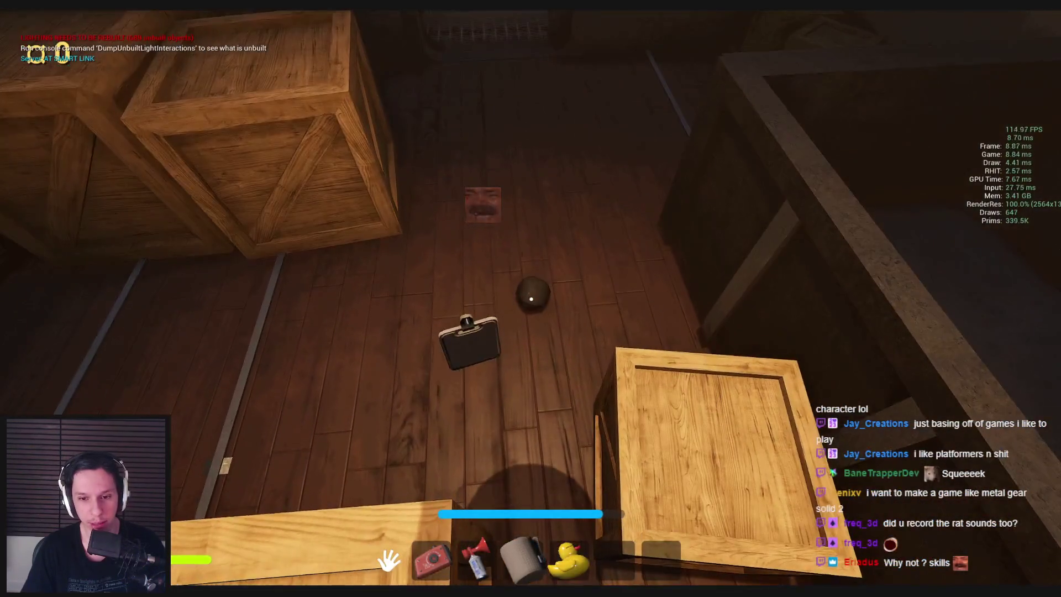
key(e)
key(w)
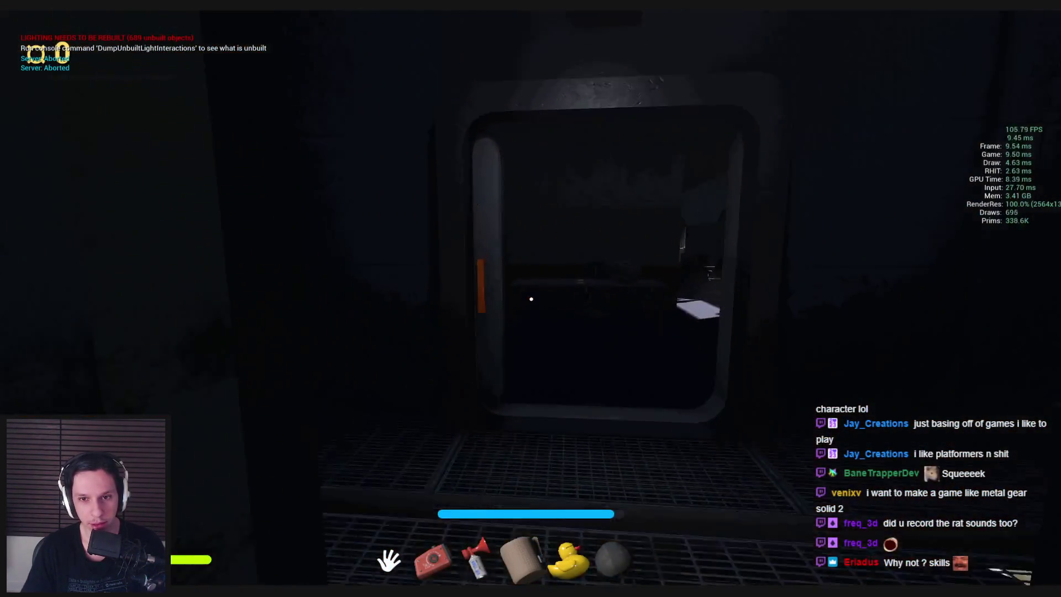
key(w)
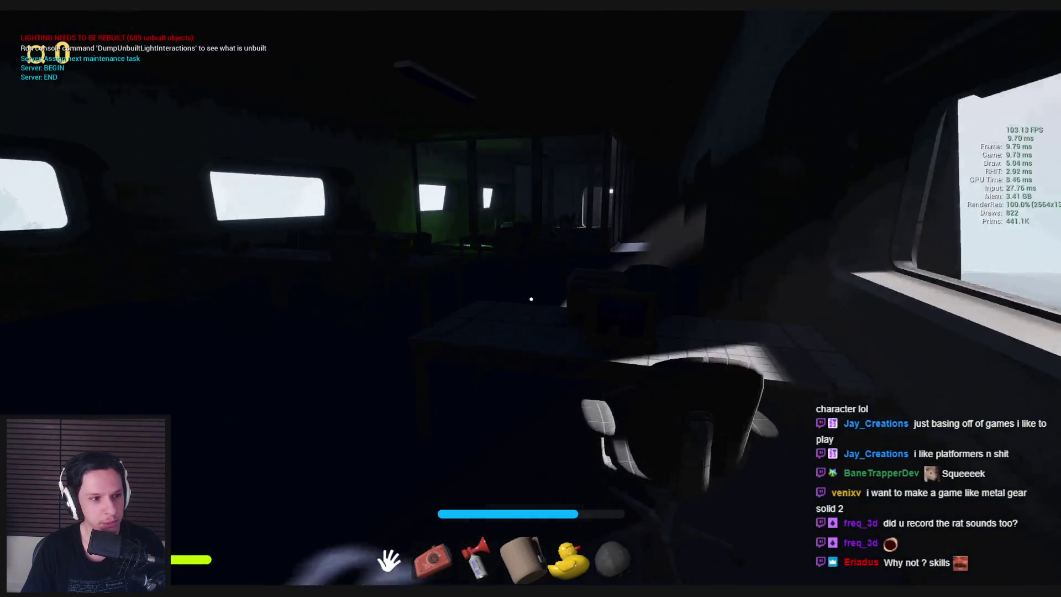
key(w)
key(w)
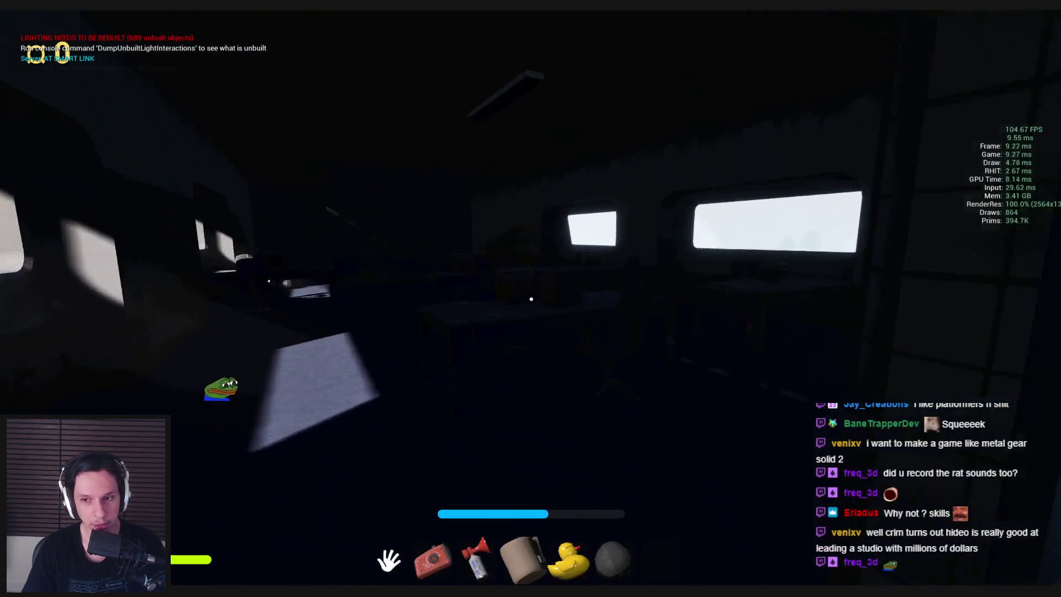
Grab a second air horn, climb through the window opening, and switch to the toilet paper
key(3)
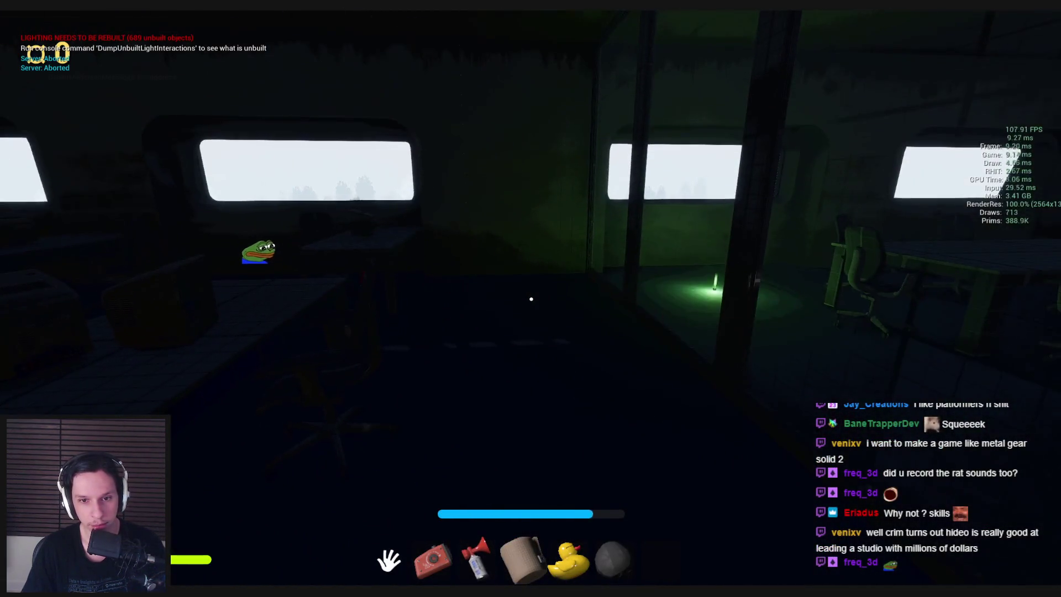
key(e)
key(w)
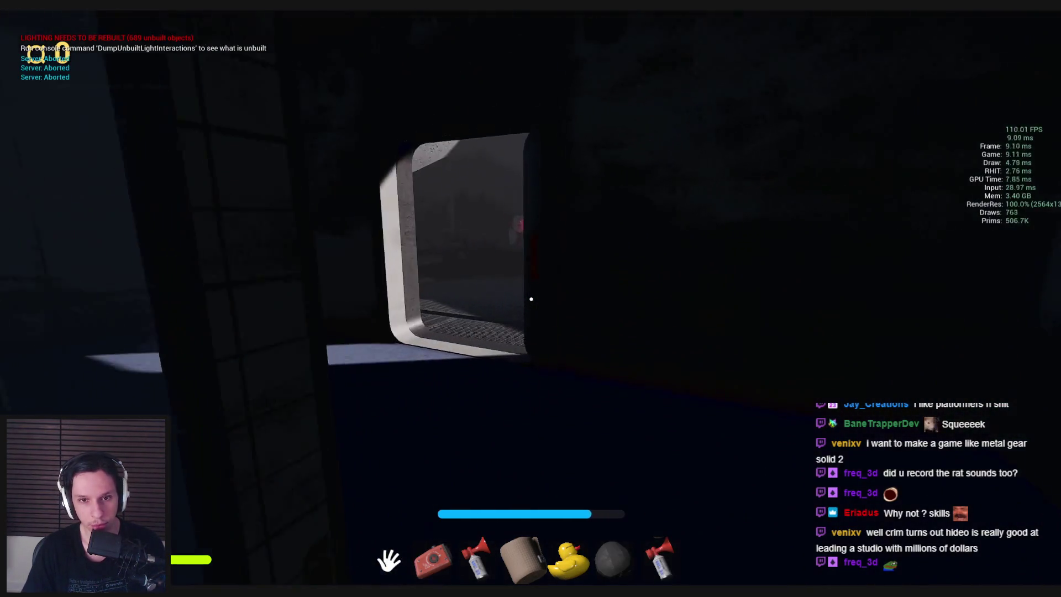
key(space)
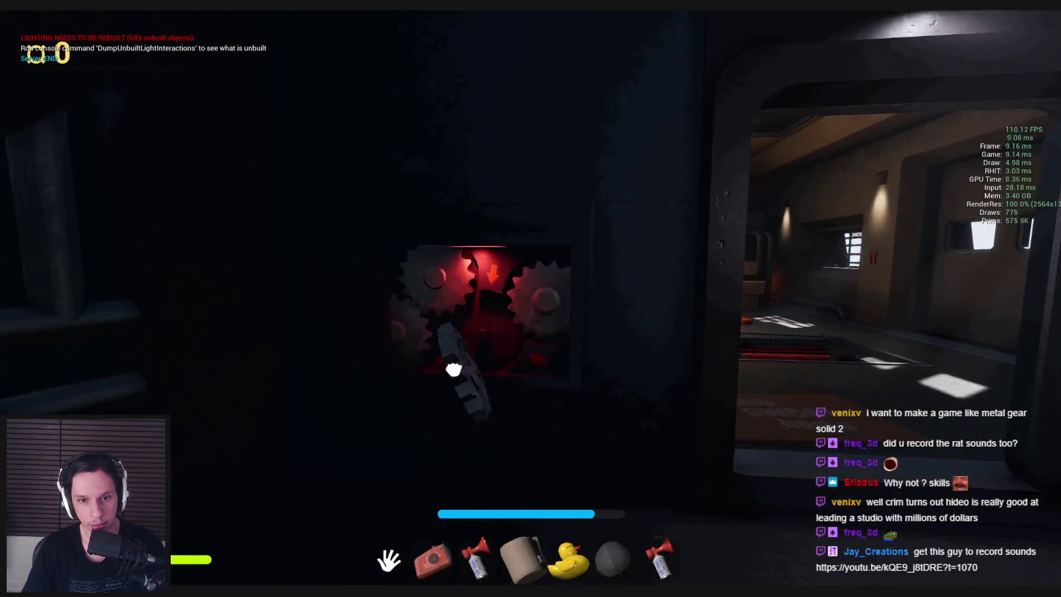
key(4)
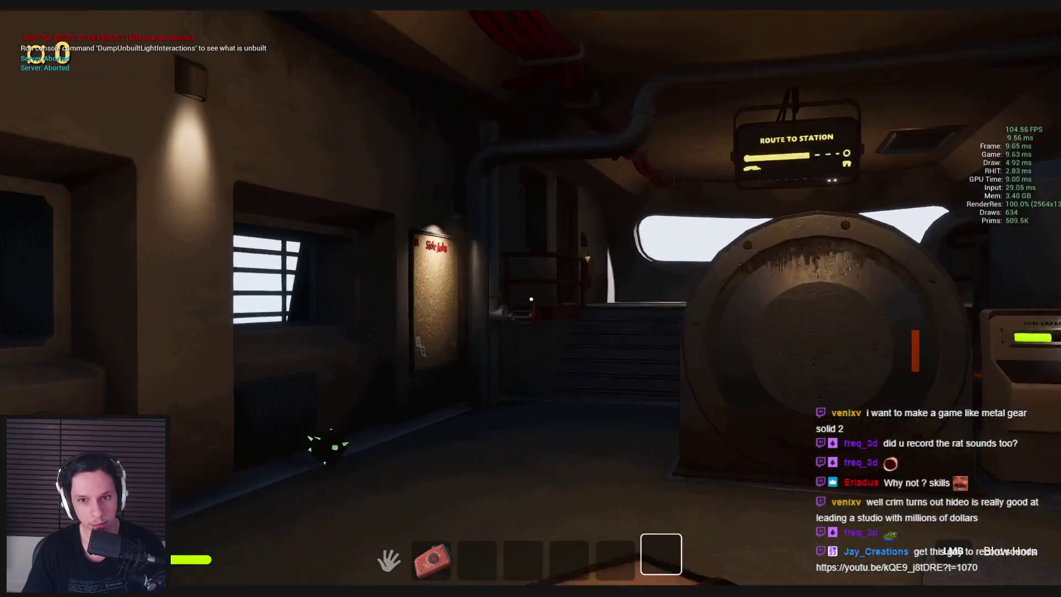
Preview the level in wireframe and back, then stop the play session
key(F1)
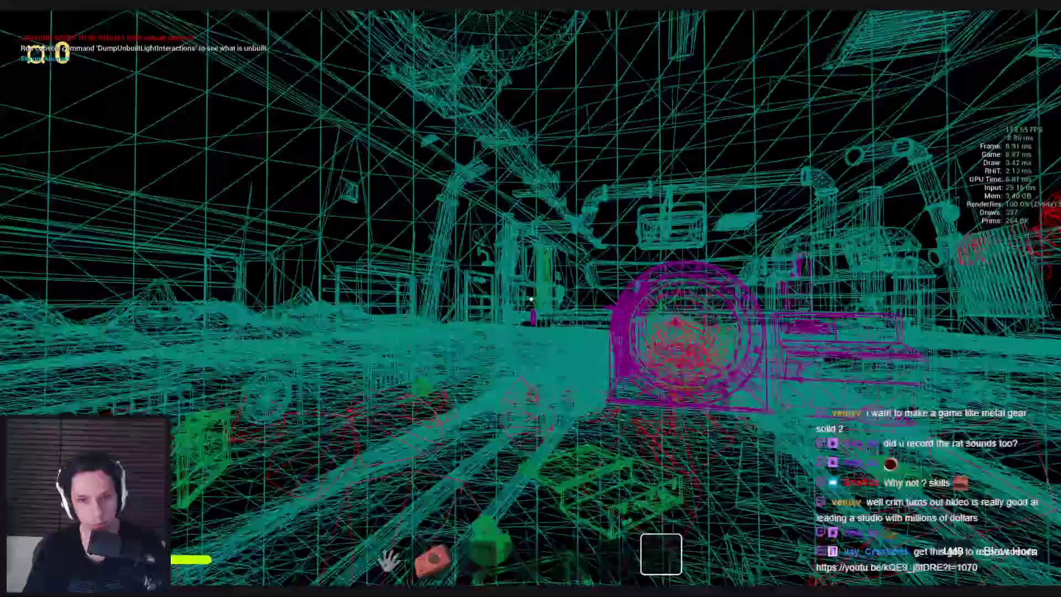
key(F3)
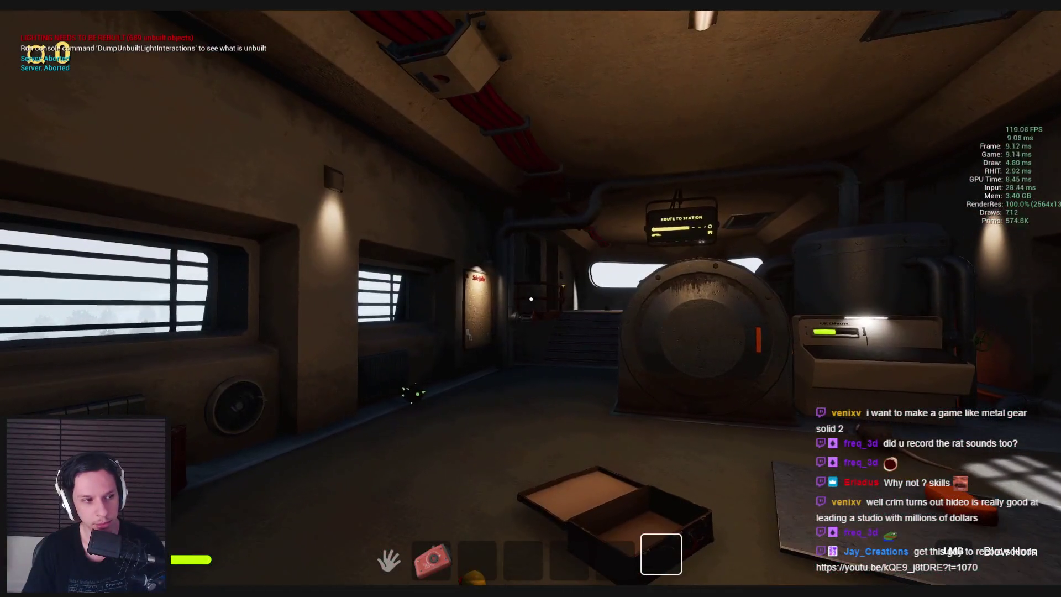
key(Escape)
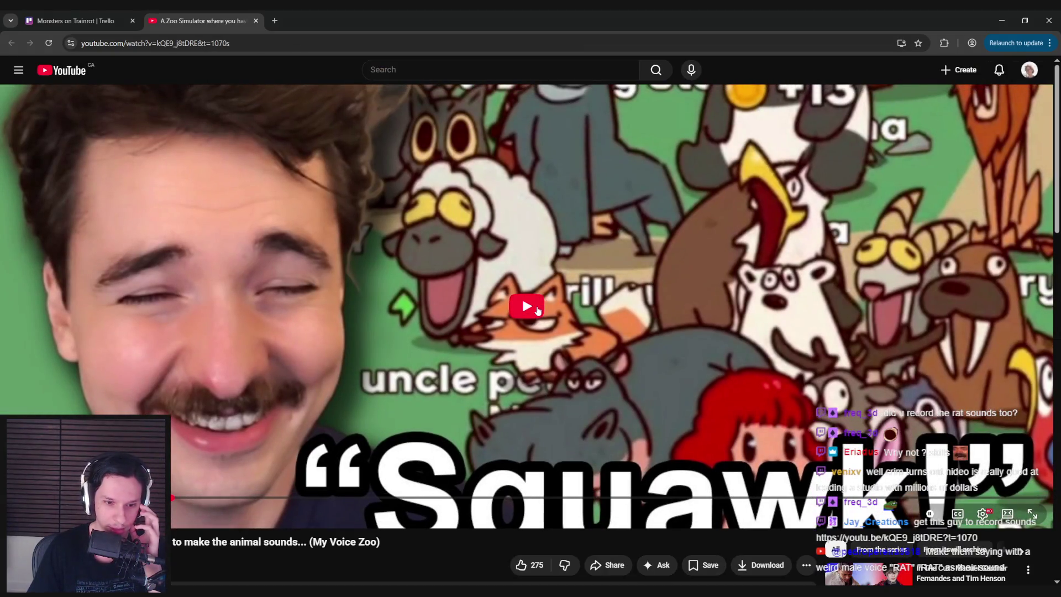
Play the animal-voice video briefly, pause it, and switch back to the Unreal editor
click(521, 296)
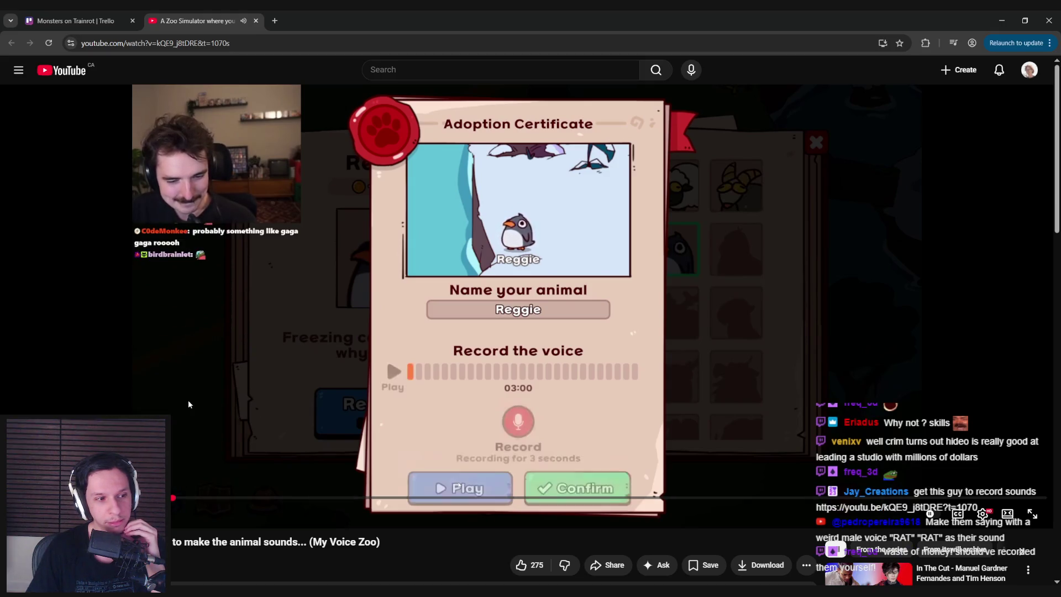
click(191, 376)
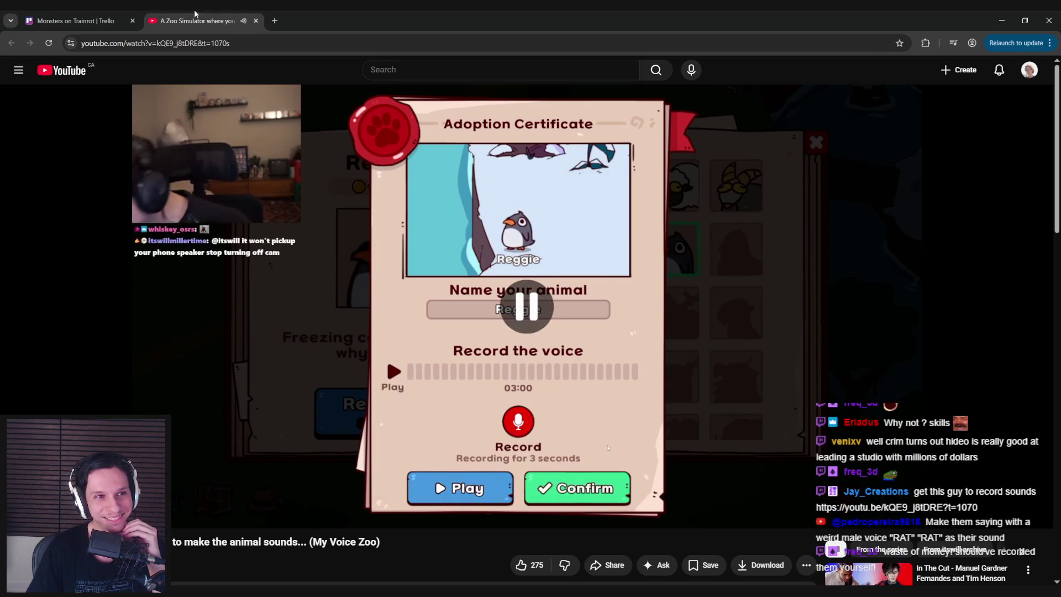
key(ctrl+shift+Tab)
key(alt+Tab)
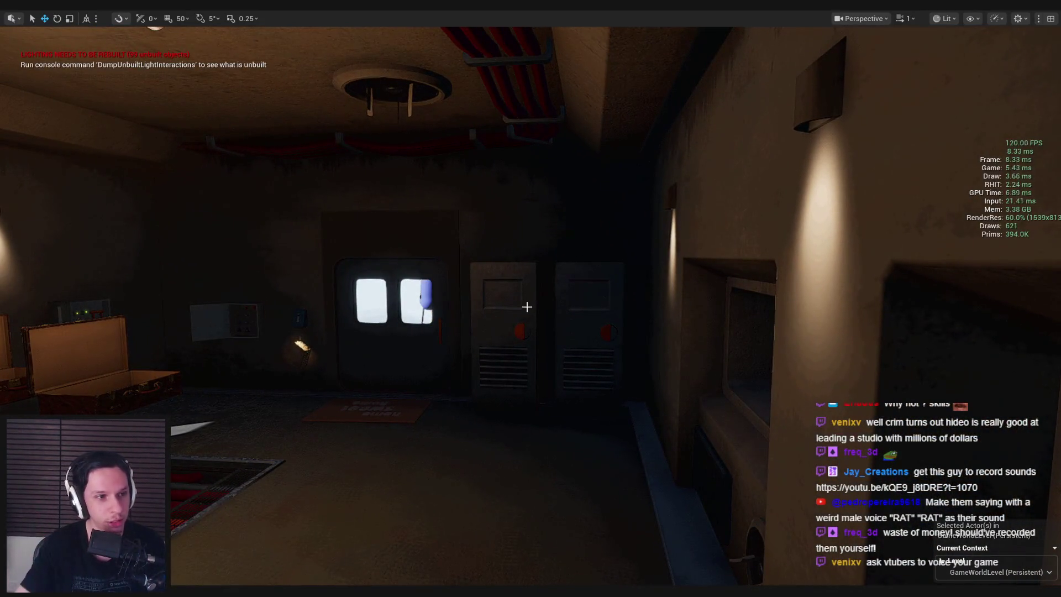
Move the editor view toward the door, then start a new play session and pick up the floor object
key(w)
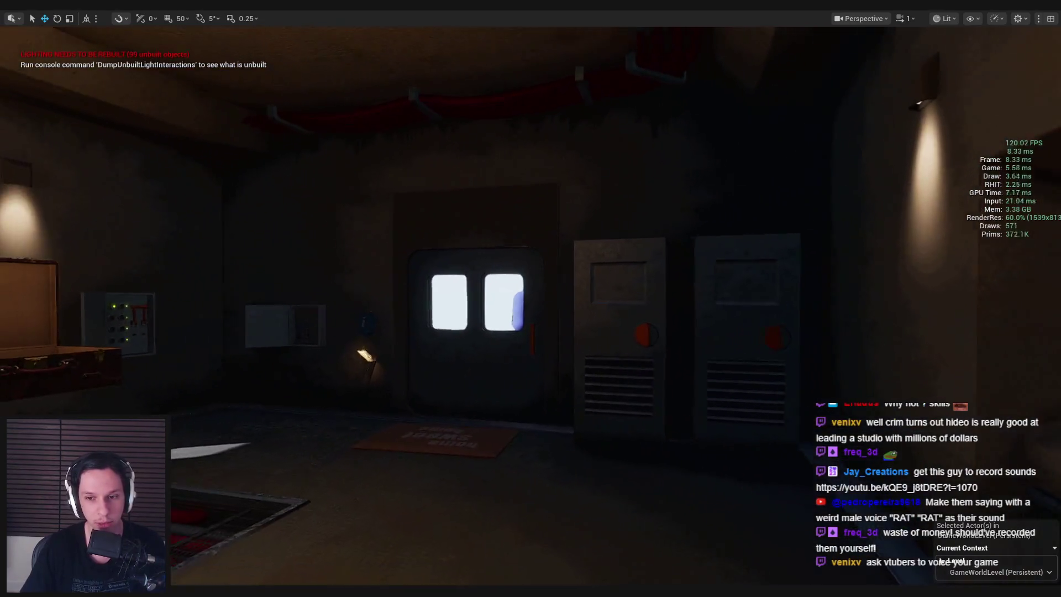
key(s)
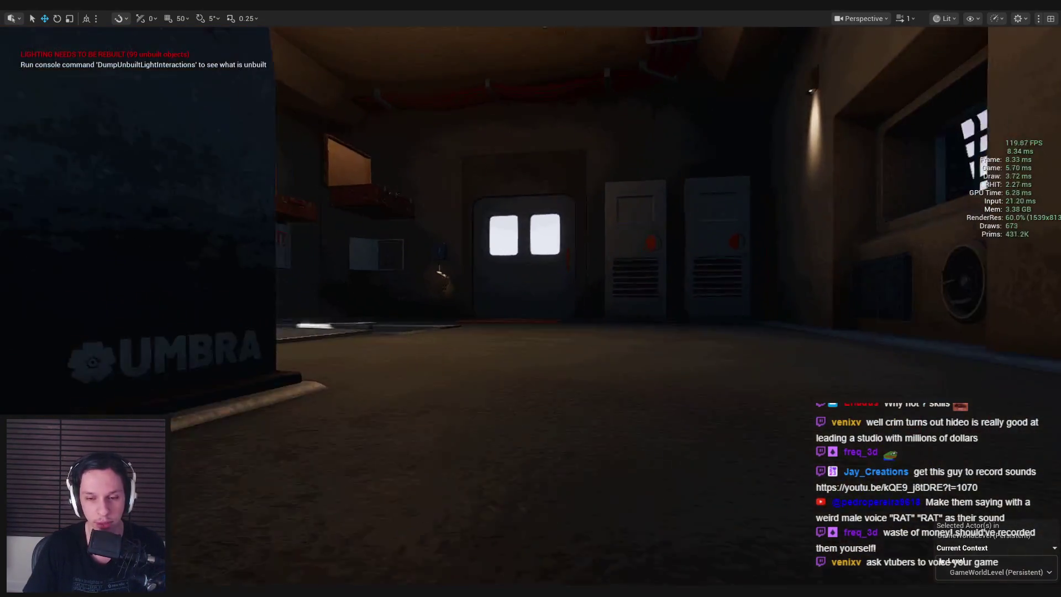
key(w)
key(s)
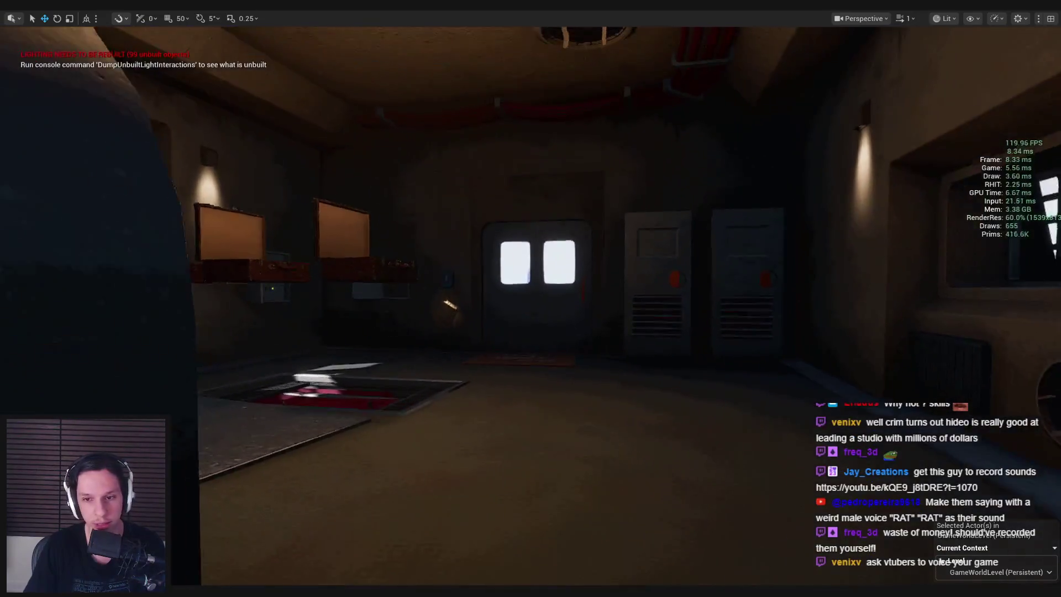
key(w)
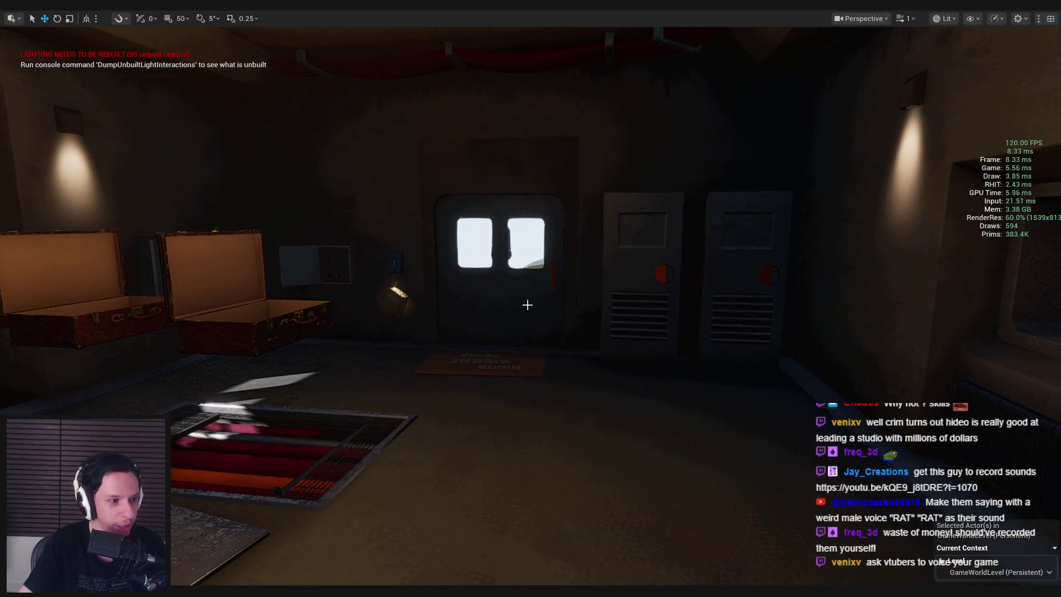
key(alt+p)
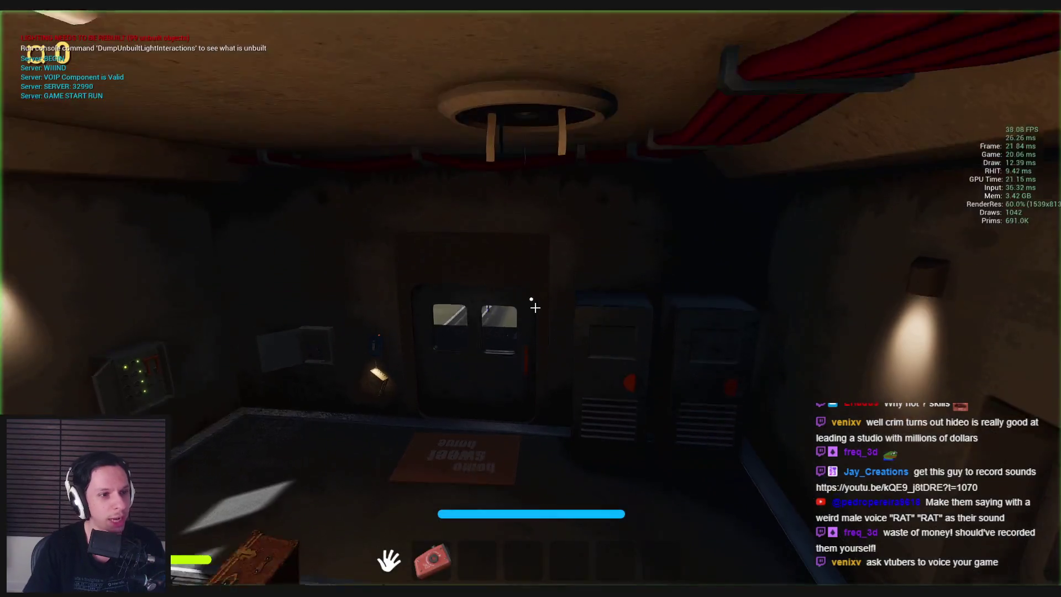
key(s)
key(e)
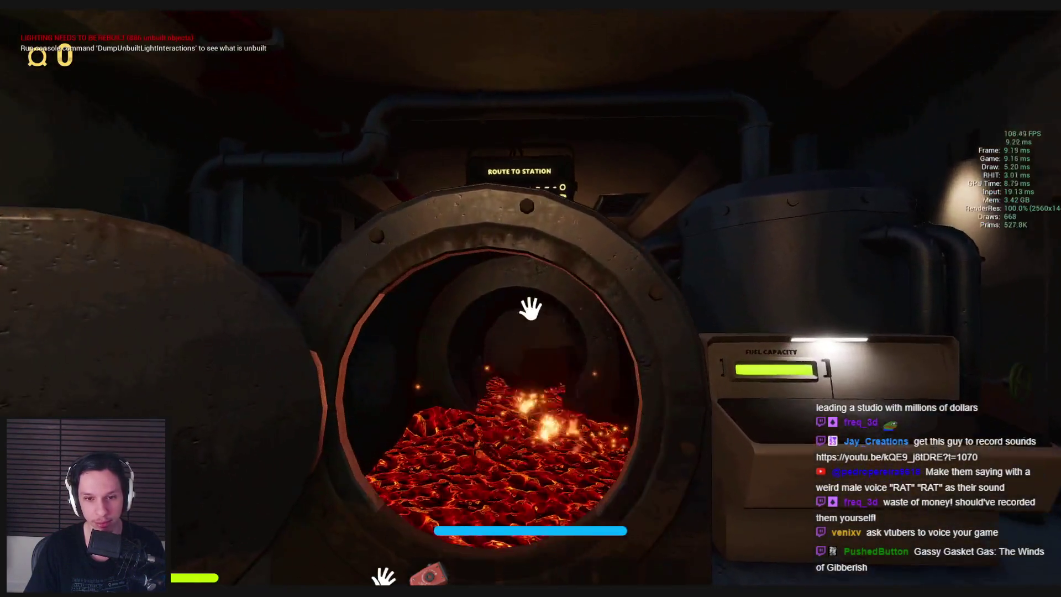
Feed the spiky fuel chunk into the furnace, then grab the suitcase and carry it around
click(531, 308)
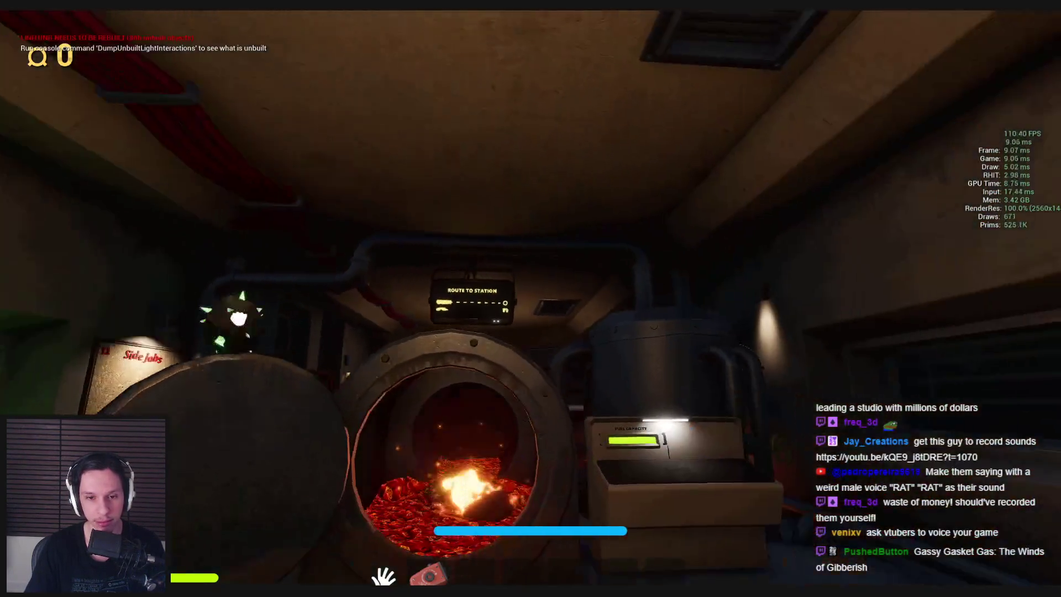
click(529, 273)
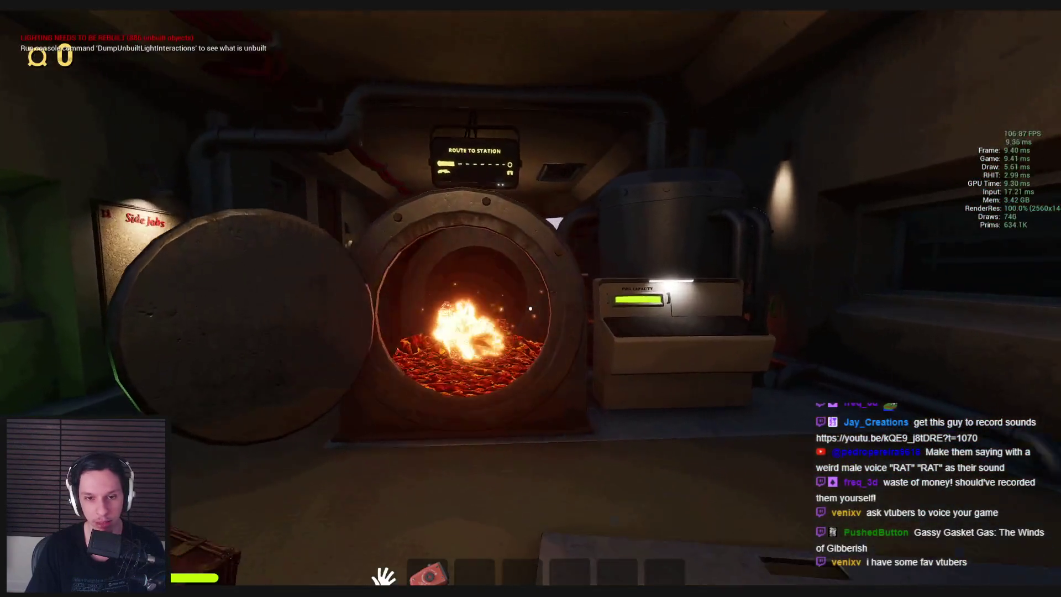
click(531, 303)
mouse_move(487, 365)
mouse_down()
mouse_move(422, 383)
mouse_move(514, 387)
mouse_move(531, 371)
mouse_move(554, 397)
mouse_move(539, 319)
mouse_up()
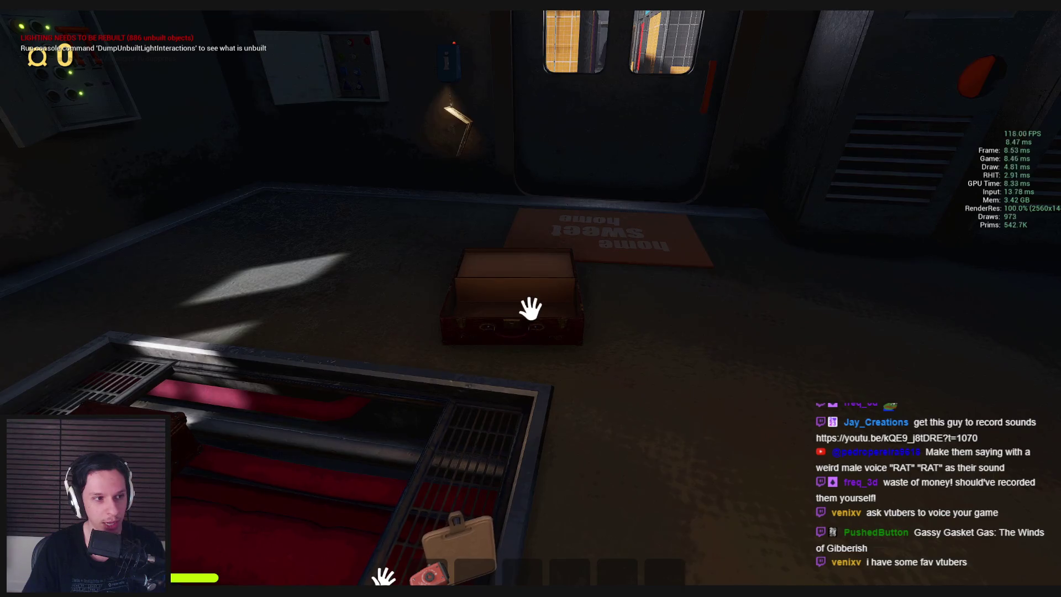
click(531, 308)
Leave the running game and stop the play-testing session
click(530, 307)
key(F11)
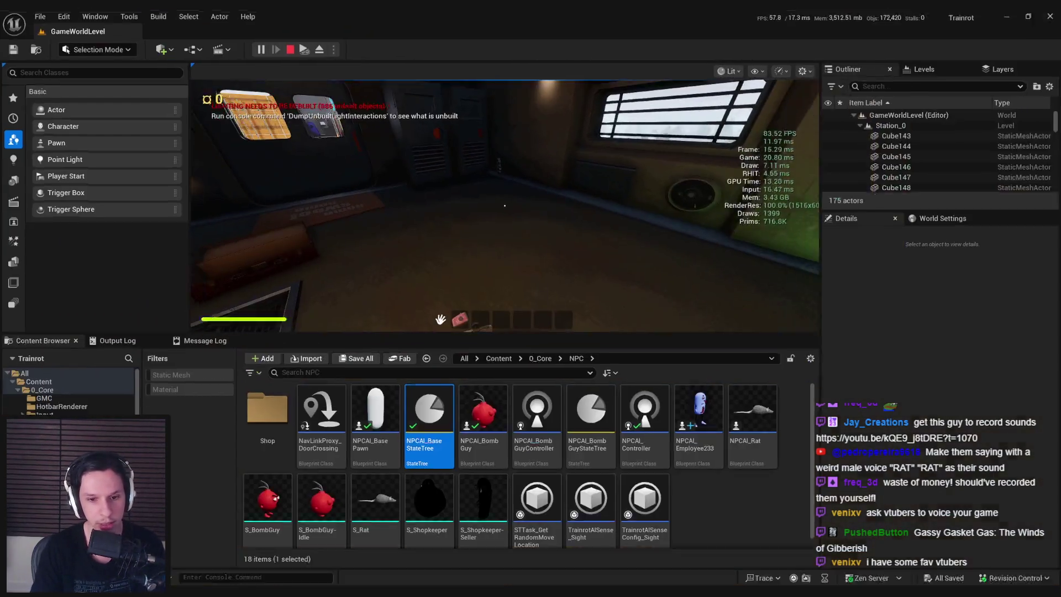
key(Escape)
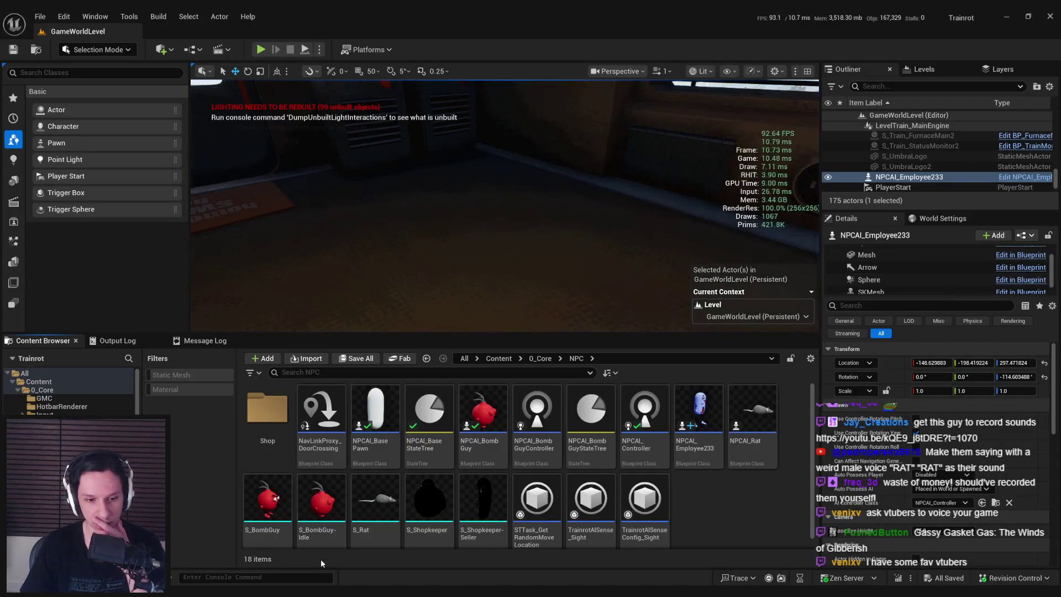
Open BP_TrainrotPlayerCharacter from 0_Core and go into its InputPrimaryAction graph
click(539, 360)
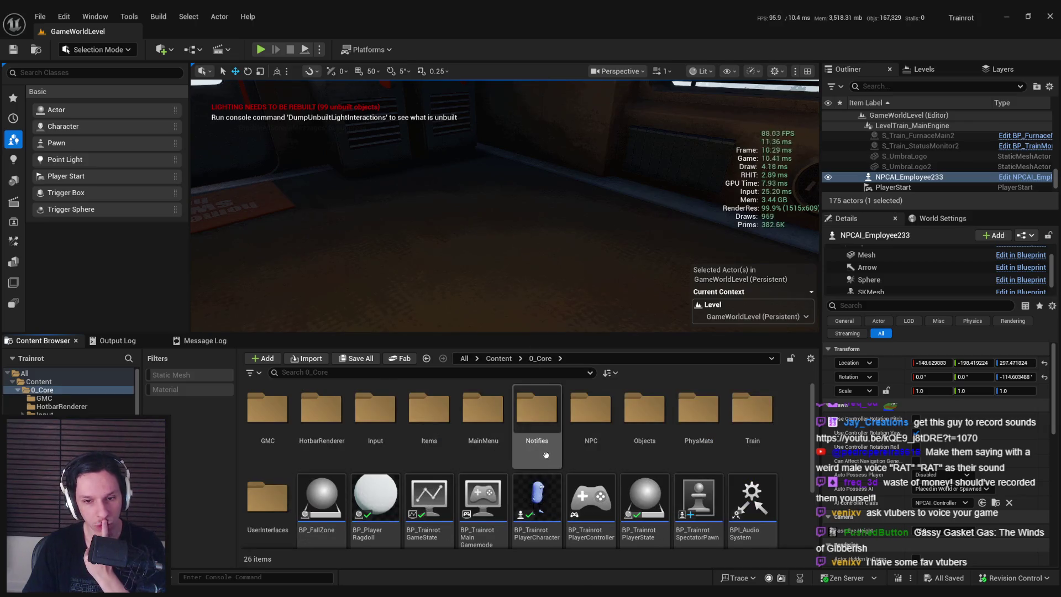
double_click(538, 495)
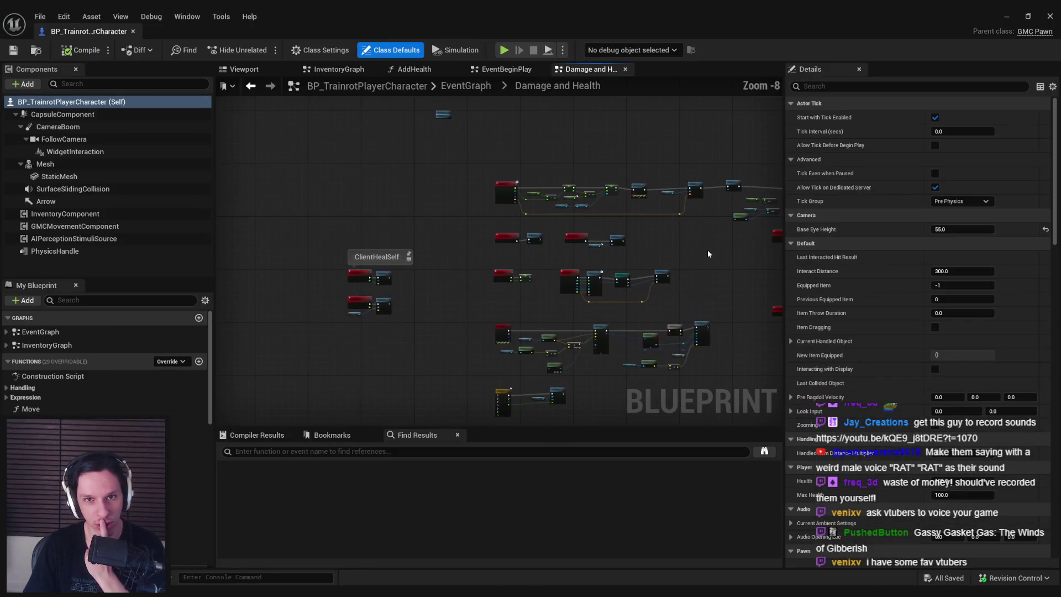
scroll(508, 275, up, 3)
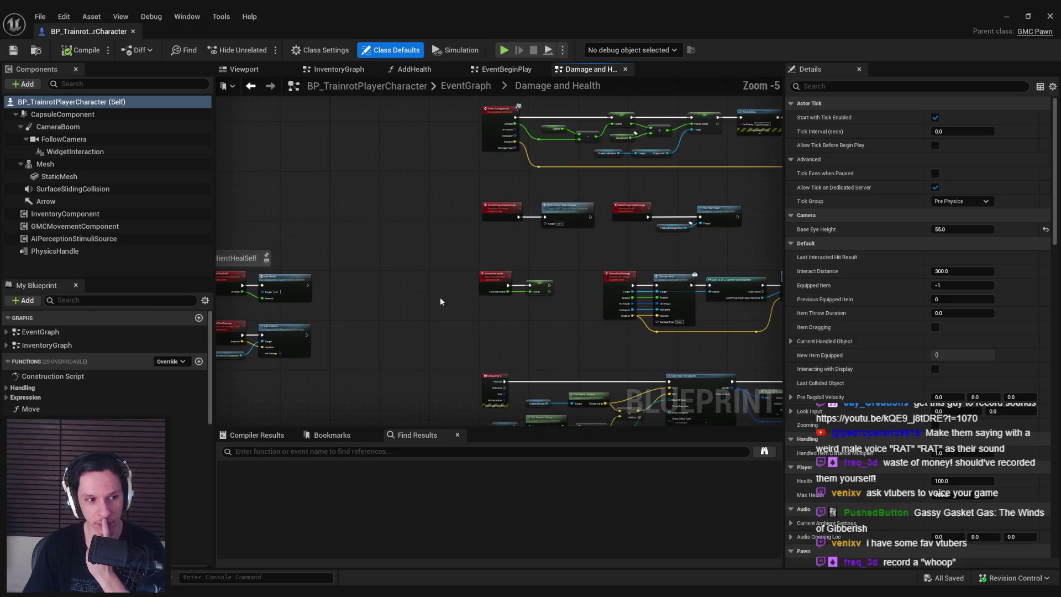
double_click(37, 331)
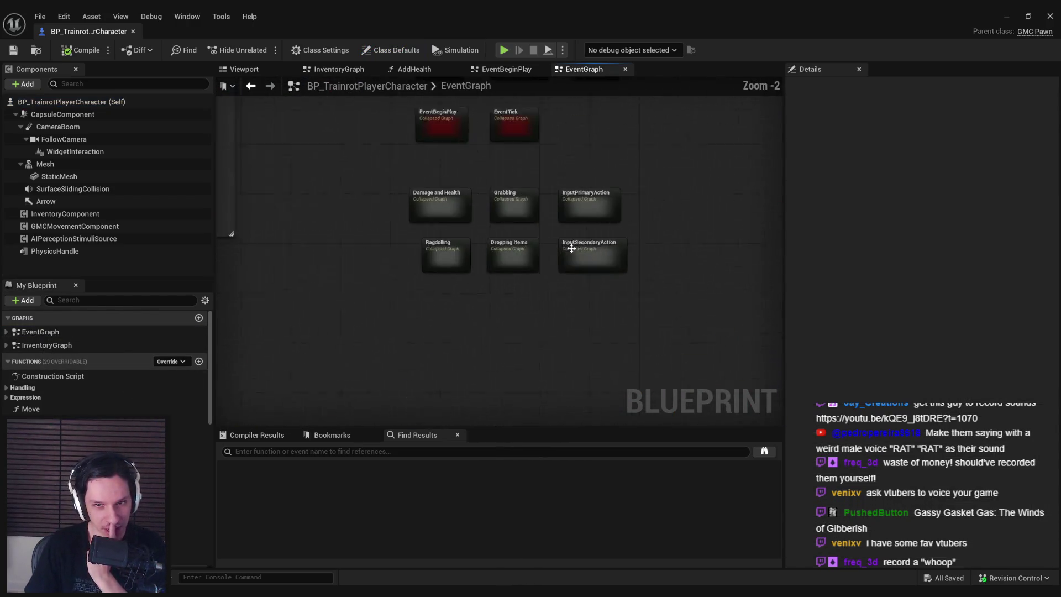
scroll(570, 252, up, 2)
double_click(583, 192)
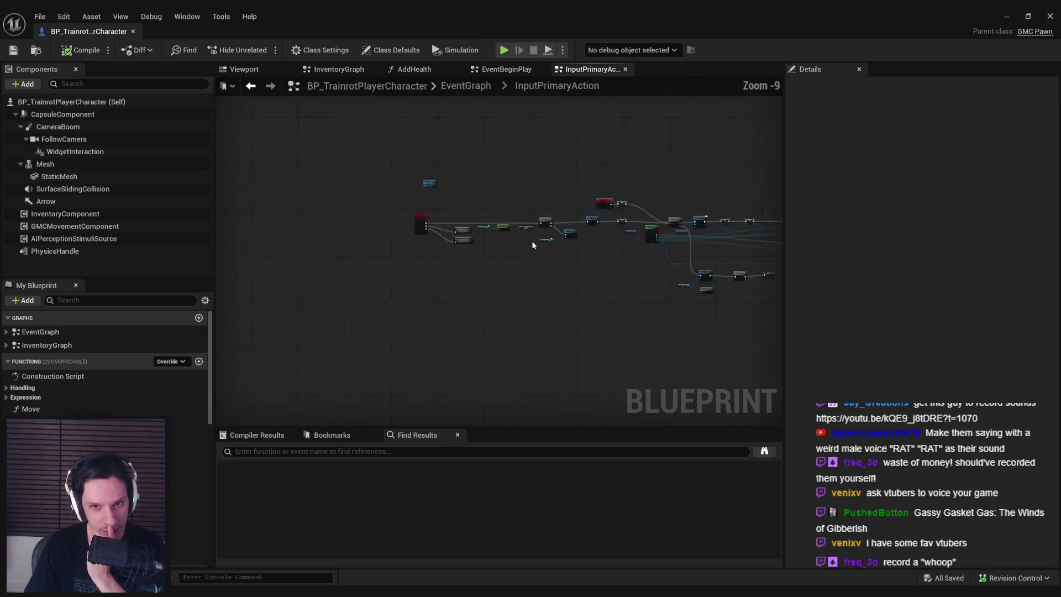
scroll(532, 244, up, 7)
Reposition a group of nodes near Add Remove Handler and save the blueprint
mouse_move(735, 277)
mouse_down()
mouse_move(632, 280)
mouse_move(497, 249)
mouse_move(331, 243)
mouse_up()
scroll(275, 243, down, 2)
mouse_move(464, 252)
mouse_down()
mouse_move(343, 260)
mouse_move(327, 197)
mouse_up()
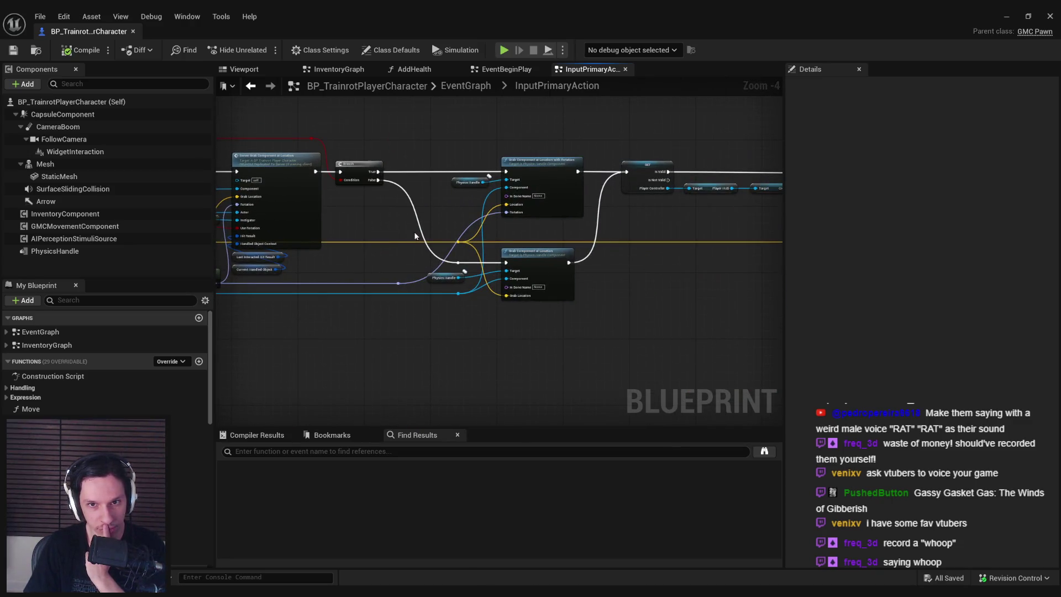
drag(398, 235, 433, 287)
scroll(608, 312, up, 3)
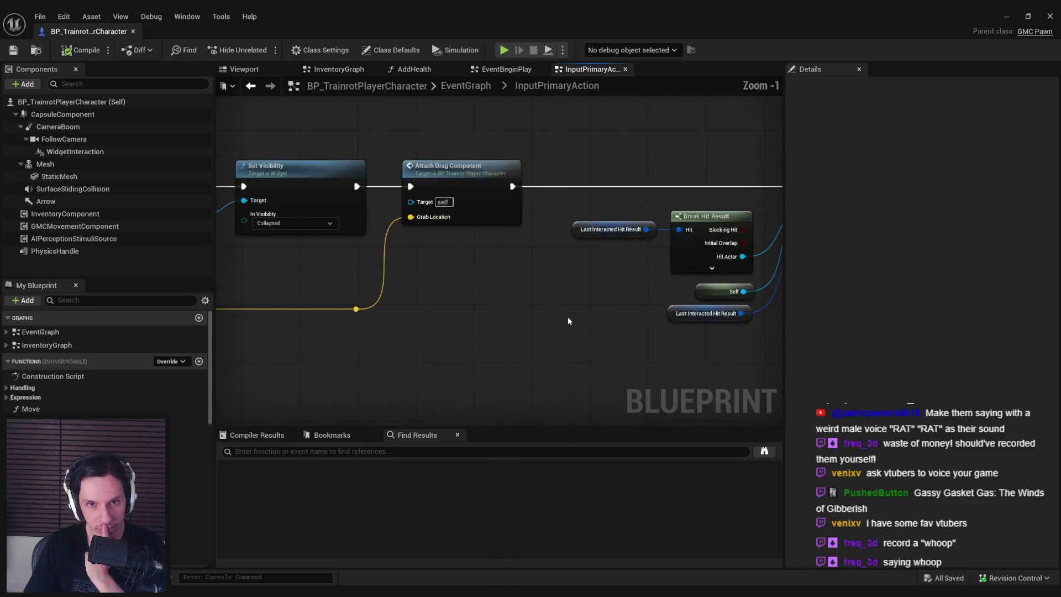
scroll(578, 320, down, 3)
drag(422, 326, 466, 284)
scroll(552, 327, up, 2)
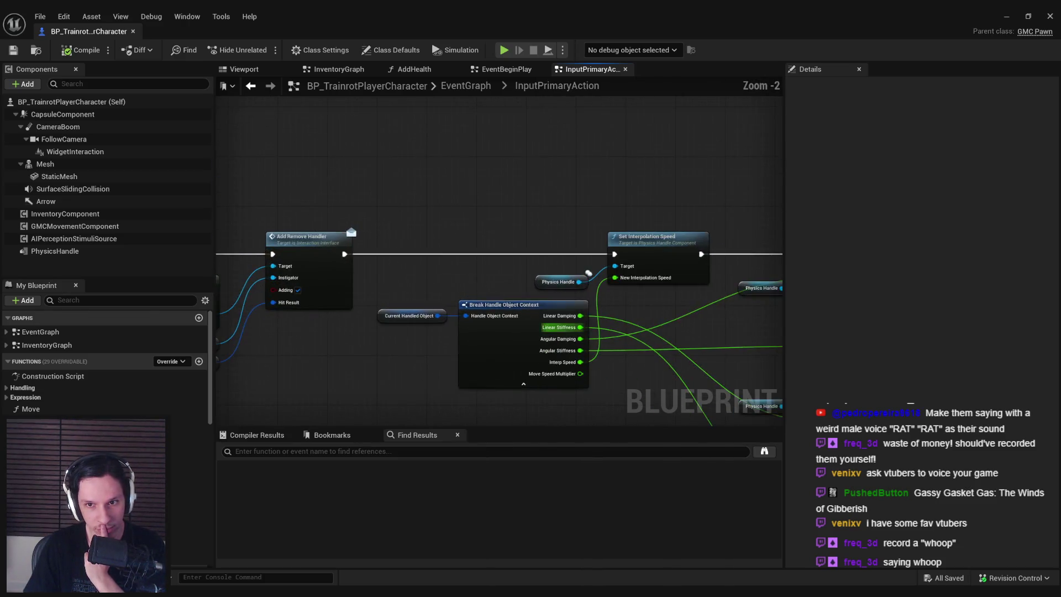
scroll(553, 329, down, 2)
drag(432, 316, 495, 274)
scroll(495, 274, down, 2)
mouse_move(736, 310)
mouse_down()
mouse_move(442, 193)
mouse_move(630, 191)
mouse_move(531, 208)
mouse_move(534, 260)
mouse_up()
scroll(449, 192, up, 4)
click(474, 221)
scroll(534, 260, down, 2)
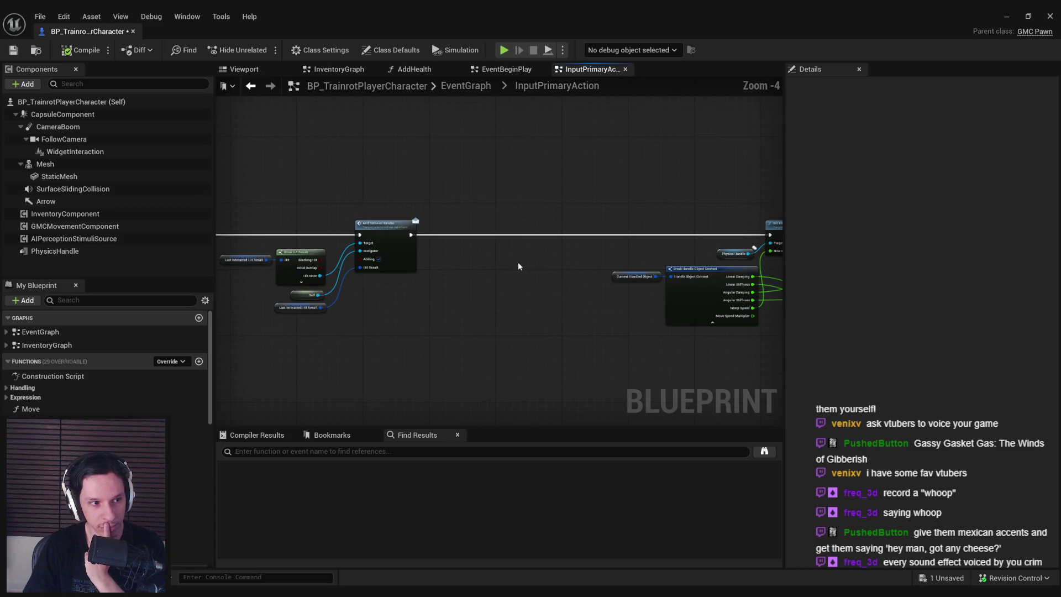
key(ctrl+s)
Nudge the Last Interacted Hit Result node left, then compile and save
drag(336, 200, 339, 237)
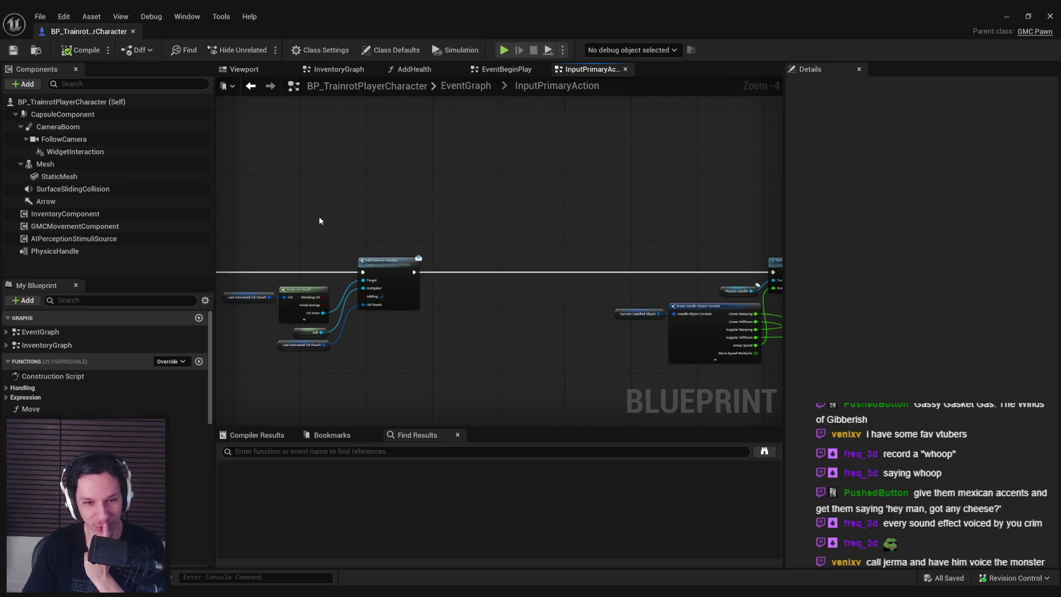
scroll(319, 221, up, 3)
mouse_move(533, 227)
mouse_down()
mouse_move(482, 280)
mouse_move(450, 268)
mouse_move(421, 222)
mouse_up()
drag(444, 287, 396, 289)
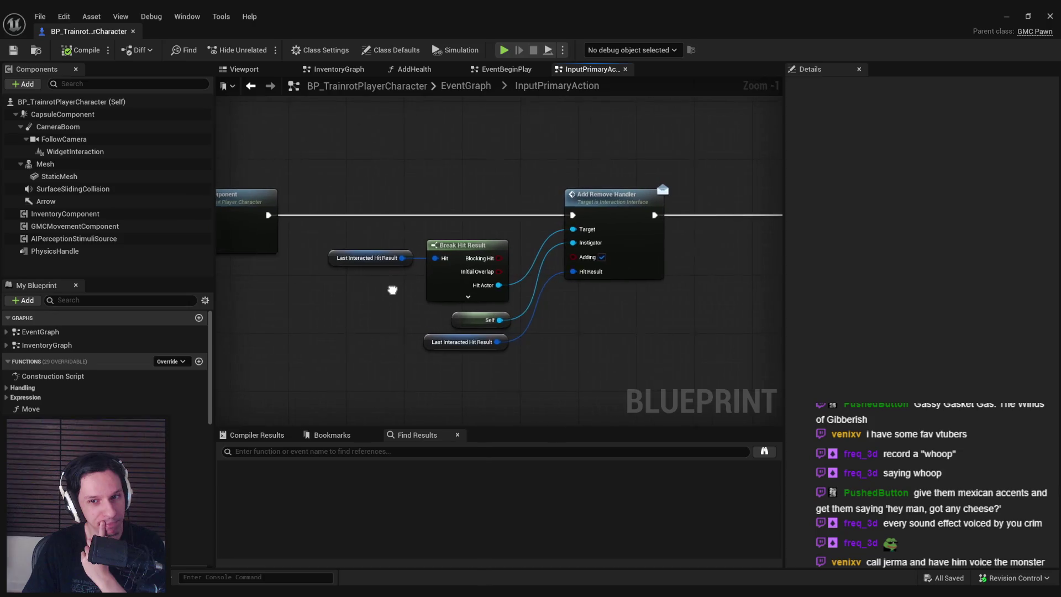
scroll(396, 183, down, 3)
drag(395, 182, 349, 189)
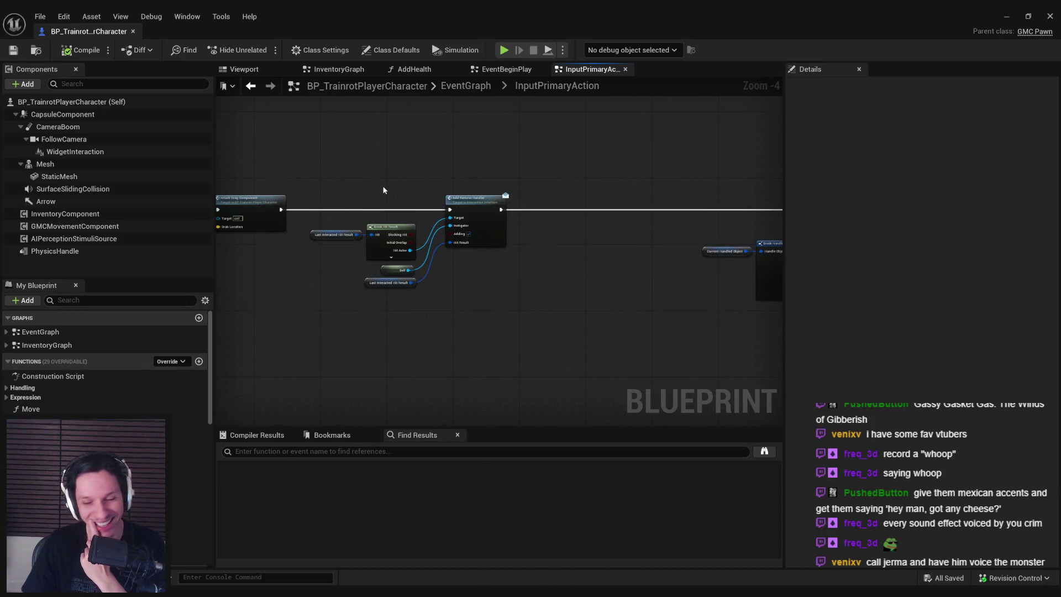
scroll(303, 211, up, 3)
click(436, 249)
drag(387, 277, 299, 194)
drag(335, 228, 327, 229)
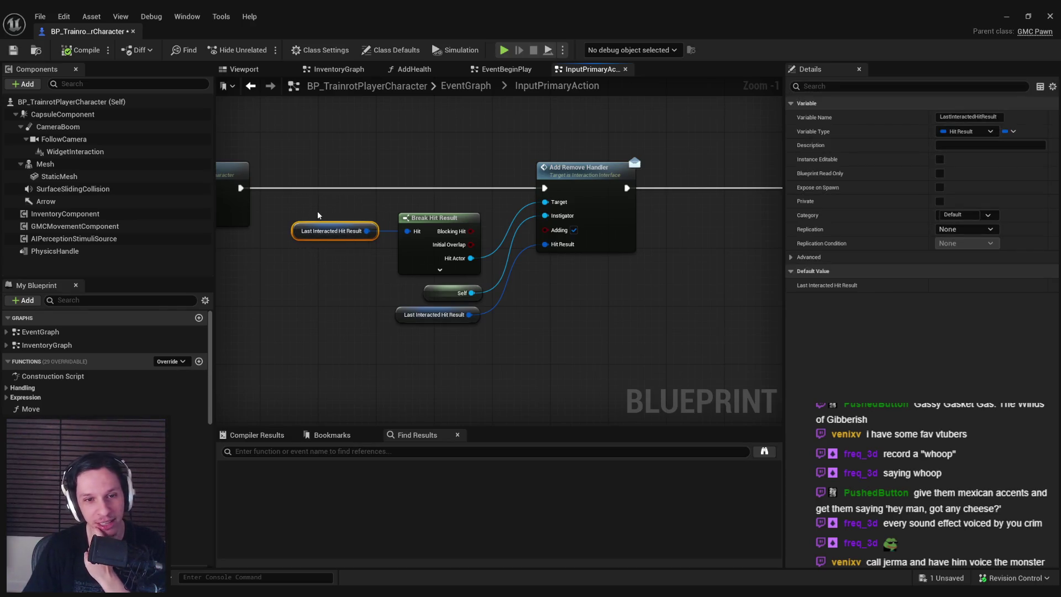
click(310, 294)
click(74, 53)
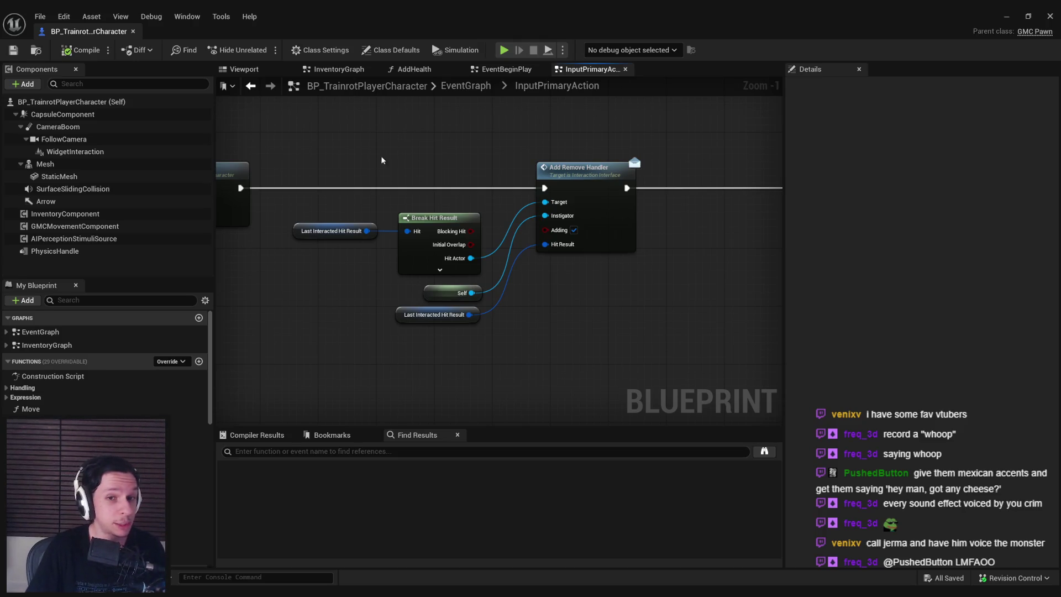
Align the right edges of Break Hit Result, Self and hit-result nodes, then save
mouse_move(280, 203)
mouse_down()
mouse_move(495, 313)
mouse_move(493, 332)
mouse_up()
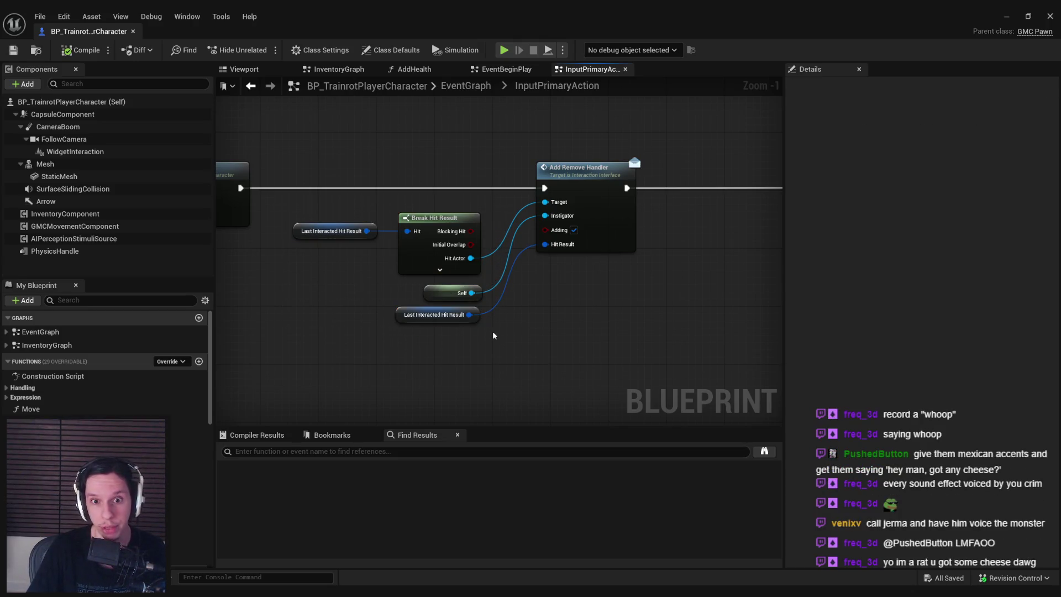
key(shift+d)
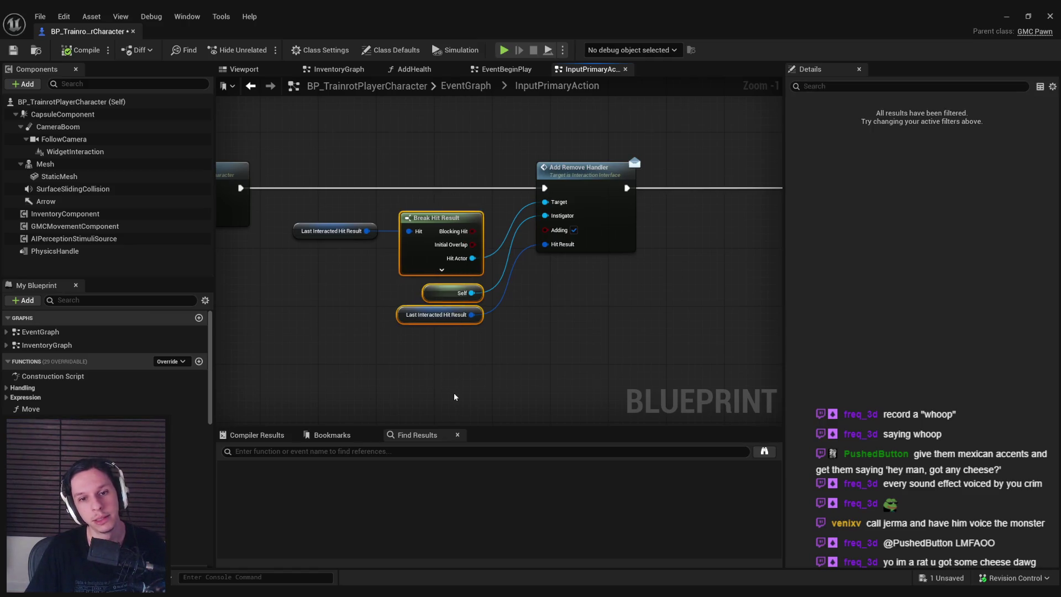
click(455, 398)
click(14, 49)
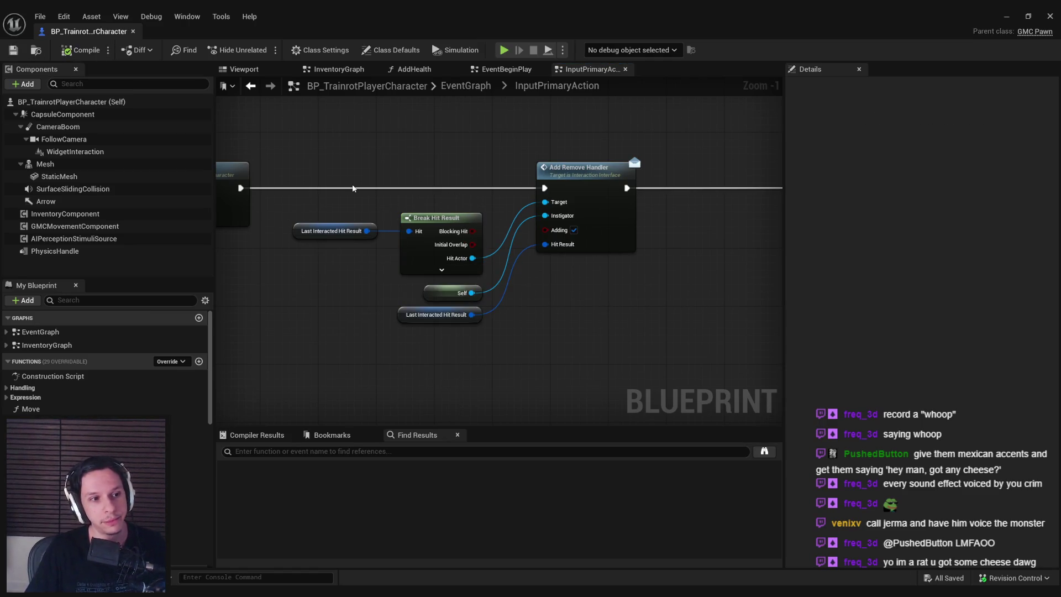
Centre Add Remove Handler and pull a wire from Last Interacted Hit Result
scroll(320, 191, down, 1)
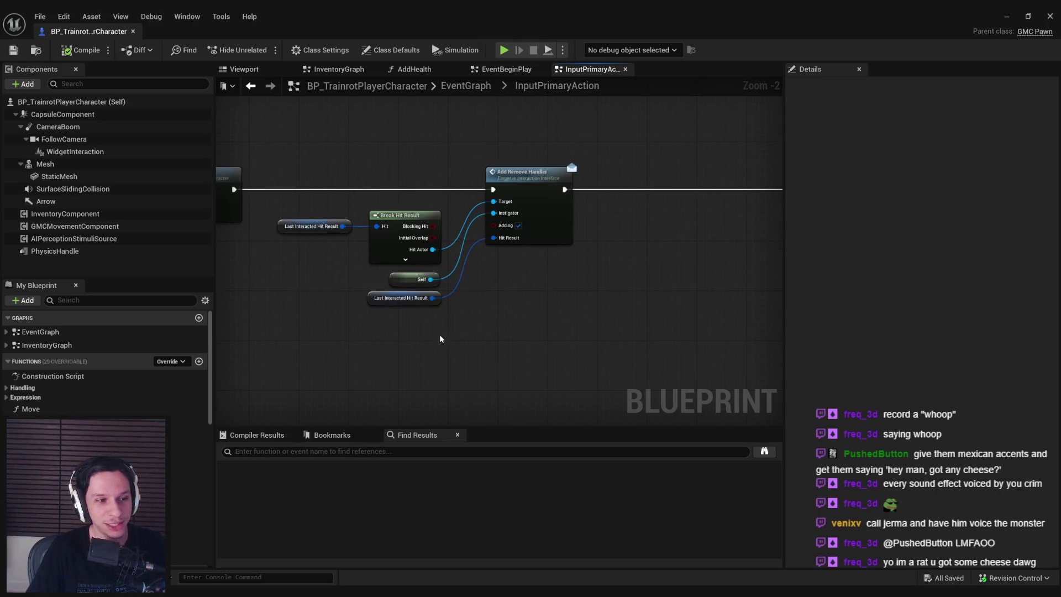
drag(477, 335, 465, 382)
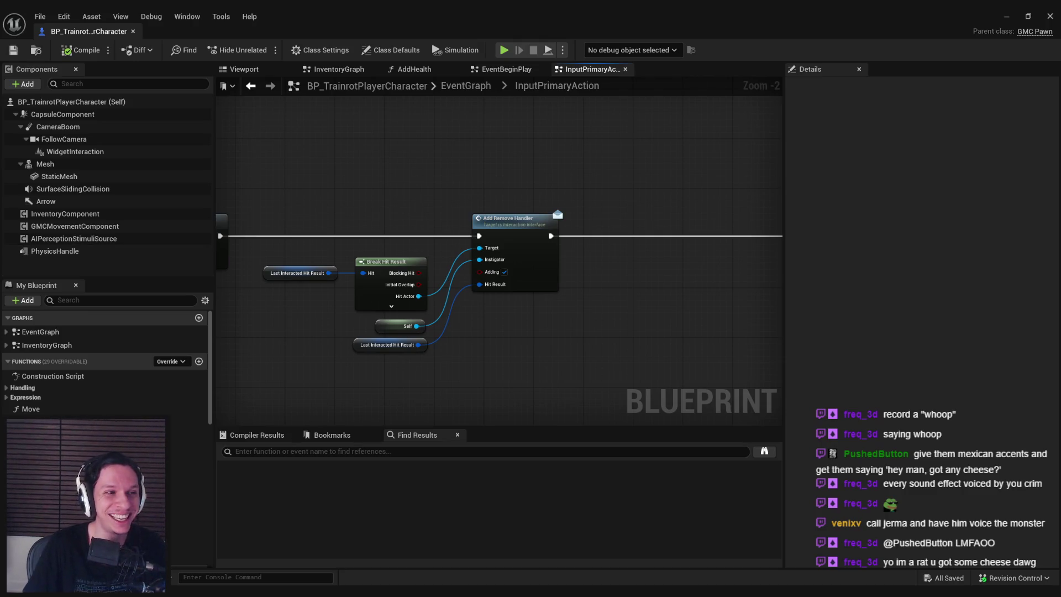
scroll(473, 342, down, 3)
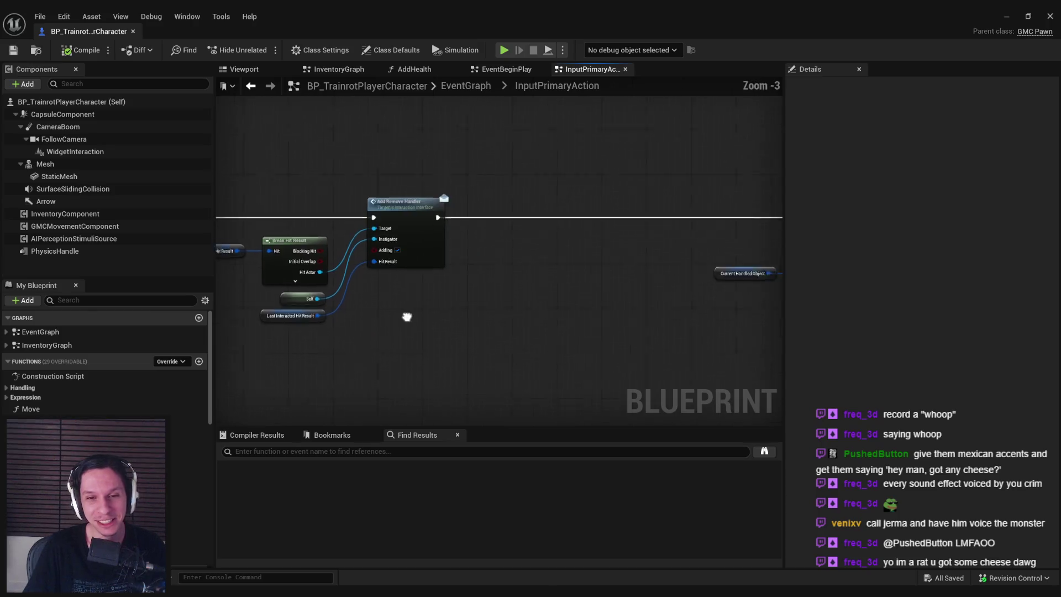
scroll(428, 252, up, 2)
mouse_move(429, 252)
mouse_down()
mouse_move(595, 254)
mouse_move(552, 276)
mouse_up()
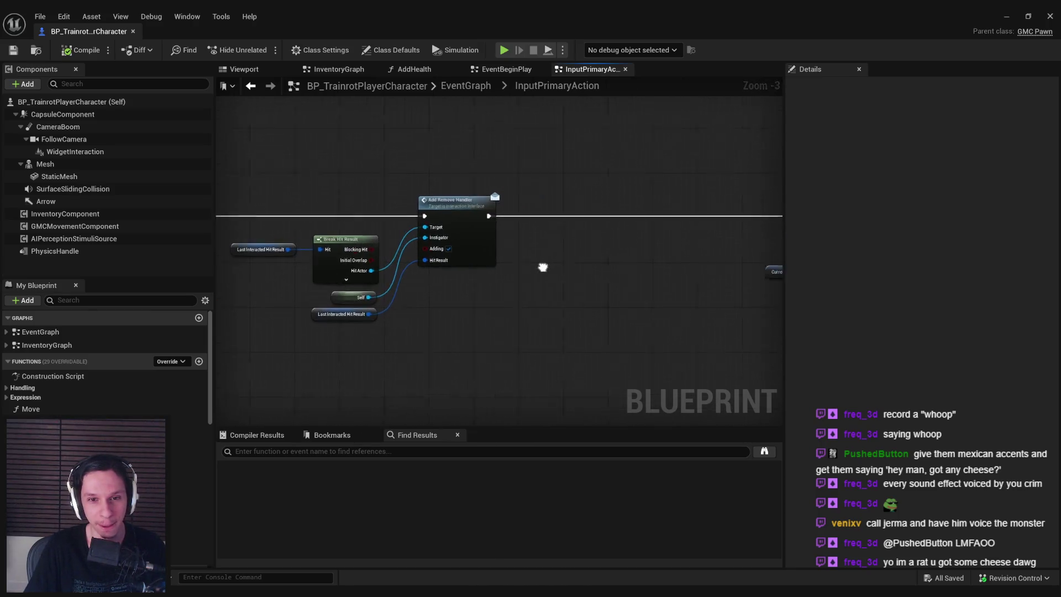
scroll(470, 220, down, 1)
mouse_move(472, 205)
mouse_down()
mouse_move(475, 302)
mouse_move(520, 297)
mouse_up()
scroll(520, 297, up, 2)
drag(450, 290, 532, 286)
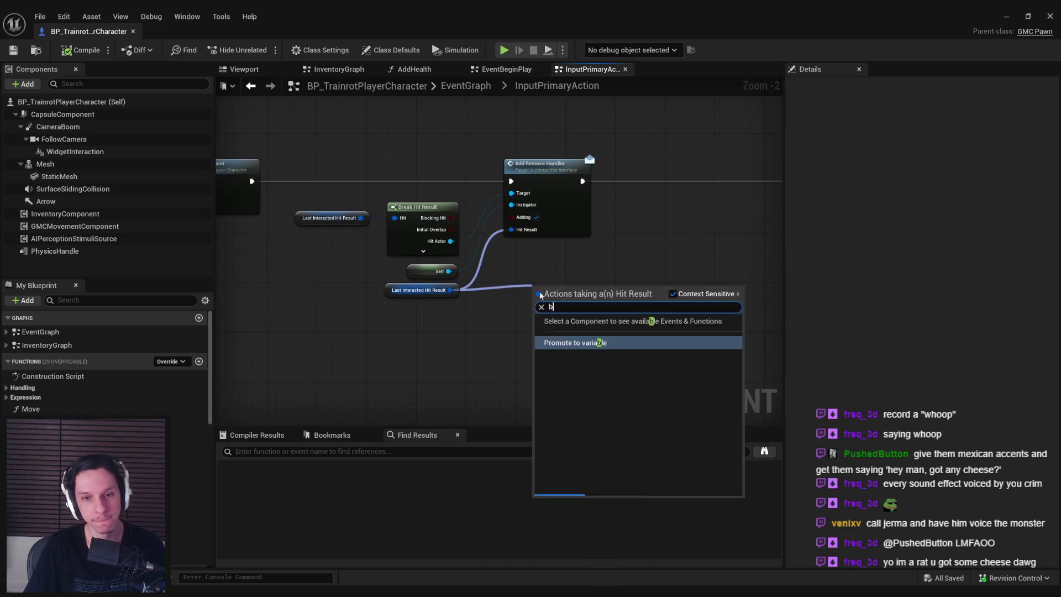
Add a Break Hit Result node and a Play Sound at Location node
click(405, 325)
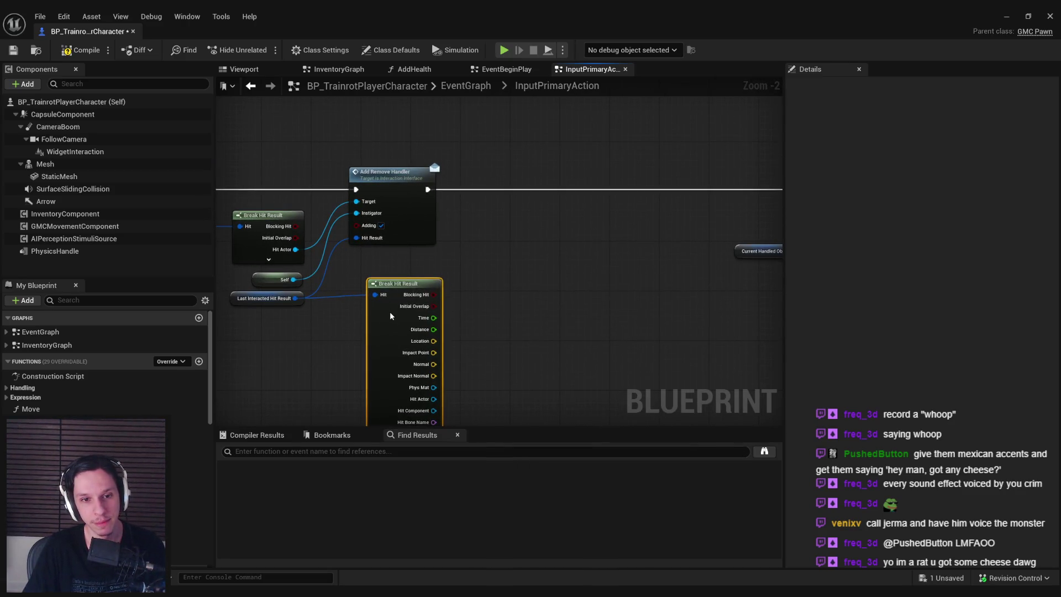
right_click(463, 164)
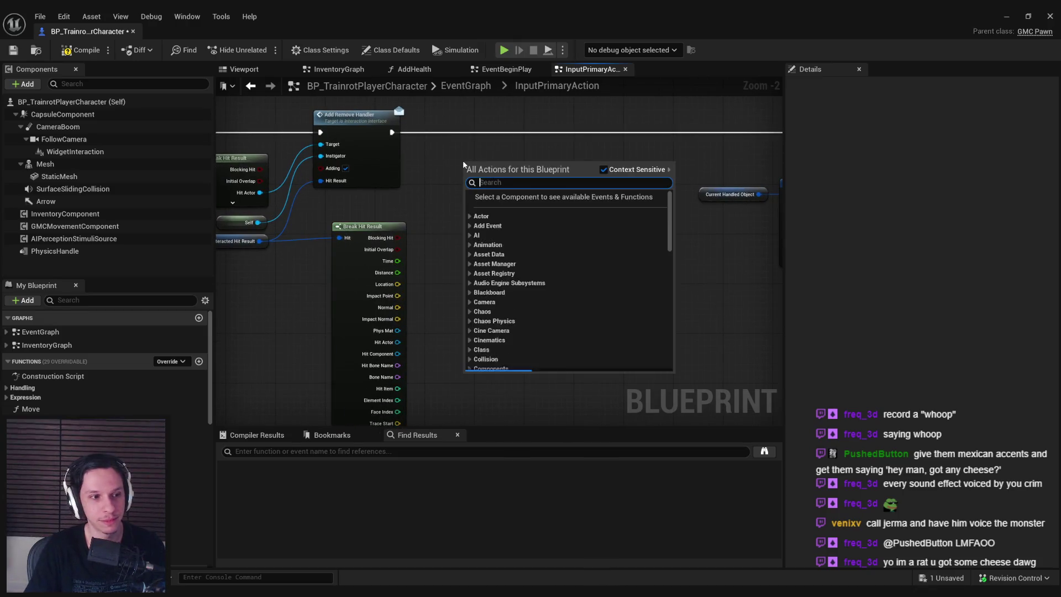
text(play sound at location)
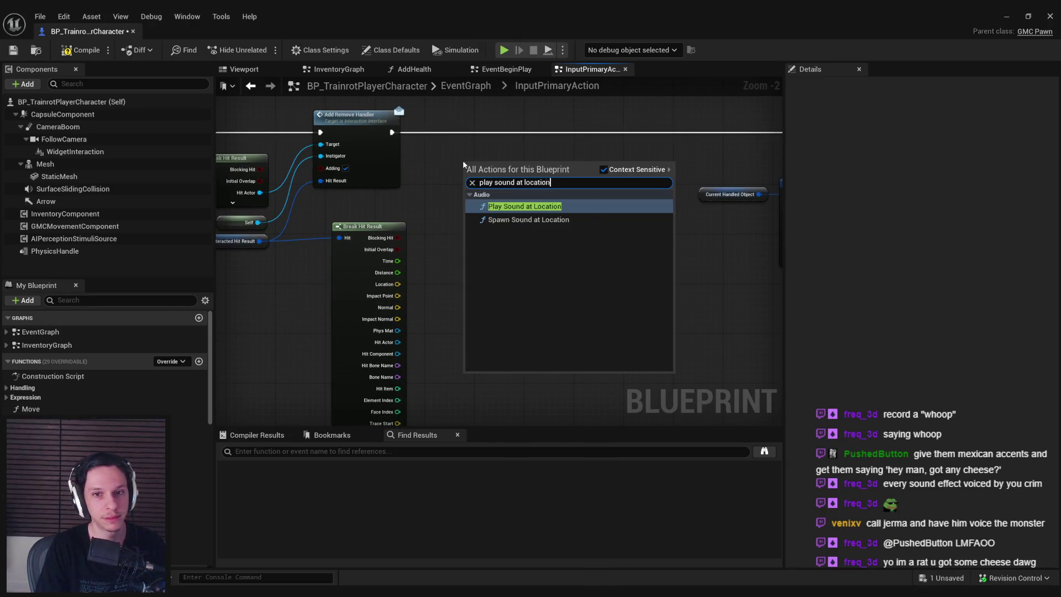
key(Return)
Chain Play Sound at Location after Add Remove Handler, shift it right, and list its sounds
drag(463, 162, 483, 119)
drag(391, 132, 489, 134)
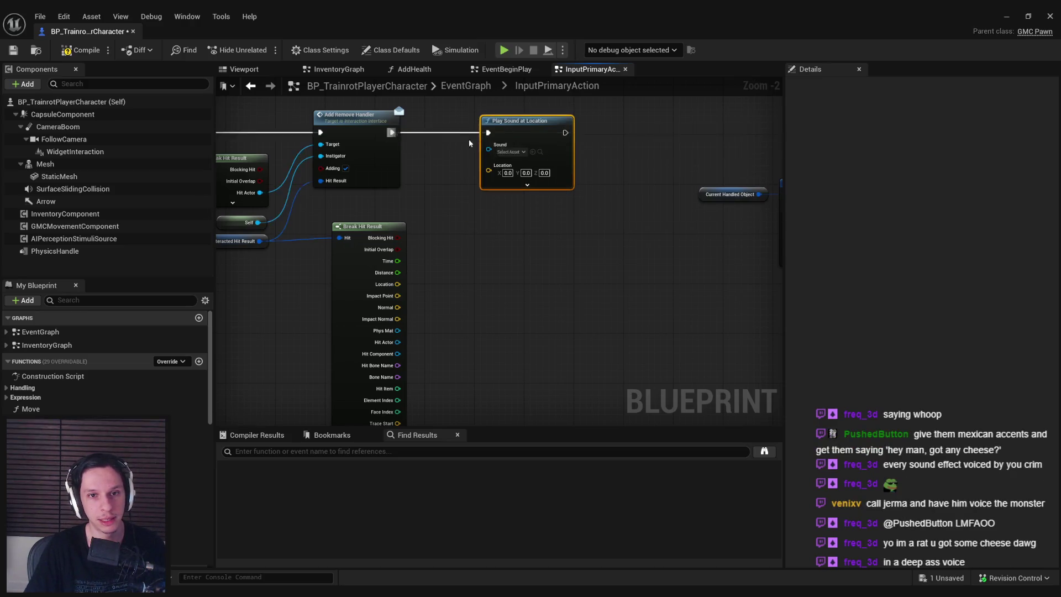
drag(411, 155, 780, 155)
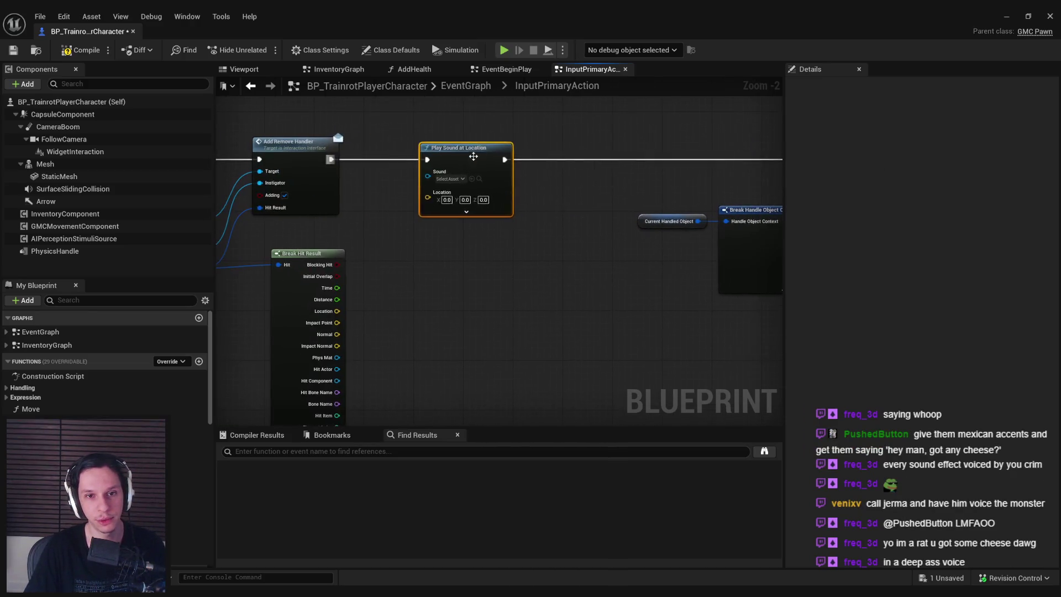
drag(528, 157, 528, 163)
click(511, 178)
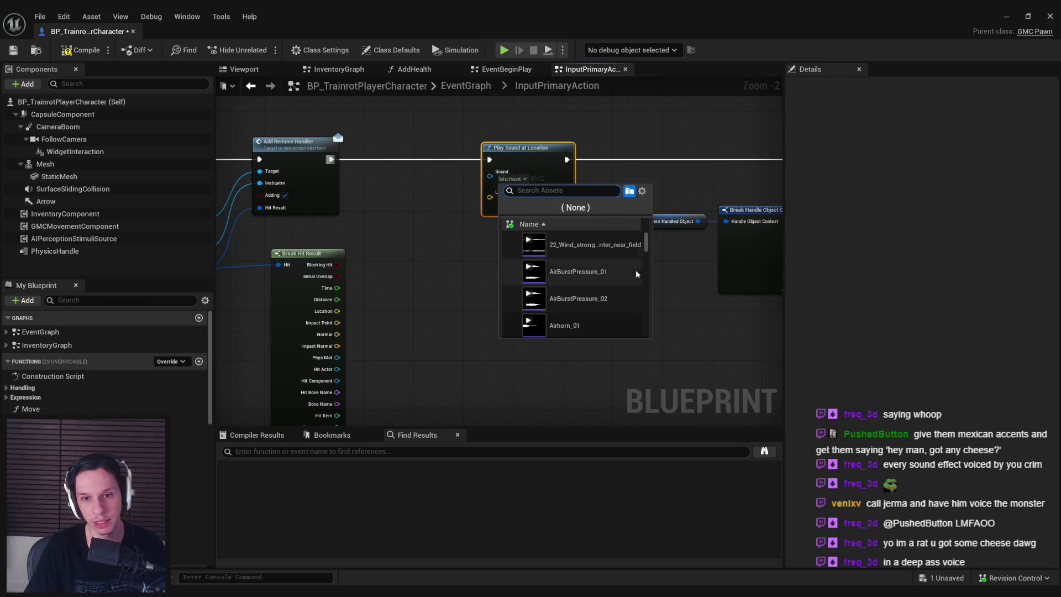
Scroll through the Sound asset picker and preview Cue_Toilet-Flush
scroll(630, 270, down, 10)
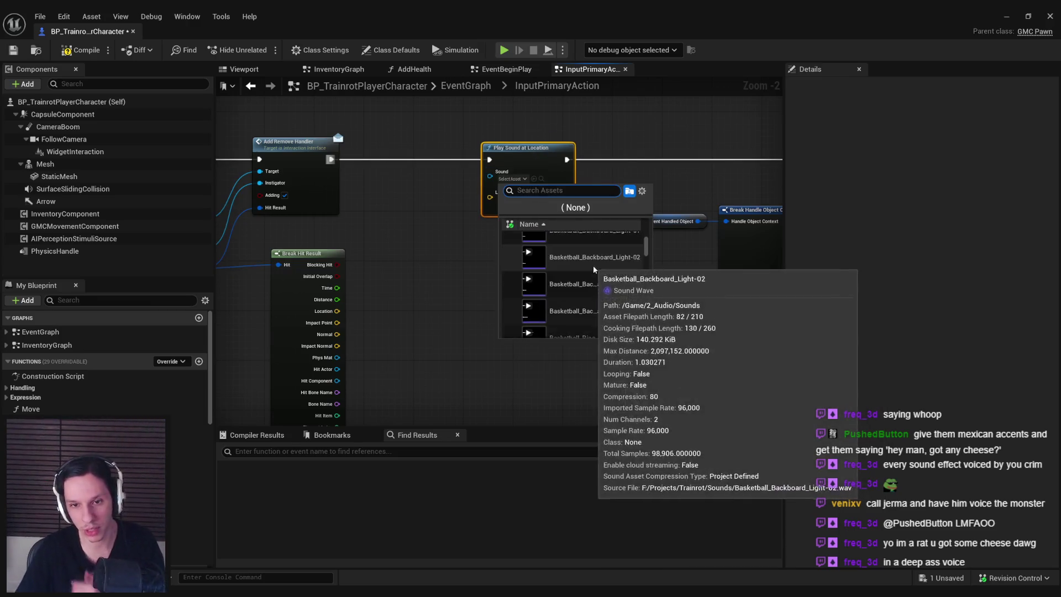
scroll(589, 287, down, 5)
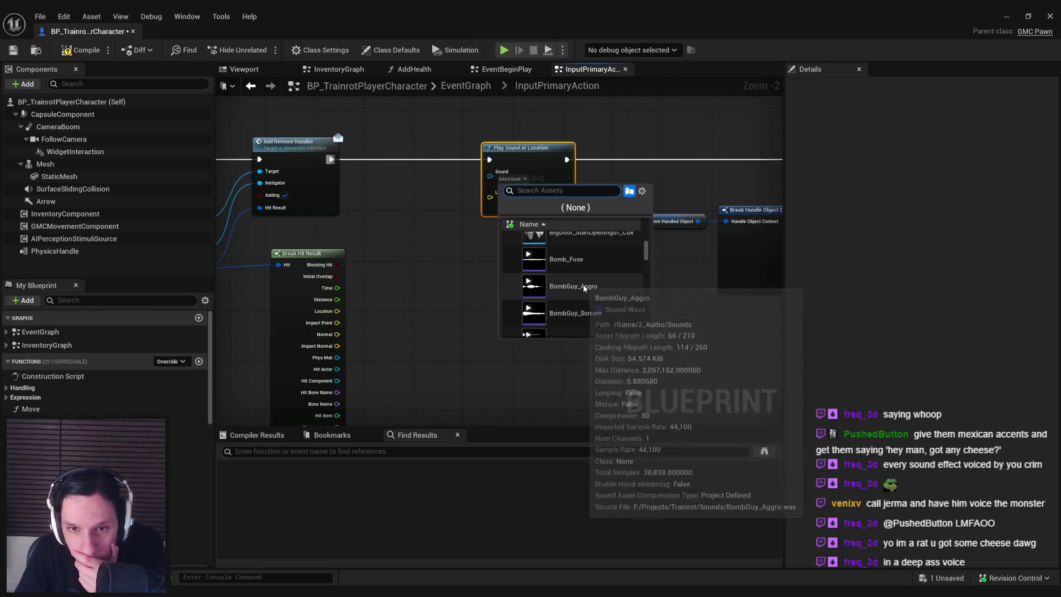
scroll(584, 288, down, 8)
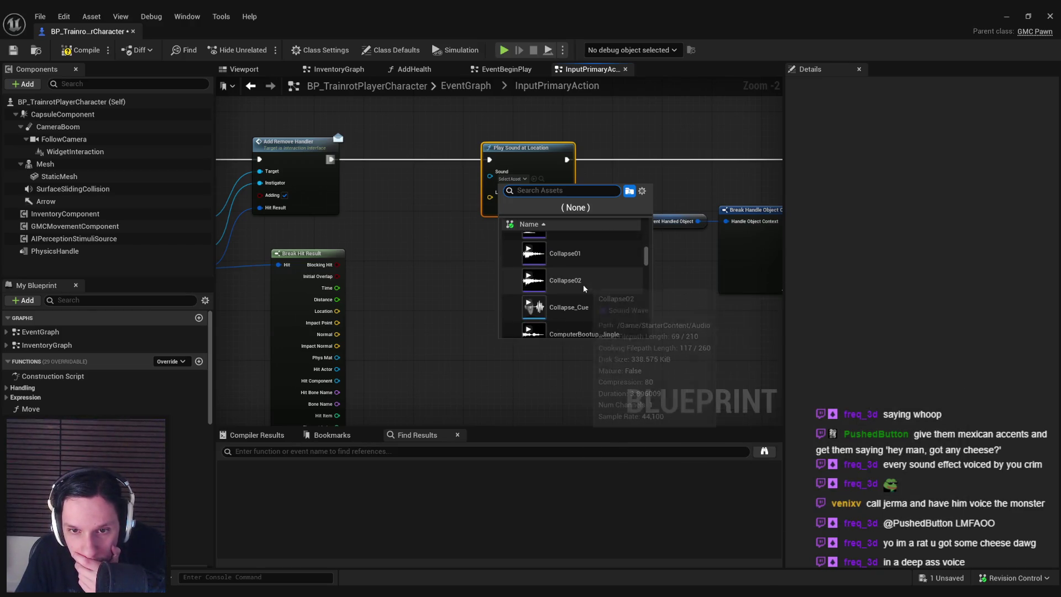
scroll(584, 287, up, 1)
mouse_move(528, 286)
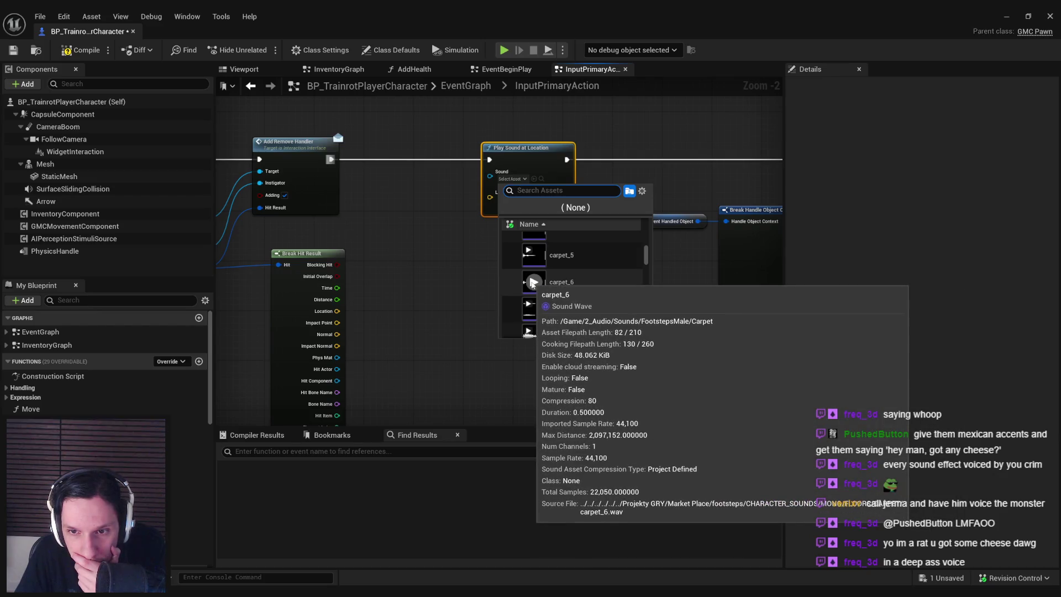
scroll(581, 284, down, 3)
mouse_move(581, 286)
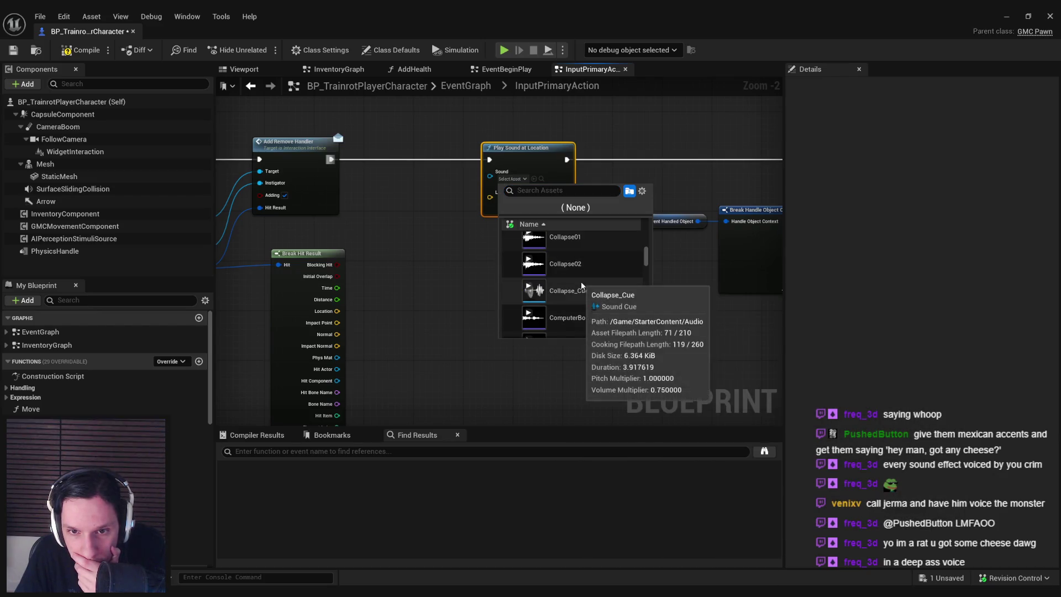
scroll(582, 281, down, 5)
scroll(582, 281, down, 10)
scroll(586, 280, down, 5)
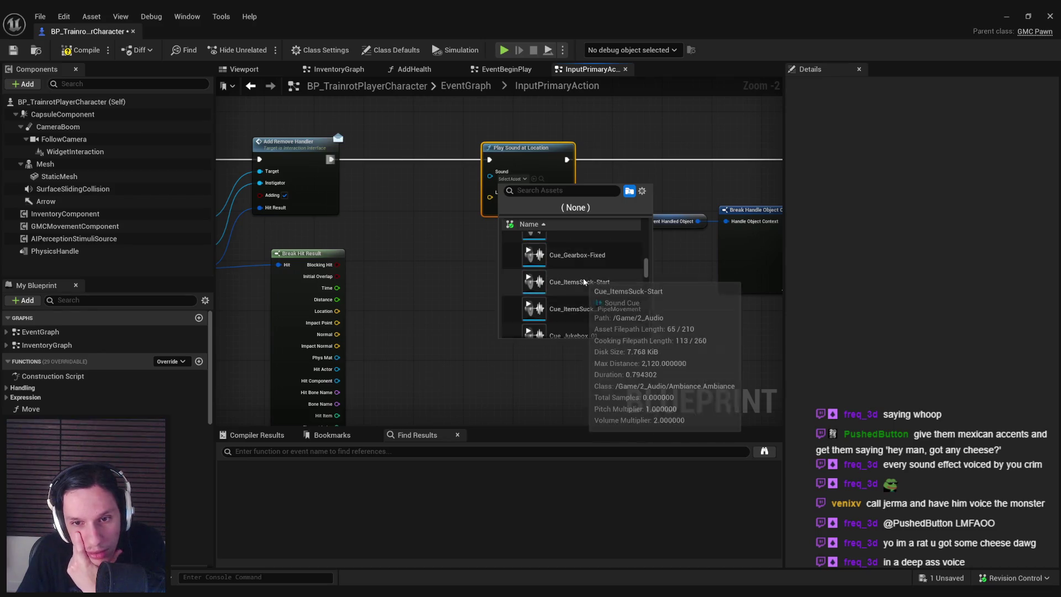
scroll(583, 278, down, 5)
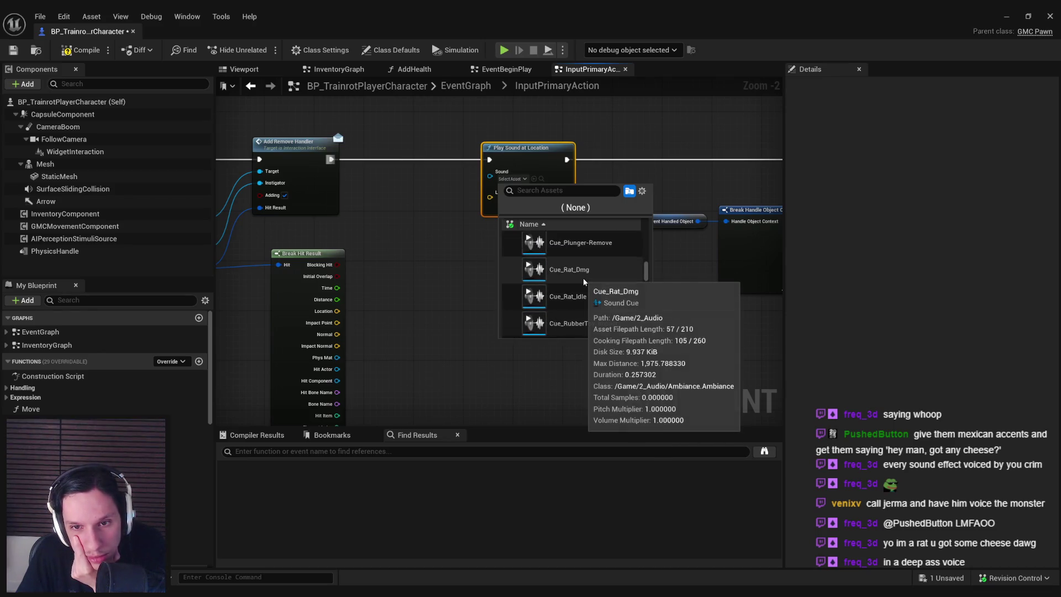
scroll(582, 277, down, 5)
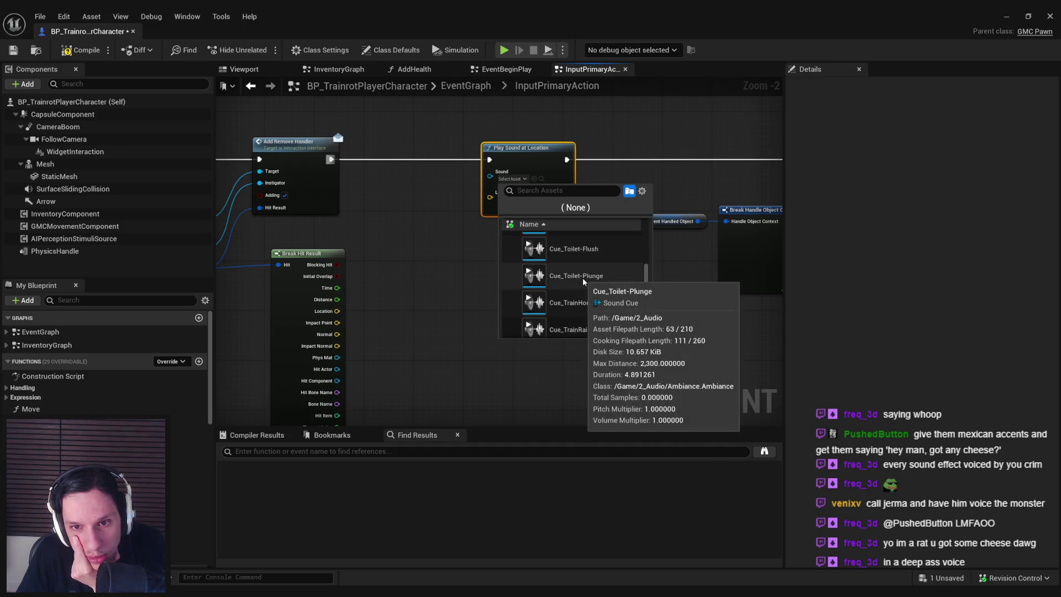
click(534, 251)
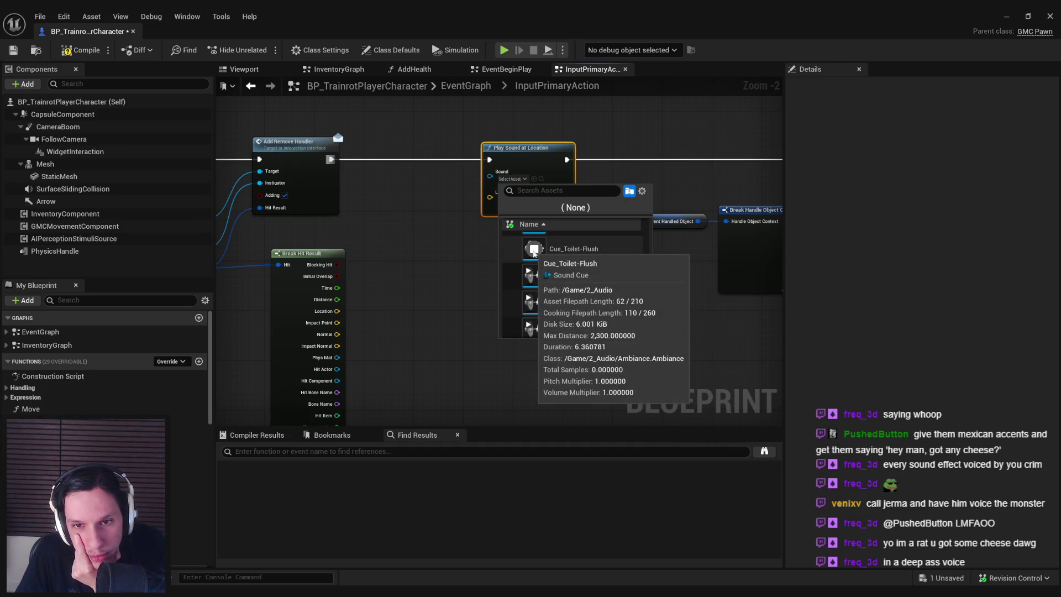
Browse the rest of the sound list and dismiss it with no sound chosen
scroll(562, 280, down, 3)
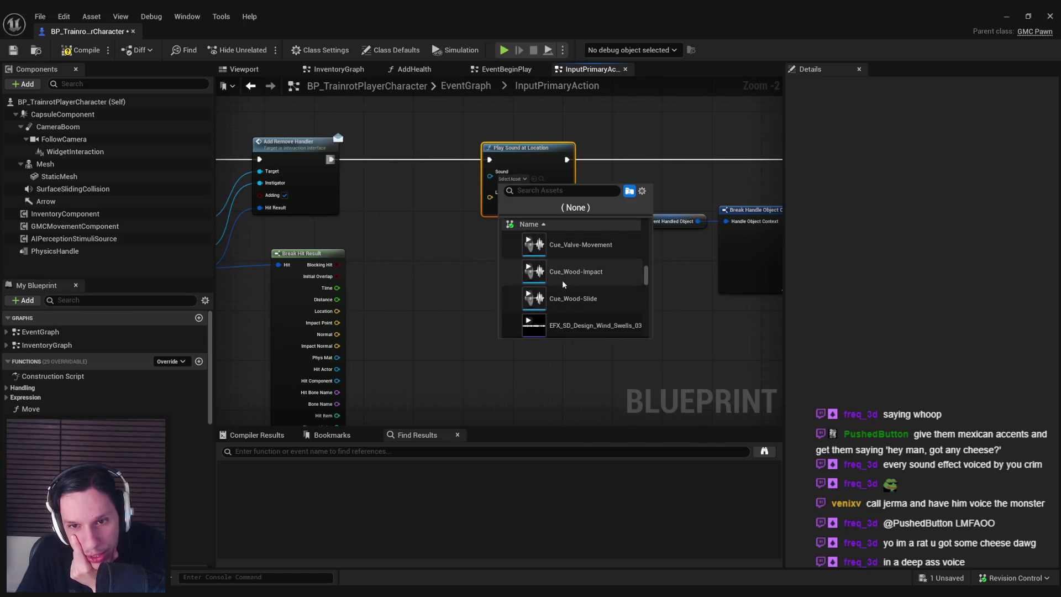
scroll(563, 276, down, 2)
scroll(564, 271, down, 5)
scroll(579, 282, down, 5)
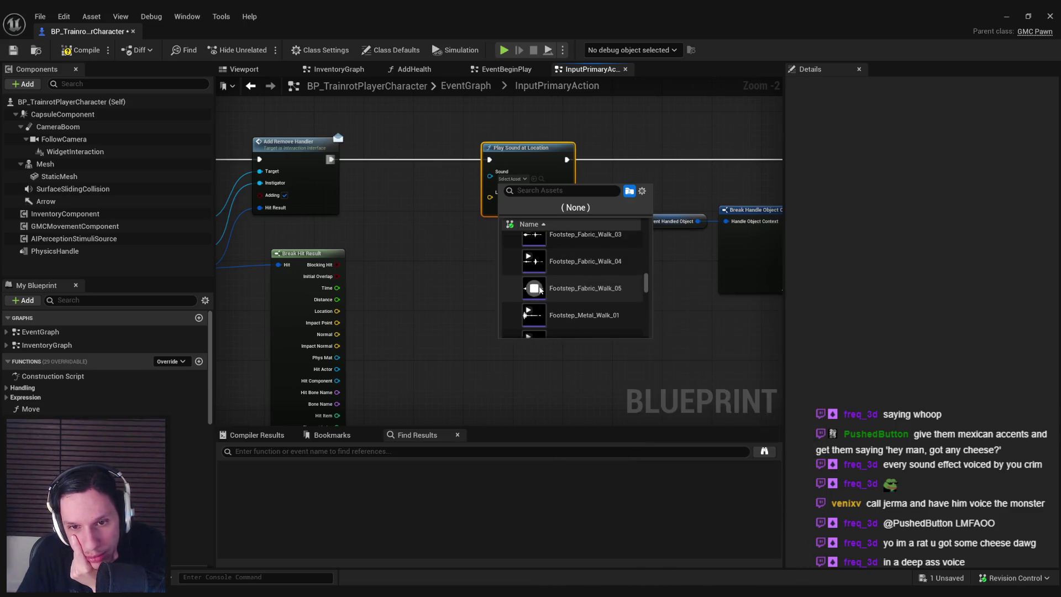
scroll(570, 276, down, 2)
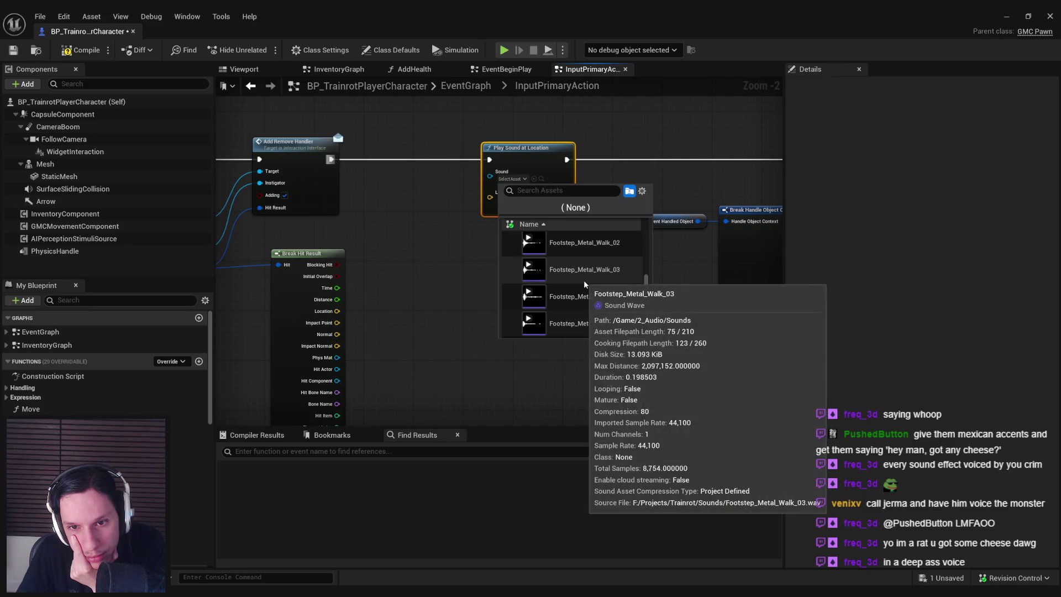
scroll(577, 279, up, 3)
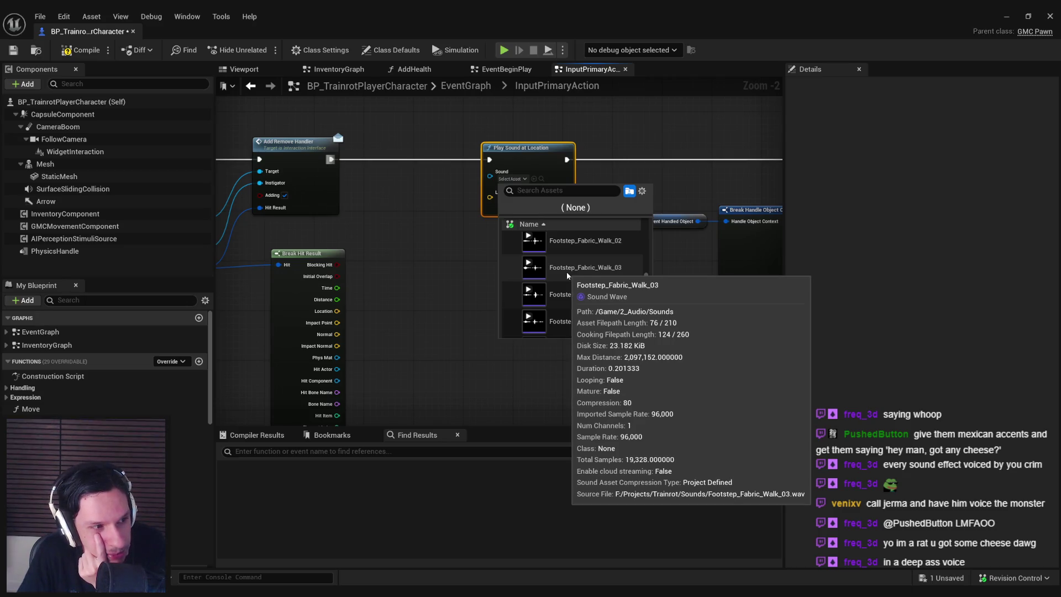
scroll(566, 275, down, 4)
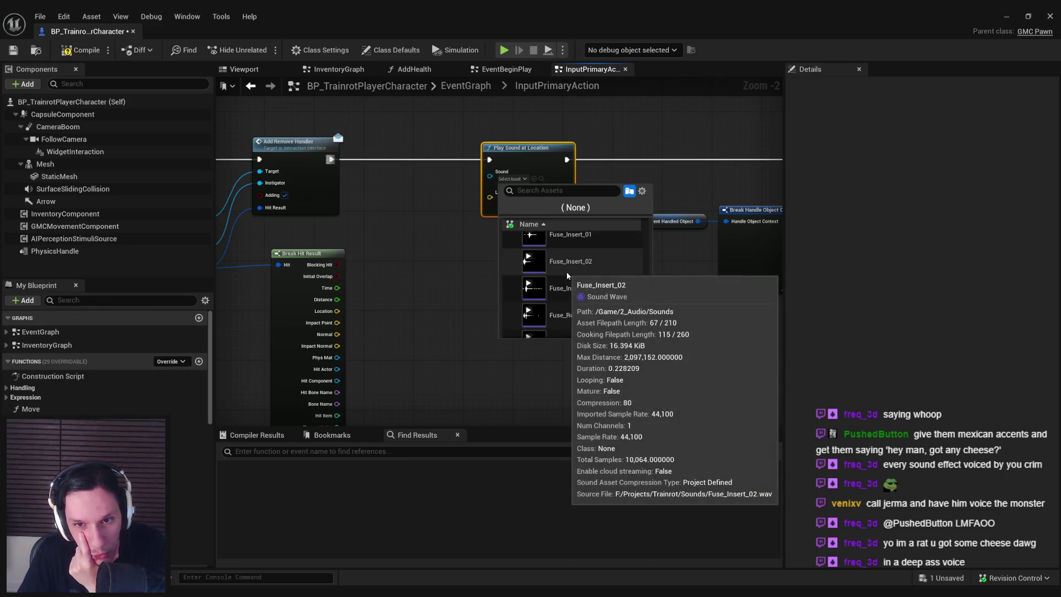
scroll(566, 275, down, 5)
scroll(566, 272, down, 1)
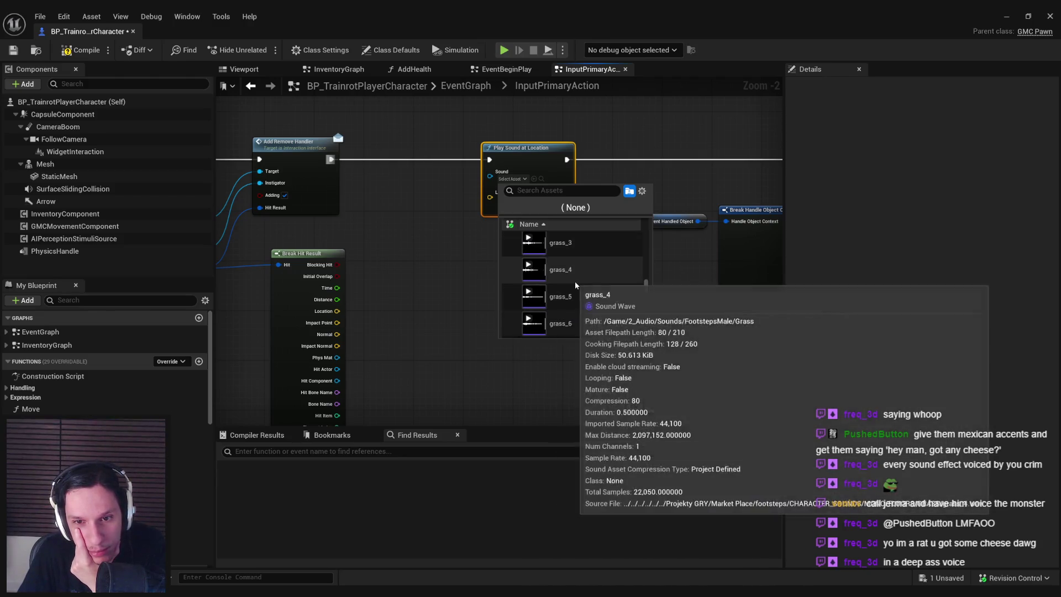
scroll(575, 282, down, 3)
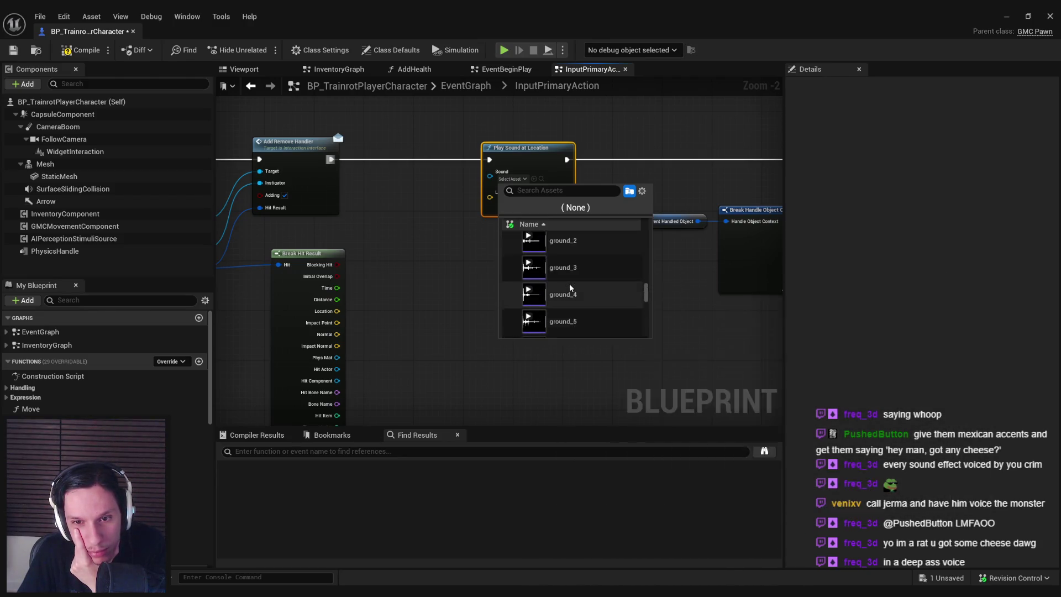
scroll(571, 287, down, 10)
scroll(569, 284, down, 3)
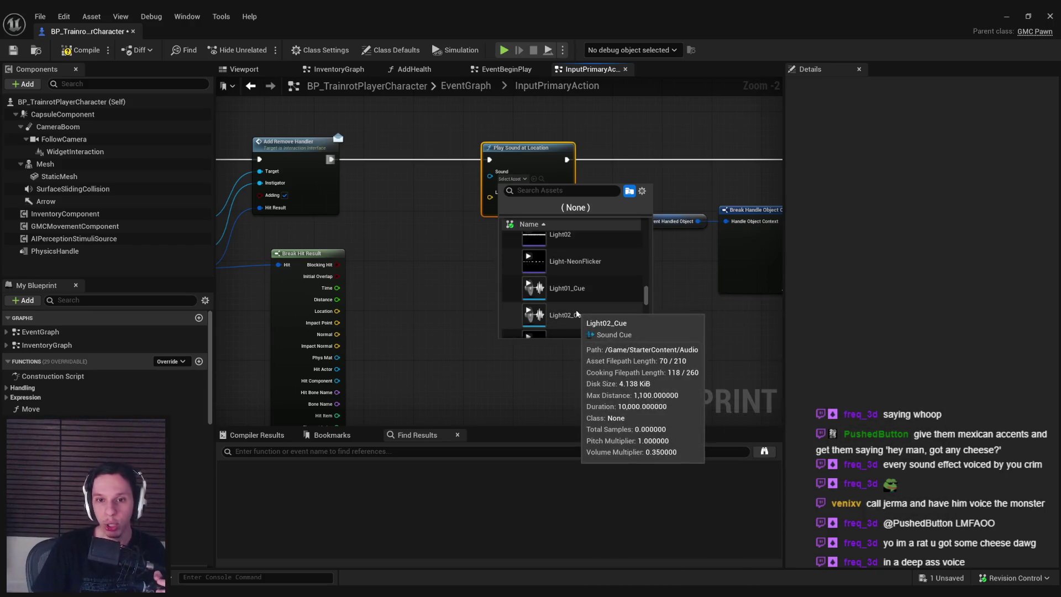
scroll(566, 285, down, 5)
scroll(562, 280, down, 5)
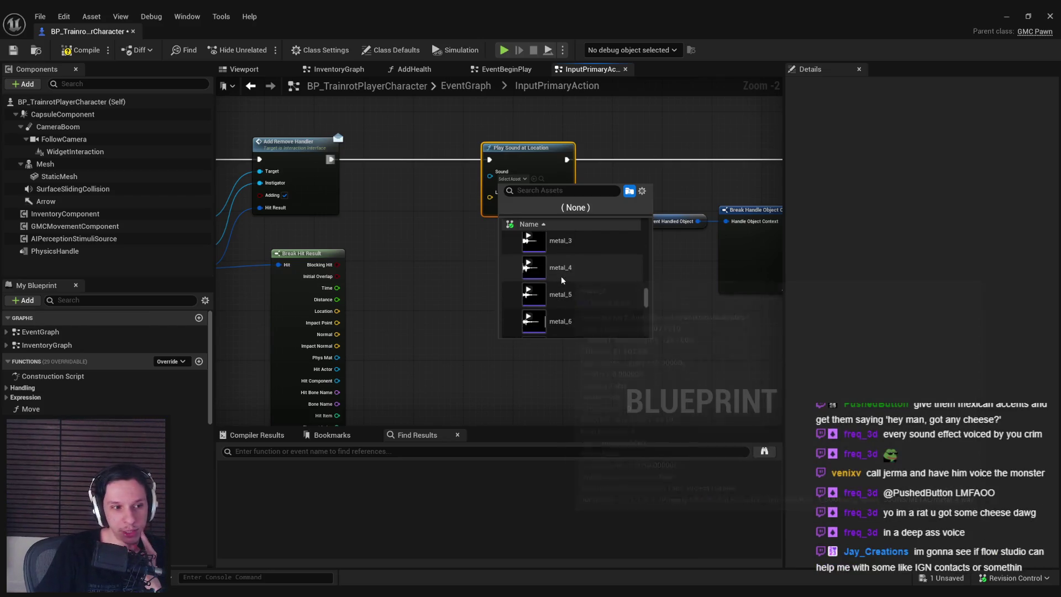
scroll(565, 280, down, 5)
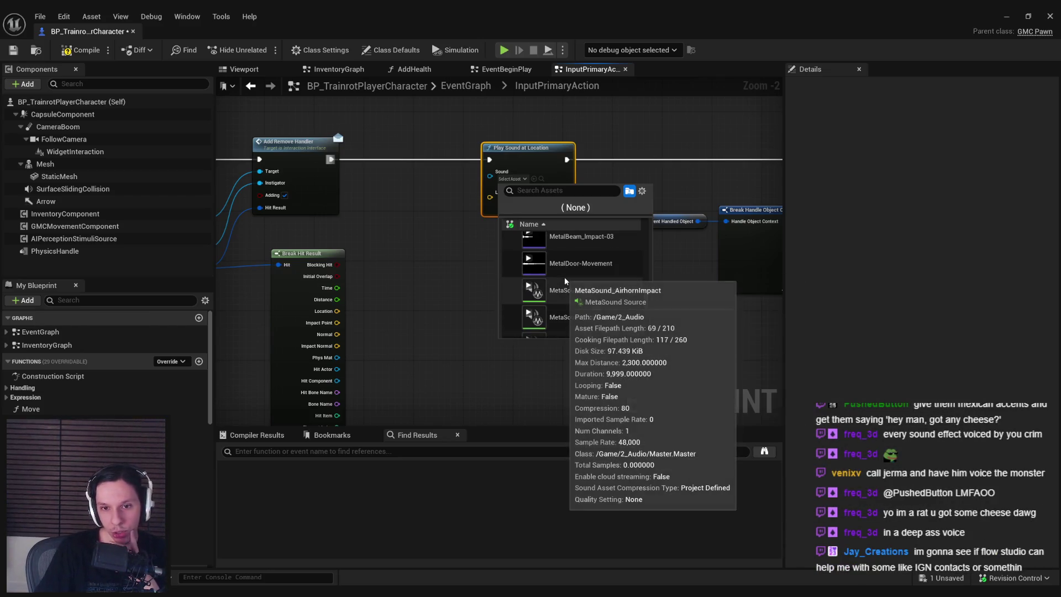
scroll(565, 280, down, 5)
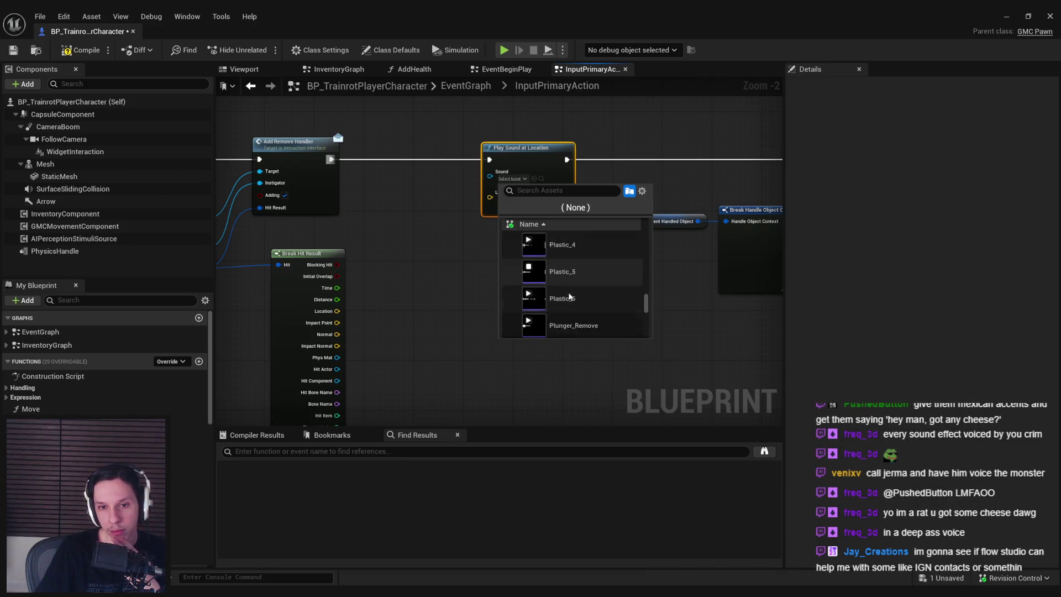
scroll(534, 287, down, 5)
scroll(536, 279, down, 4)
mouse_move(536, 261)
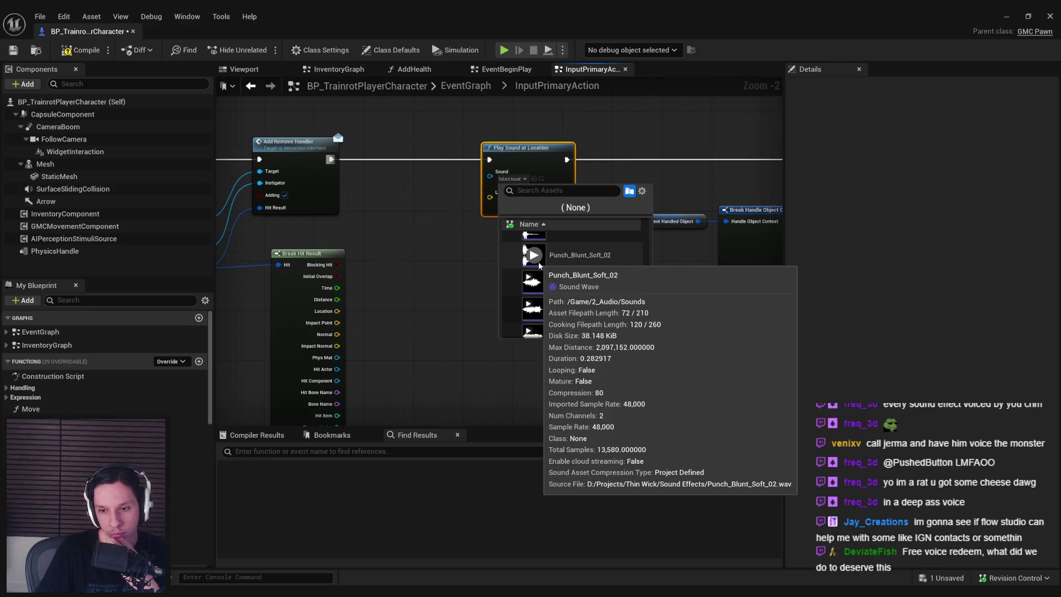
scroll(538, 261, down, 3)
click(299, 404)
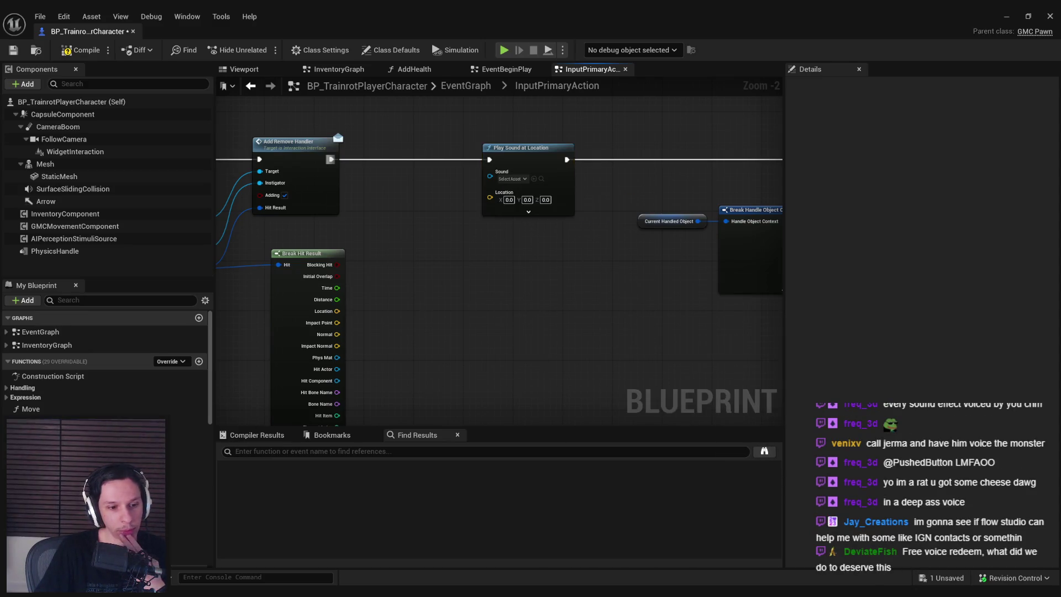
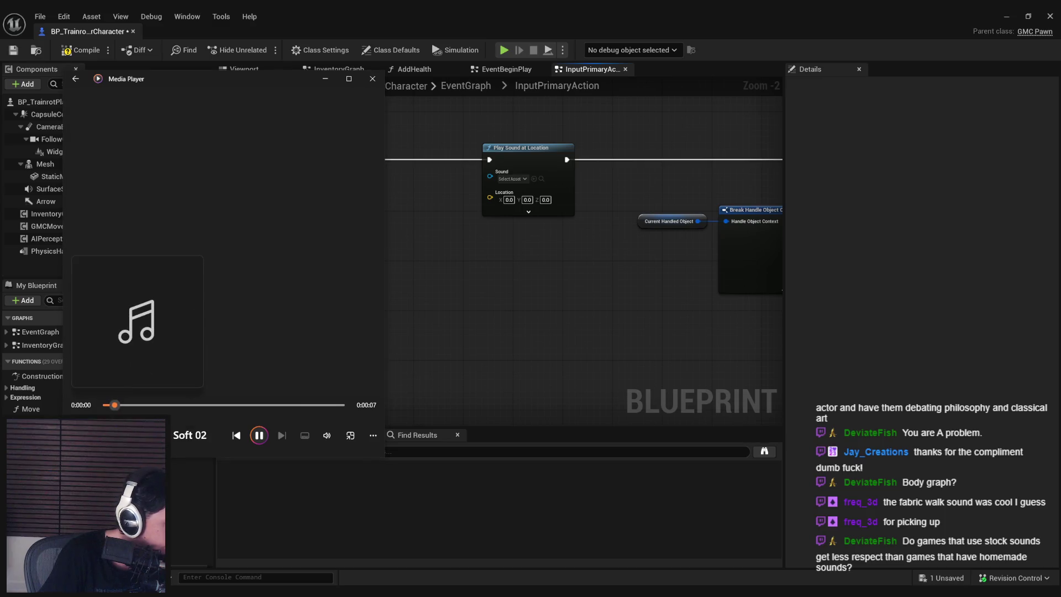
Replay the previous soft clip, skip to the next, pause, then widen the player and move it right
click(236, 435)
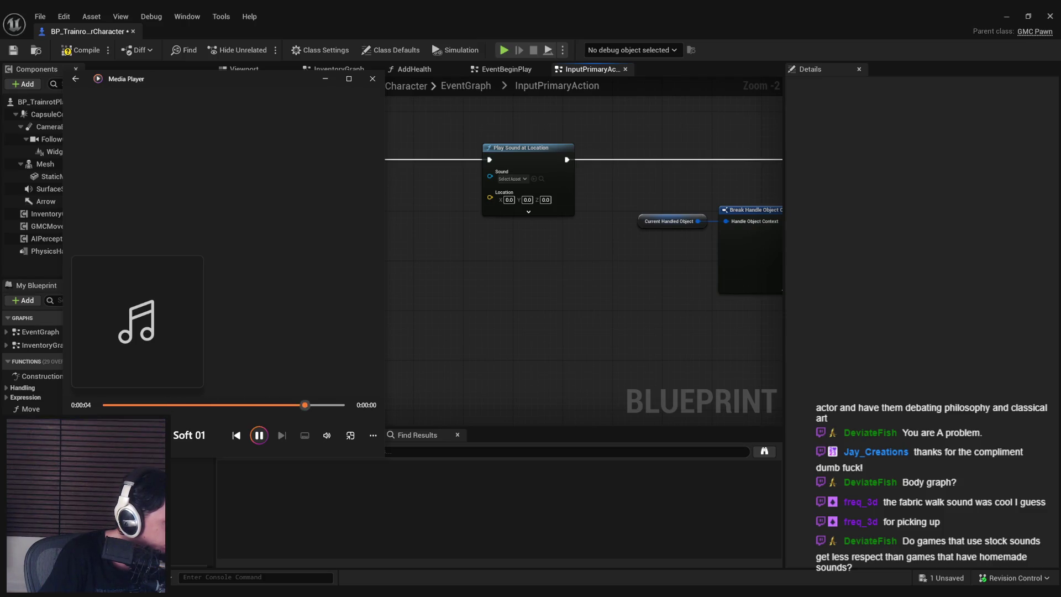
key(space)
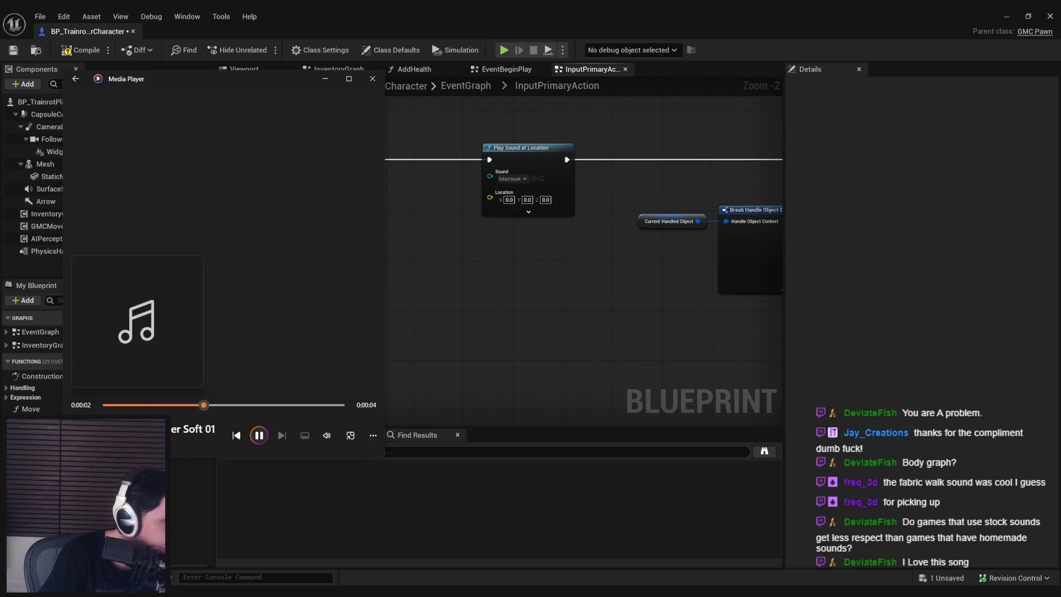
key(ctrl+f)
key(ctrl+f)
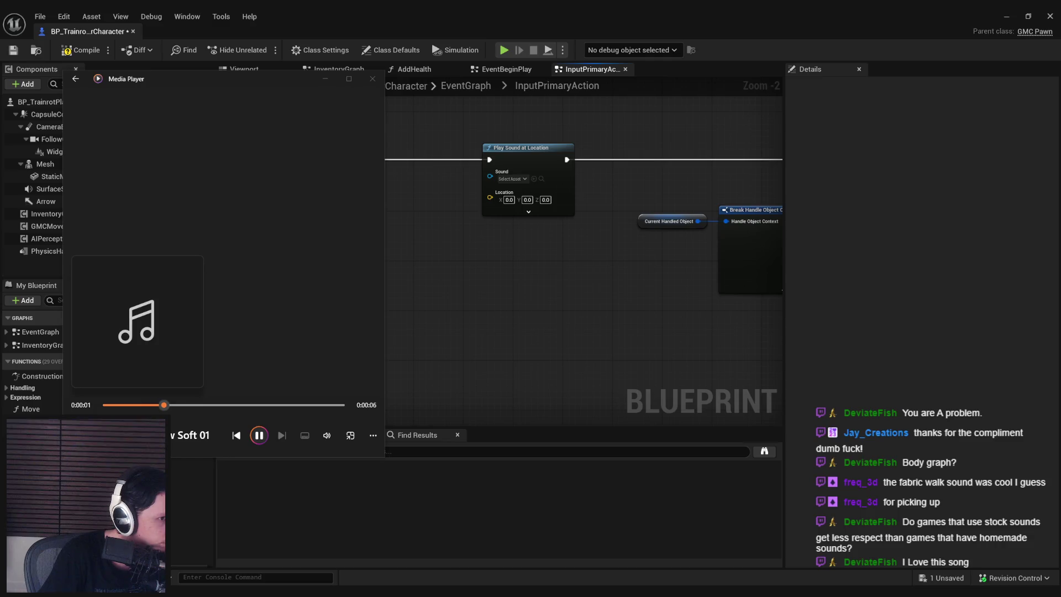
click(262, 437)
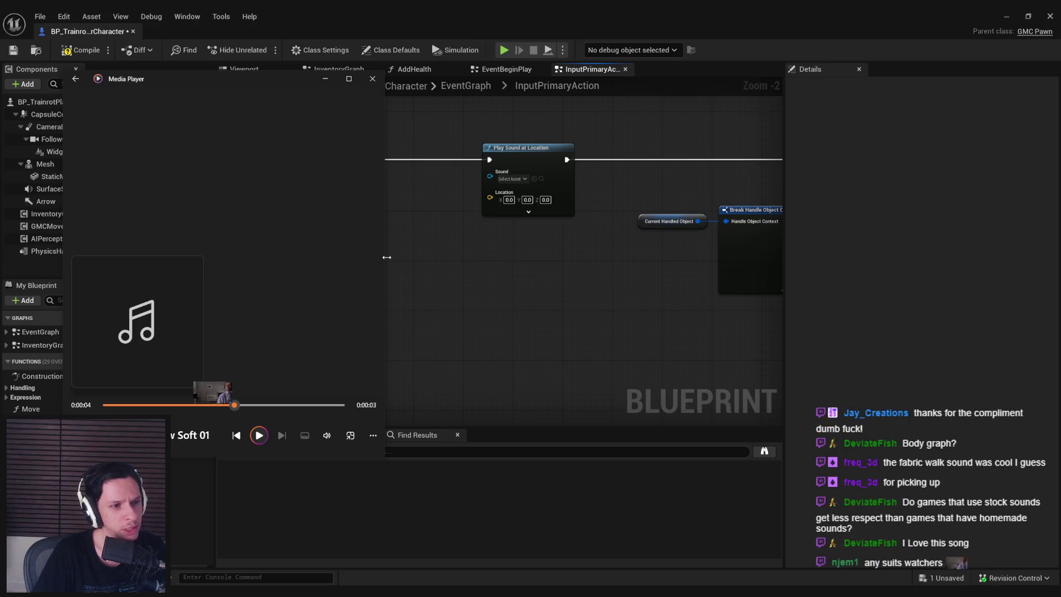
drag(386, 256, 574, 256)
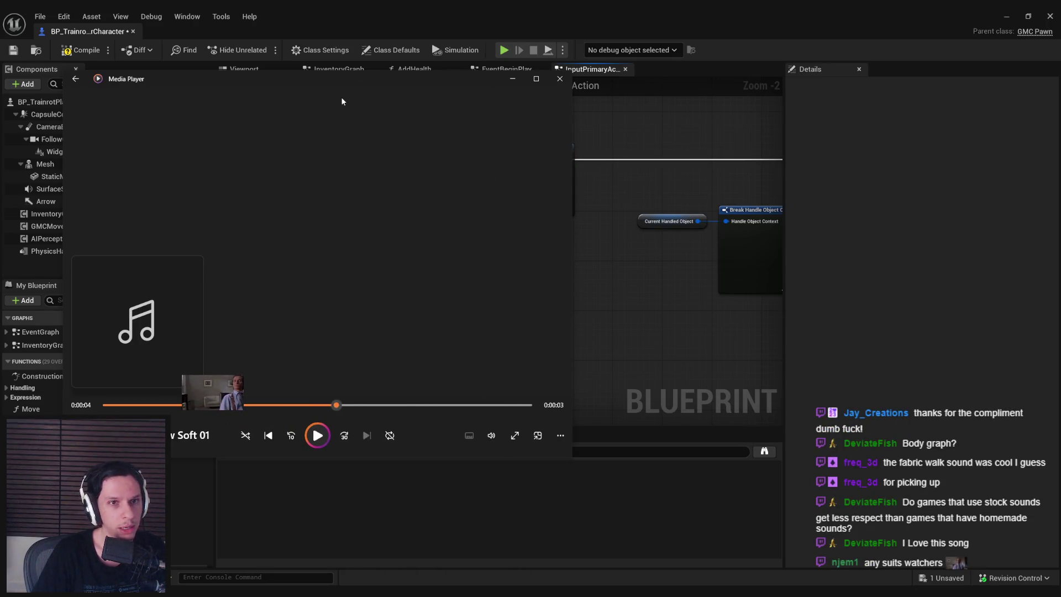
drag(331, 84, 402, 96)
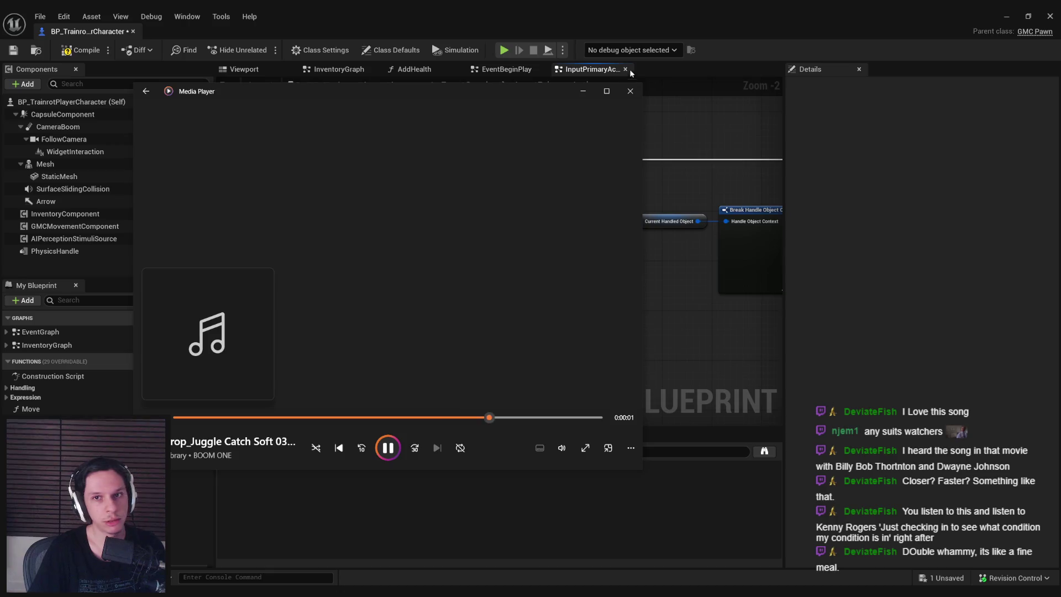
Search the Start menu for 'explorer' and launch it
key(super)
text(explorer)
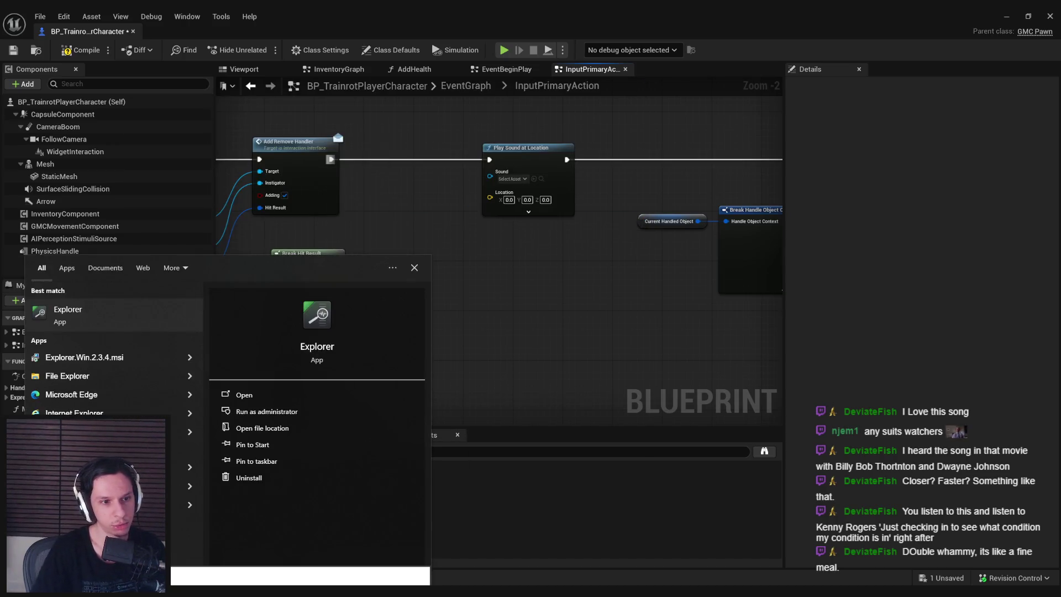
key(Return)
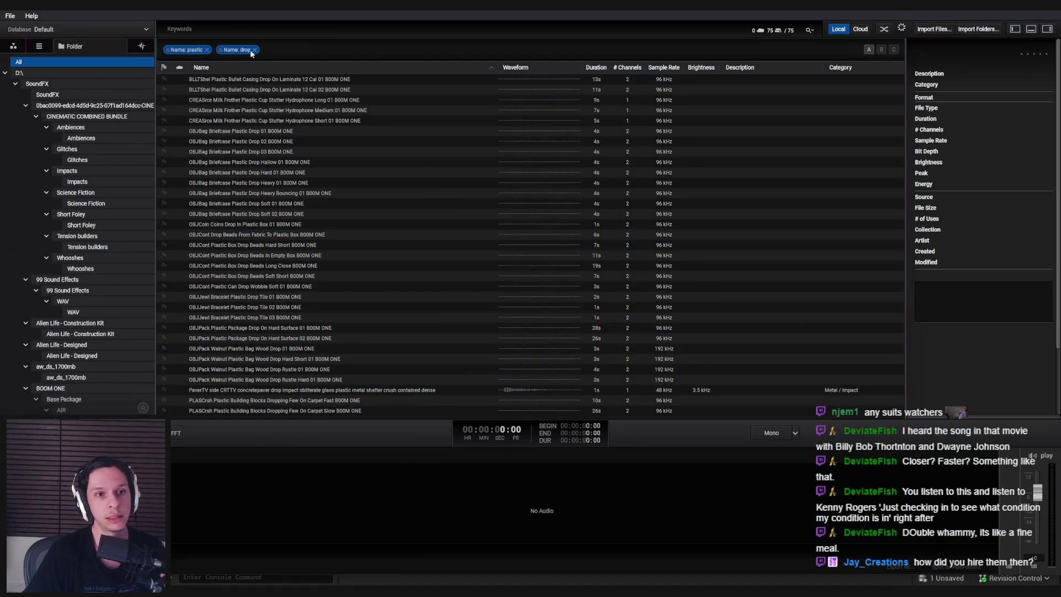
Drop the 'drop' filter and filter the library by the name 'grab'
click(254, 50)
click(810, 31)
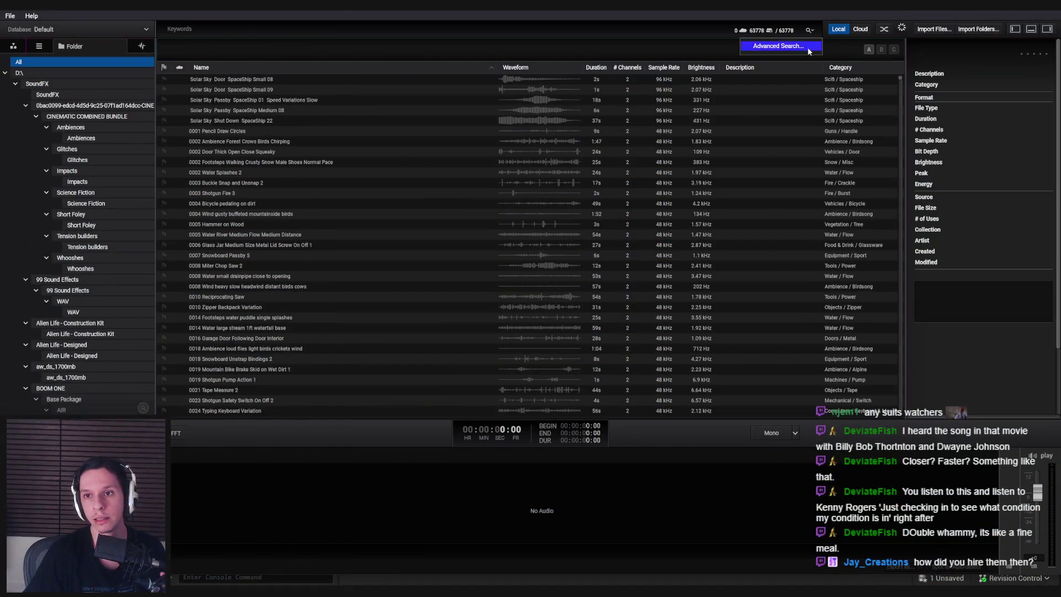
click(808, 48)
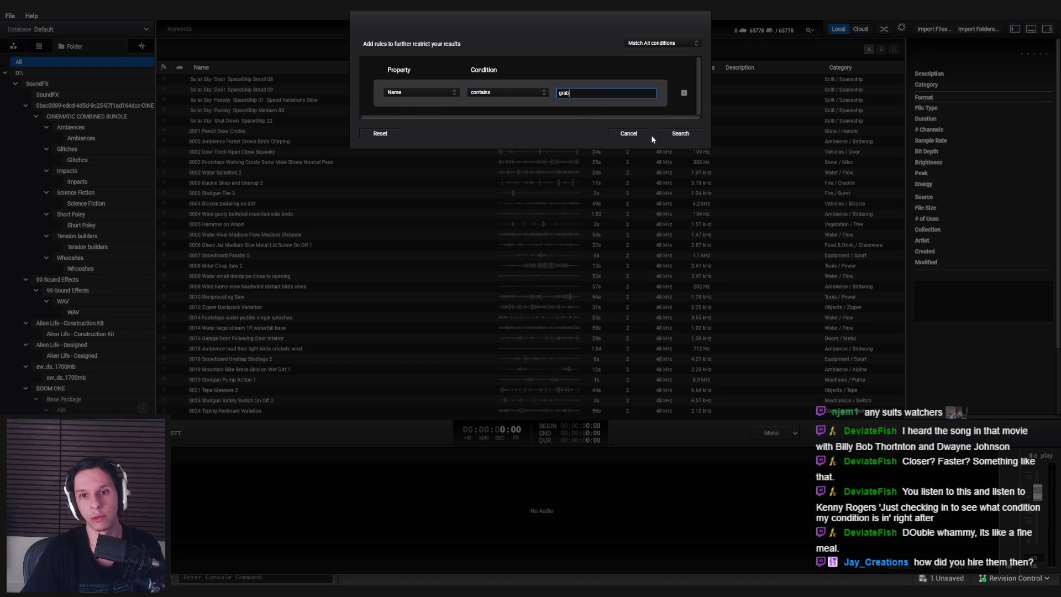
click(647, 134)
text(grab)
key(Return)
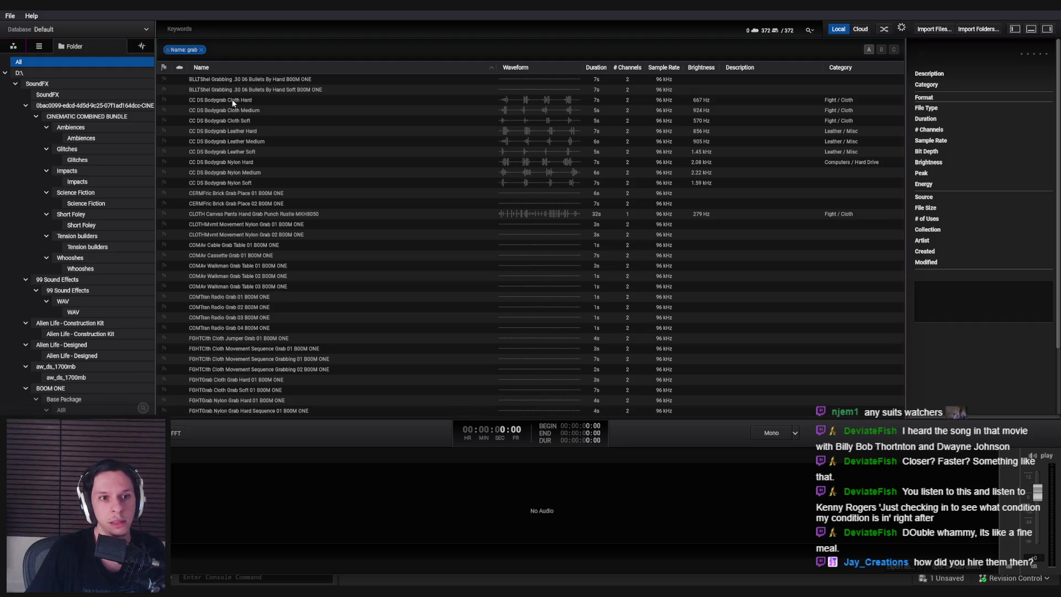
Preview the brick, canvas pants, nylon movement, cassette and cable grab sounds
click(241, 195)
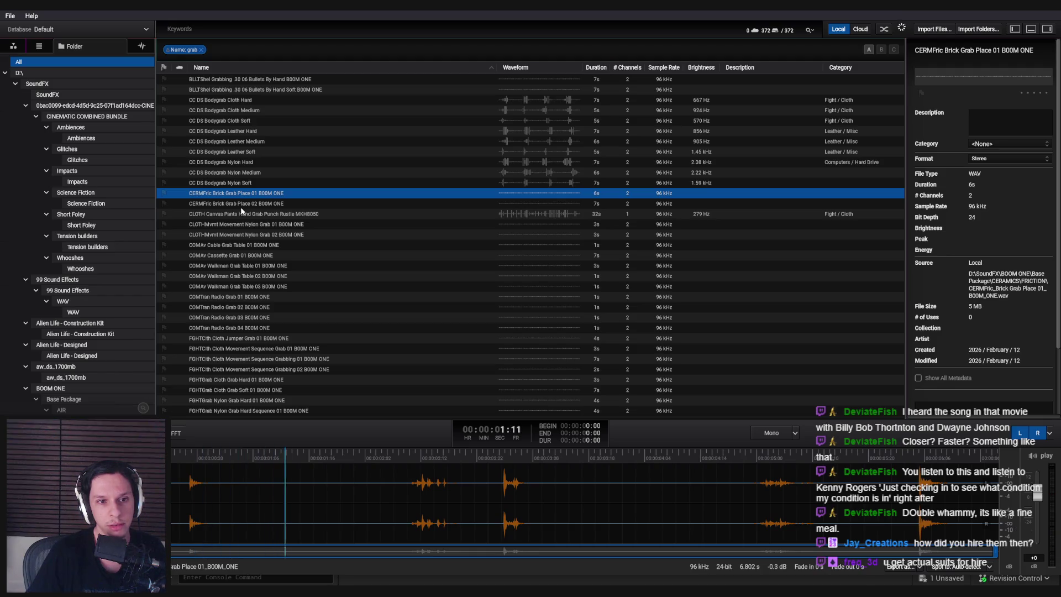
click(238, 215)
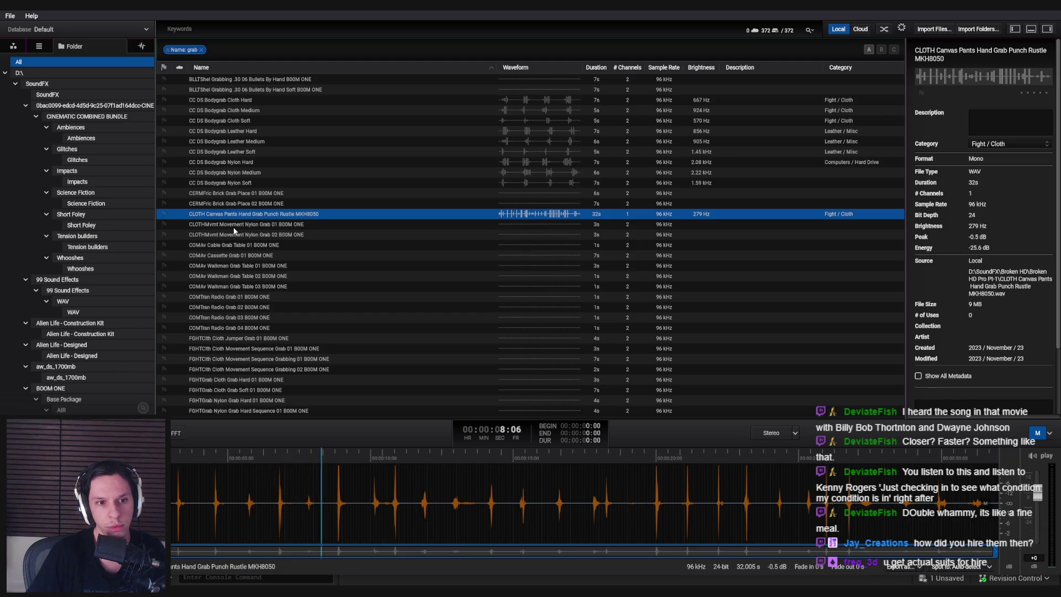
click(239, 225)
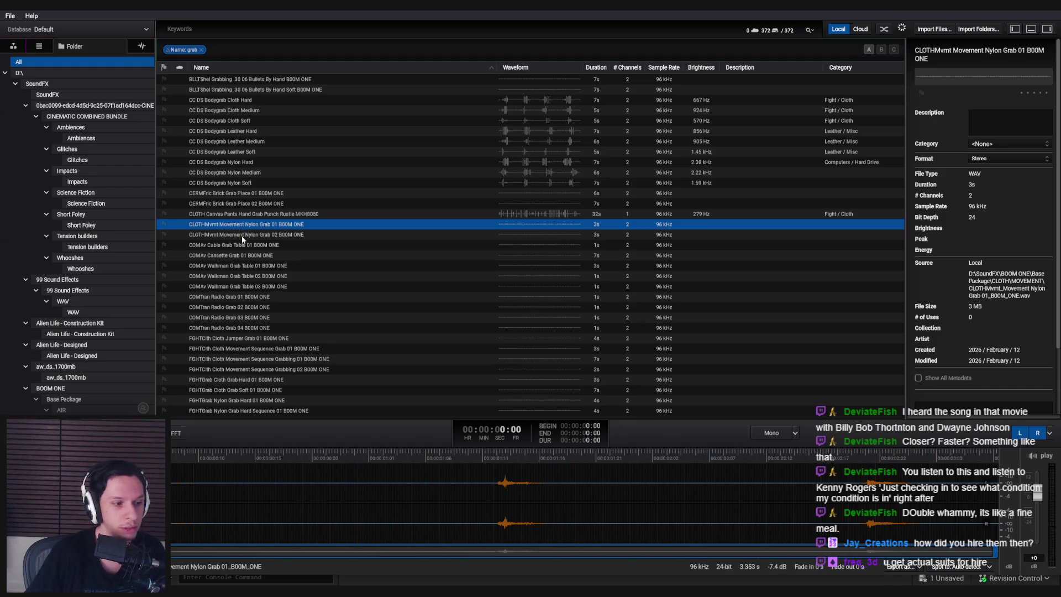
click(265, 215)
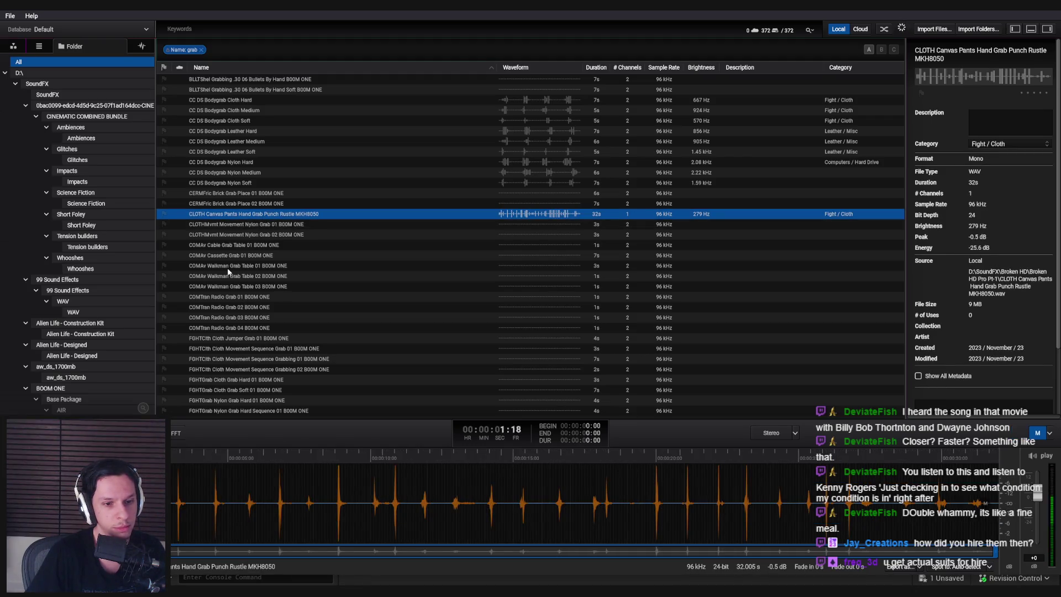
click(231, 225)
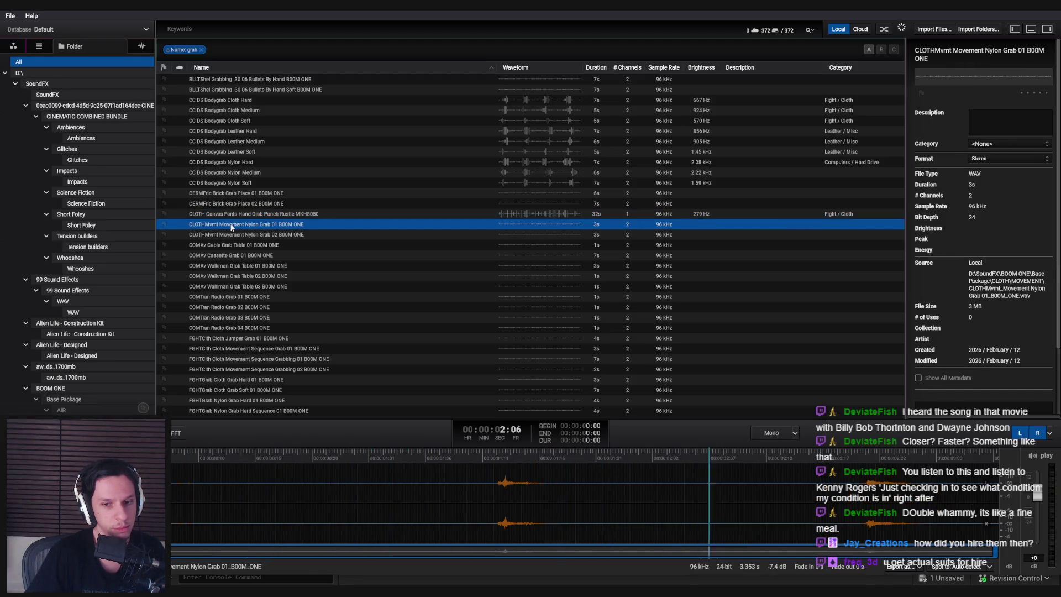
click(230, 235)
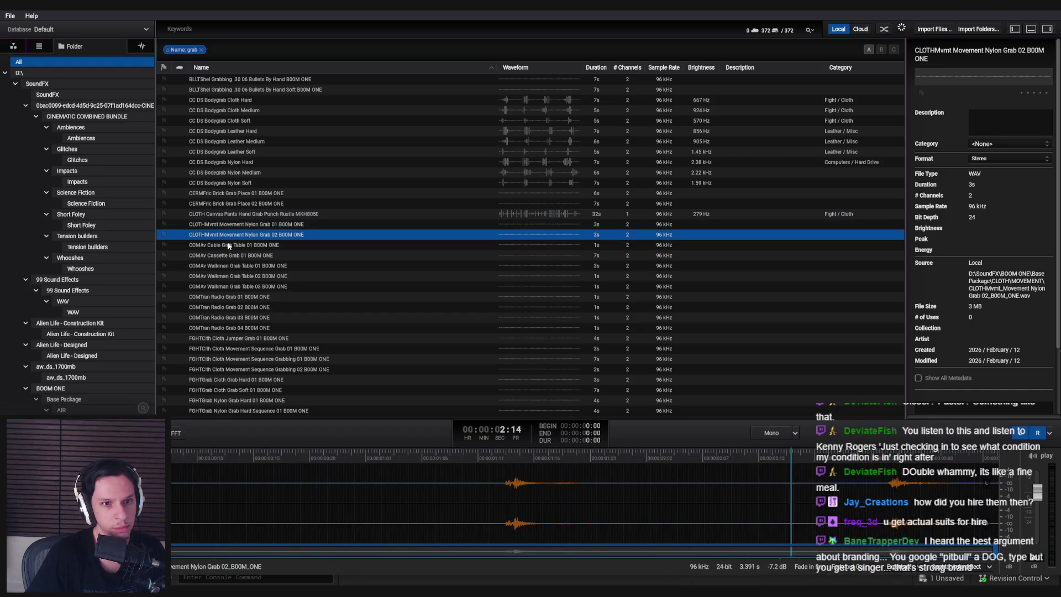
click(228, 255)
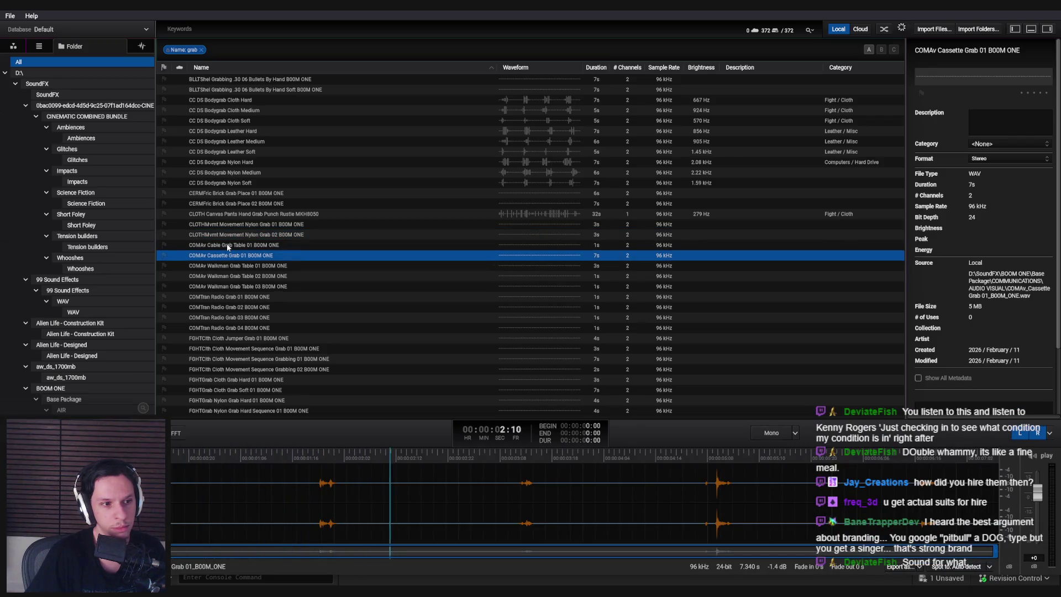
click(228, 246)
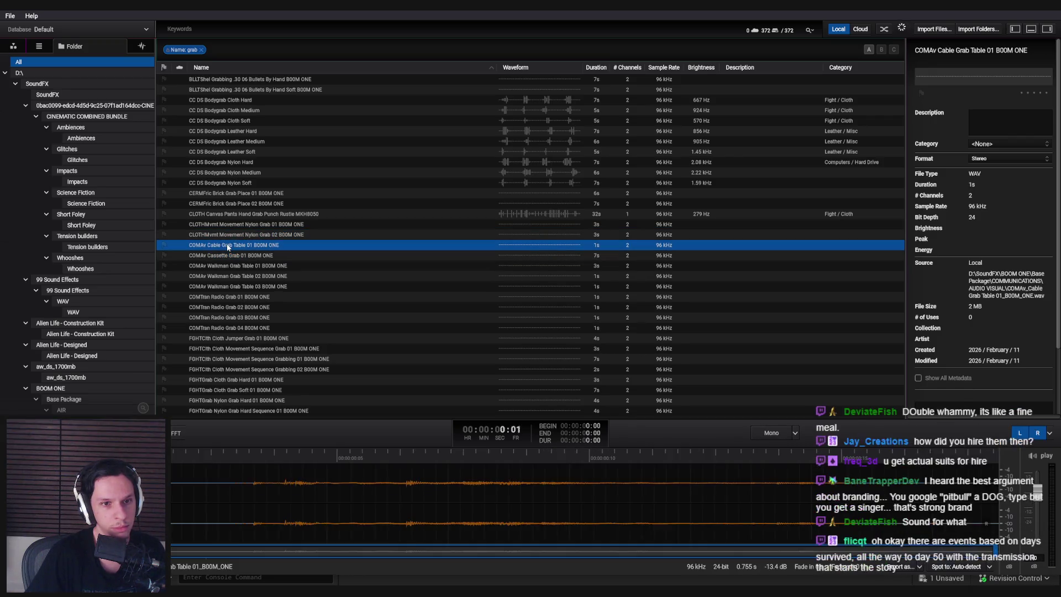
click(230, 215)
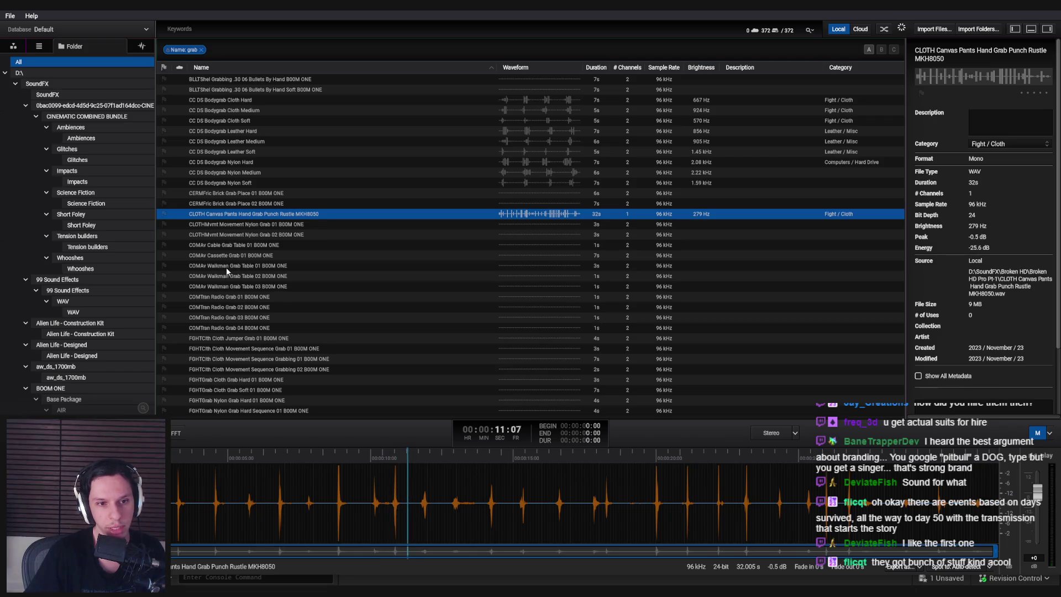
Preview the cloth movement, cloth jumper and cloth grabbing-sequence sounds, ending on cloth grab soft
click(240, 348)
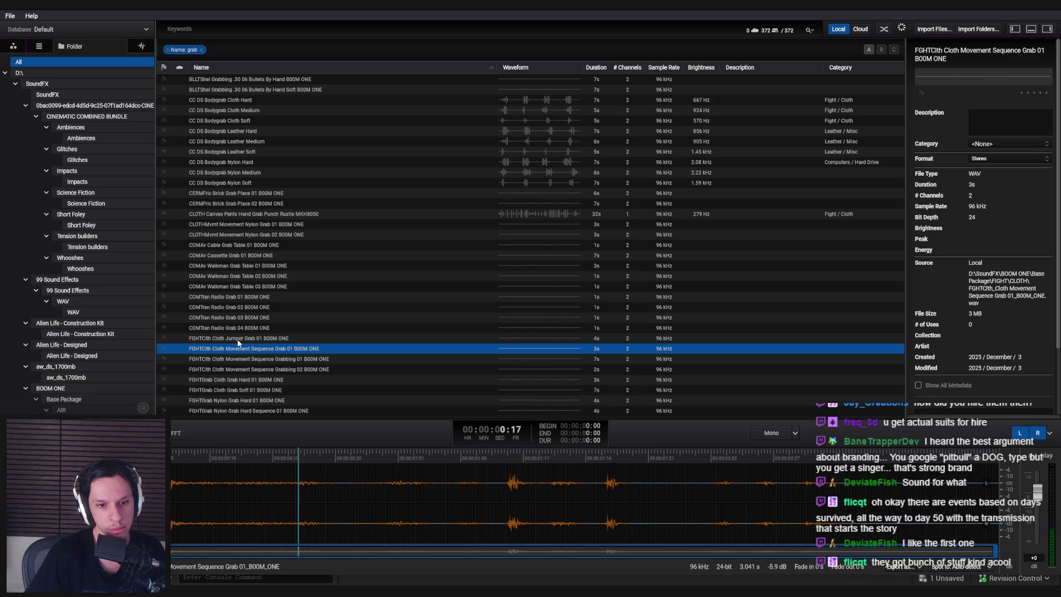
click(237, 338)
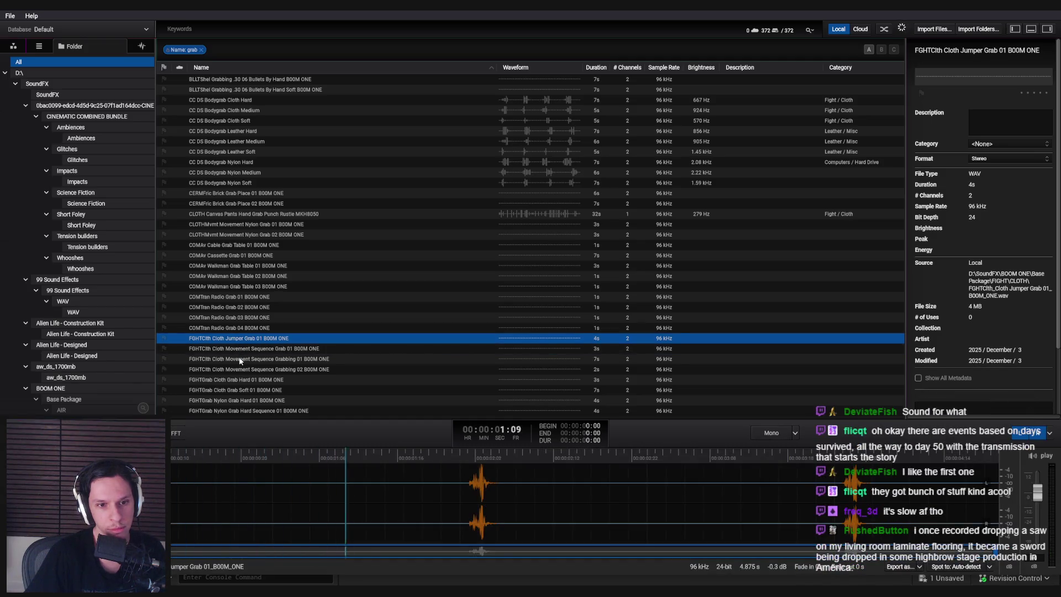
click(240, 359)
click(238, 367)
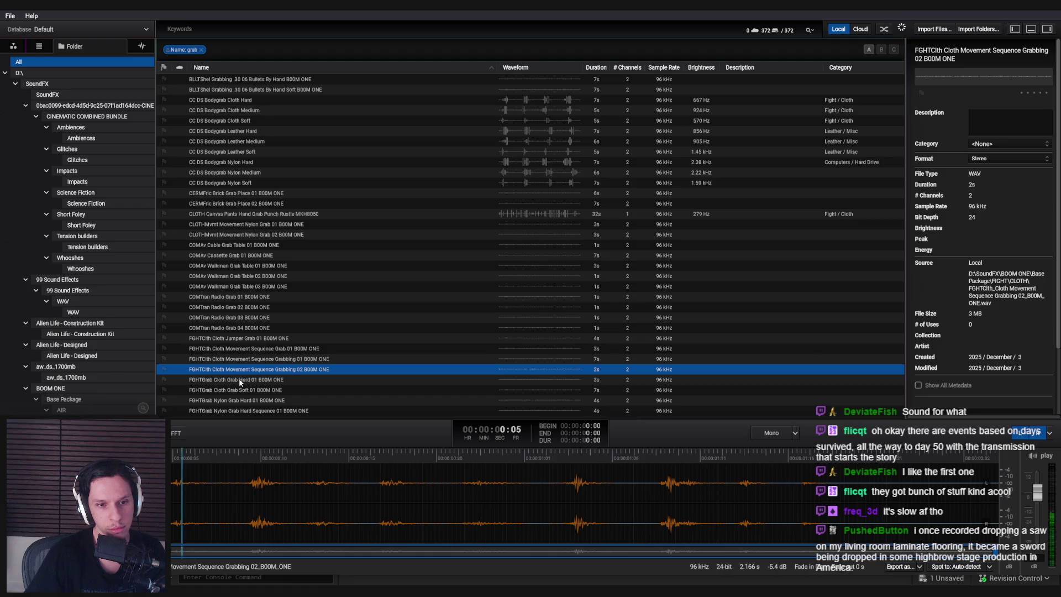
key(Down)
key(Down)
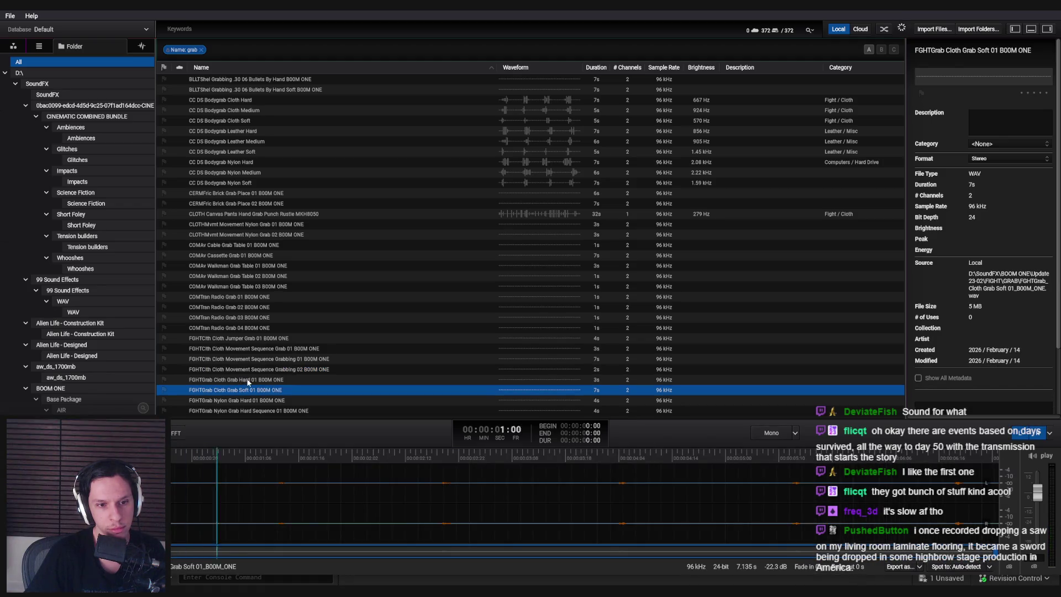
Preview the nylon grab soft, cloth grab soft and two metal pole grab sounds
scroll(255, 391, down, 1)
scroll(254, 391, down, 1)
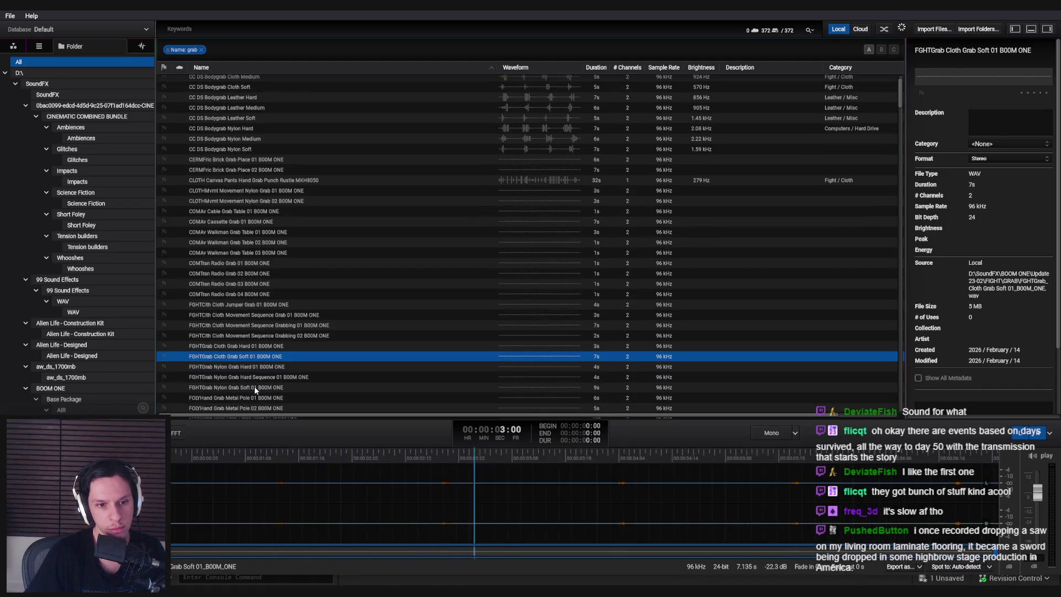
click(254, 390)
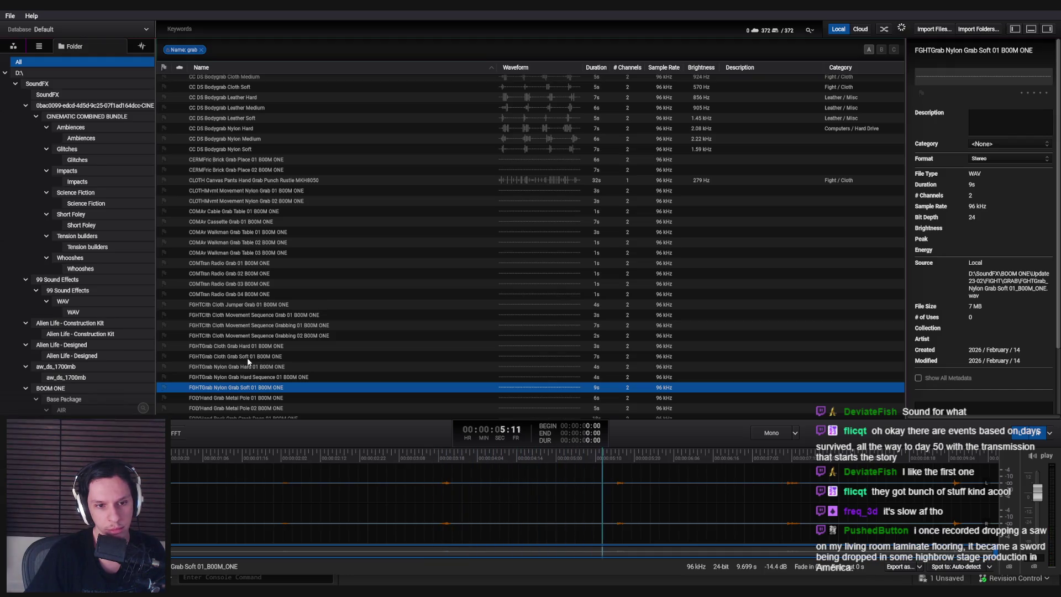
click(248, 359)
scroll(248, 359, down, 1)
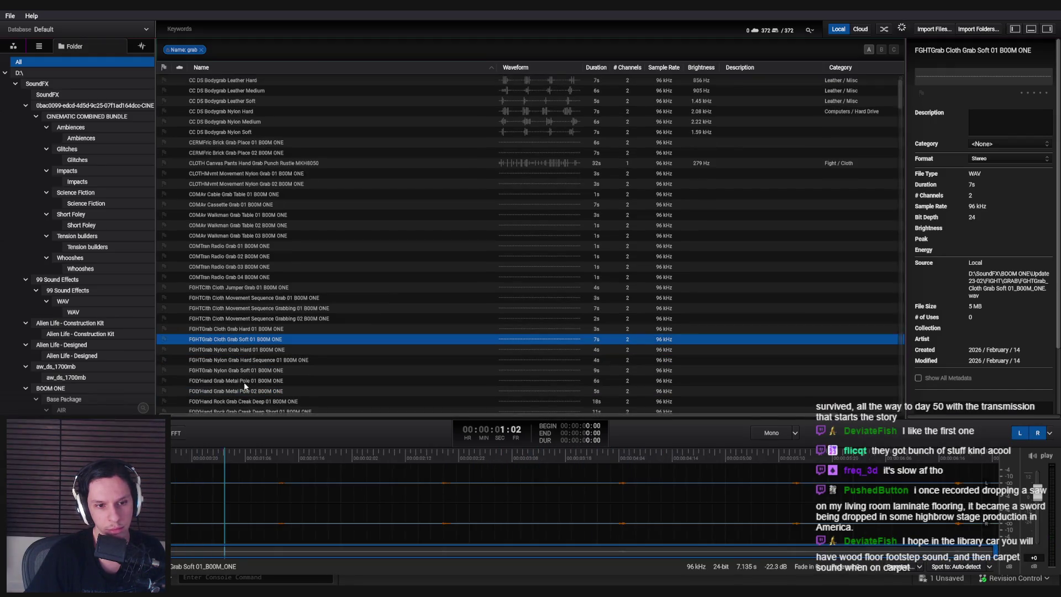
click(246, 380)
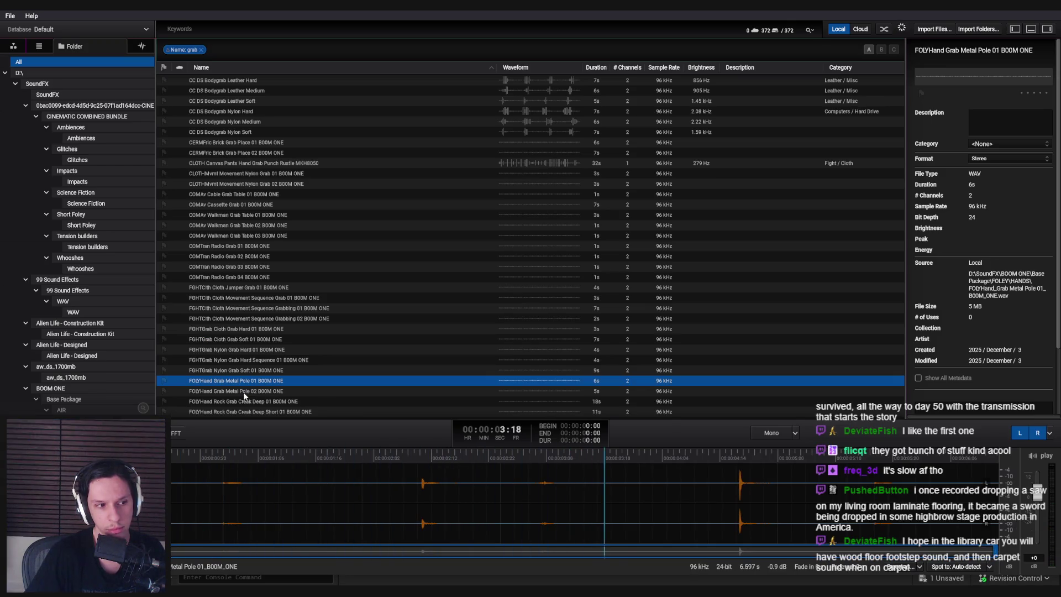
click(245, 392)
Try the rock creak and shell grab sounds, then pick CLOTH Canvas Pants Hand Grab MKH8050
scroll(250, 350, down, 2)
key(Down)
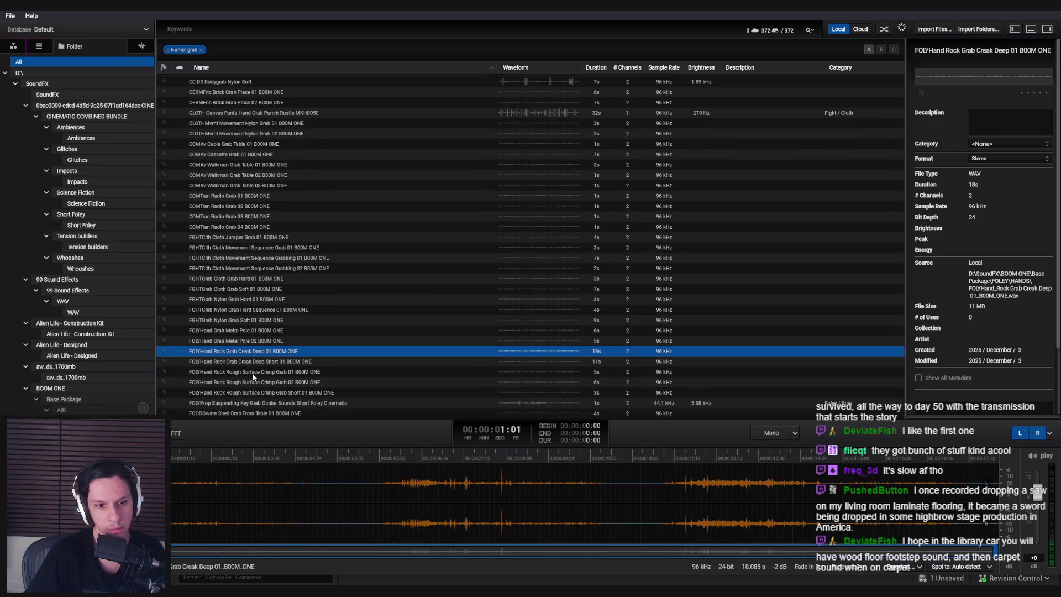
scroll(252, 381, down, 1)
click(246, 396)
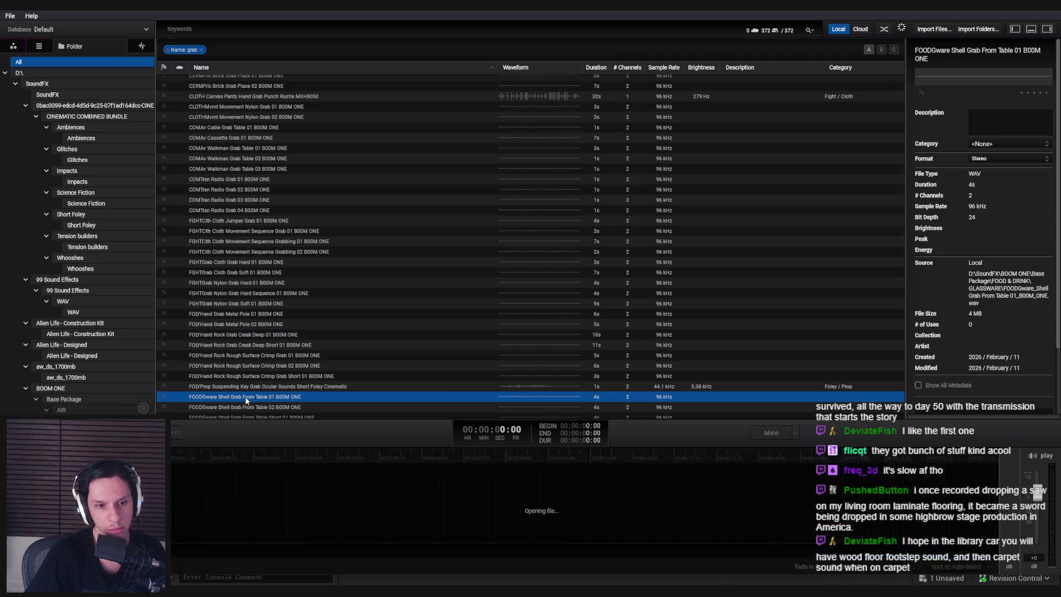
scroll(247, 399, down, 2)
click(246, 382)
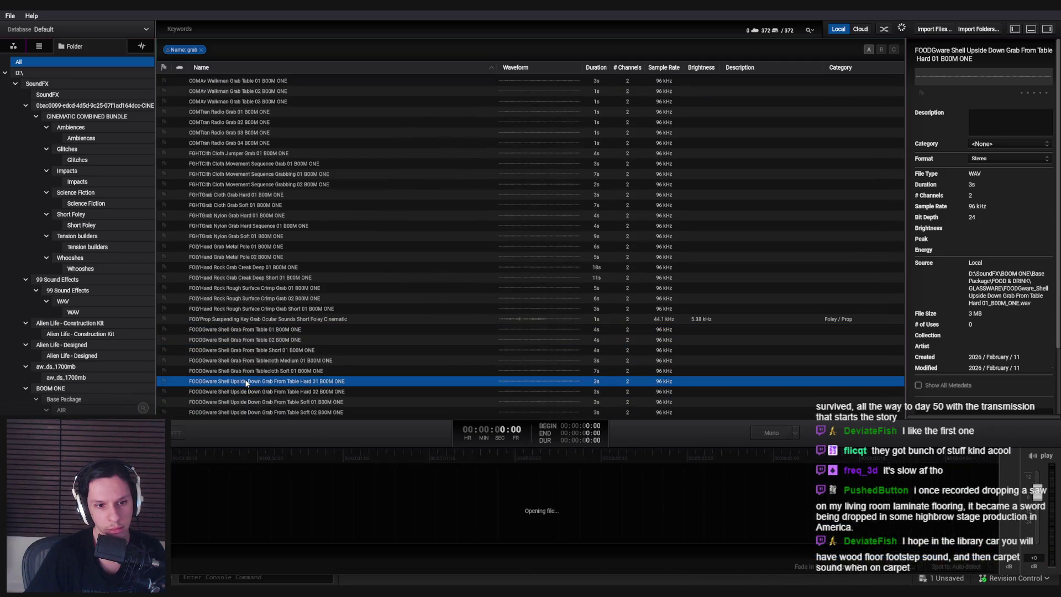
scroll(247, 381, up, 6)
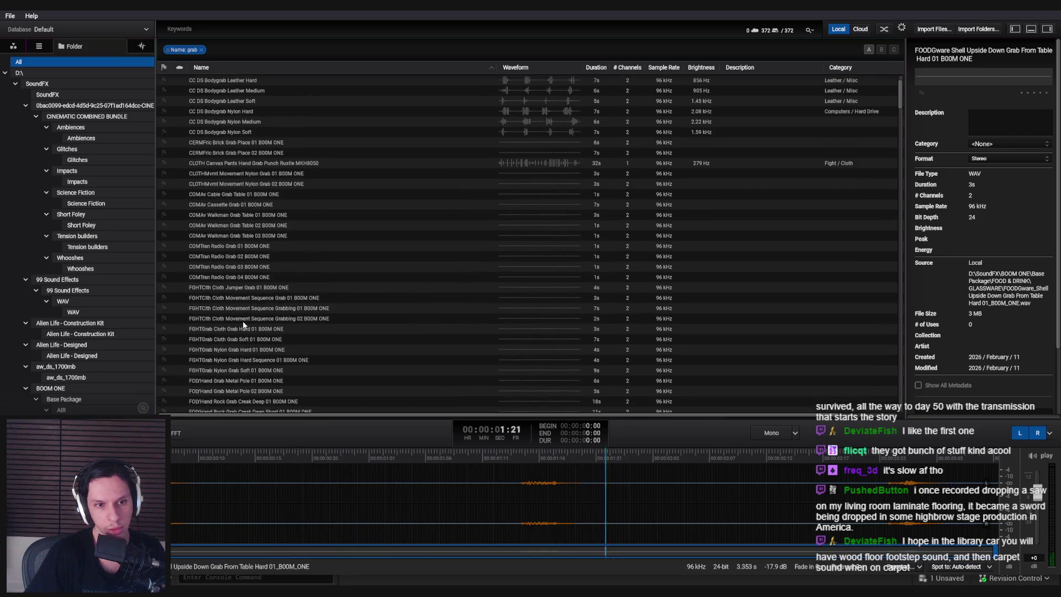
click(269, 216)
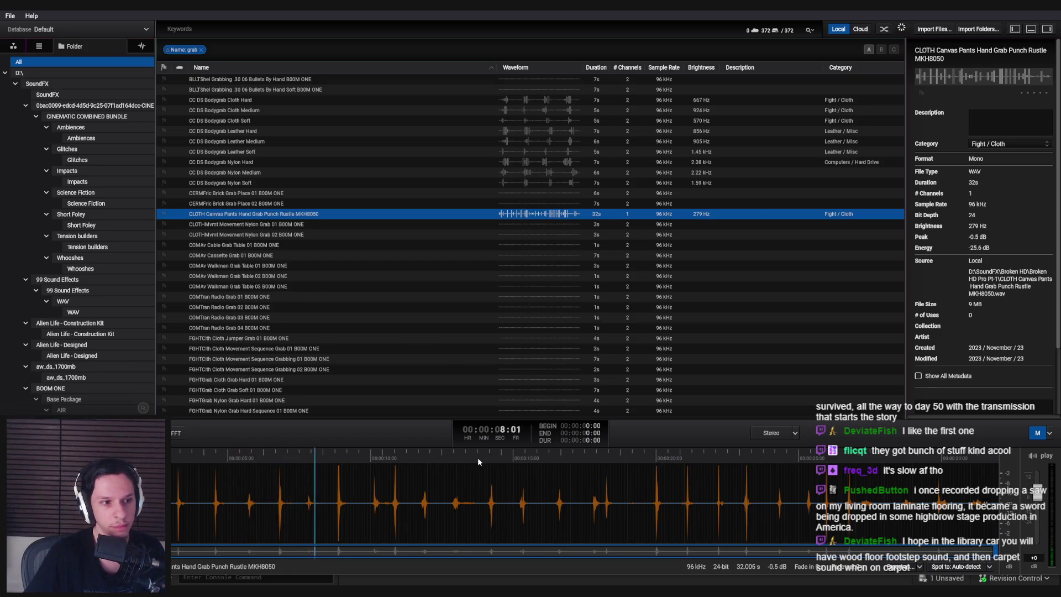
click(336, 489)
Stop the cloth grab playback and switch to the Unreal blueprint editor
key(space)
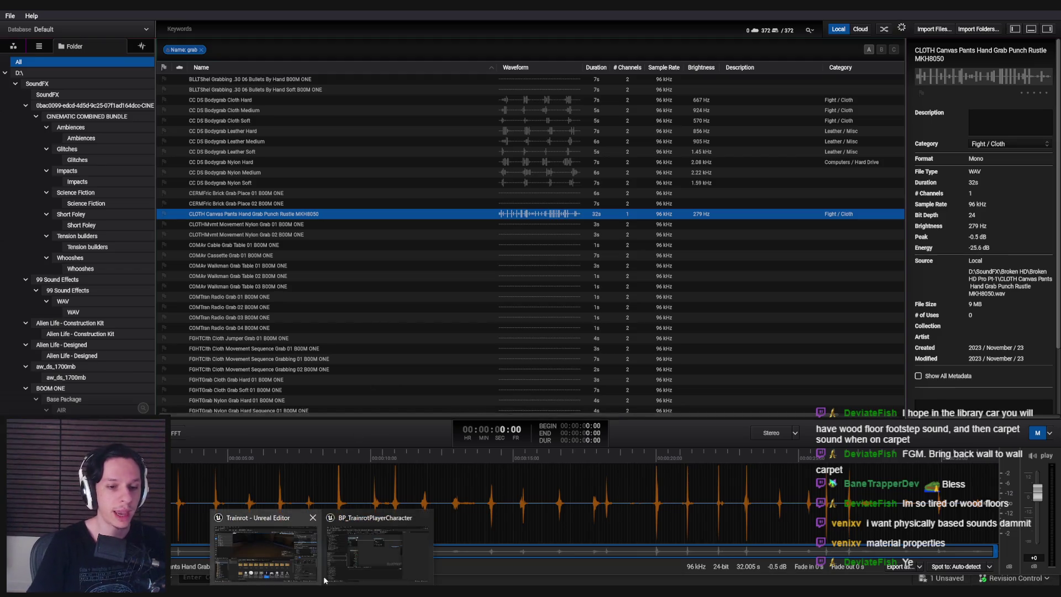
click(265, 547)
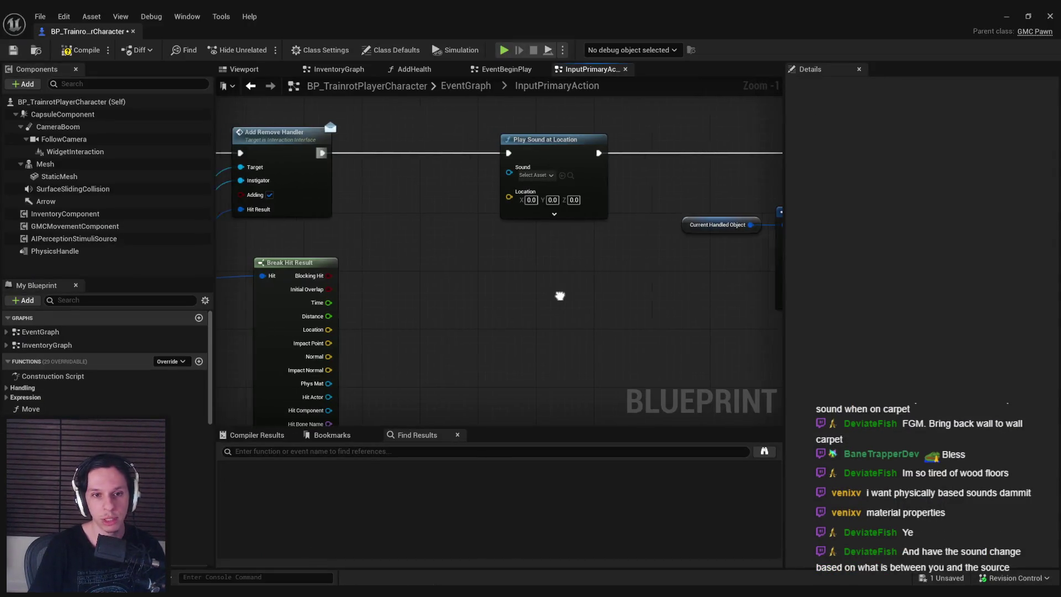
Nudge the Break Hit Result node left, save BP_TrainrotPlayerCharacter, then return to Soundly
scroll(549, 296, down, 2)
click(409, 280)
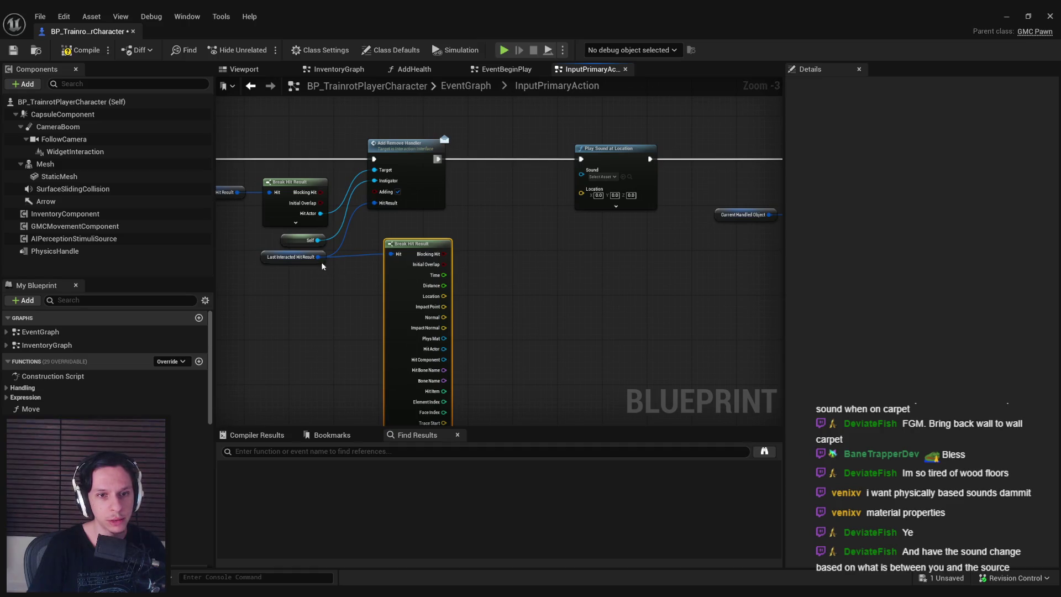
click(13, 50)
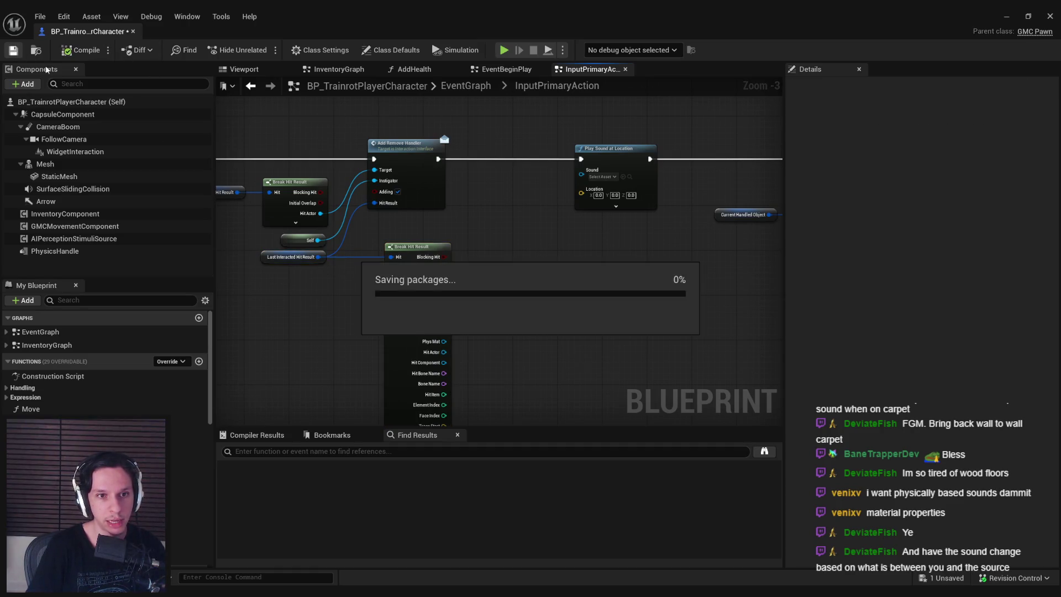
drag(308, 301, 445, 273)
drag(537, 275, 531, 275)
click(635, 237)
key(ctrl+s)
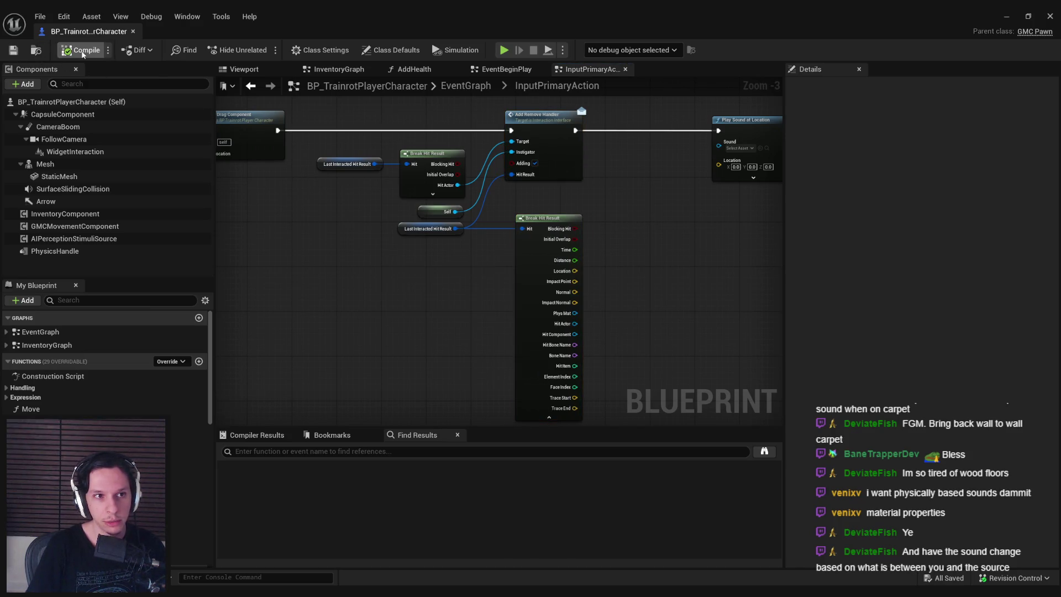
drag(352, 272, 294, 294)
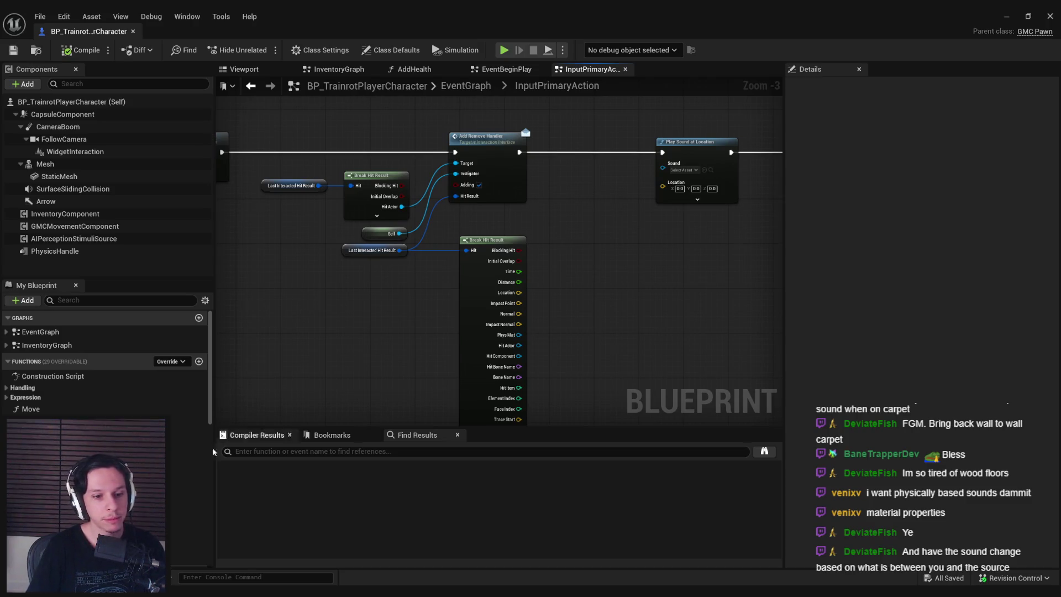
key(alt+Tab)
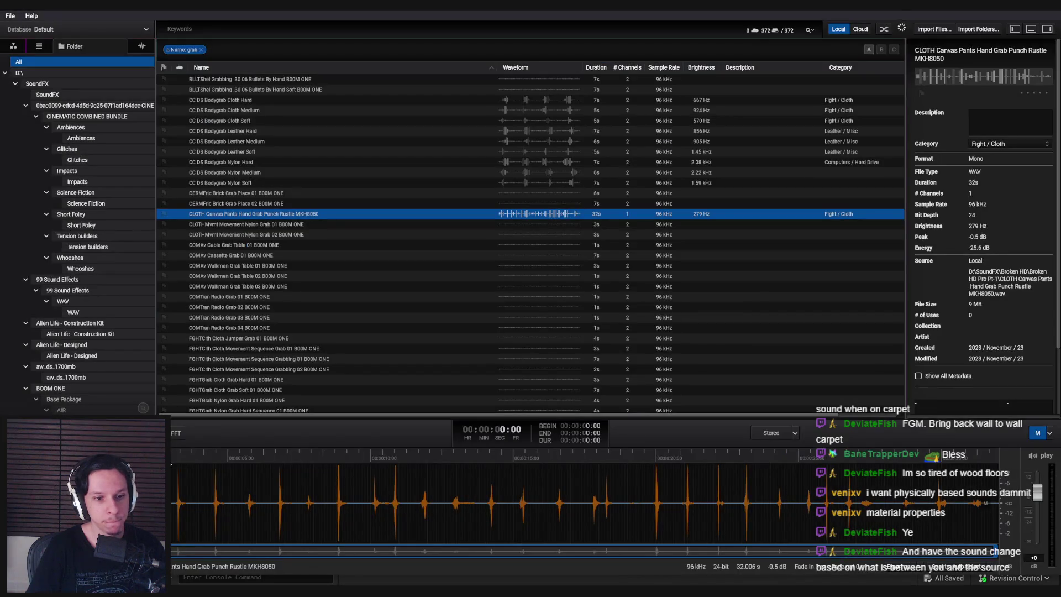
Play the cloth grab recording and select a short region around its first grab hit
key(space)
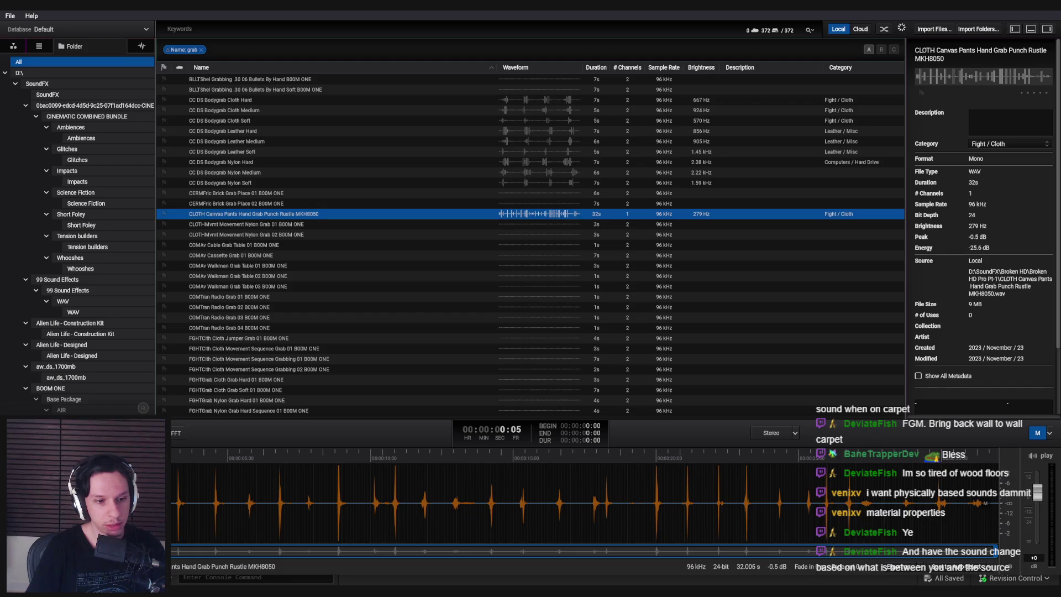
scroll(586, 503, up, 2)
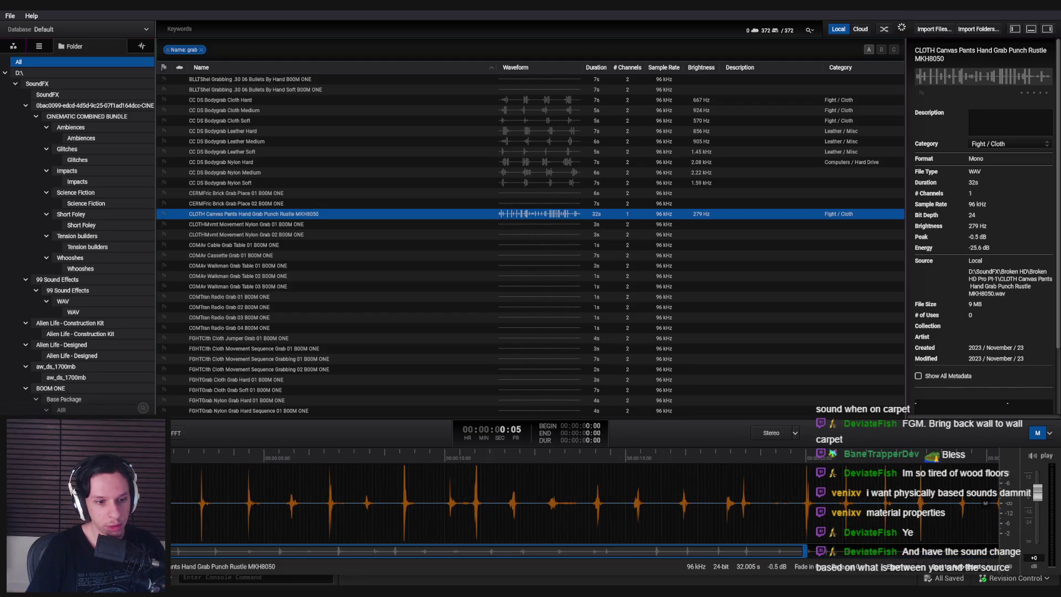
scroll(586, 503, down, 1)
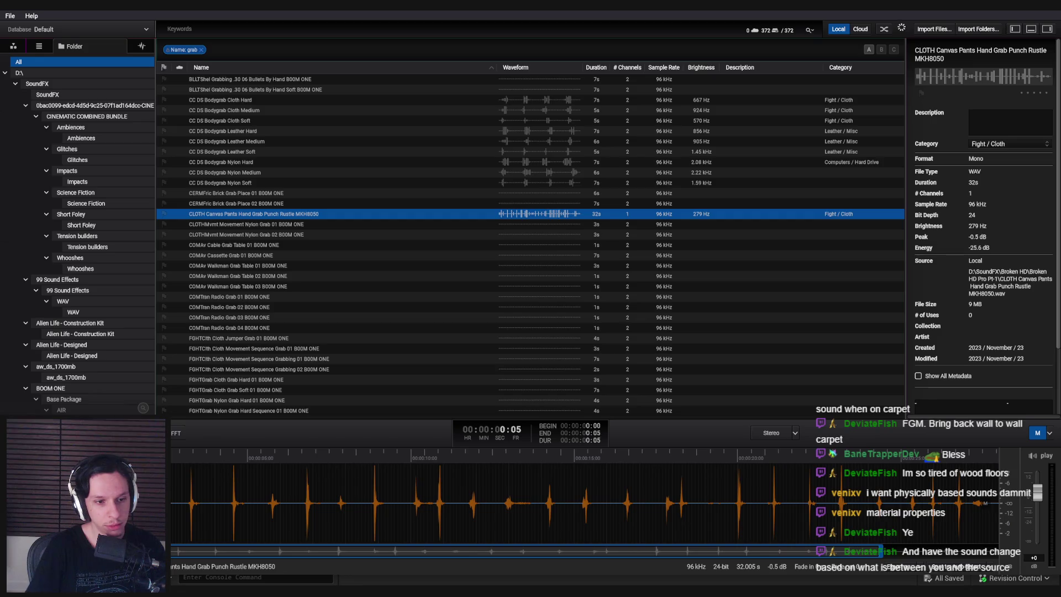
click(261, 476)
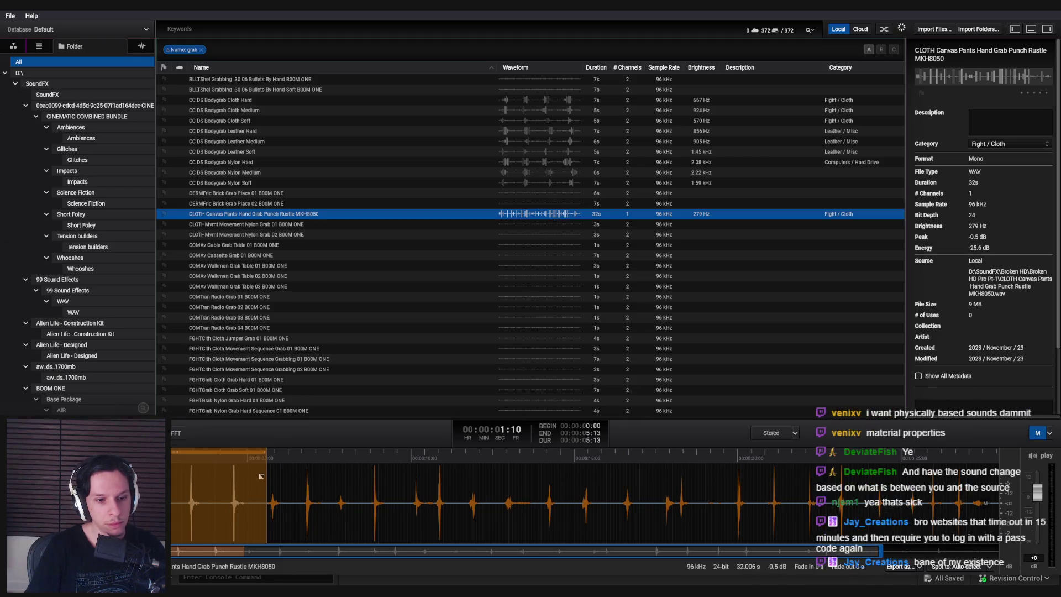
drag(135, 498, 151, 498)
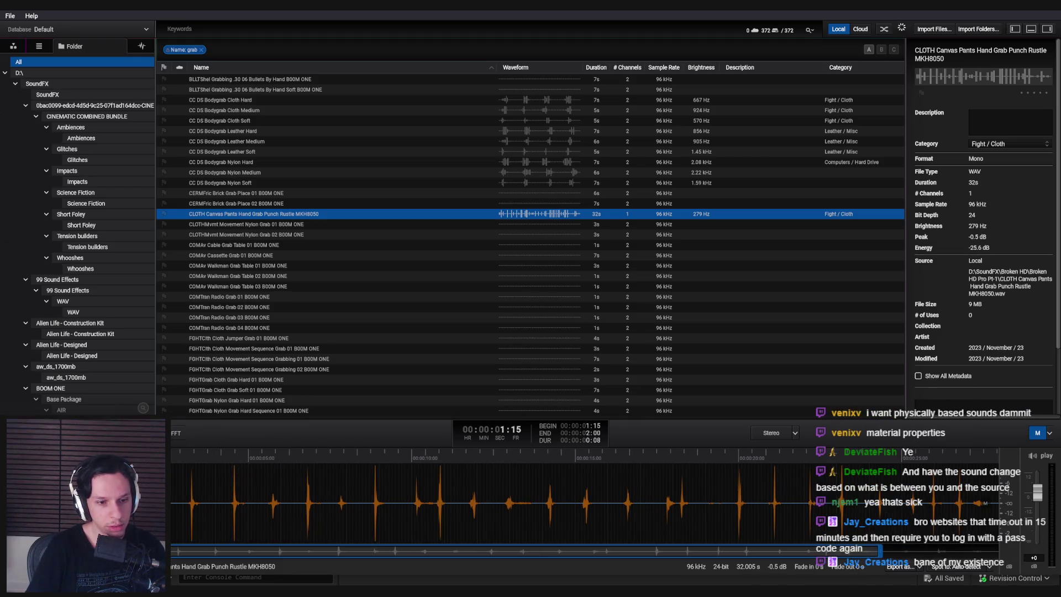
Zoom in, extend the selection end to 2:02, and open the region's context menu
scroll(586, 503, up, 5)
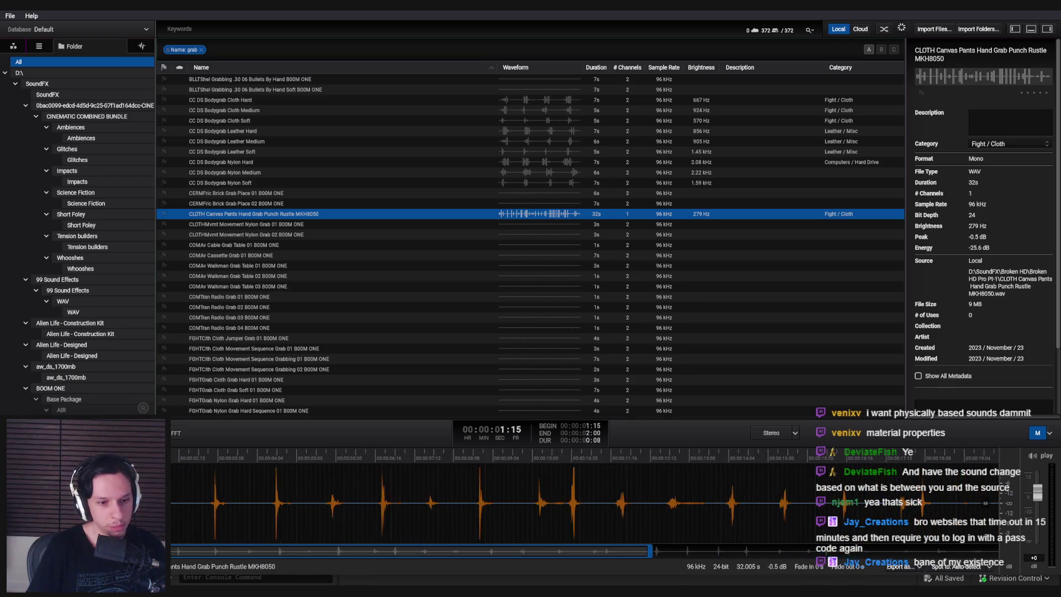
scroll(586, 503, up, 5)
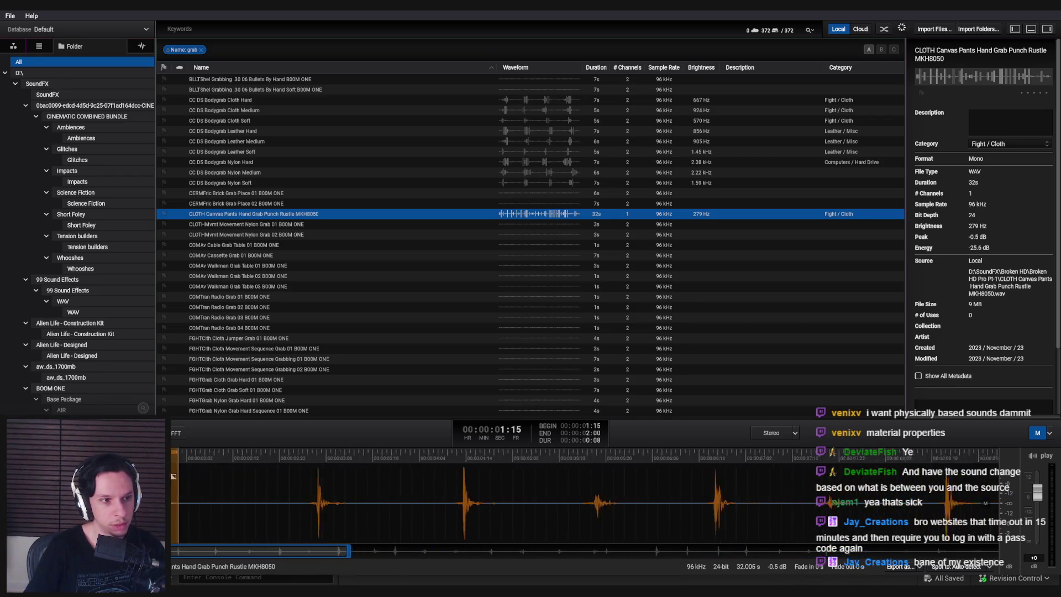
scroll(175, 503, up, 4)
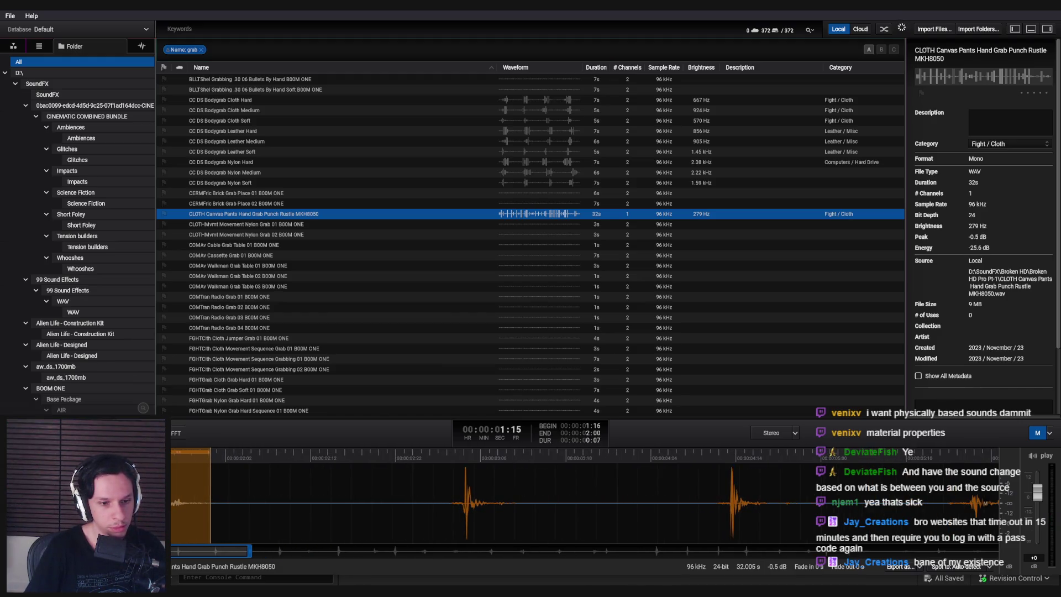
drag(212, 462, 234, 458)
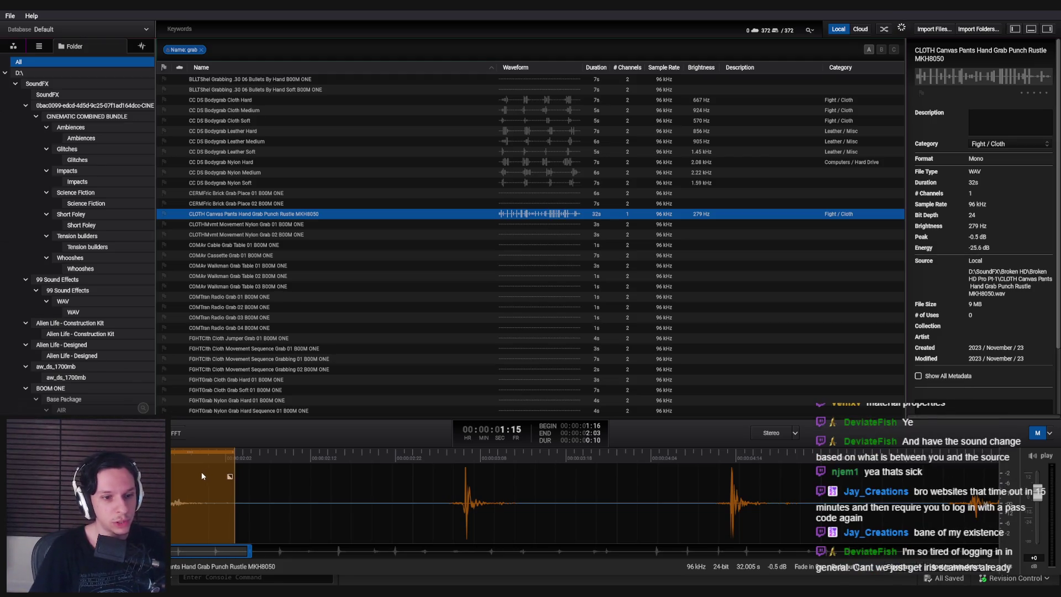
right_click(197, 472)
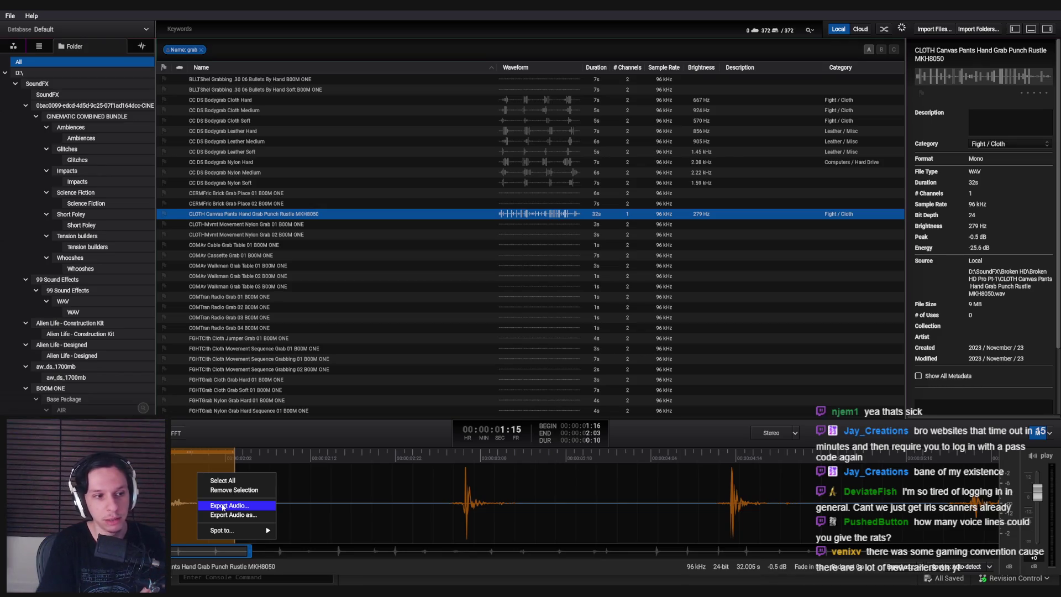
click(223, 506)
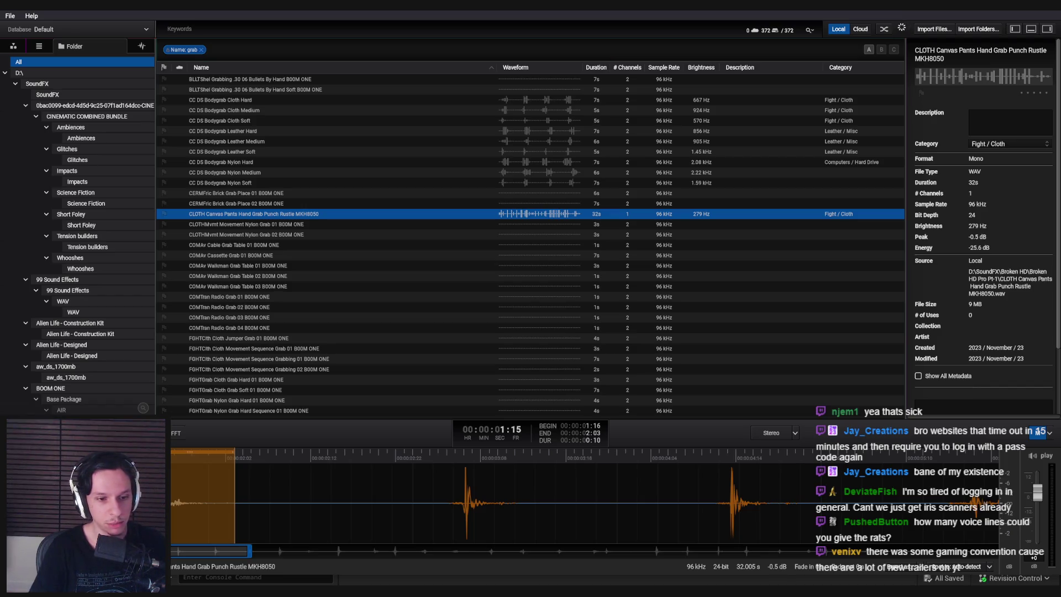
right_click(180, 462)
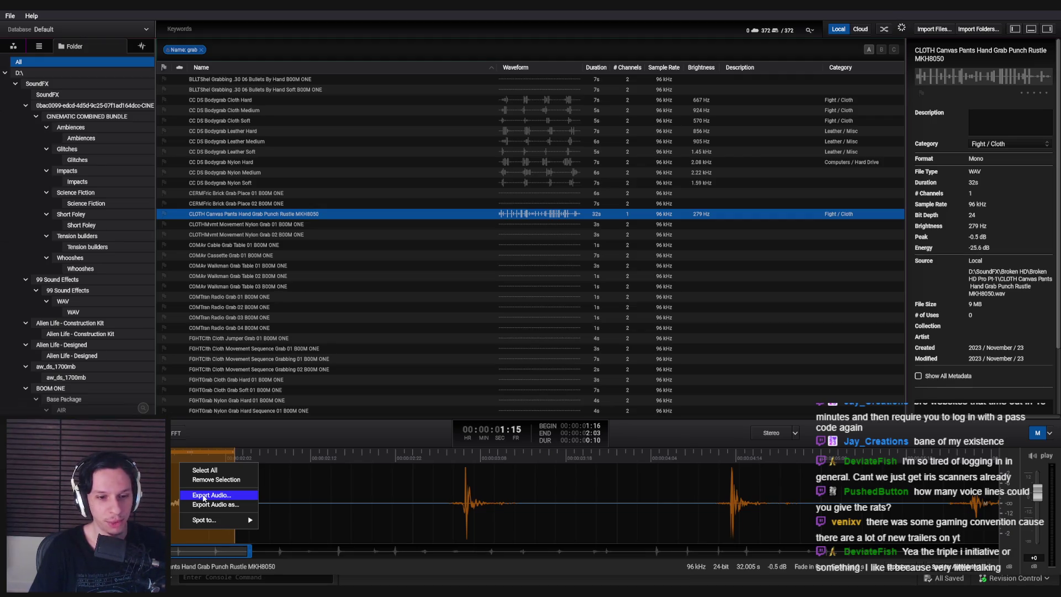
Export the selected region as audio, moving the Save window to the other monitor
click(203, 495)
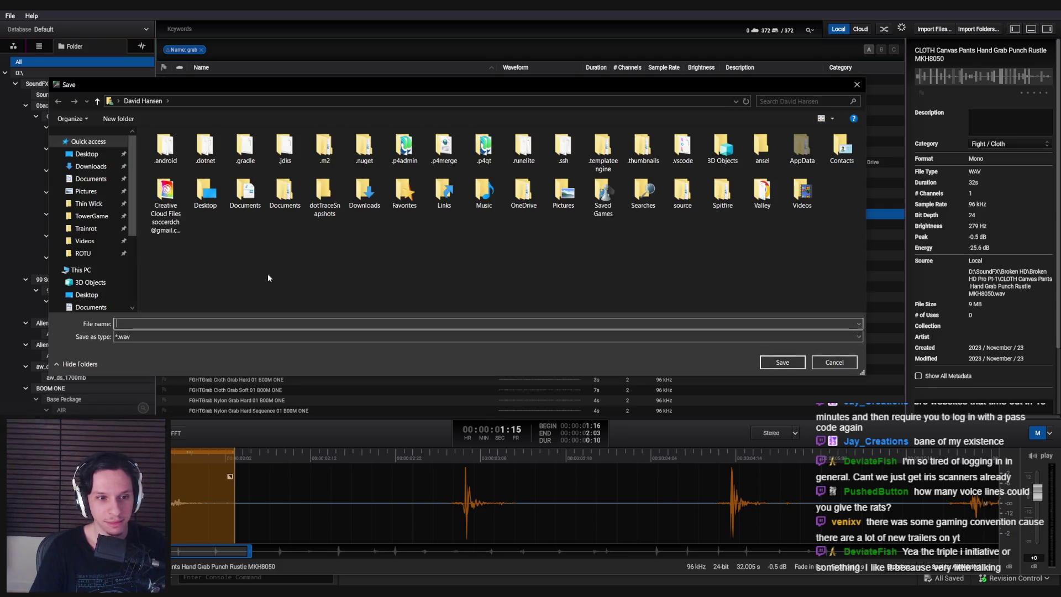
mouse_move(231, 84)
mouse_down()
mouse_move(0, 185)
mouse_move(0, 249)
mouse_up()
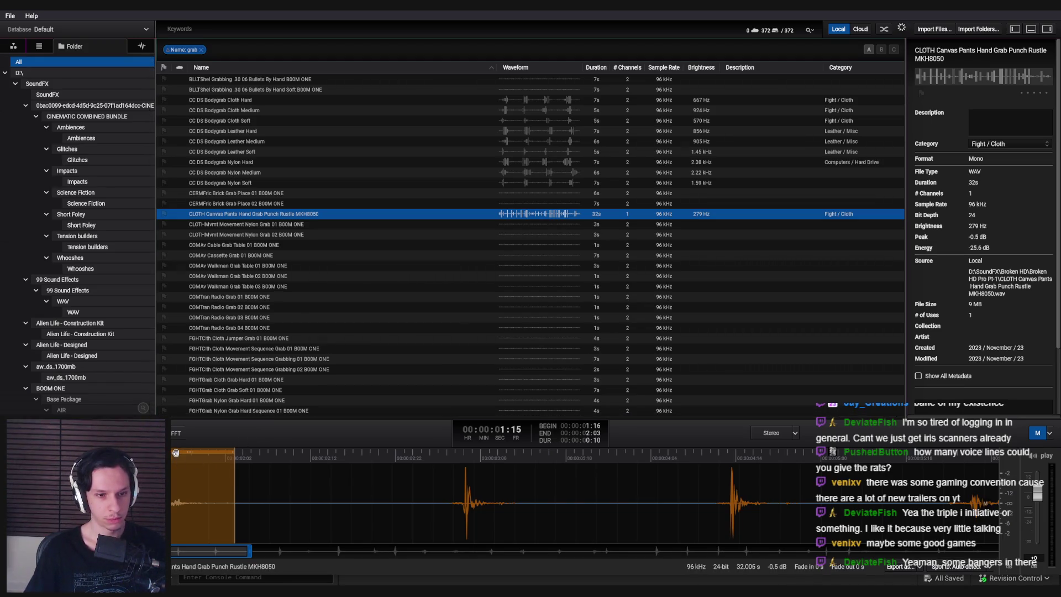
Move the selection to a later grab hit, add a fade-in, and export it as StartGrab-Generic_02
drag(176, 452, 988, 466)
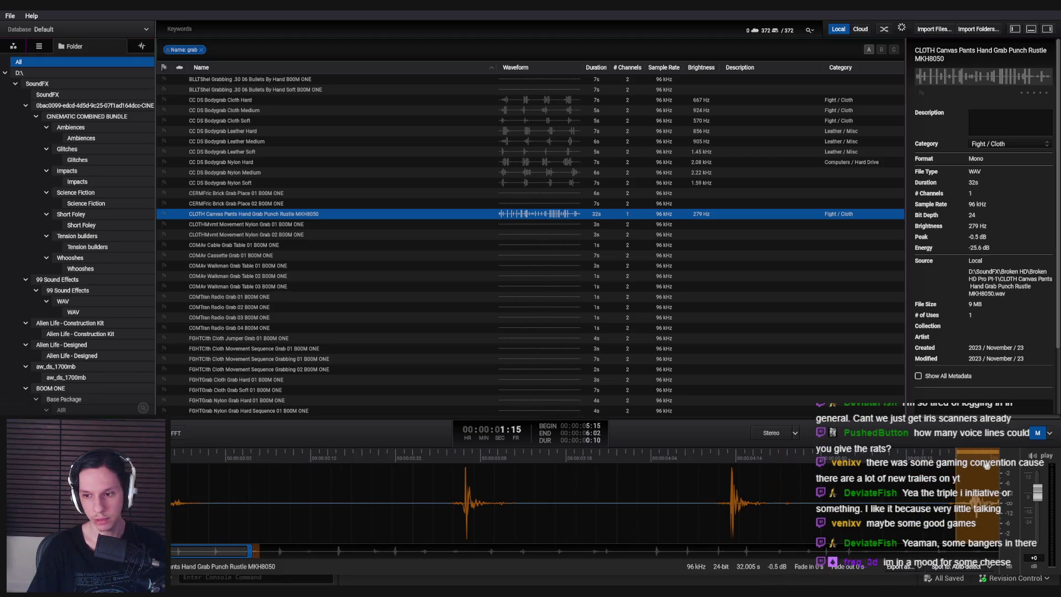
mouse_move(295, 550)
mouse_down()
mouse_move(331, 548)
mouse_move(321, 530)
mouse_up()
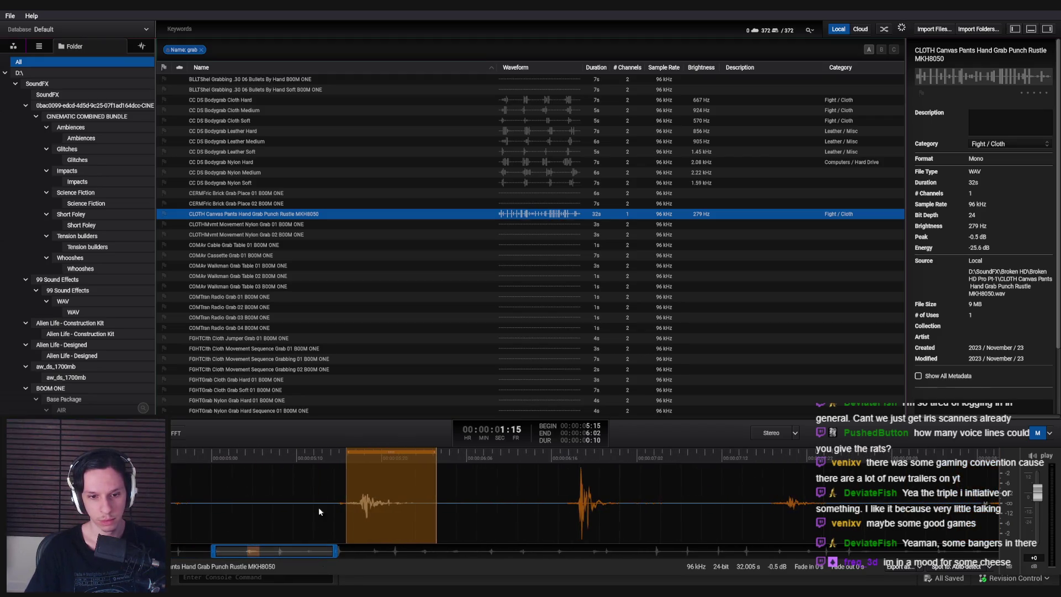
mouse_move(350, 474)
drag(351, 474, 359, 475)
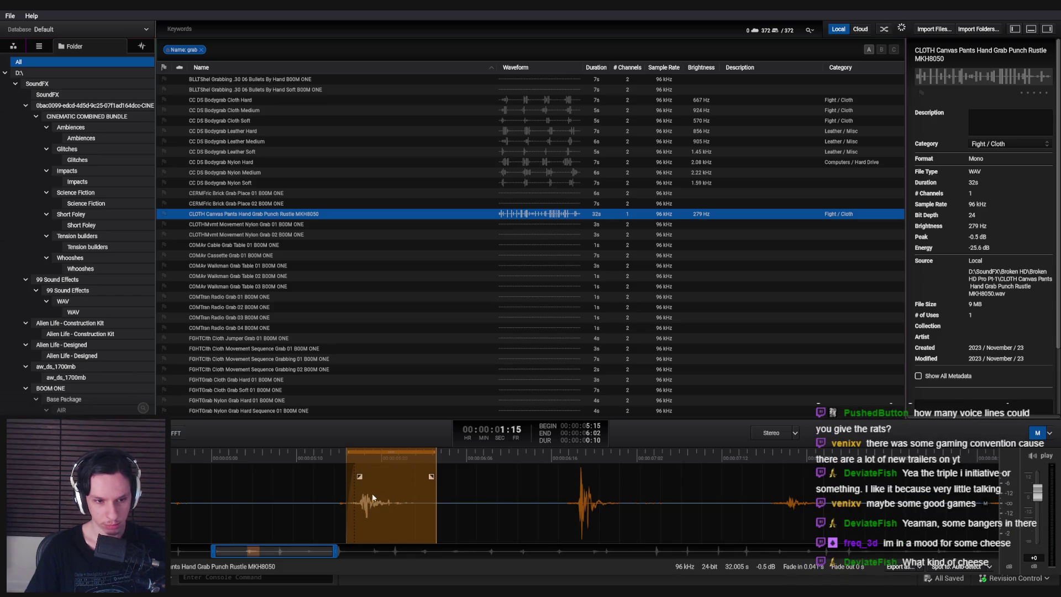
click(356, 459)
key(Left)
key(space)
scroll(352, 493, up, 2)
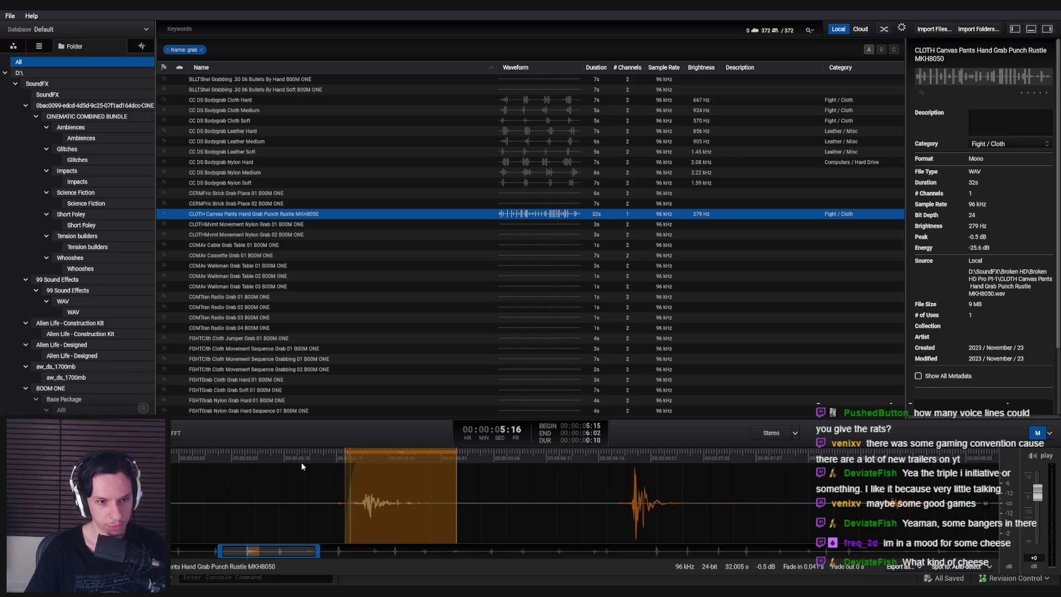
right_click(409, 487)
click(446, 522)
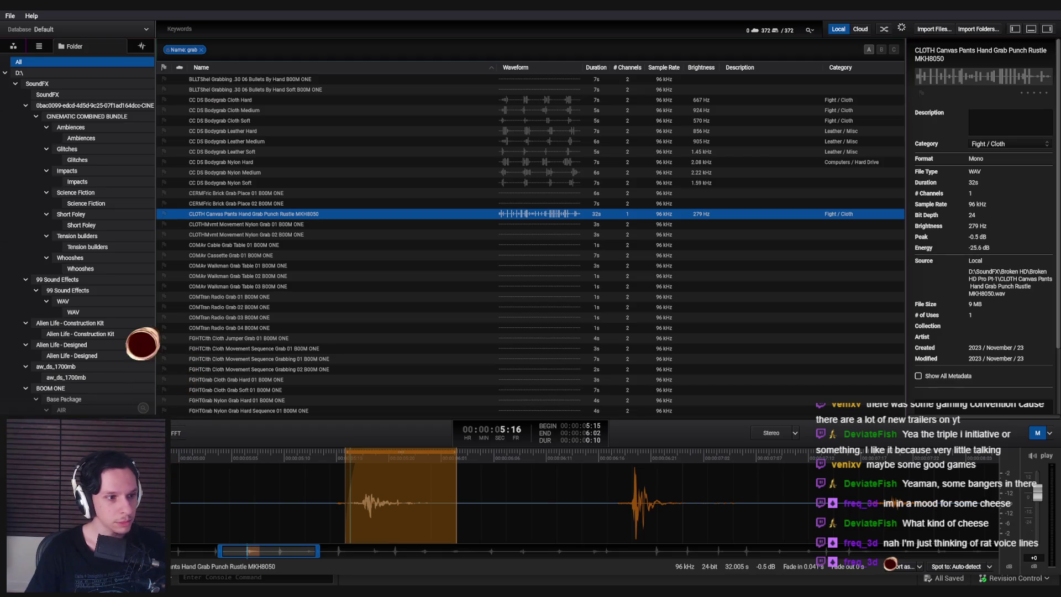
text(StartGrab-Generic_02)
key(Return)
Select the grab hit from 7:17 to 8:02 and export it as StartGrab-Generic_03
scroll(423, 467, down, 3)
mouse_move(388, 452)
mouse_down()
mouse_move(823, 452)
mouse_move(782, 471)
mouse_move(806, 456)
mouse_up()
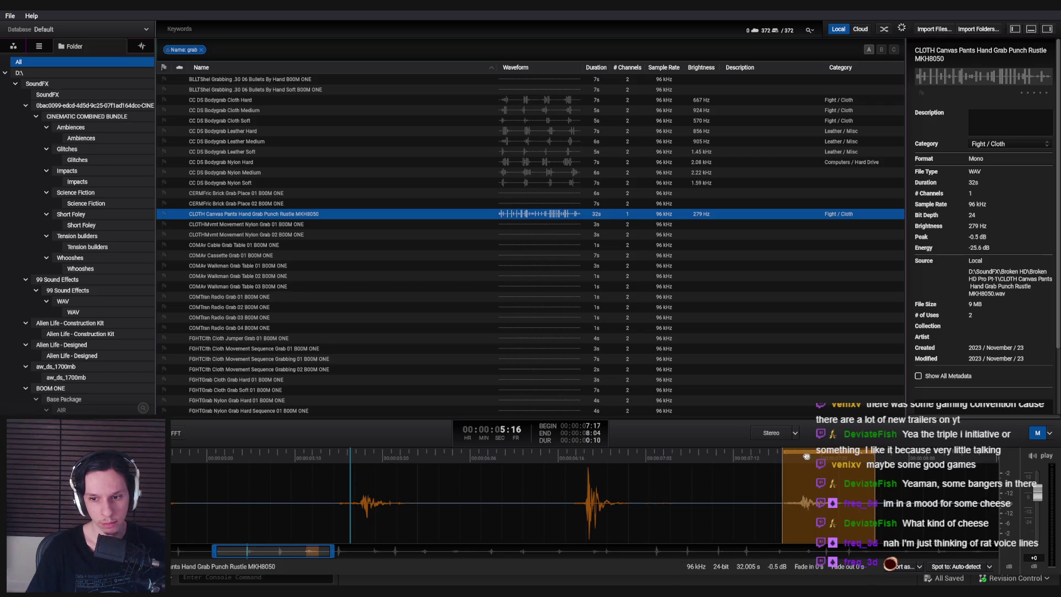
drag(873, 455, 858, 456)
click(774, 457)
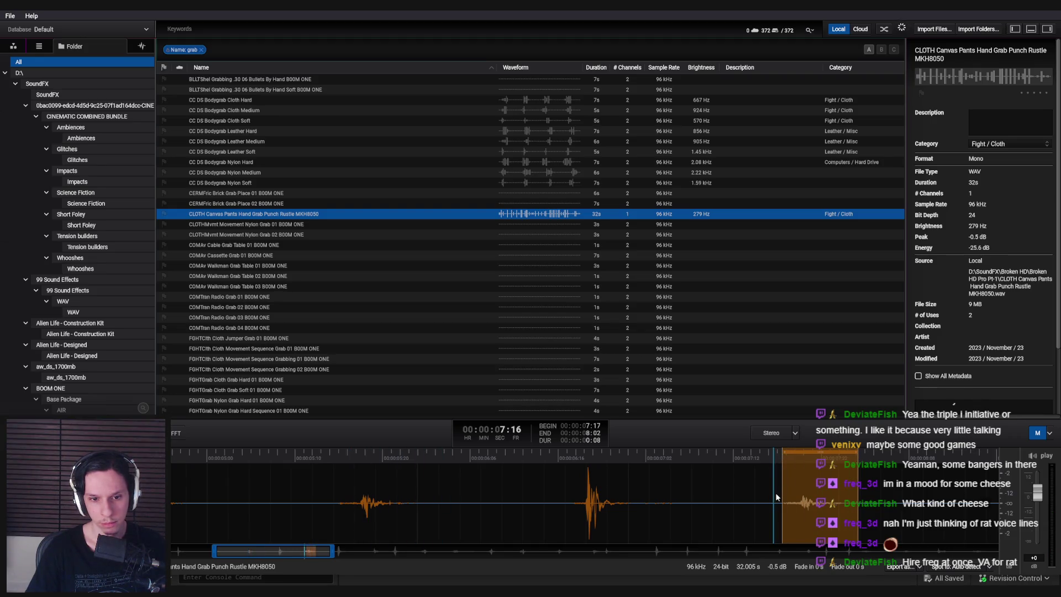
scroll(775, 492, down, 3)
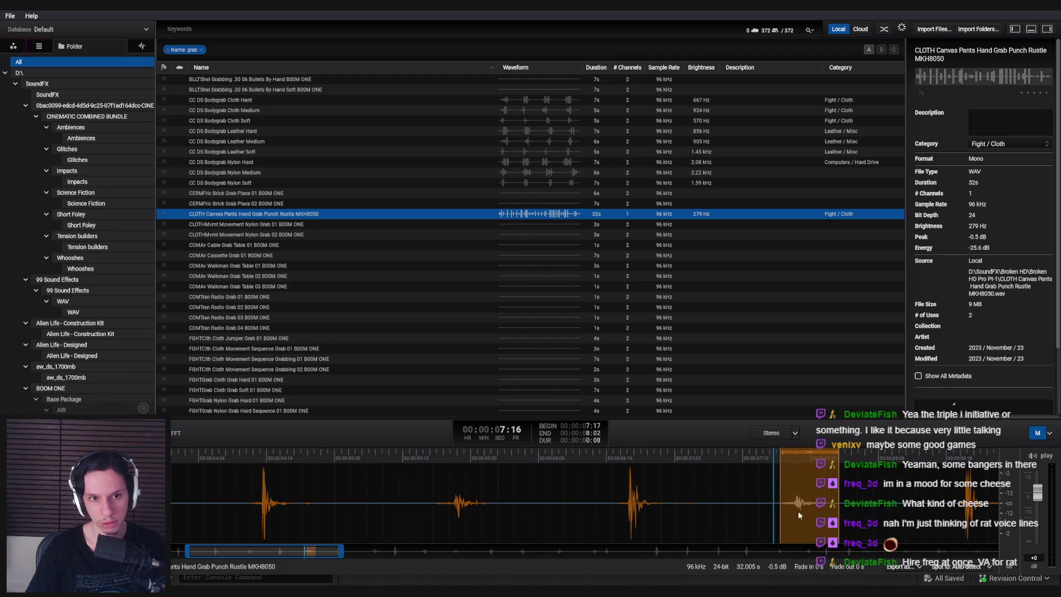
text(StartGrab-Generic_03)
key(Return)
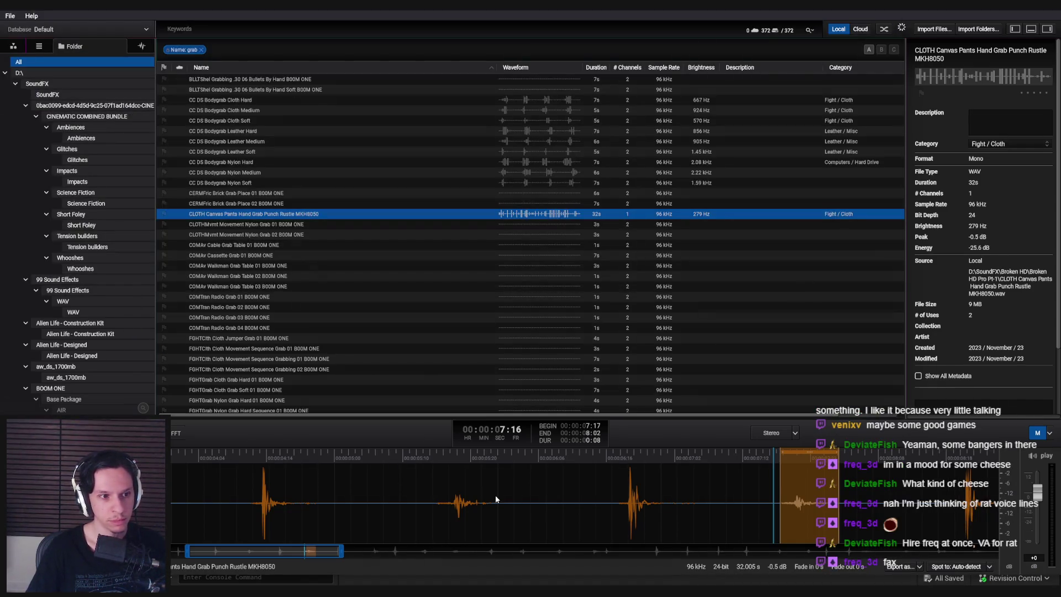
drag(286, 555, 411, 555)
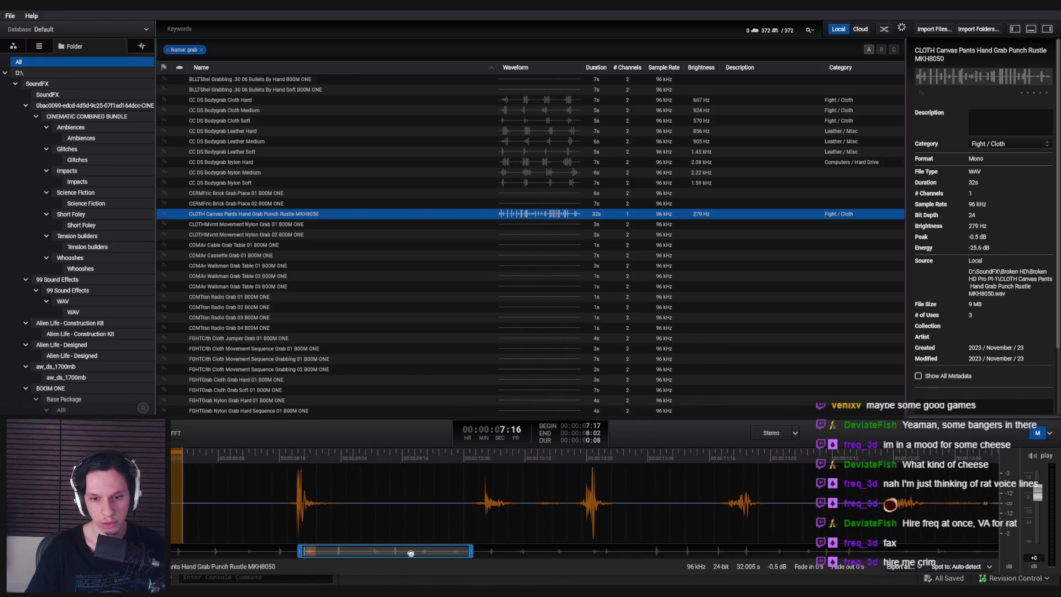
Audition the cloth rustle recording by moving the short selection between hits near 10:16 and 14:03
drag(186, 451, 747, 457)
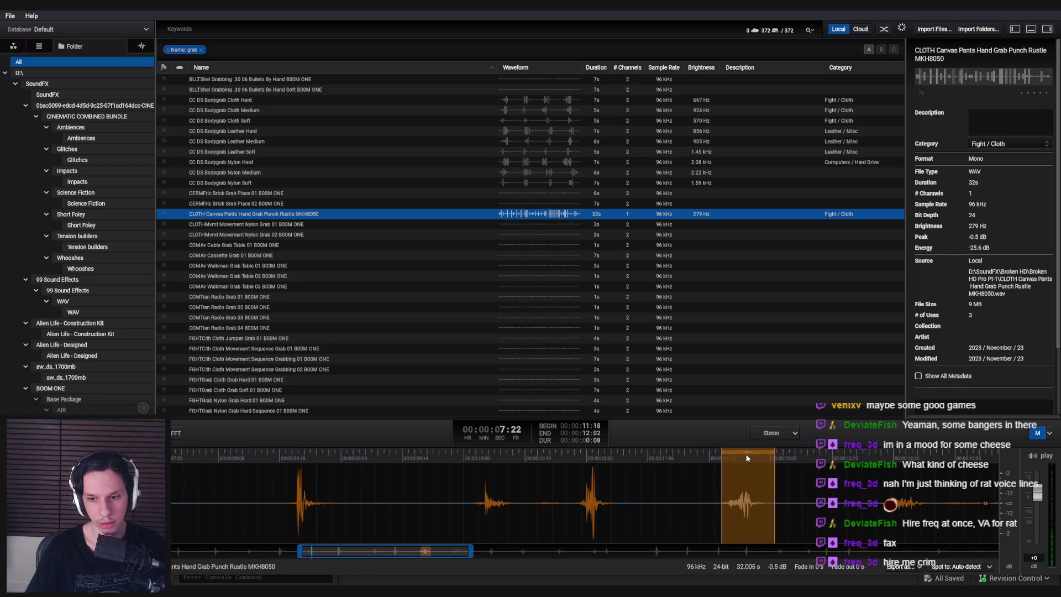
click(715, 460)
drag(748, 453, 907, 462)
click(871, 471)
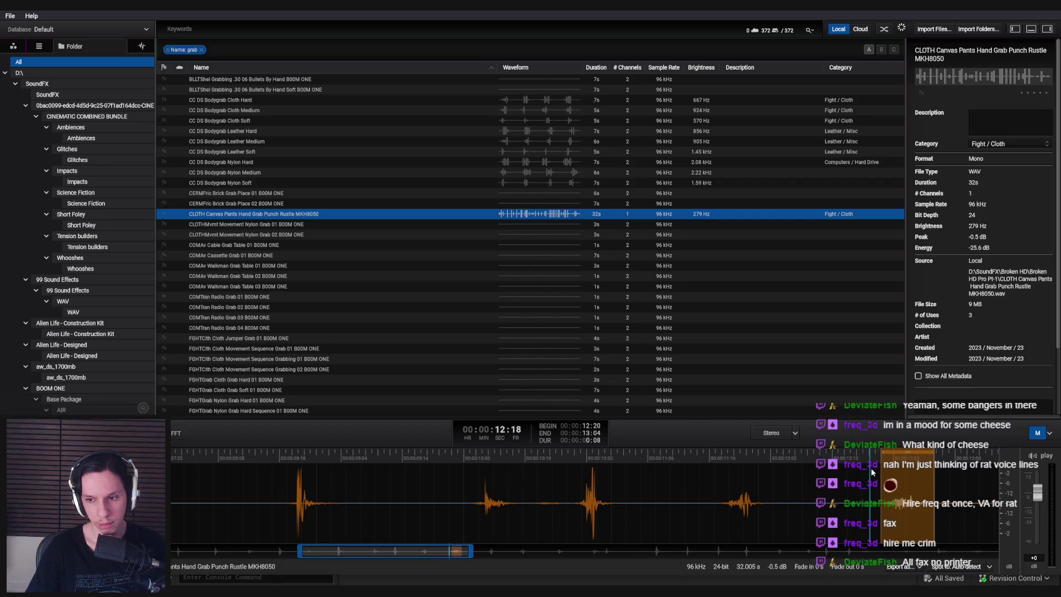
mouse_move(901, 453)
mouse_down()
mouse_move(490, 456)
mouse_move(595, 453)
mouse_up()
click(457, 456)
click(568, 456)
scroll(615, 487, down, 2)
scroll(619, 483, down, 3)
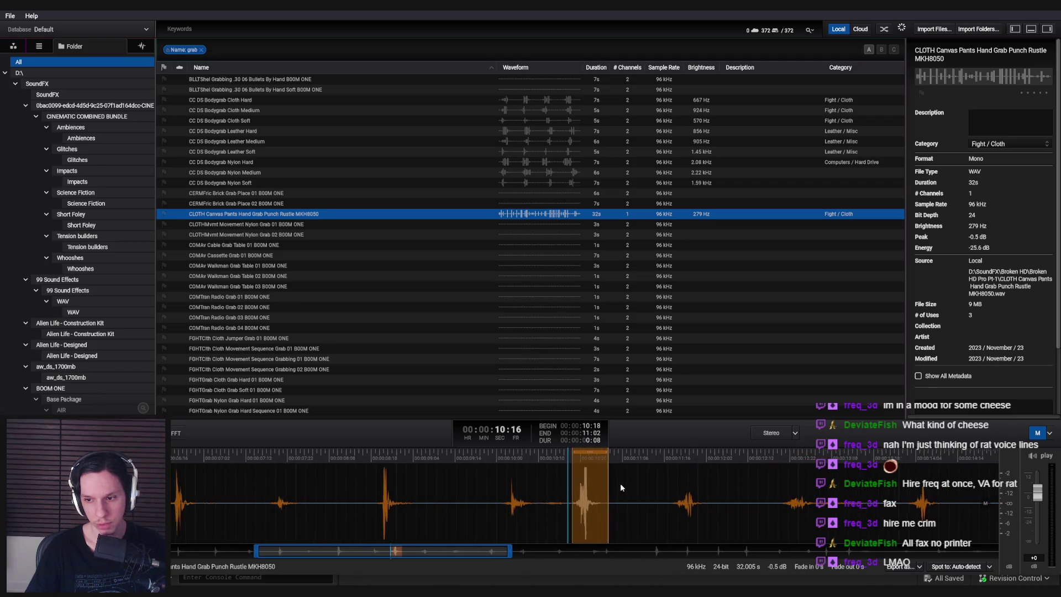
drag(591, 454, 915, 463)
click(890, 463)
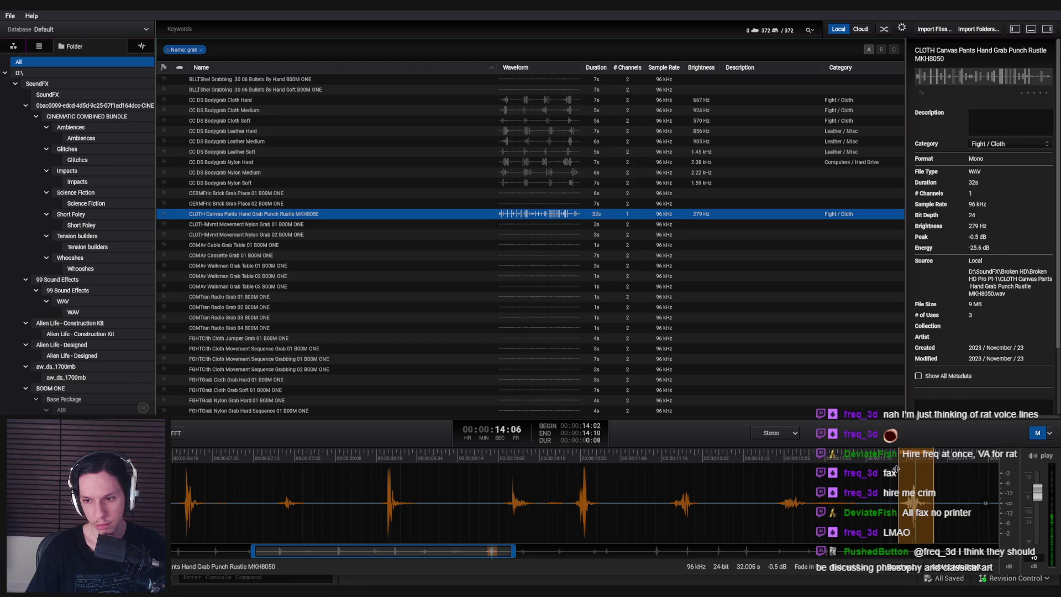
Play through the hits around 12:00, 13:03 and 14:03 and the later ones
scroll(679, 503, down, 3)
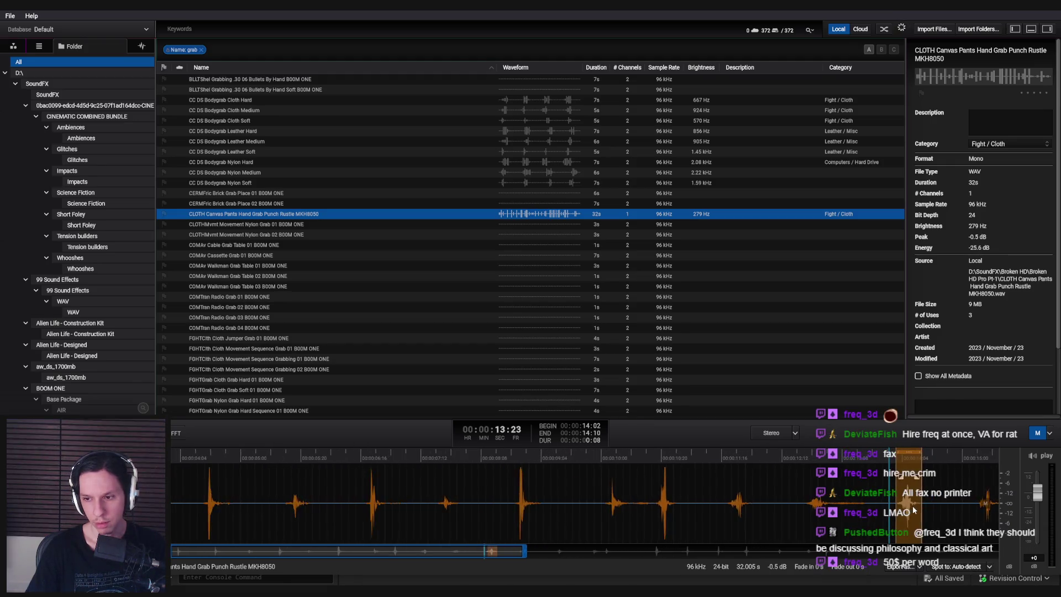
click(470, 464)
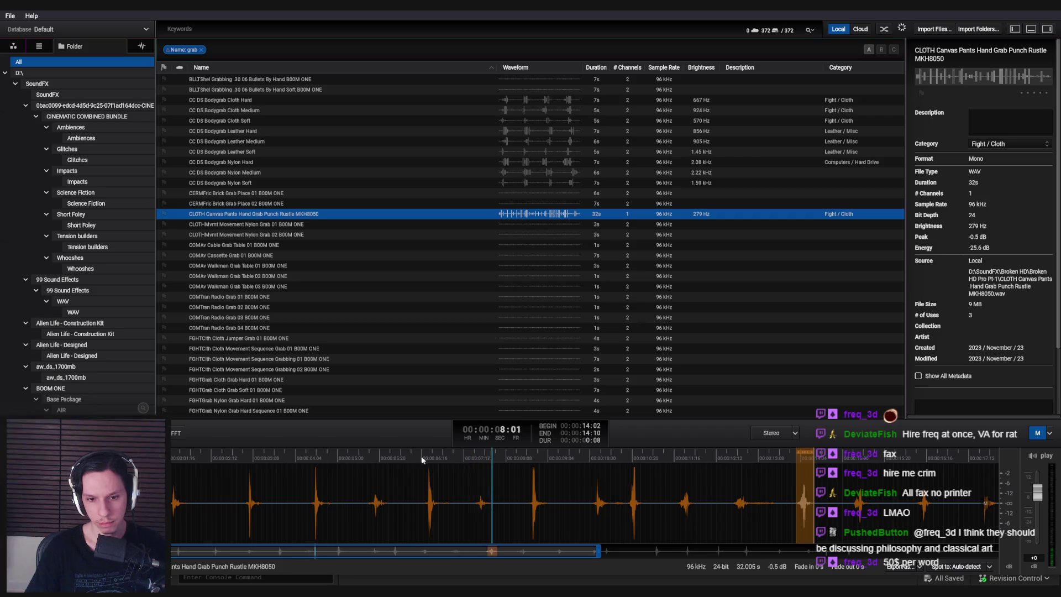
click(371, 470)
click(591, 470)
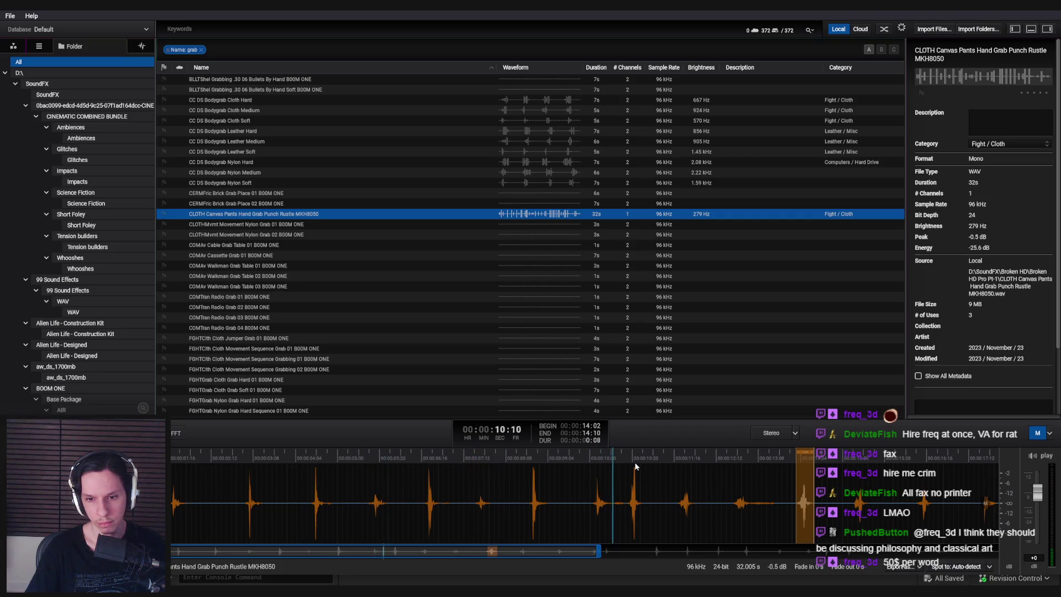
click(691, 463)
click(675, 462)
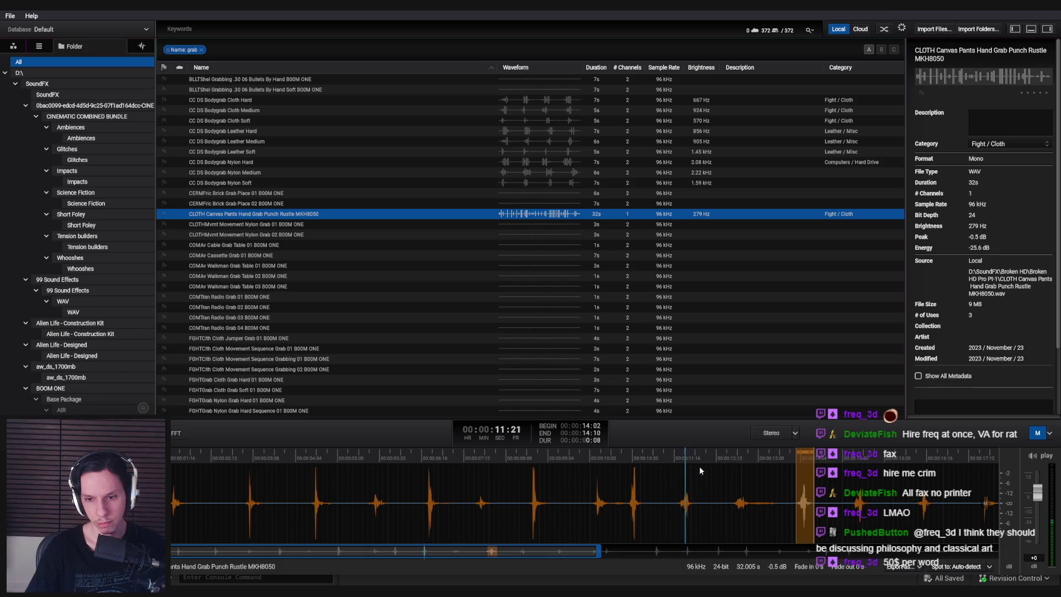
click(740, 462)
click(789, 457)
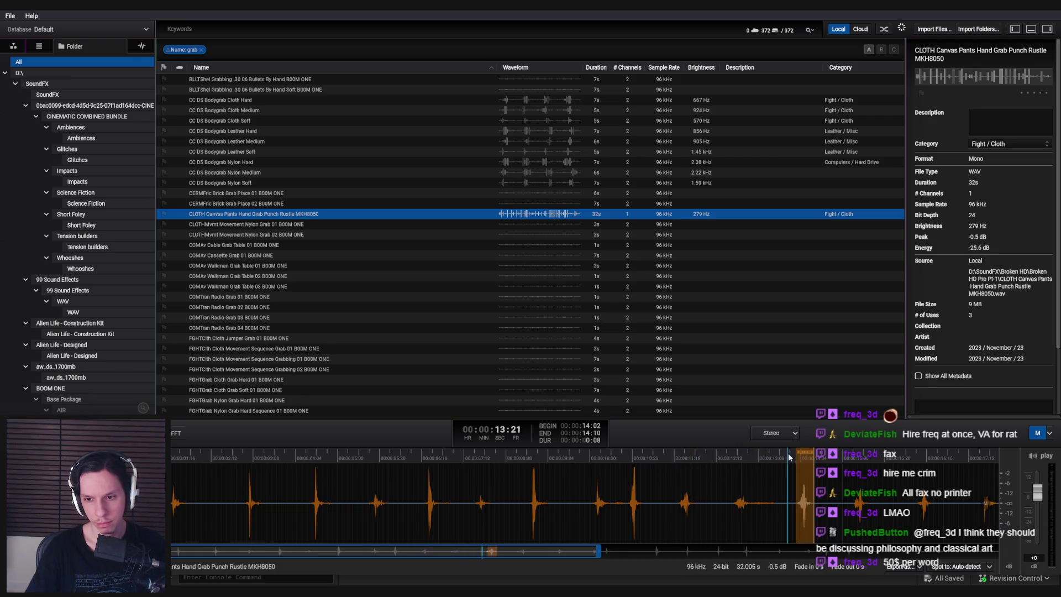
click(789, 456)
click(857, 458)
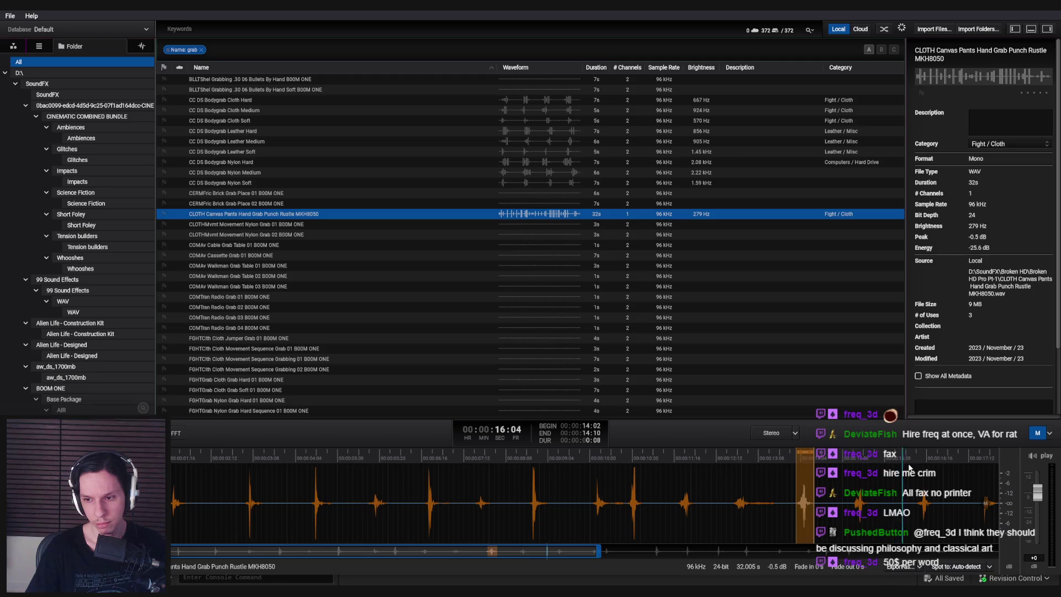
Place the selection on the 16:11 hit and zoom the waveform in on it
drag(805, 454, 926, 453)
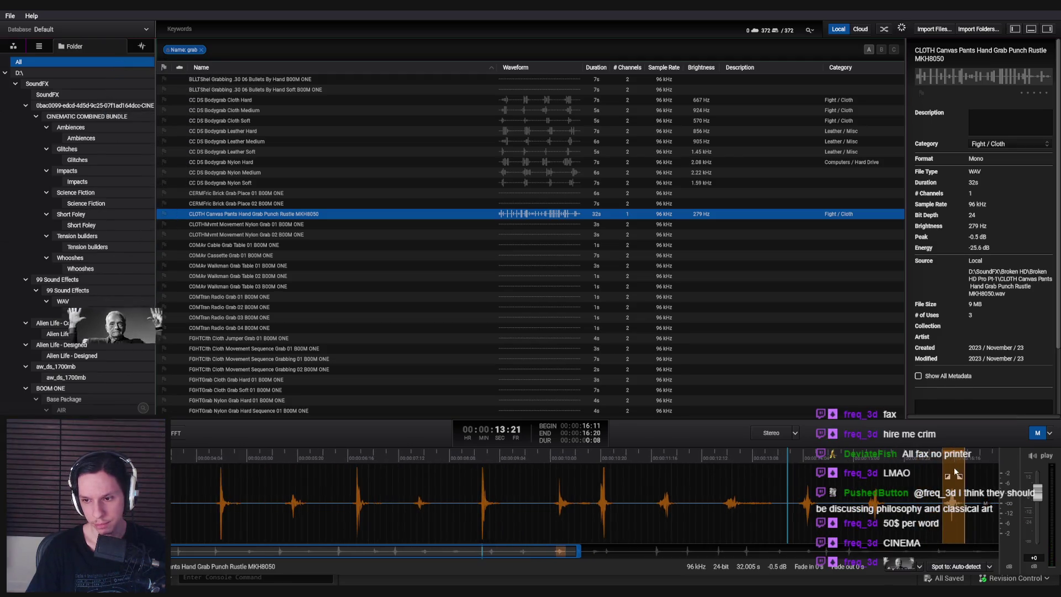
drag(473, 550, 633, 550)
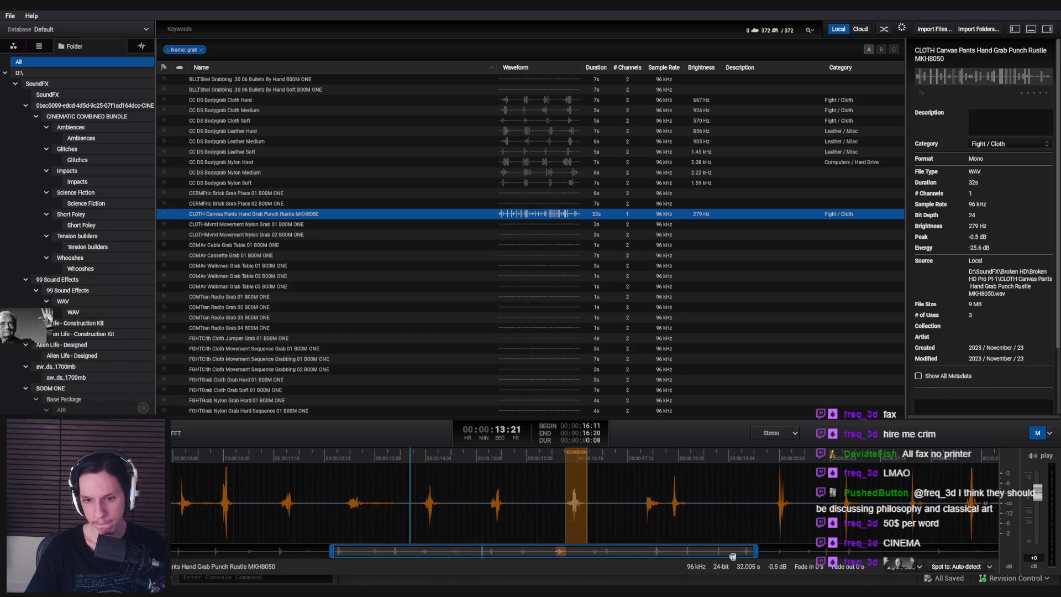
drag(760, 551, 464, 551)
drag(398, 551, 555, 552)
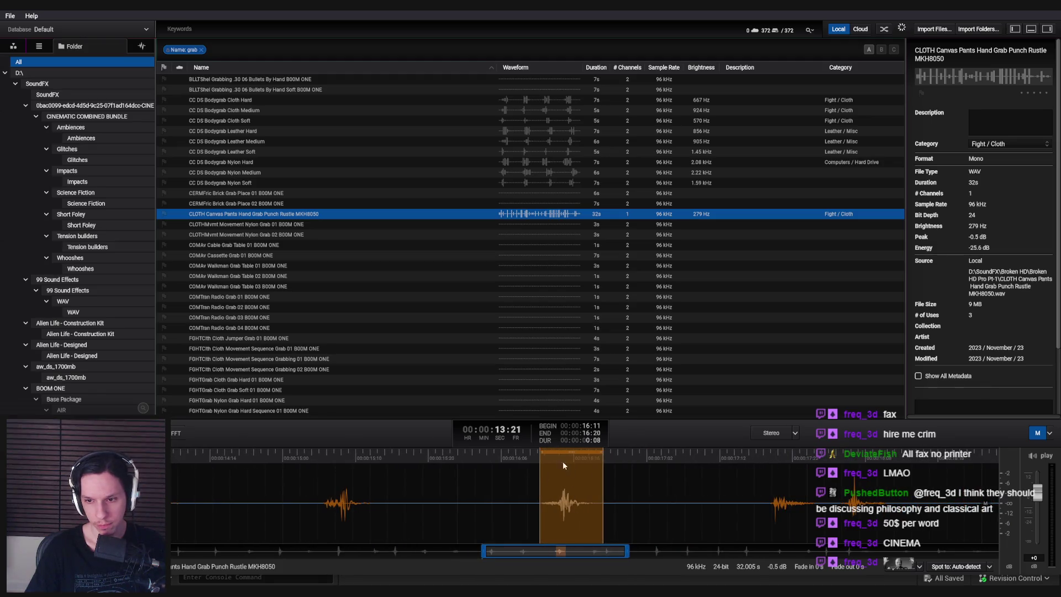
right_click(561, 460)
Export the selected hit as StartGrab-Generic_04 into the Trainrot Sounds folder
click(588, 489)
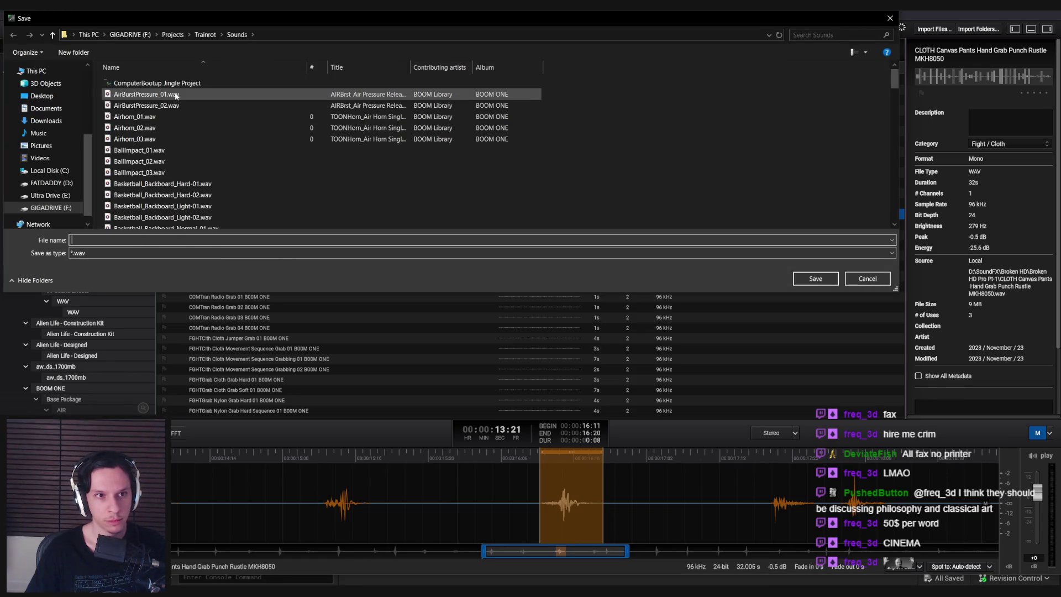
text(StartGrab-Generic_01)
scroll(167, 198, down, 5)
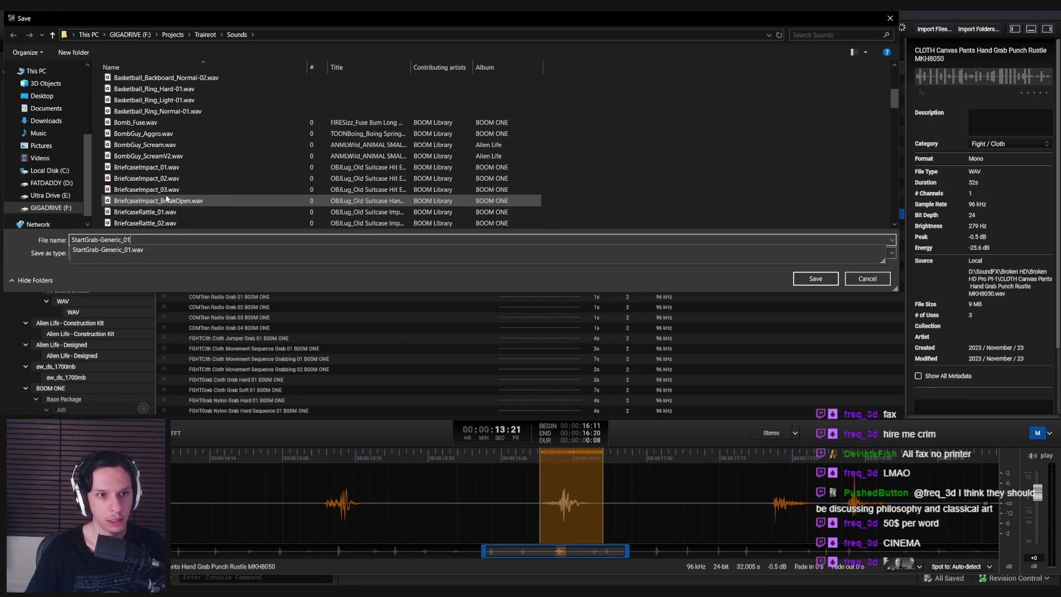
scroll(167, 199, down, 10)
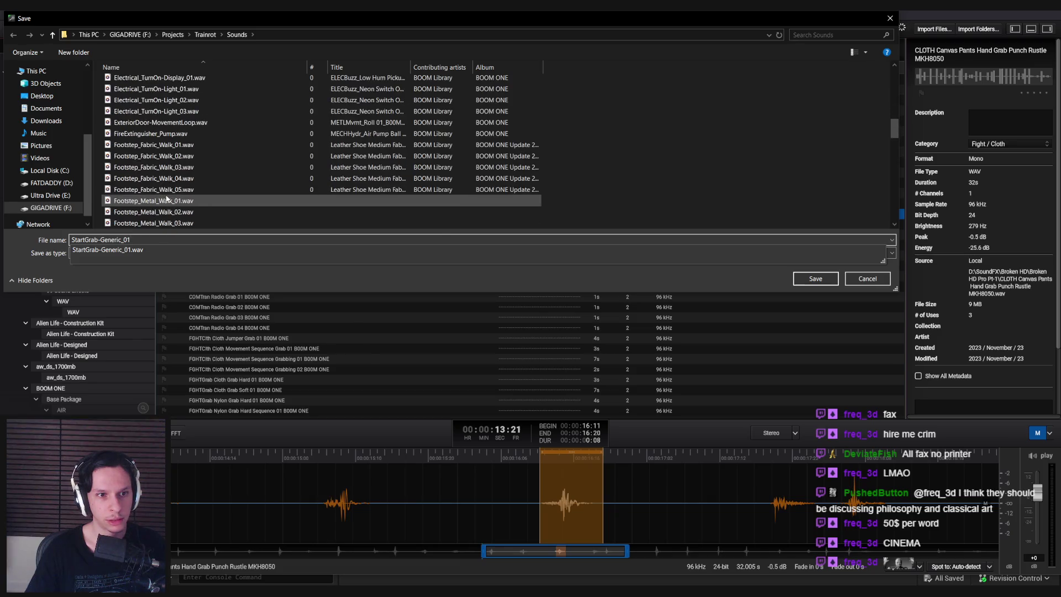
scroll(166, 196, up, 13)
scroll(167, 199, up, 5)
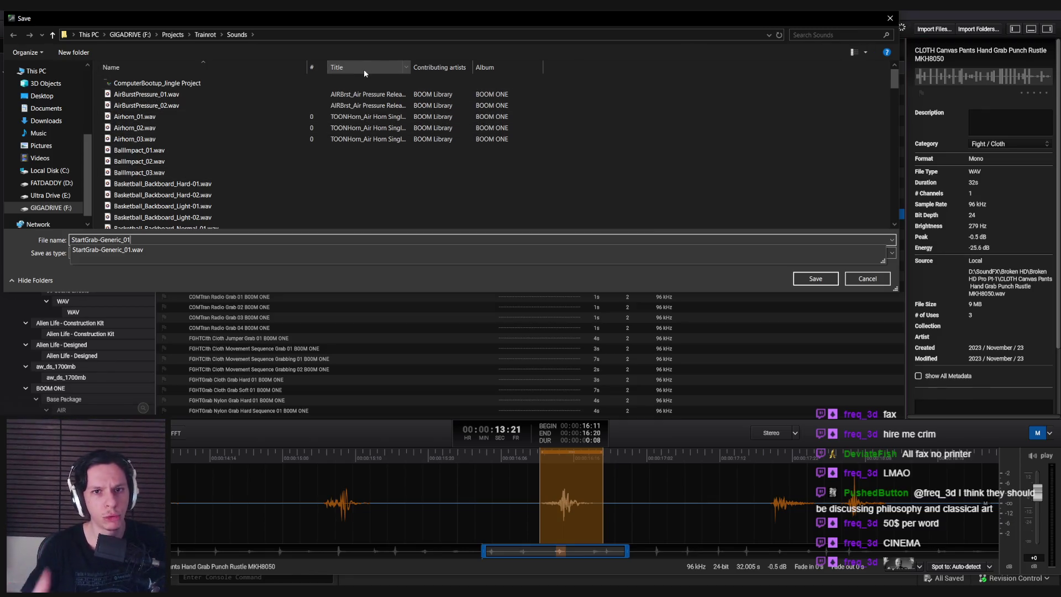
drag(896, 79, 888, 204)
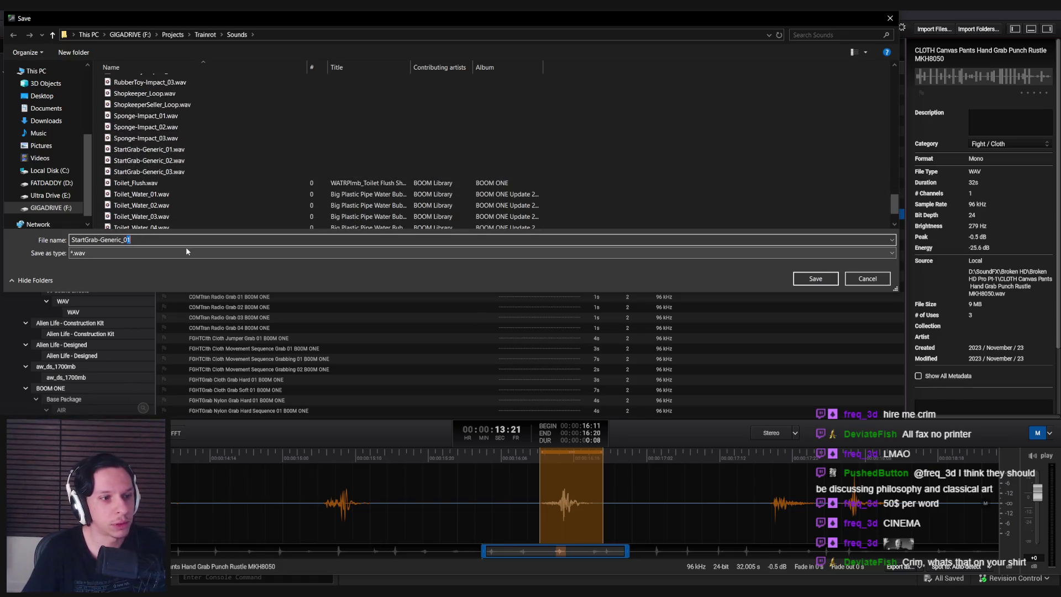
click(801, 279)
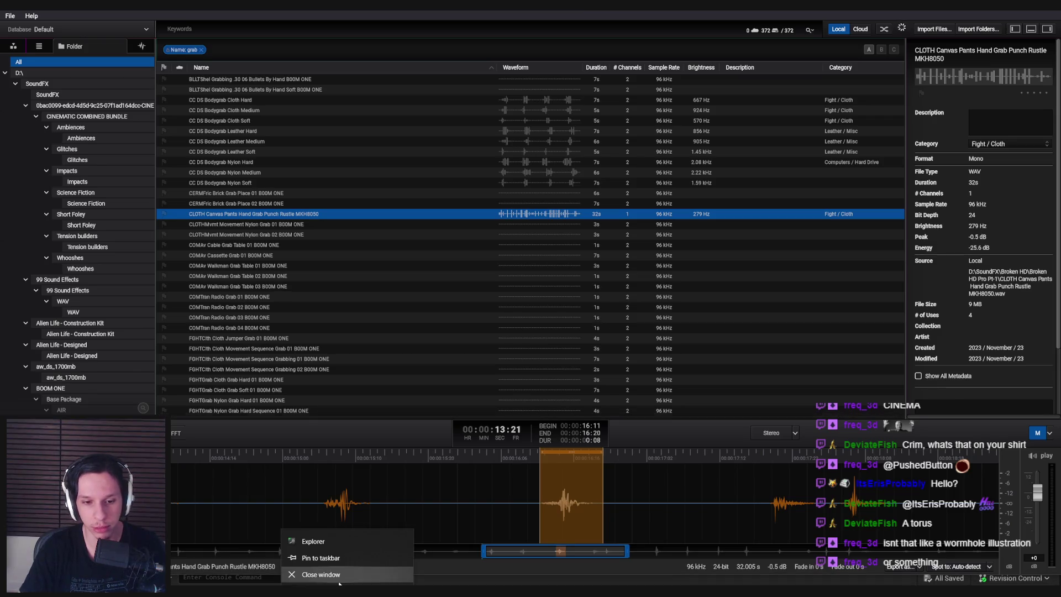
Drag the four StartGrab-Generic WAV files into Unreal's Content > 2_Audio > Sounds folder
click(339, 583)
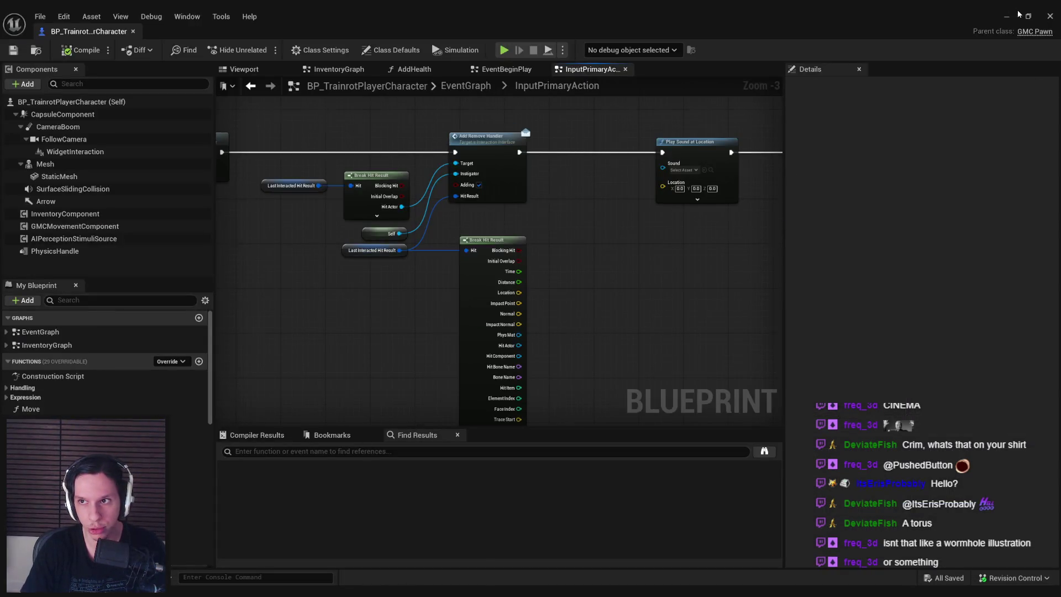
click(1007, 15)
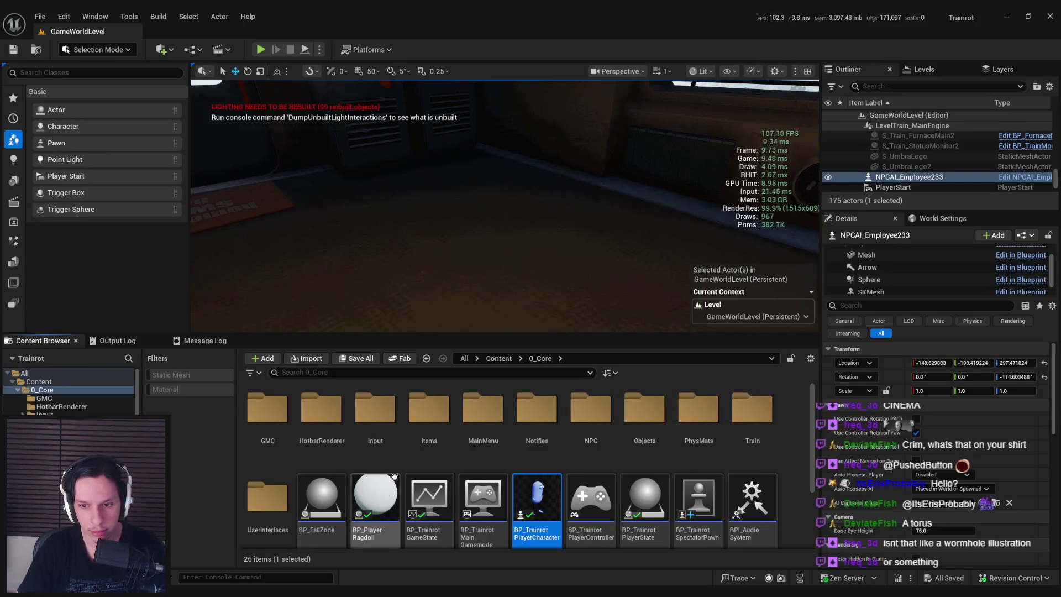
click(499, 358)
double_click(372, 434)
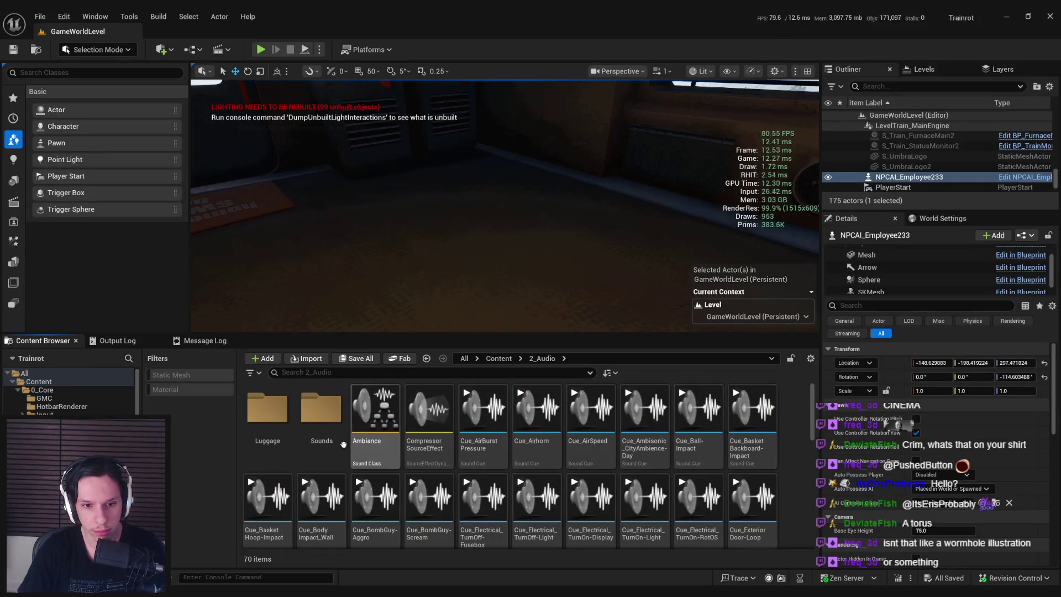
double_click(321, 412)
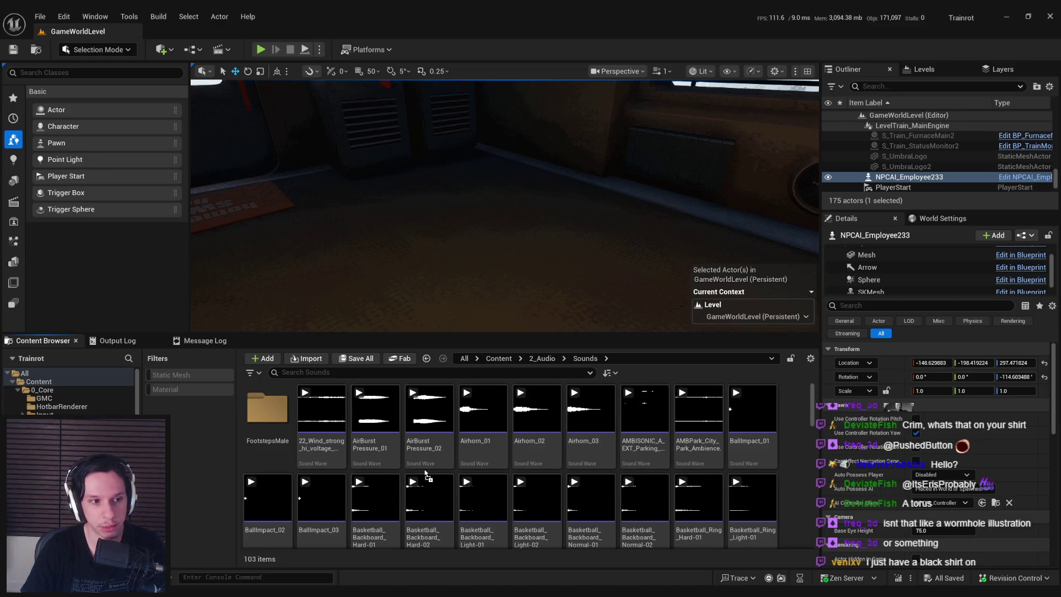
drag(425, 473, 425, 470)
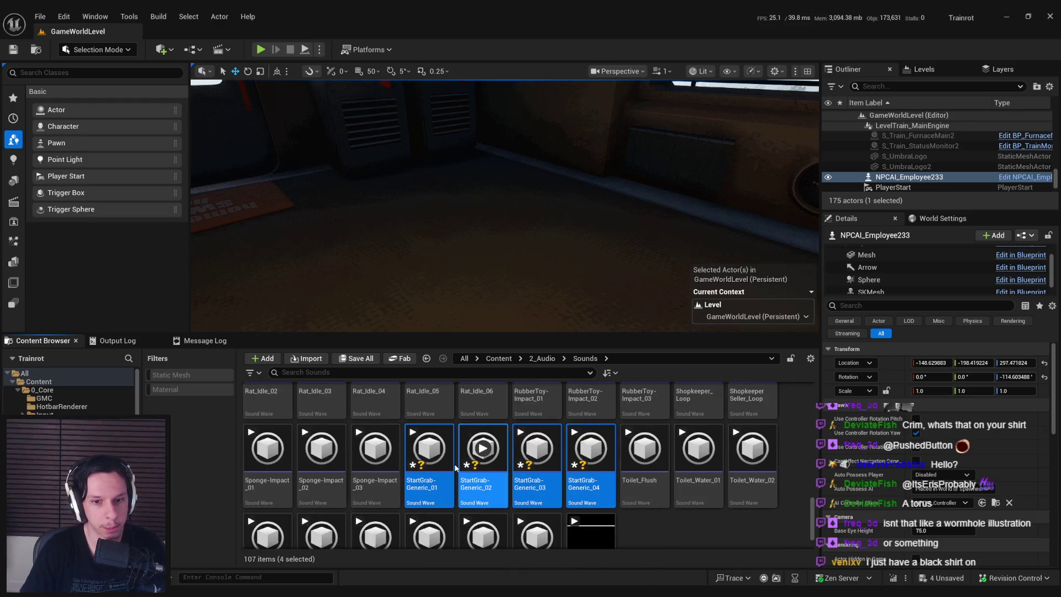
Create Cue_StartGrab-Generic from the four grab sounds and set its attenuation to FootstepAttenuation
right_click(481, 488)
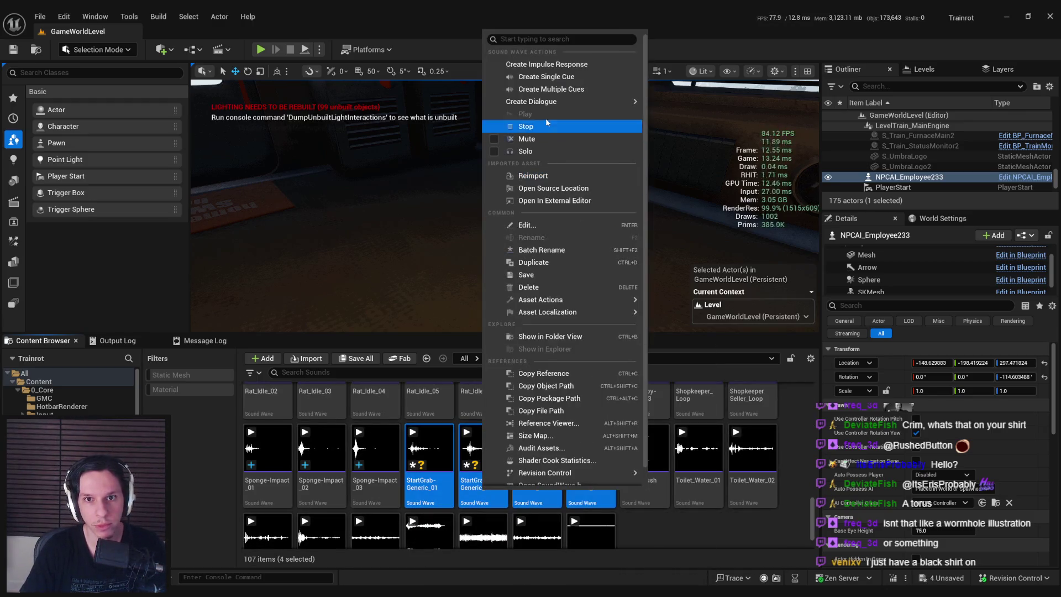
click(525, 77)
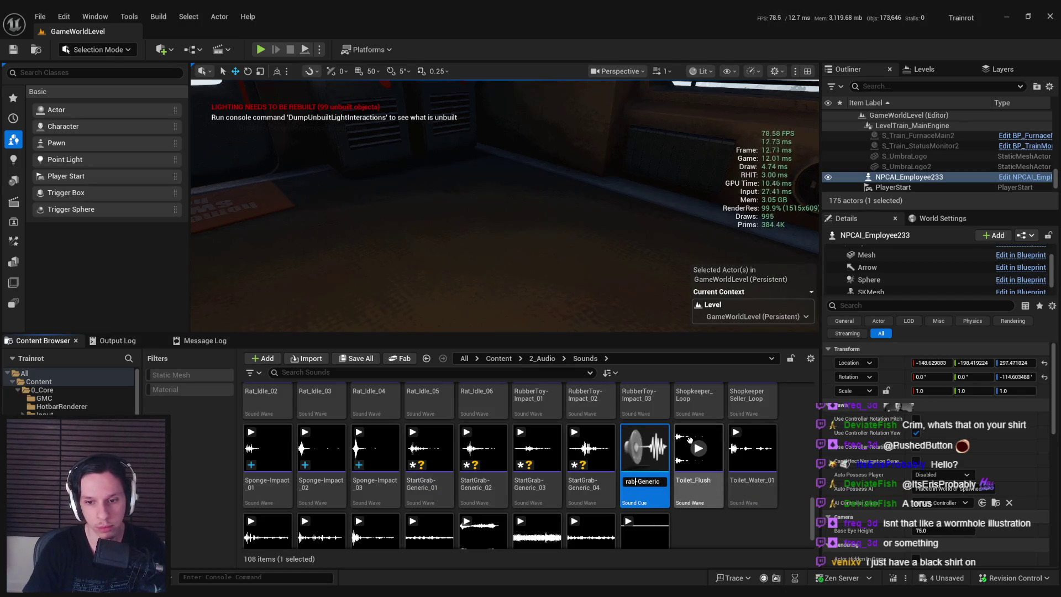
text(Cue_)
key(Return)
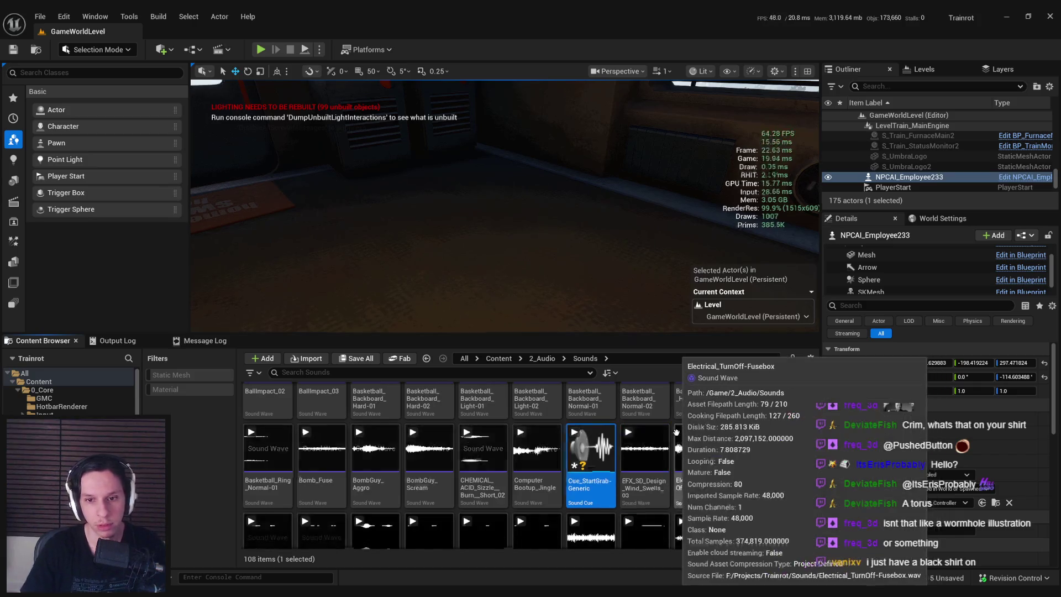
double_click(645, 447)
click(171, 392)
click(183, 284)
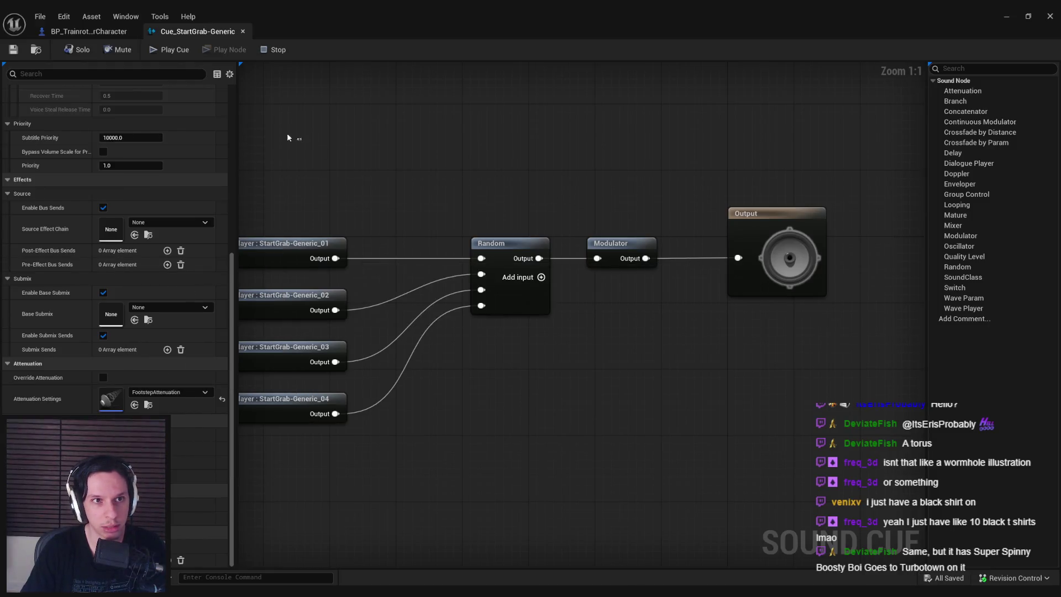
Preview the randomised grab cue several times
click(172, 51)
click(172, 51)
click(171, 51)
click(172, 51)
click(172, 52)
click(172, 51)
In the player blueprint, wire the hit location into Play Sound at Location using Cue_StartGrab-Generic
click(89, 31)
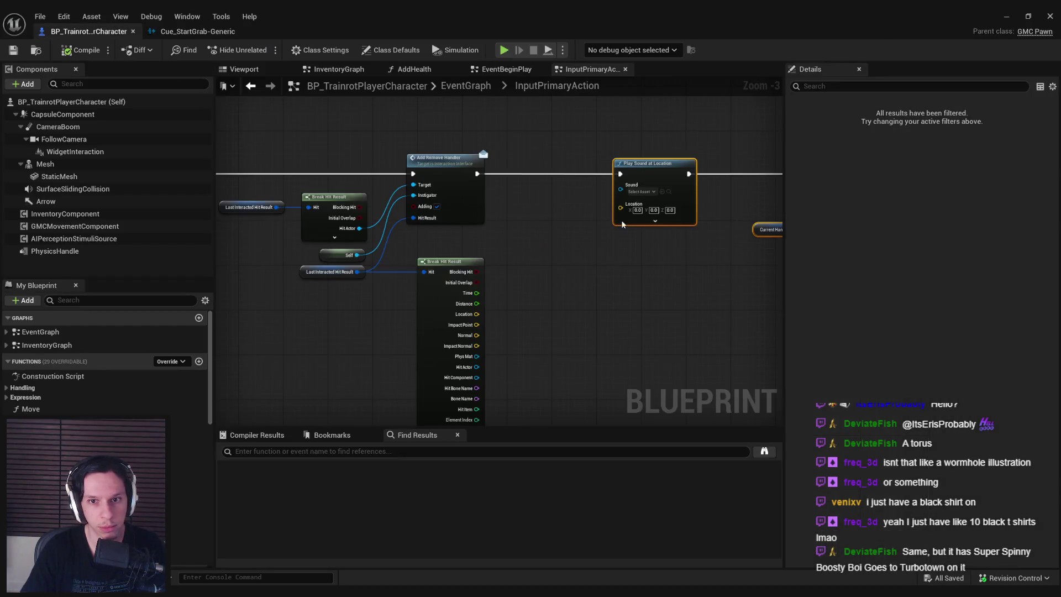
mouse_move(634, 208)
mouse_down()
mouse_move(452, 332)
mouse_move(477, 314)
mouse_up()
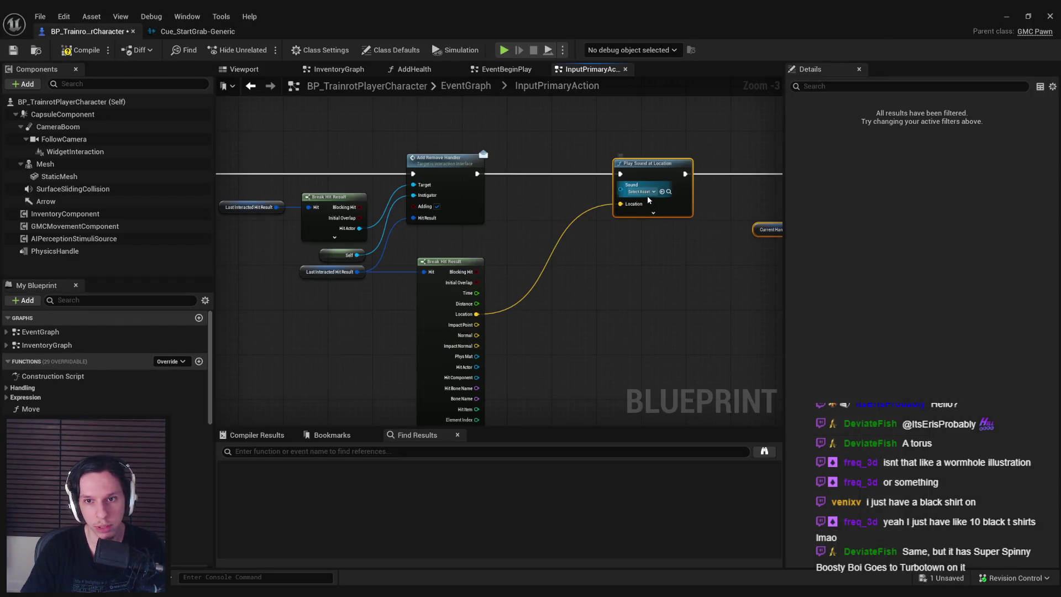
click(641, 191)
text(startgrab)
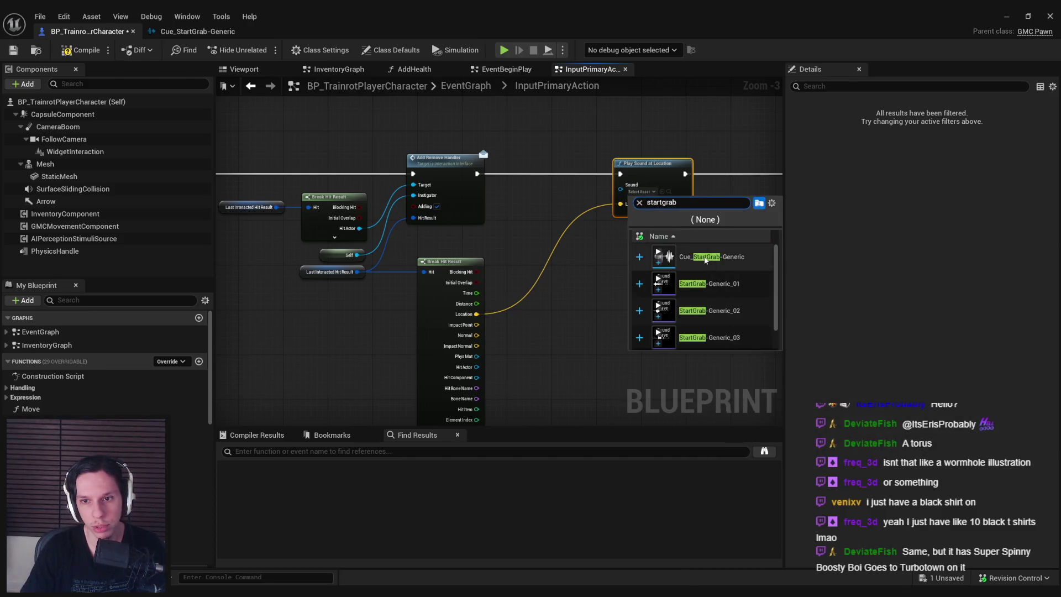
click(706, 256)
click(542, 234)
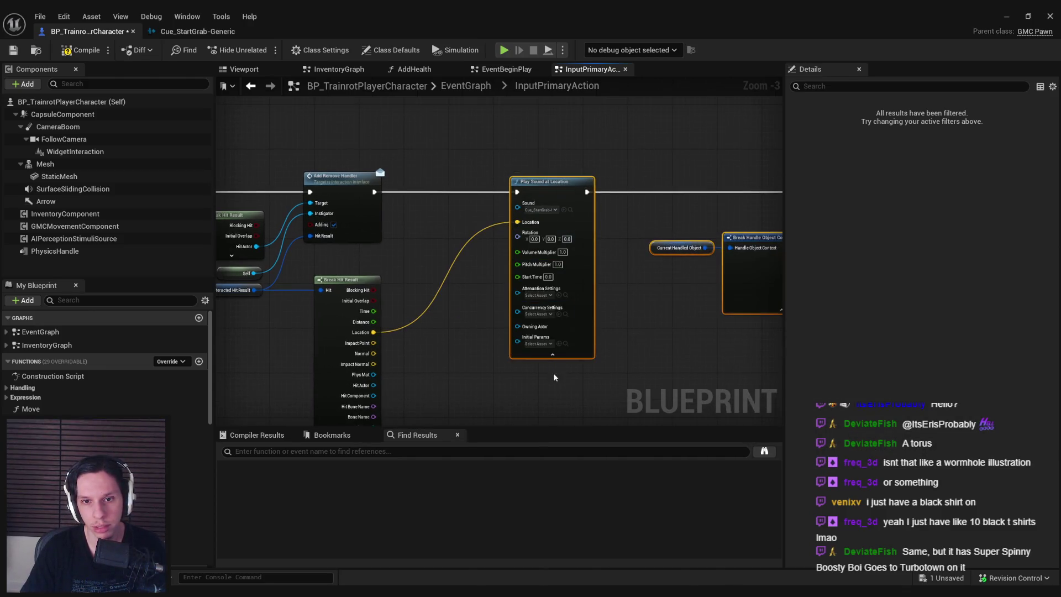
click(550, 355)
click(546, 378)
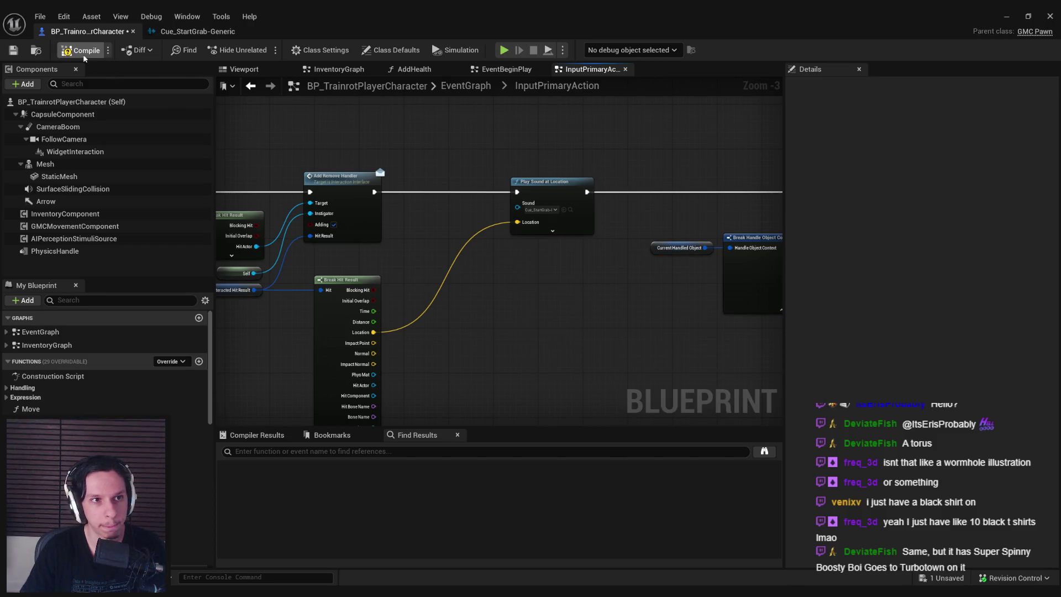
Save the player blueprint and minimise it to return to the level editor
click(17, 54)
drag(566, 179, 641, 179)
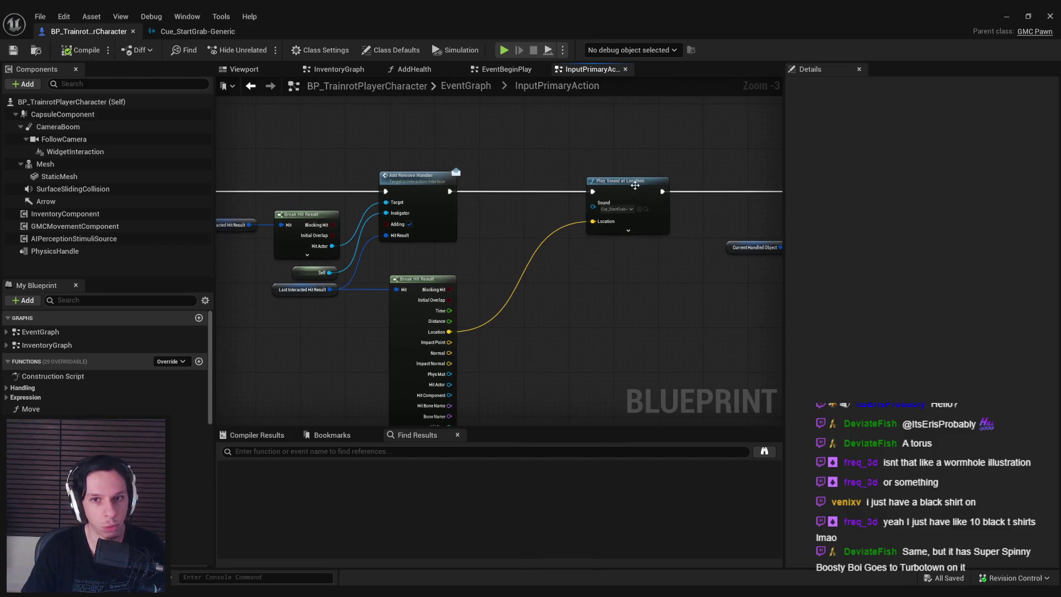
drag(692, 311, 693, 312)
click(691, 314)
click(1006, 17)
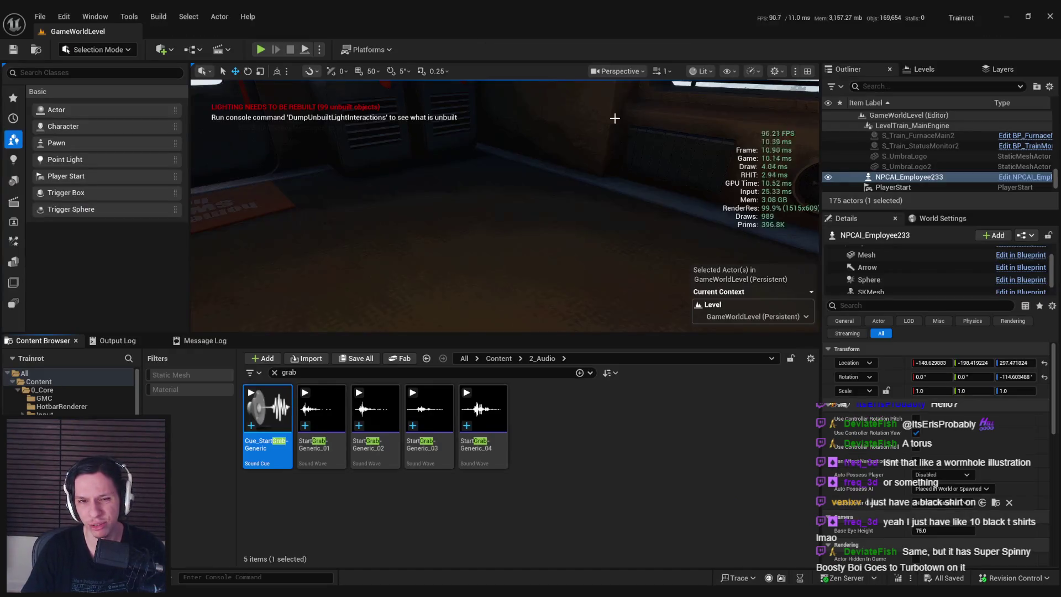
Start Play in Editor, walk to the lockers and grab both locker doors open
click(268, 54)
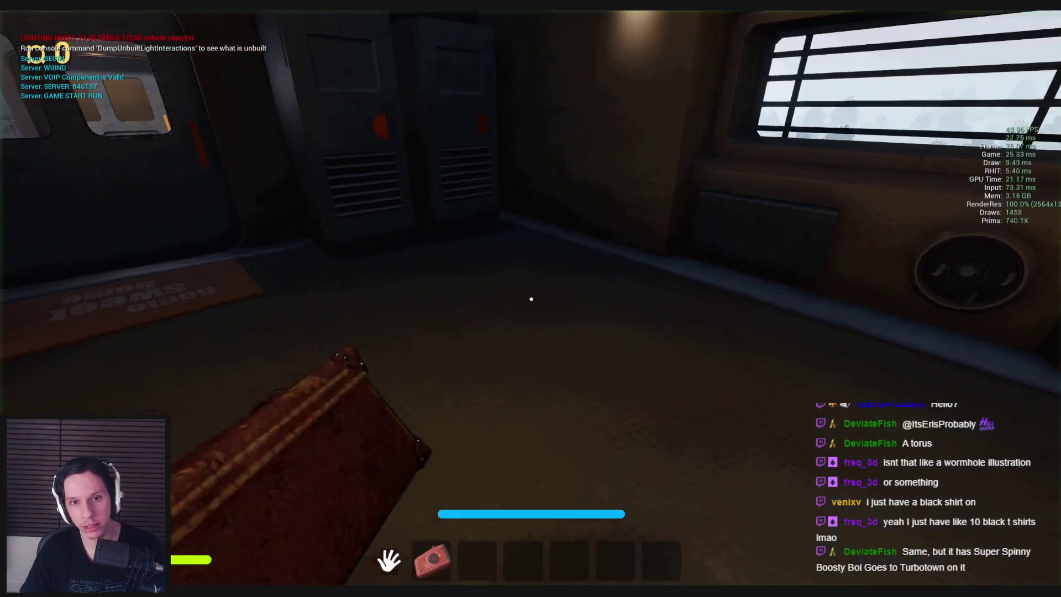
key(w)
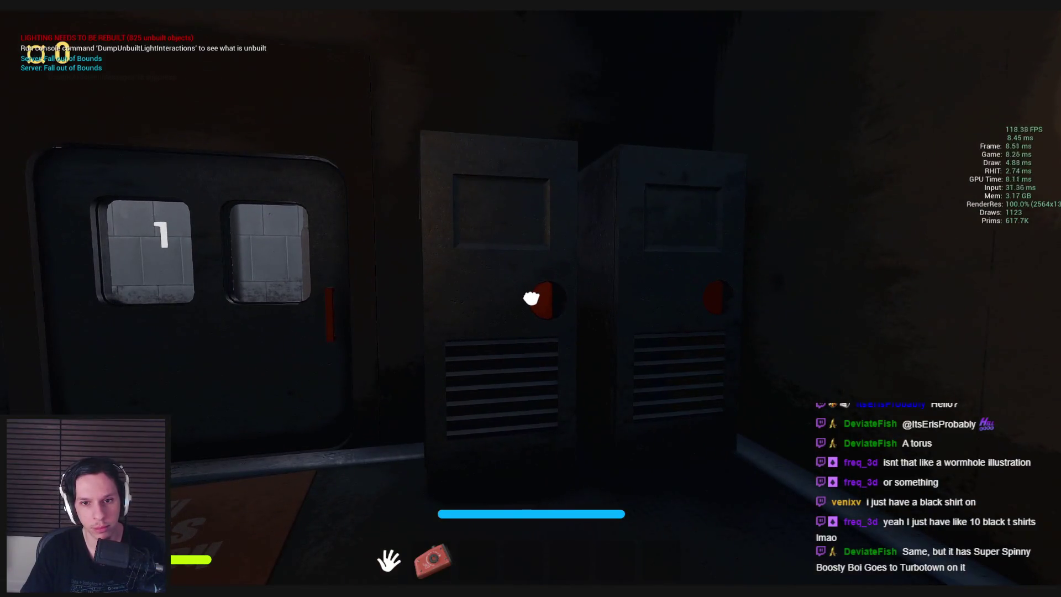
key(w)
click(531, 299)
mouse_move(532, 299)
mouse_down()
mouse_move(522, 297)
mouse_move(576, 296)
mouse_move(367, 294)
mouse_move(531, 299)
mouse_up()
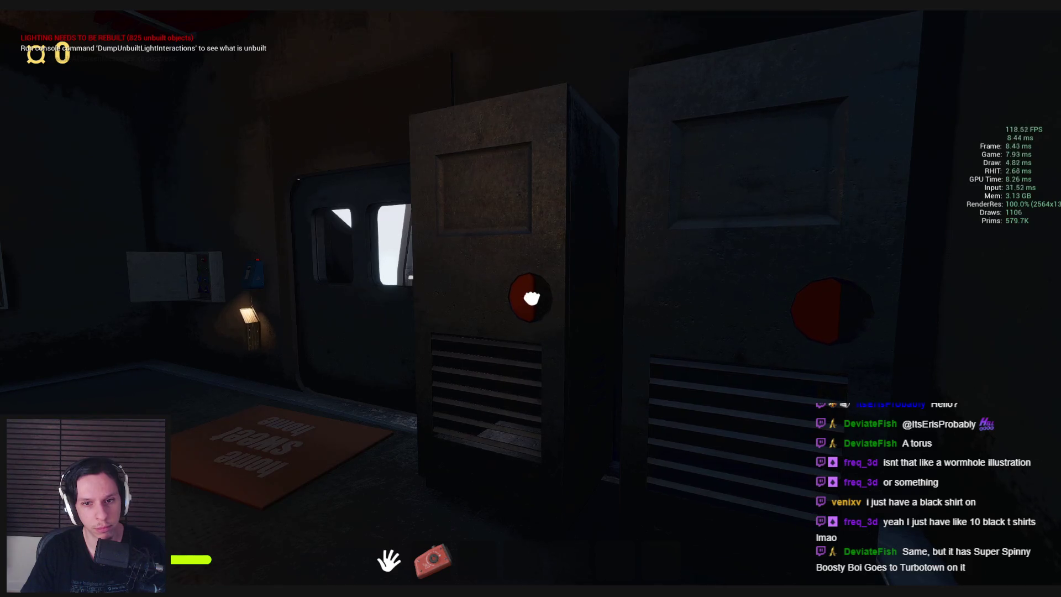
mouse_move(530, 296)
mouse_down()
mouse_move(663, 296)
mouse_move(201, 303)
mouse_move(530, 299)
mouse_up()
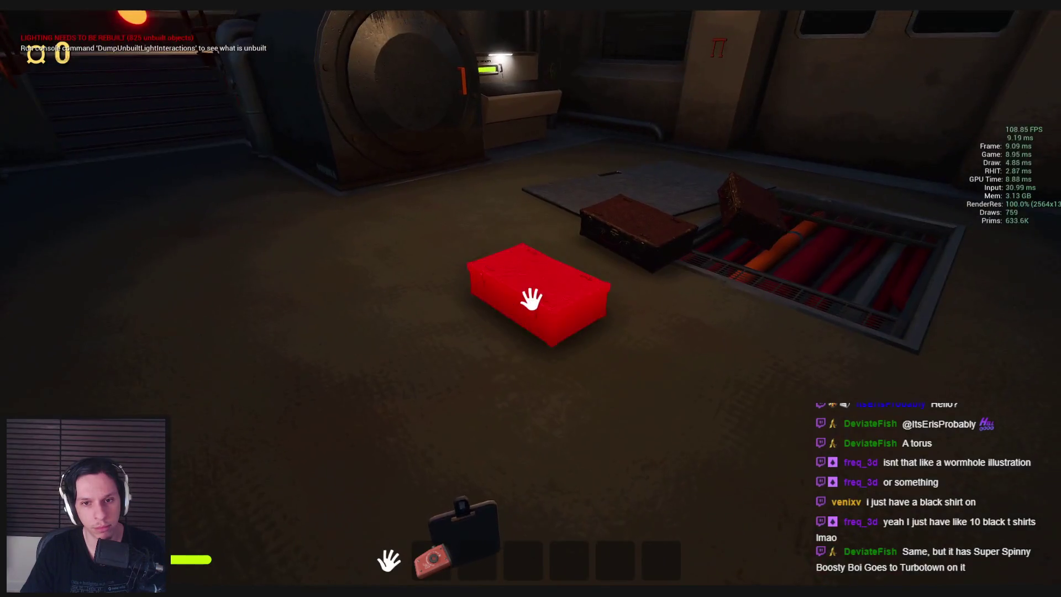
Pull the generator's red lever and walk around the room
key(shift+w)
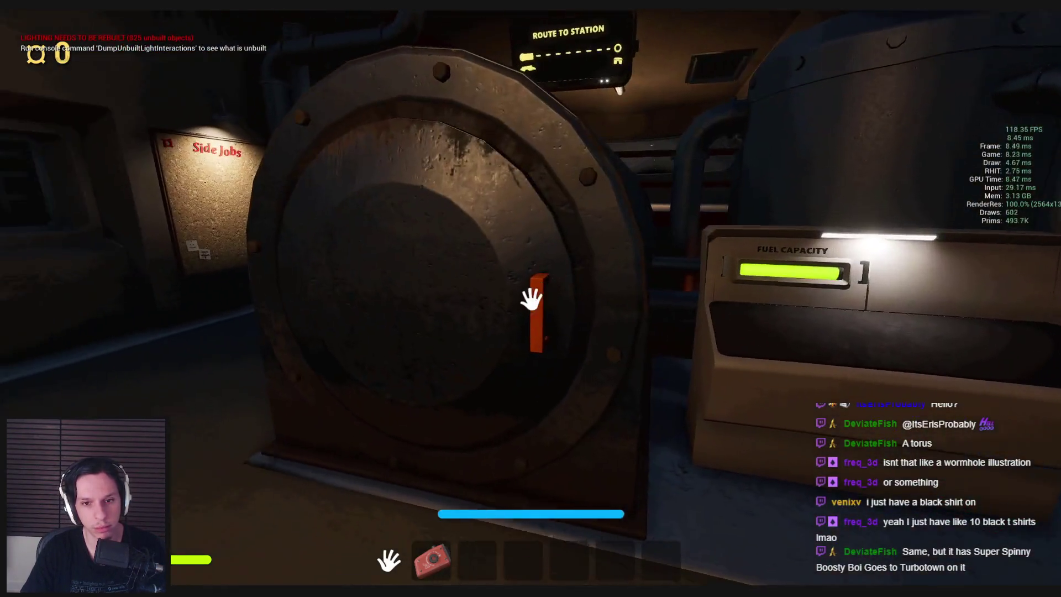
click(531, 299)
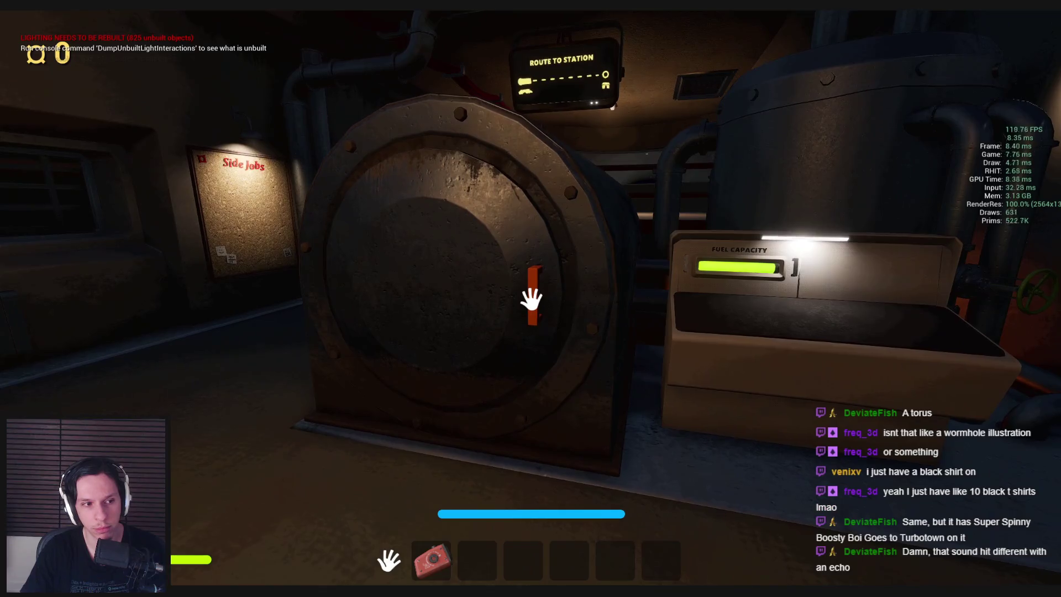
key(s)
key(w)
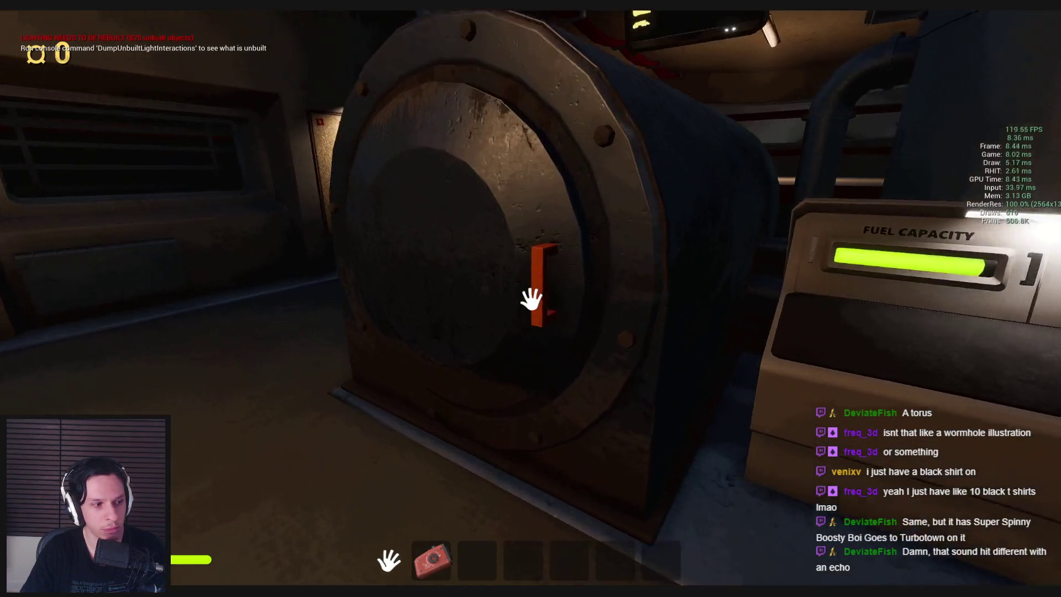
key(s)
key(w)
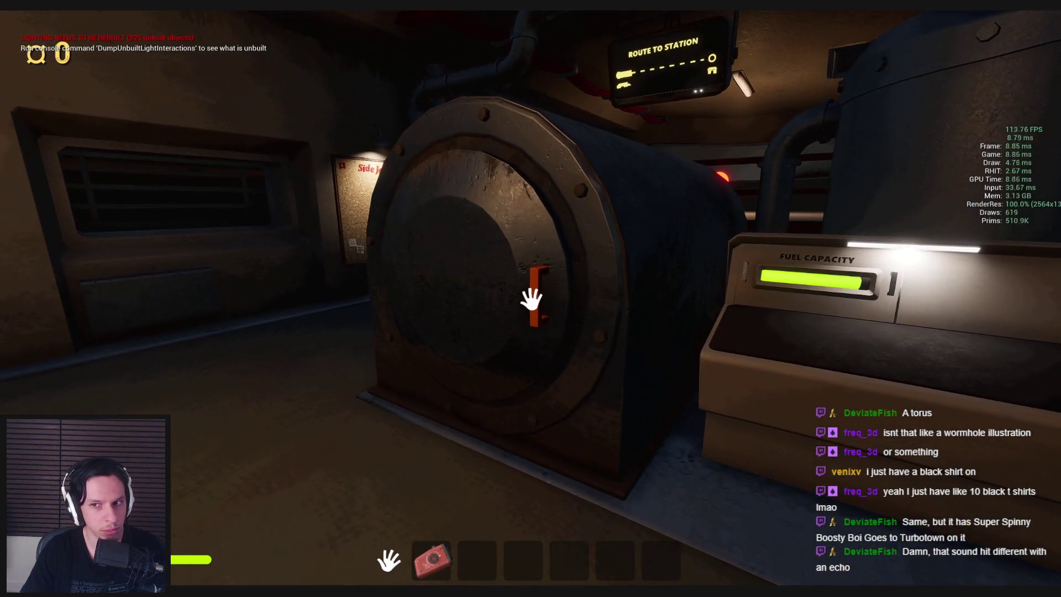
key(w)
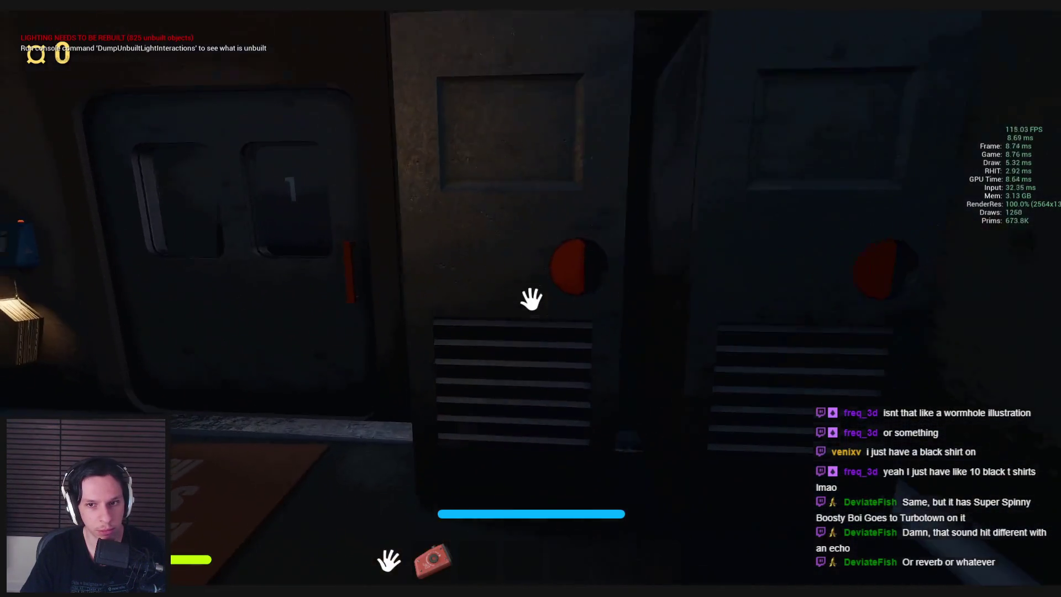
key(s)
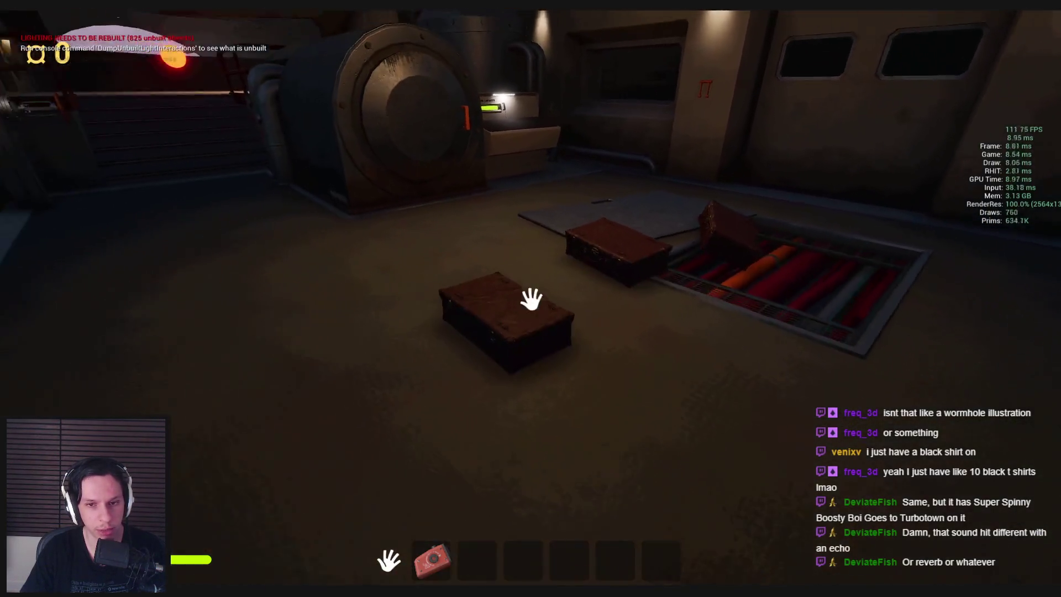
Pick up and drop a crate twice and the air horn, then grab the locker doors again
click(531, 299)
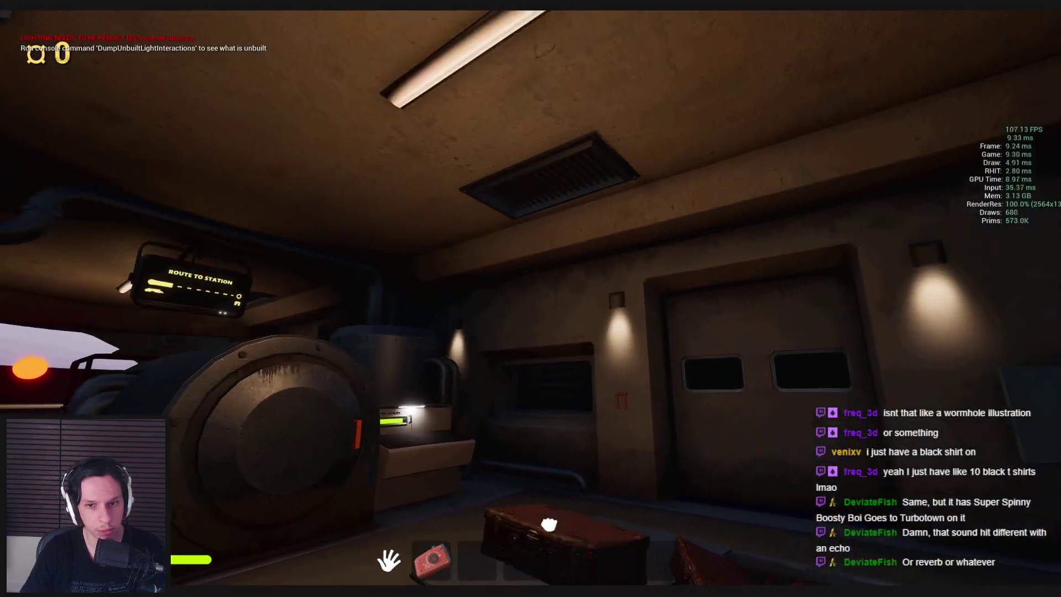
click(531, 299)
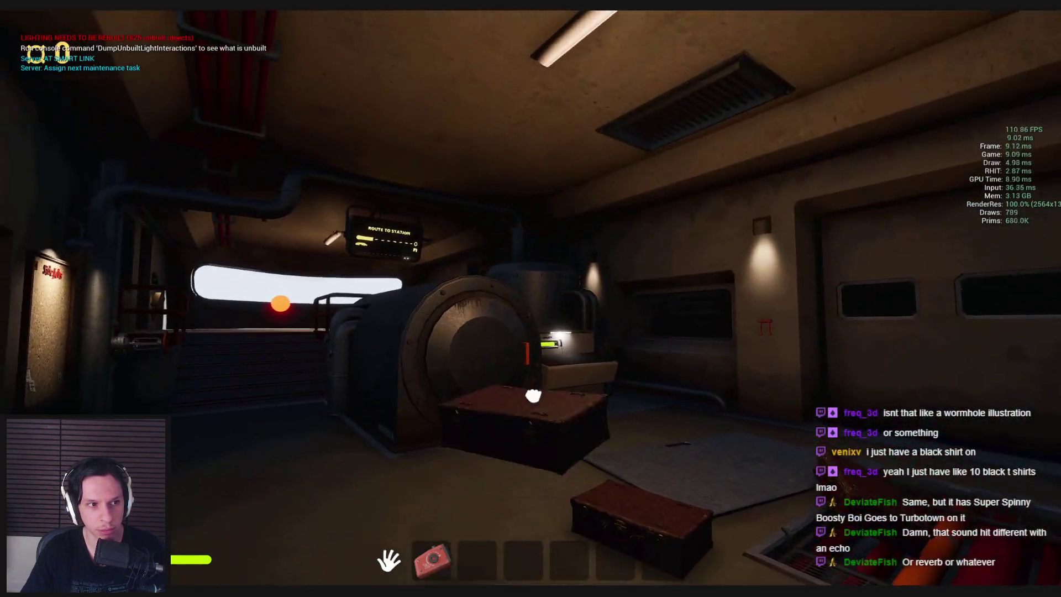
click(530, 299)
click(531, 299)
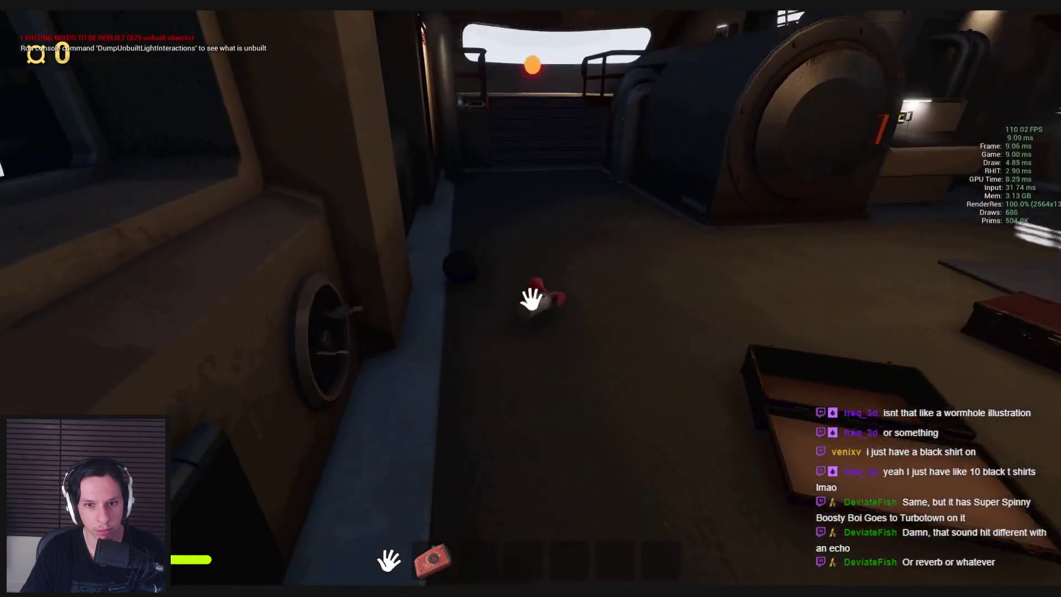
click(531, 299)
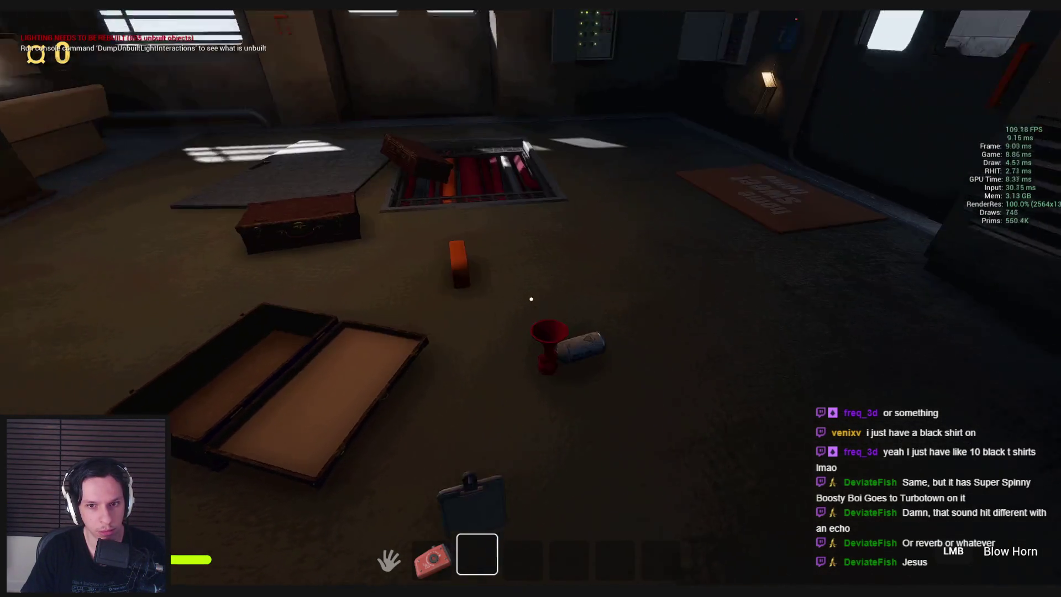
click(531, 299)
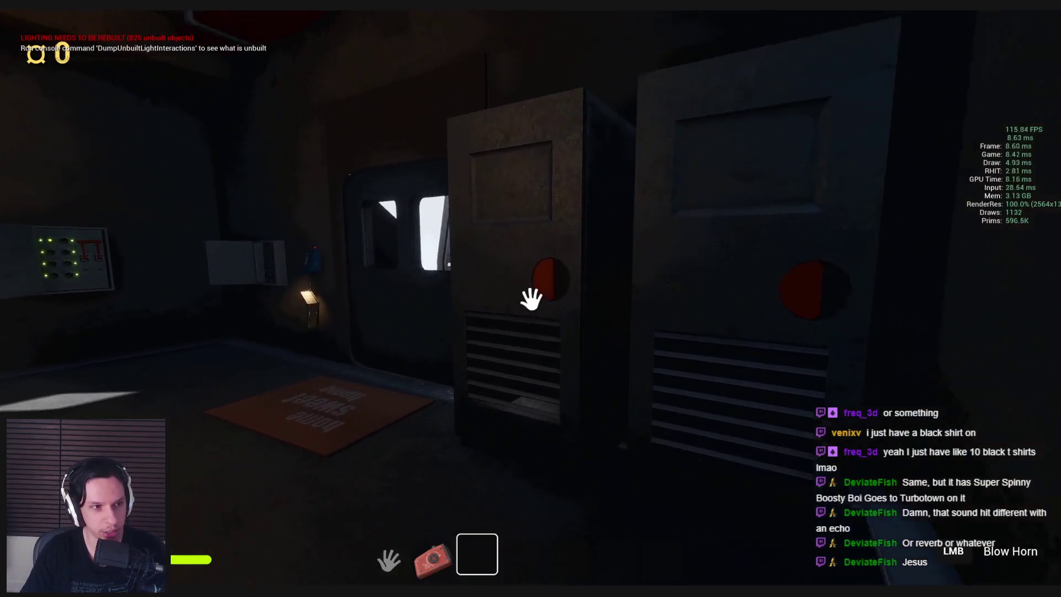
click(531, 297)
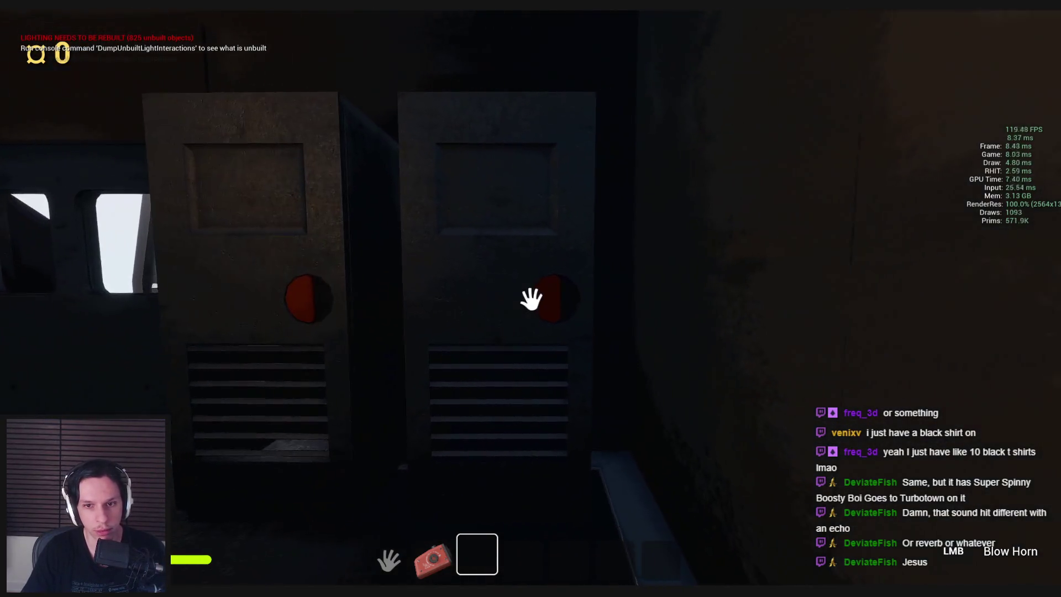
click(531, 299)
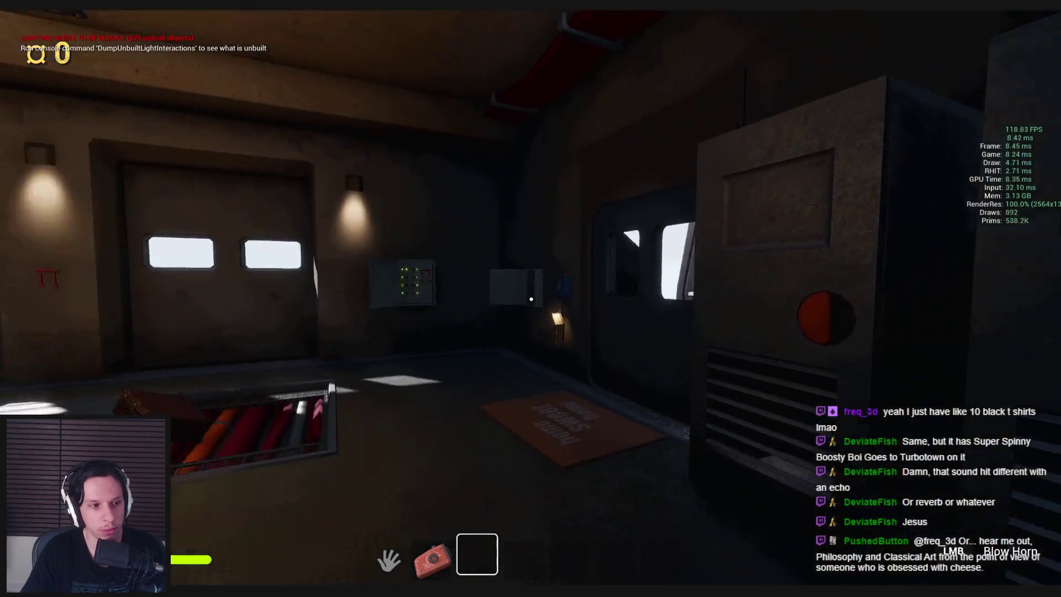
key(w)
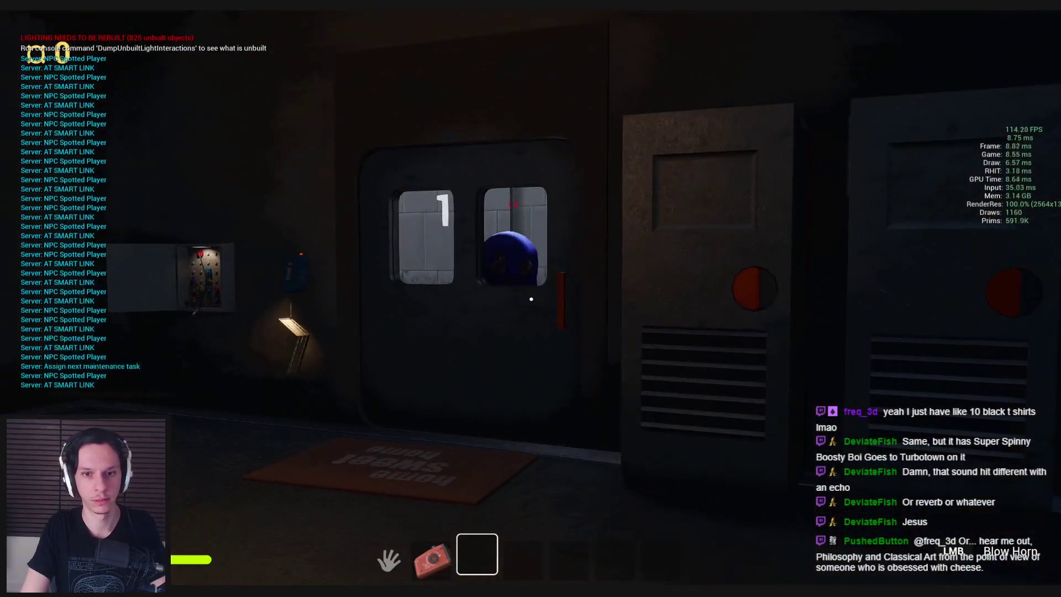
Walk past the suitcases and drag the windowed door open onto the lit corridor
key(s)
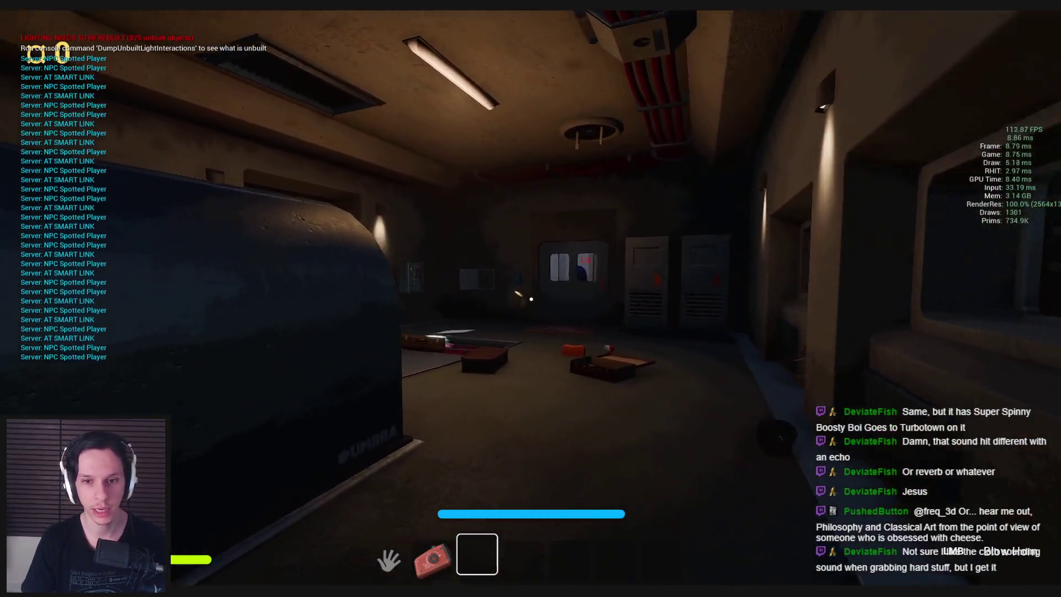
key(w)
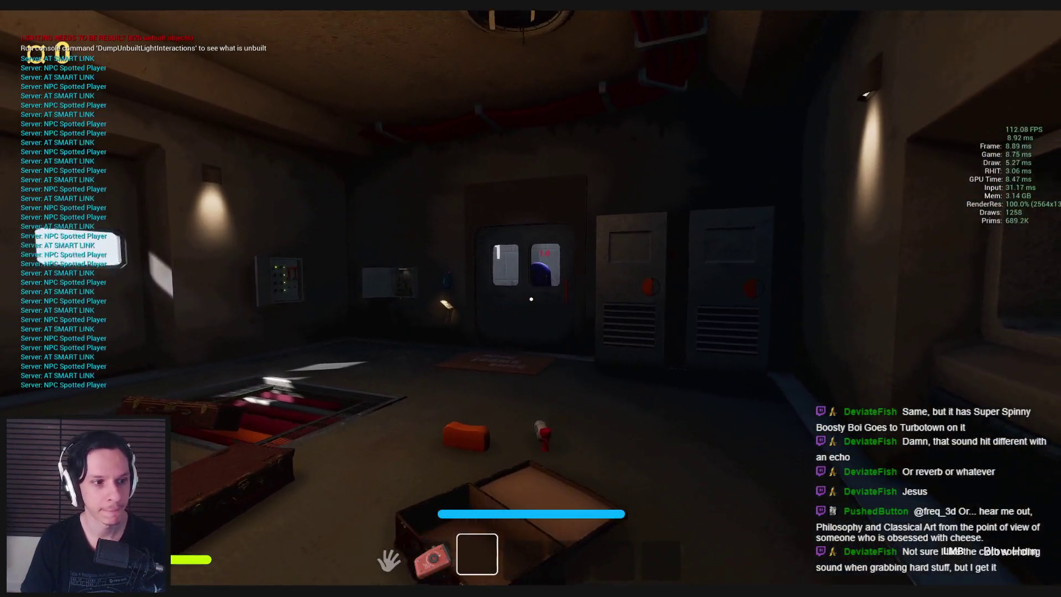
key(w)
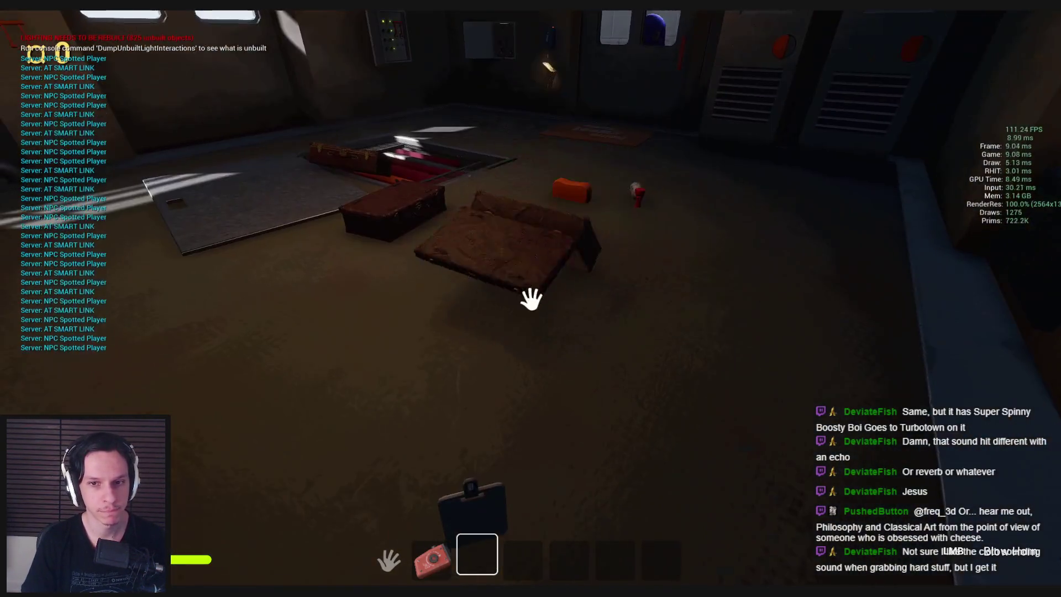
key(w)
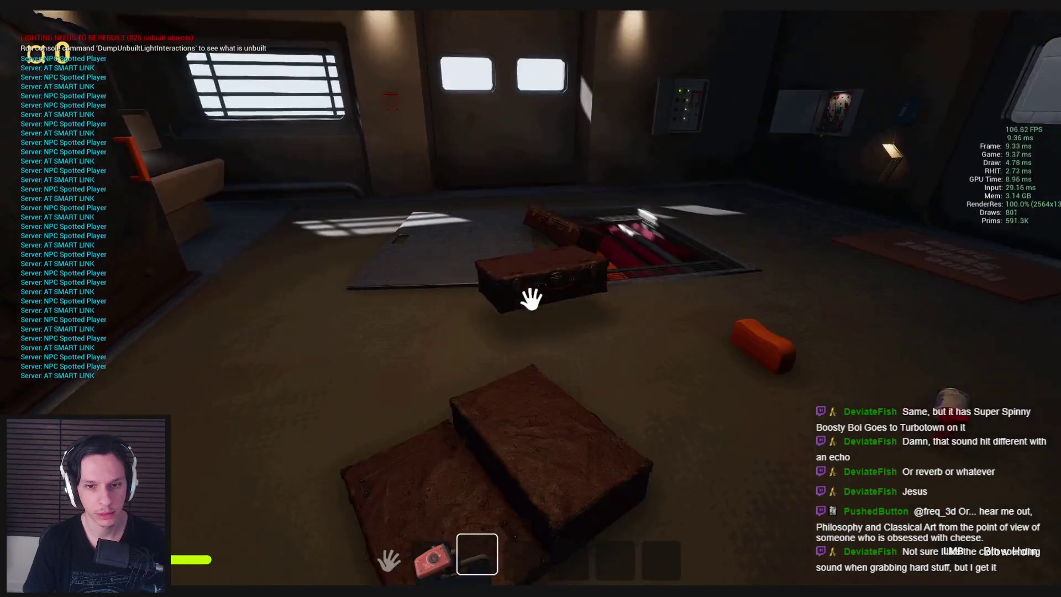
mouse_move(531, 299)
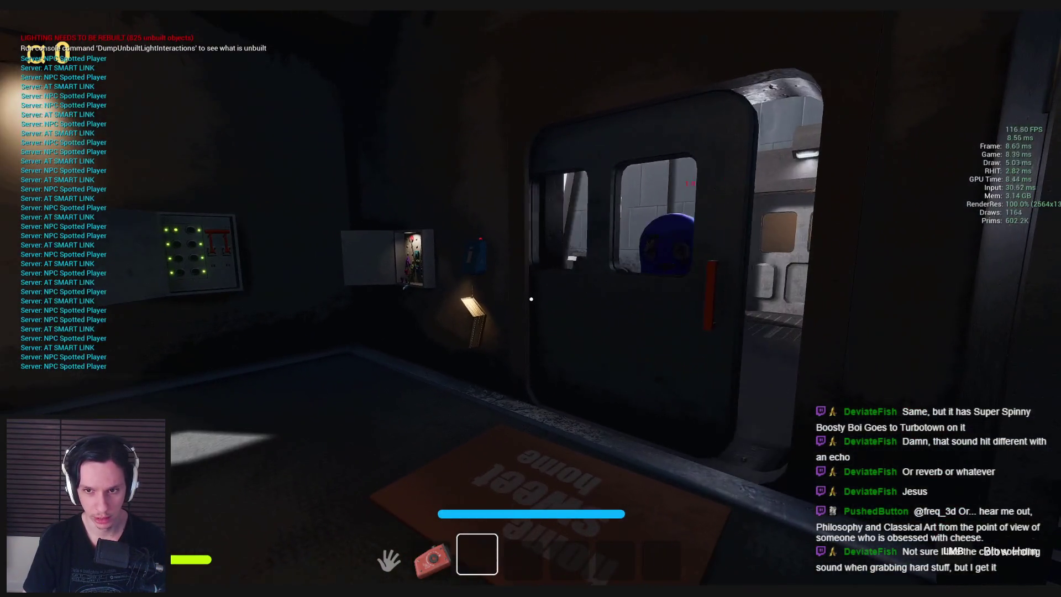
drag(622, 305, 660, 318)
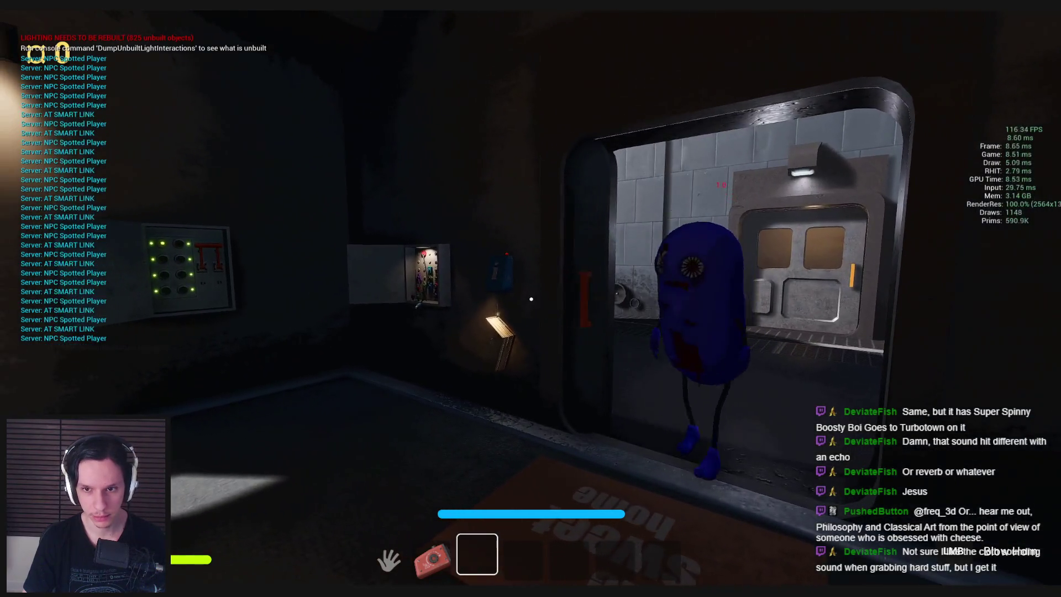
mouse_move(531, 299)
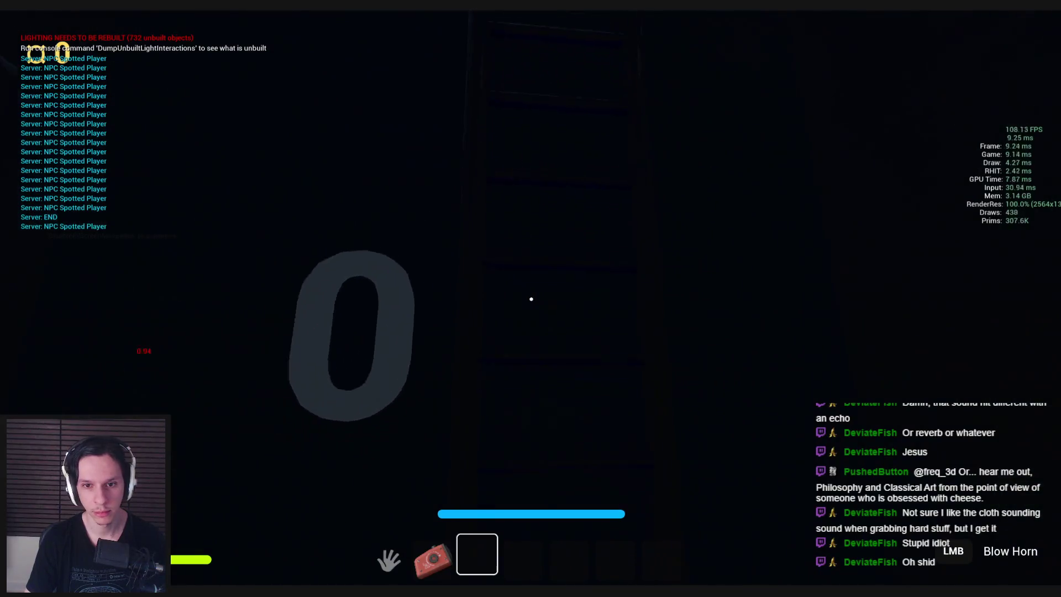
Climb the ladder over the rooftop, pass through the machinery room and grip the orange item
key(w)
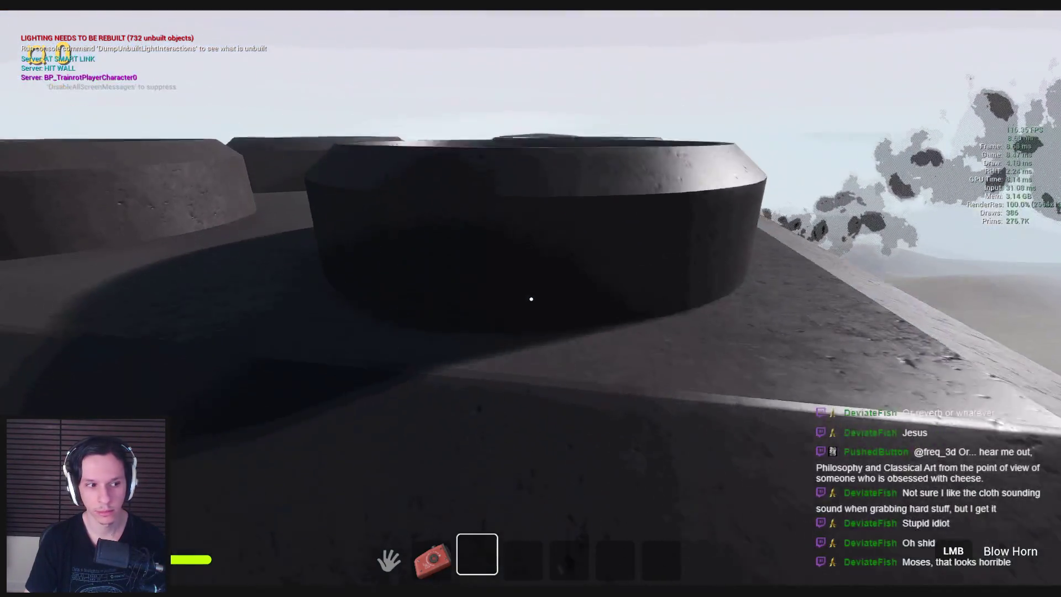
key(s)
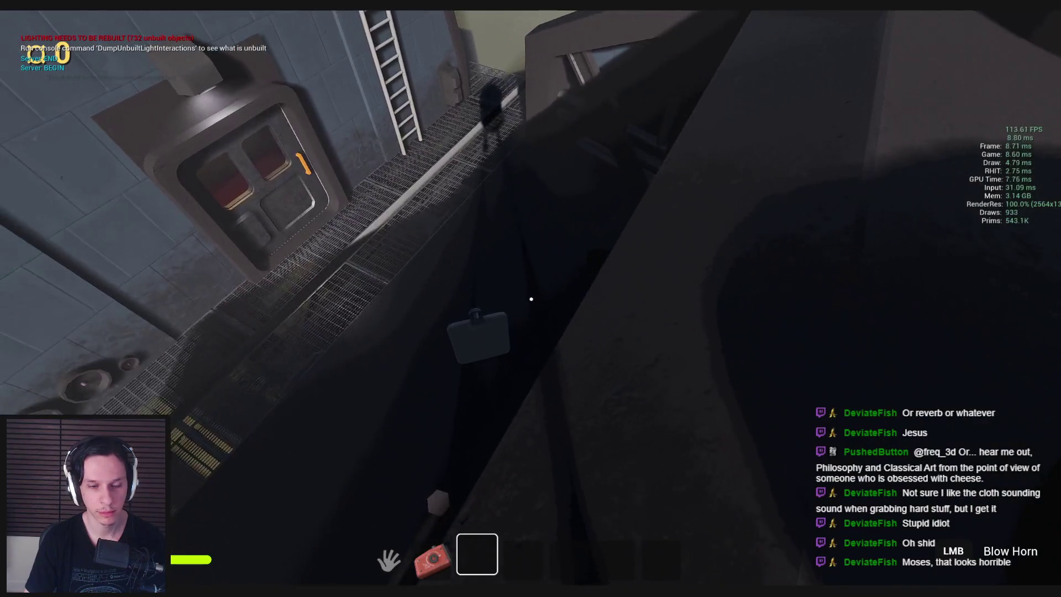
key(w)
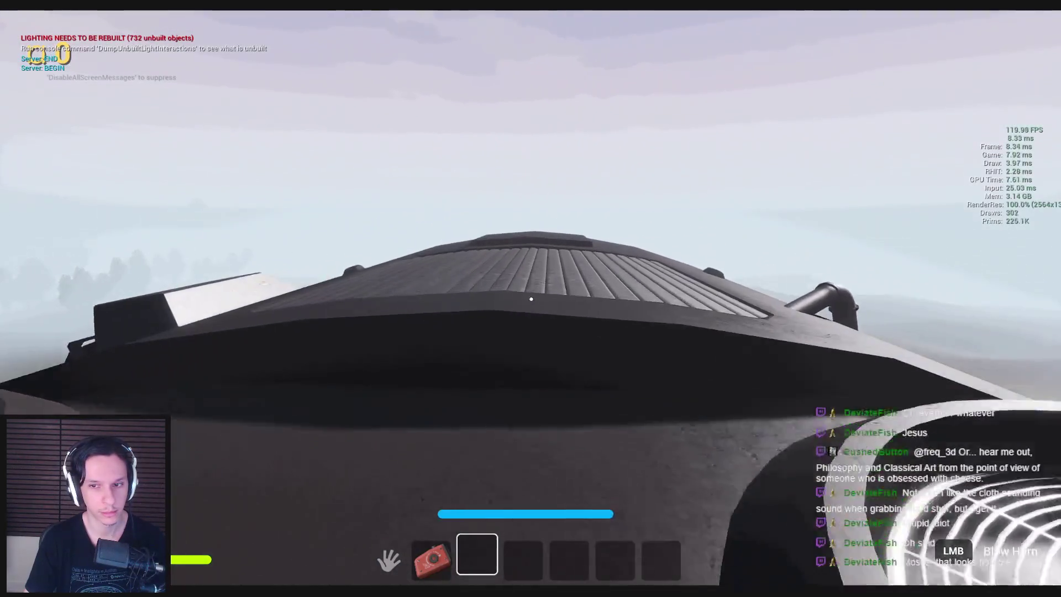
key(w)
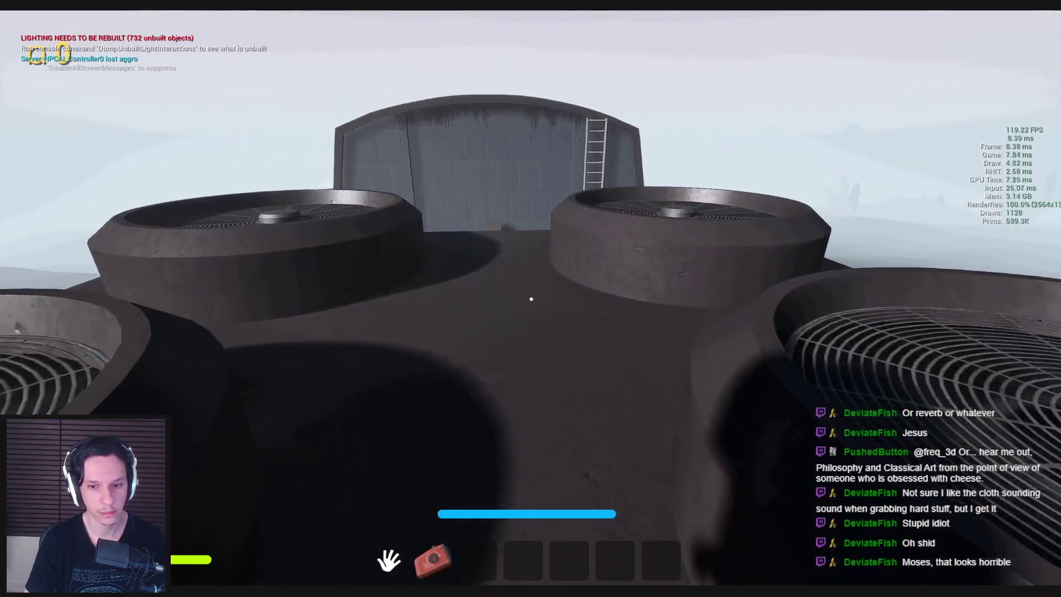
key(w)
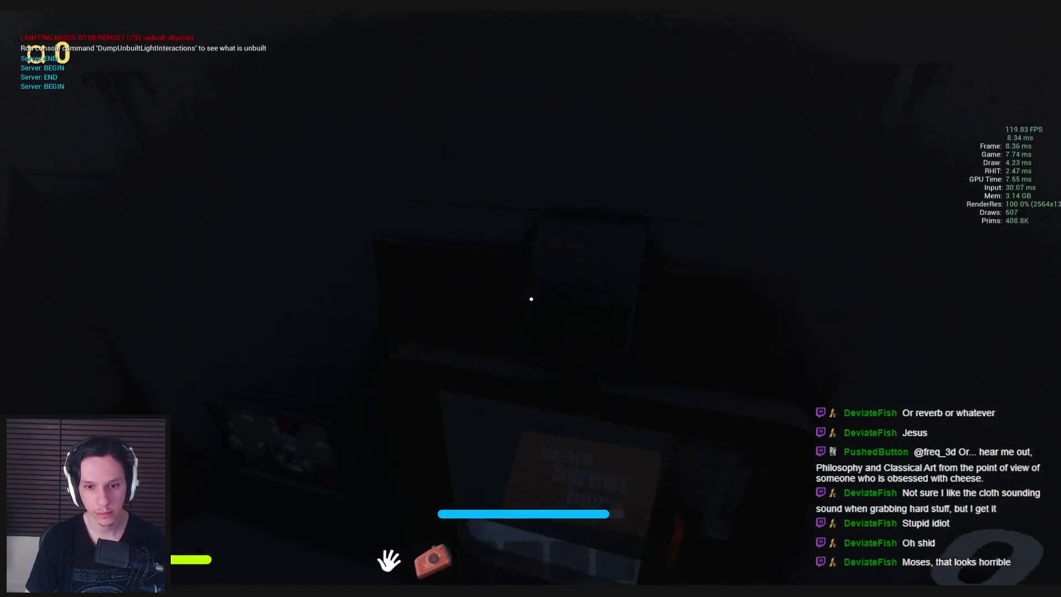
key(w)
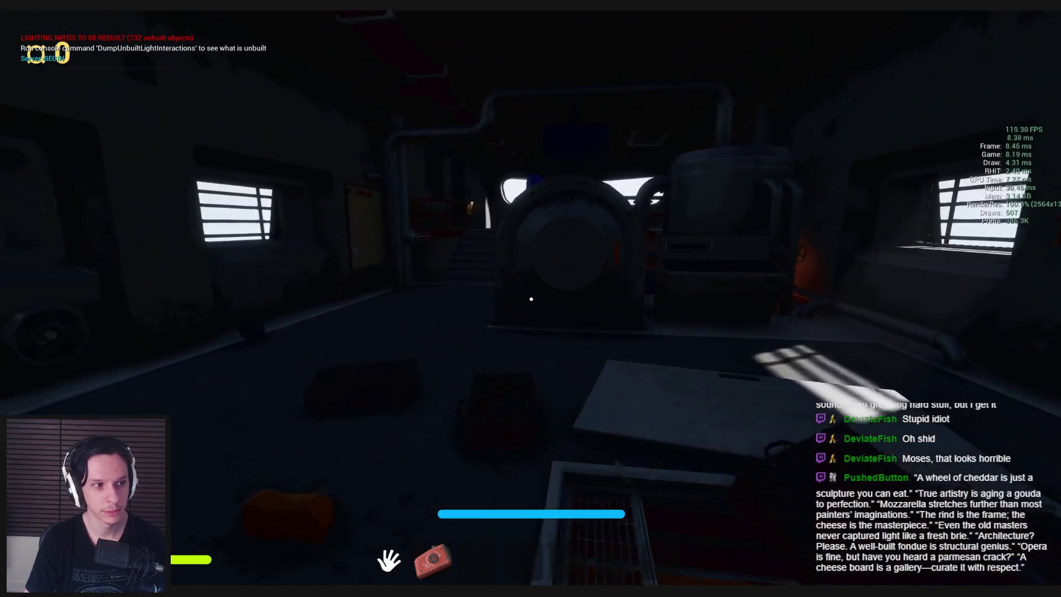
key(w)
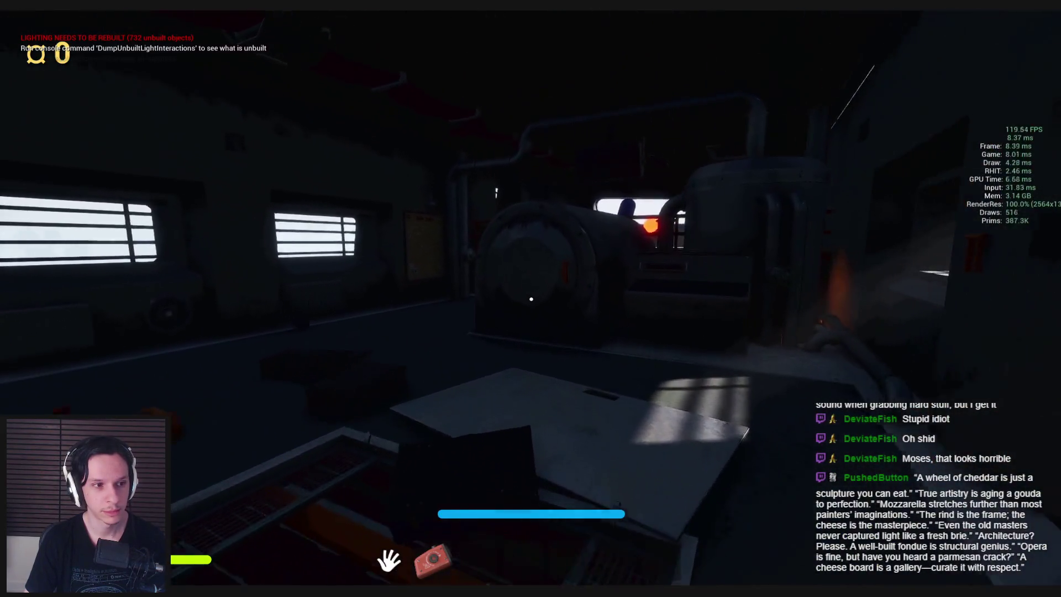
key(w)
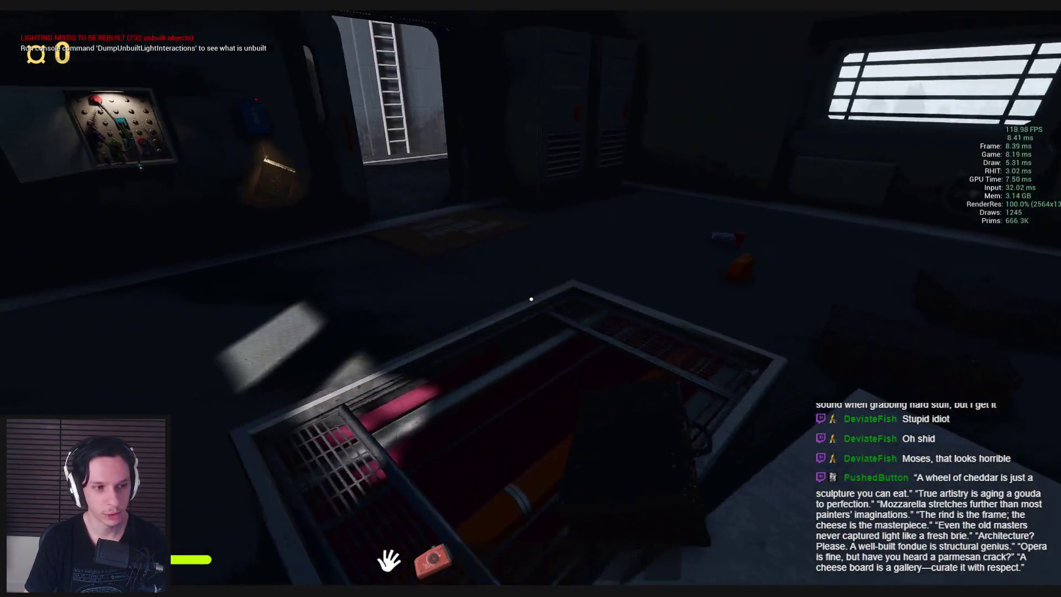
key(w)
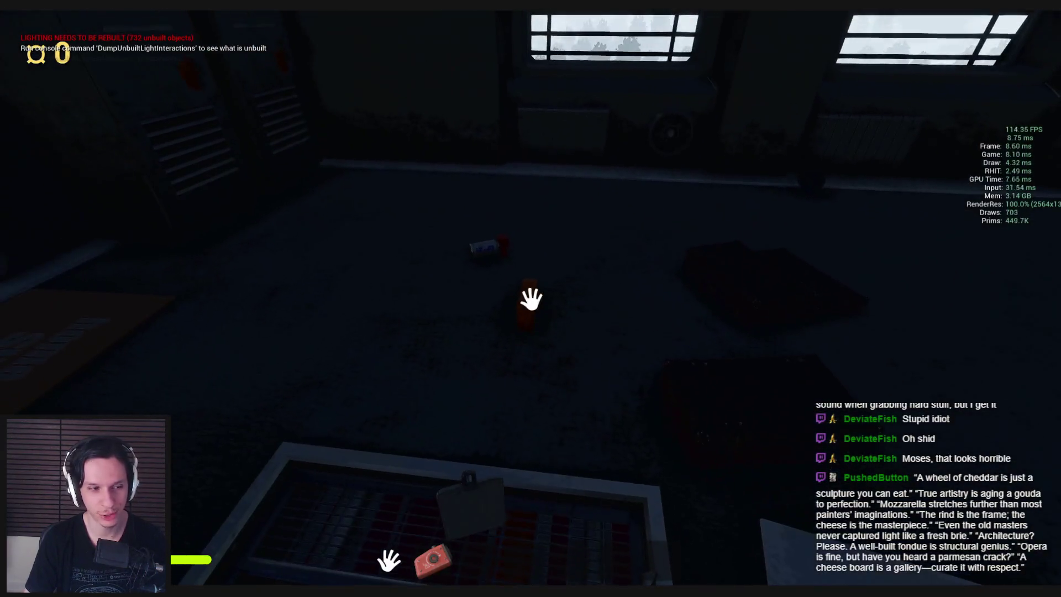
drag(531, 299, 514, 443)
mouse_move(532, 299)
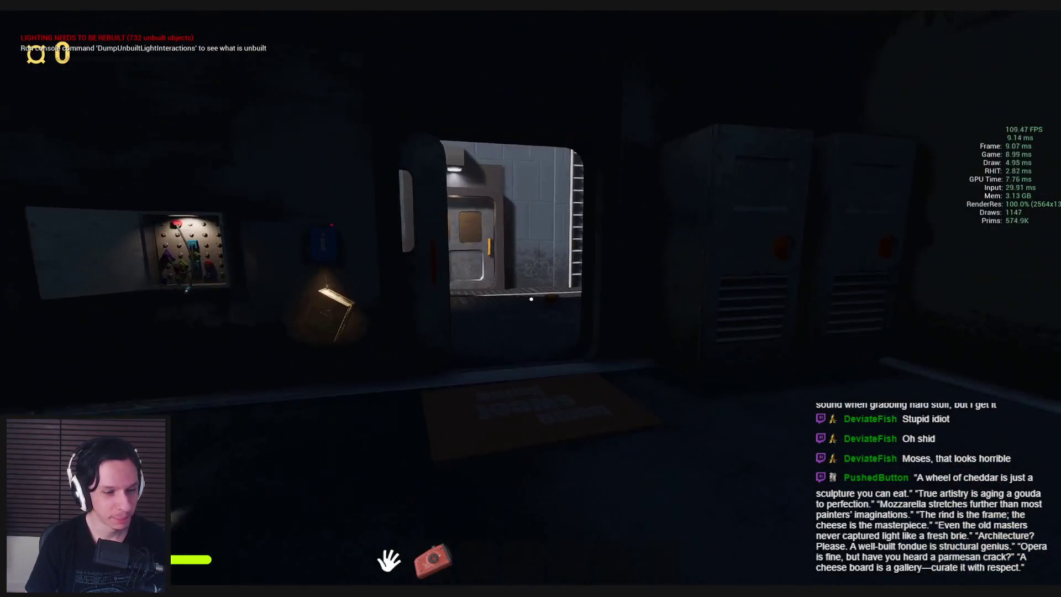
Grab the gear in the gear room and pull the fuse box lever down
key(w)
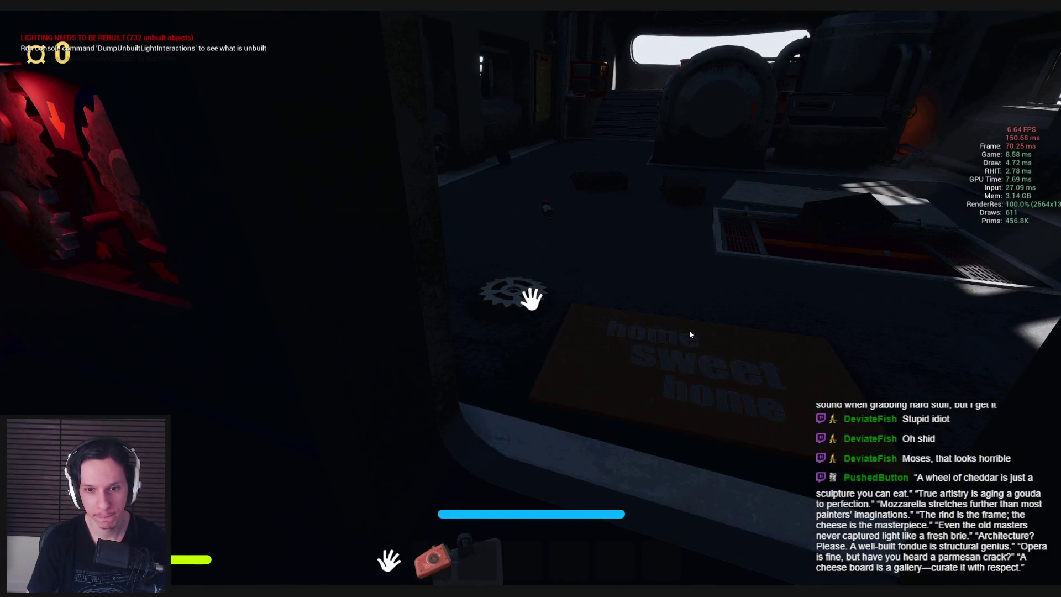
key(s)
click(531, 299)
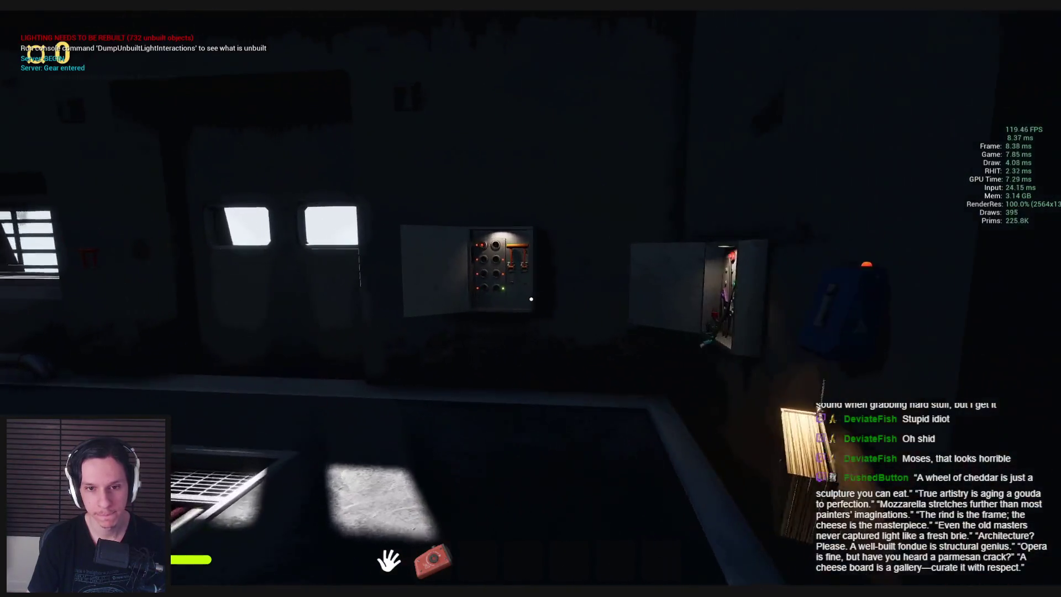
click(547, 337)
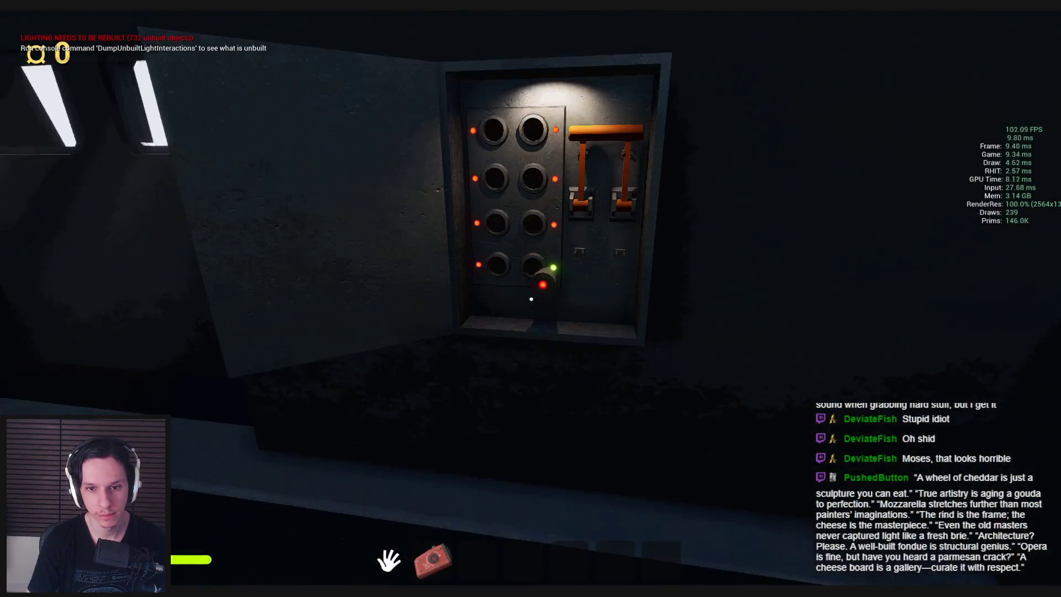
drag(532, 299, 540, 407)
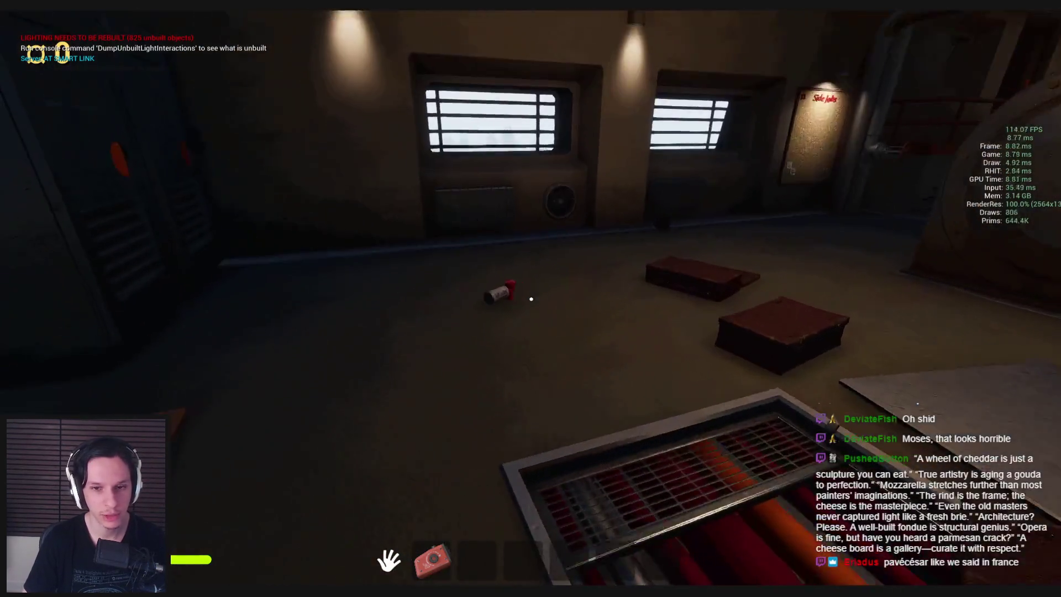
Pick up and drop the red-topped canister, then the red suitcase twice
click(532, 303)
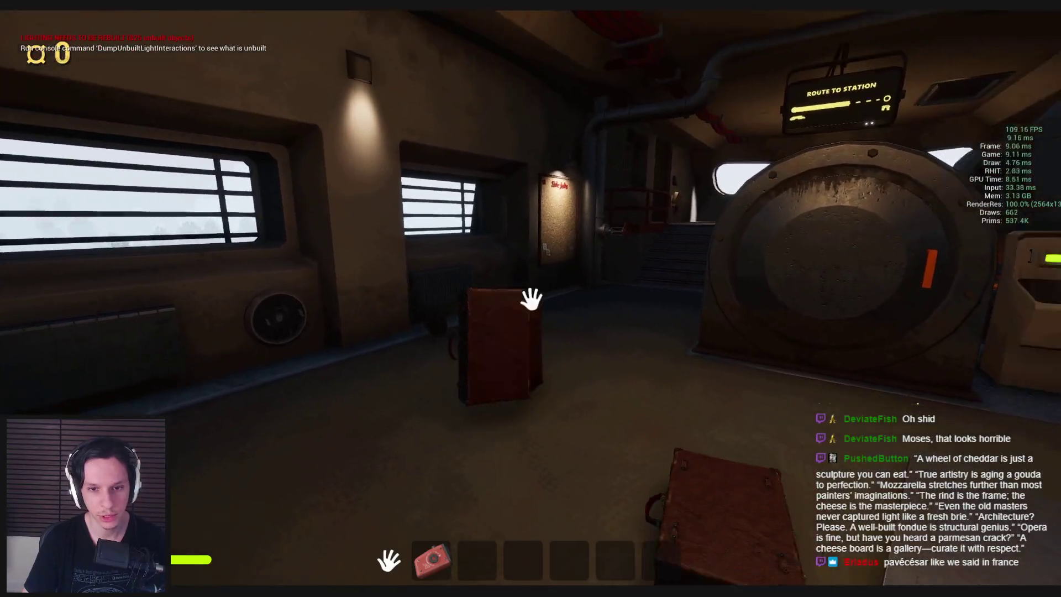
click(532, 303)
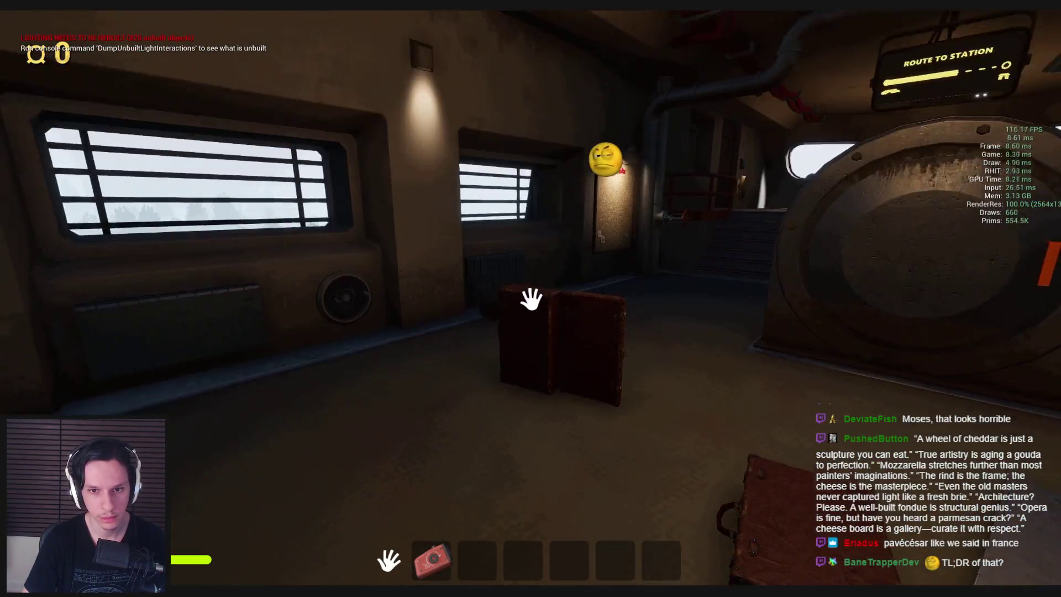
click(529, 303)
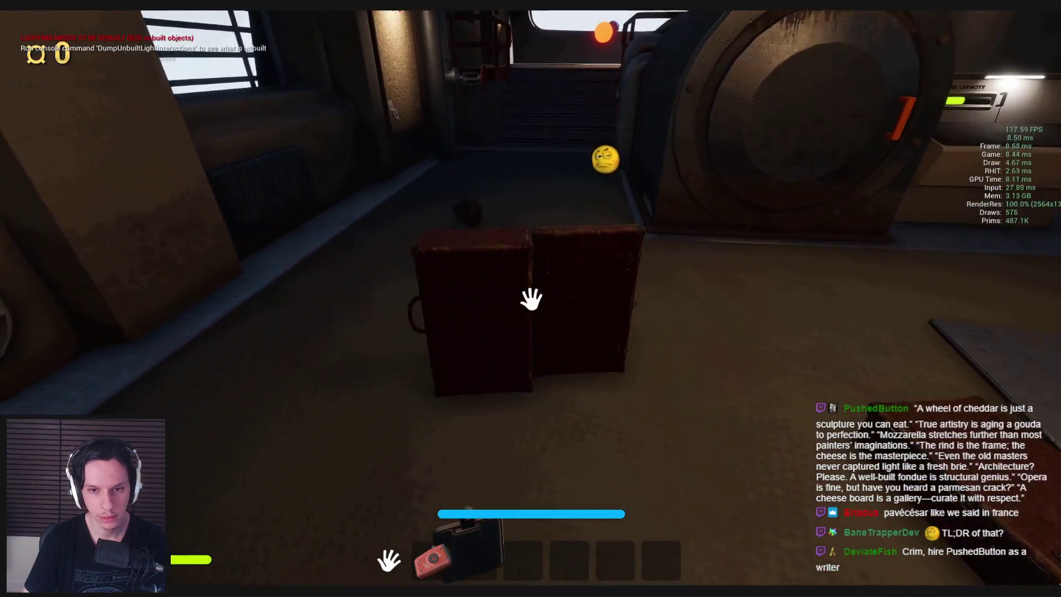
click(531, 299)
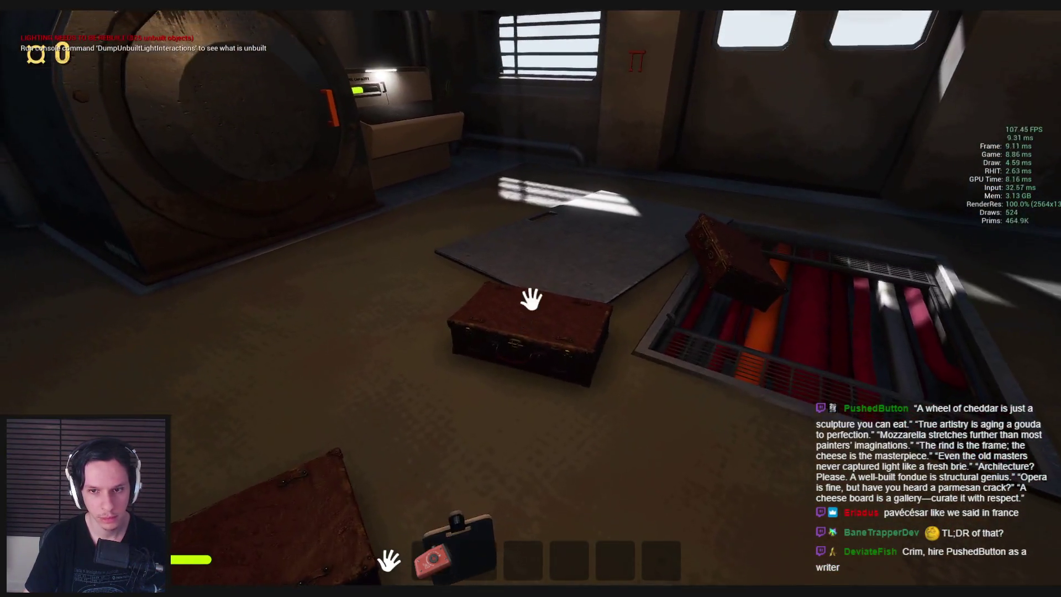
click(531, 299)
click(531, 299)
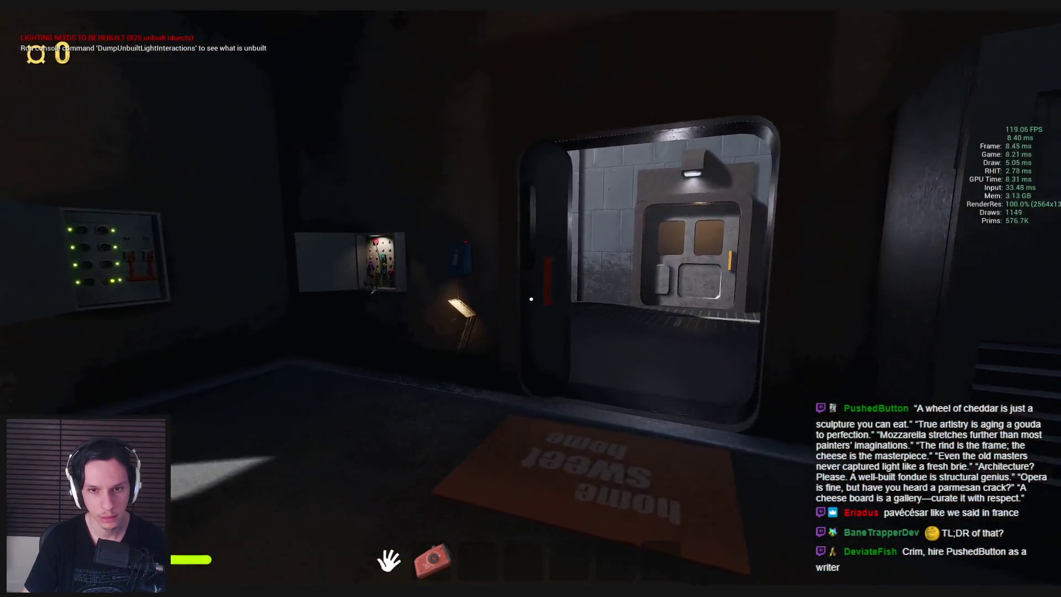
Press the locker's red button twice, then walk out and open the door to the red-floored room
key(s)
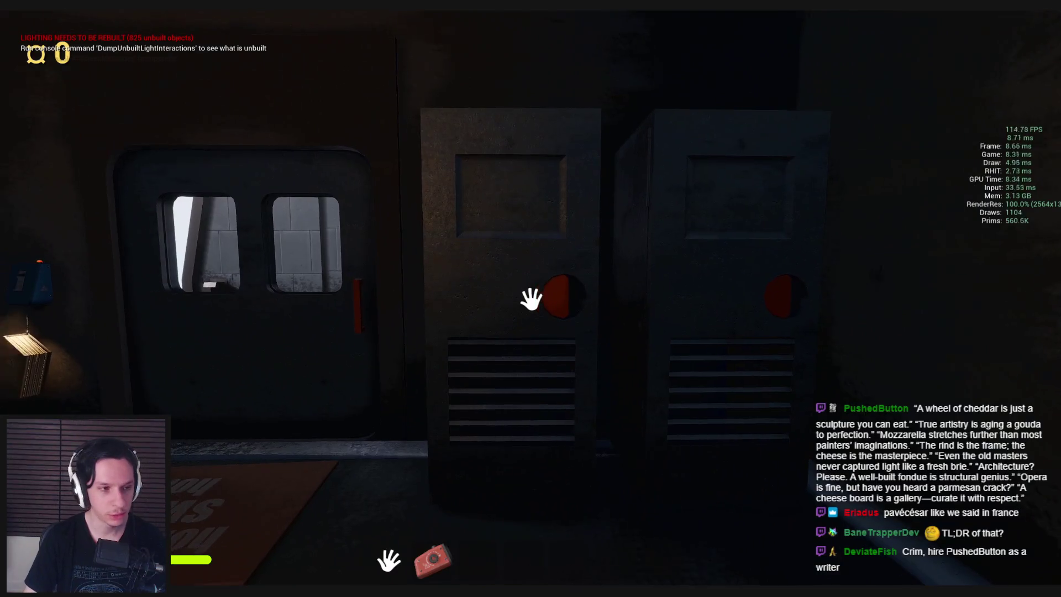
click(531, 299)
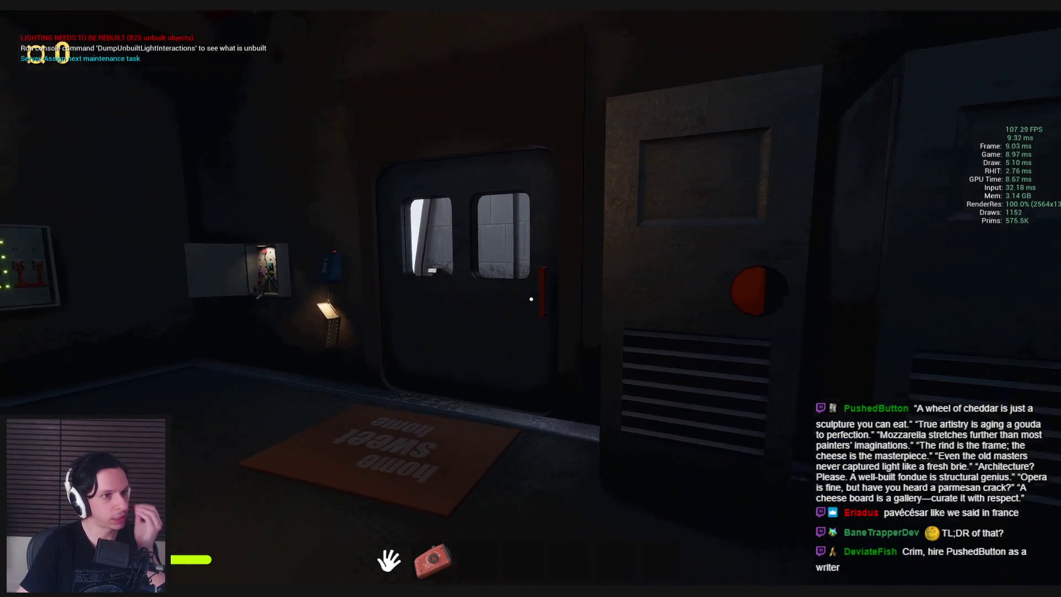
click(531, 299)
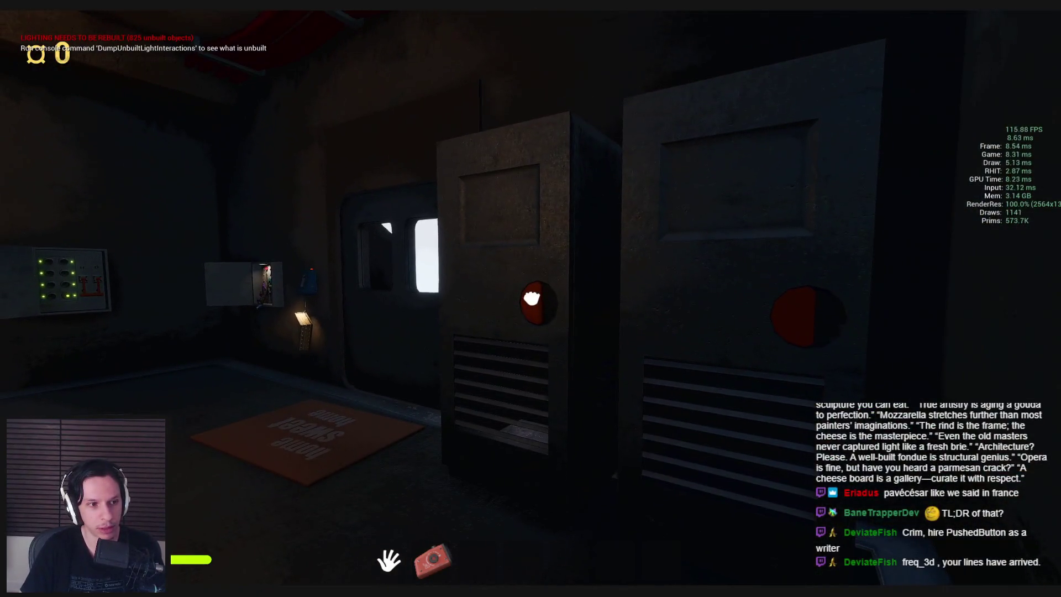
key(w)
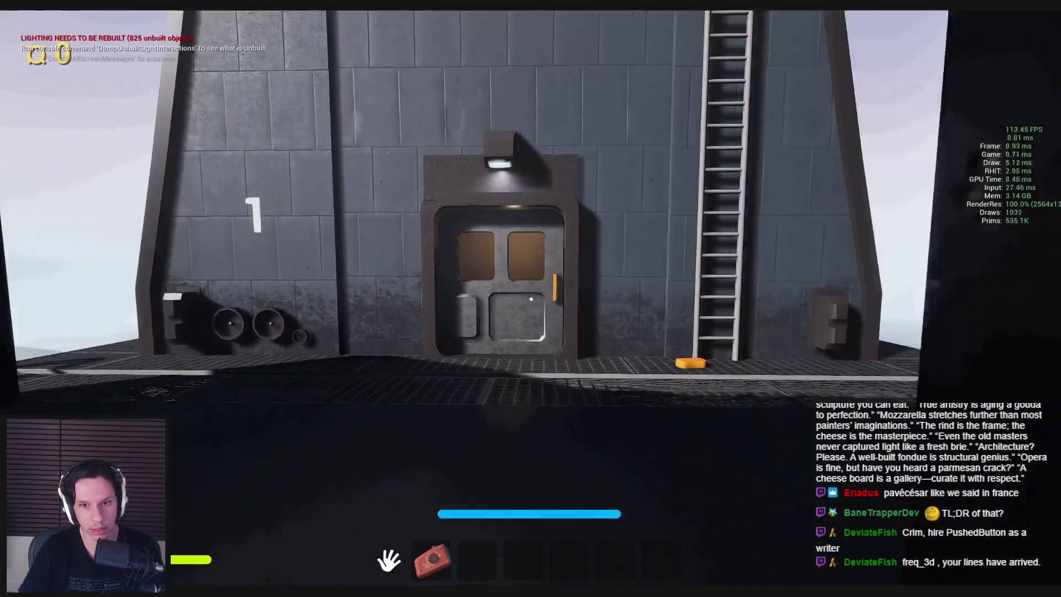
key(w)
click(531, 299)
key(w)
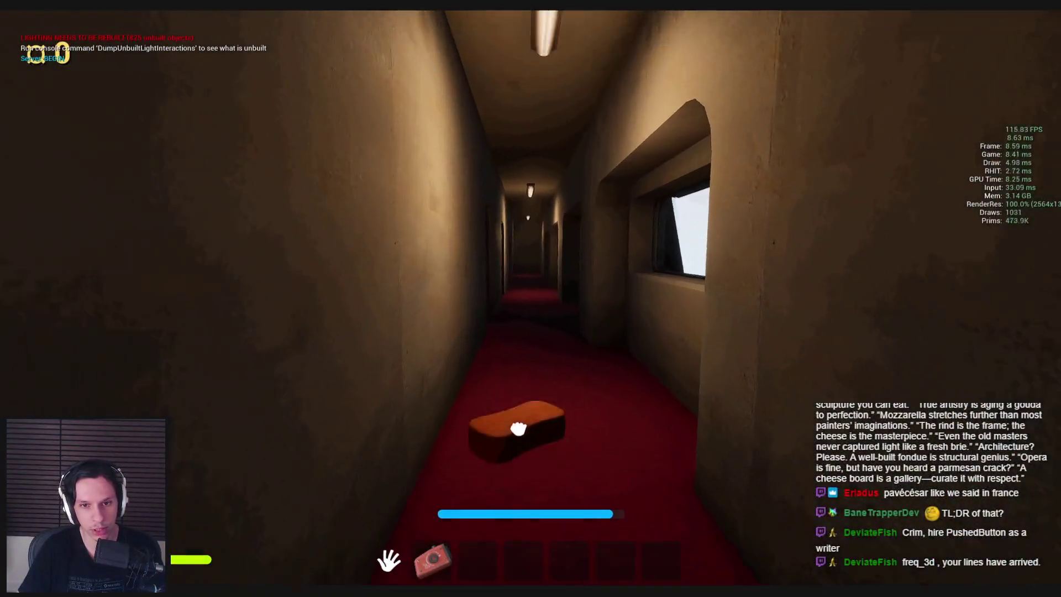
Walk down the corridor into the green-lit room and pick up the cheese wheel
key(w)
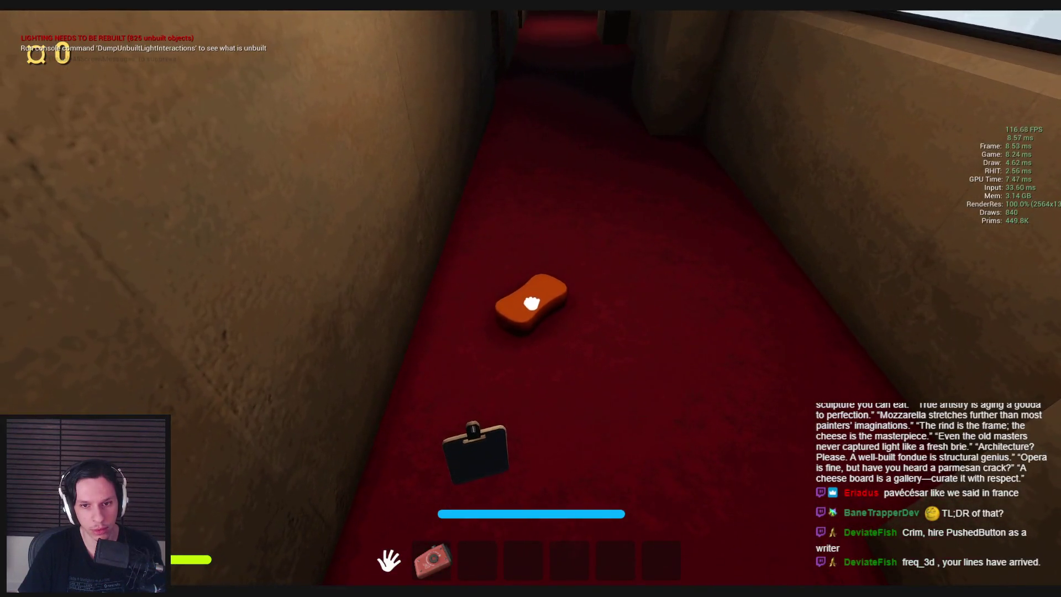
key(w)
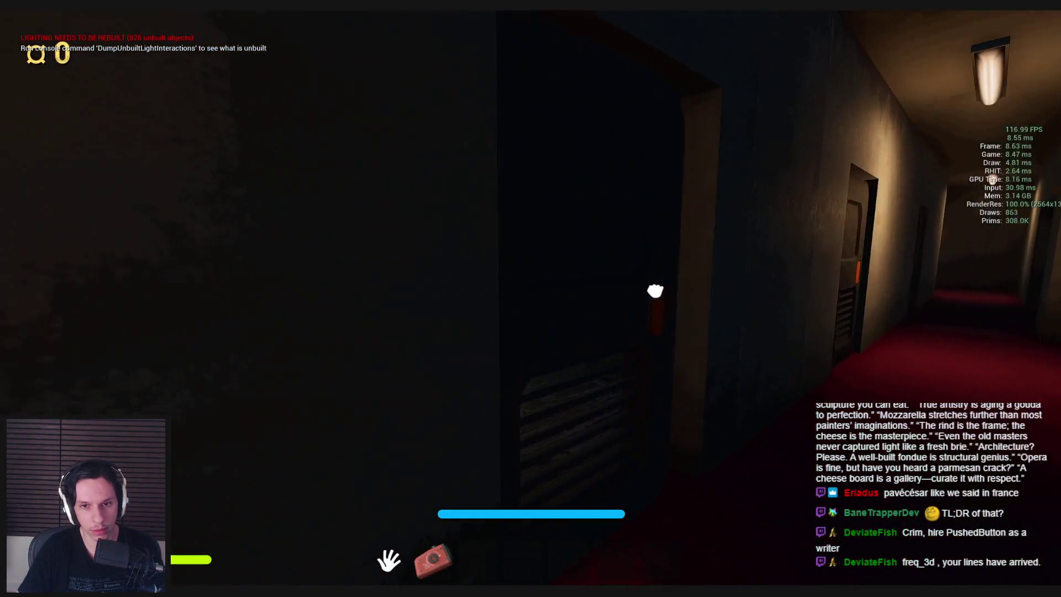
key(w)
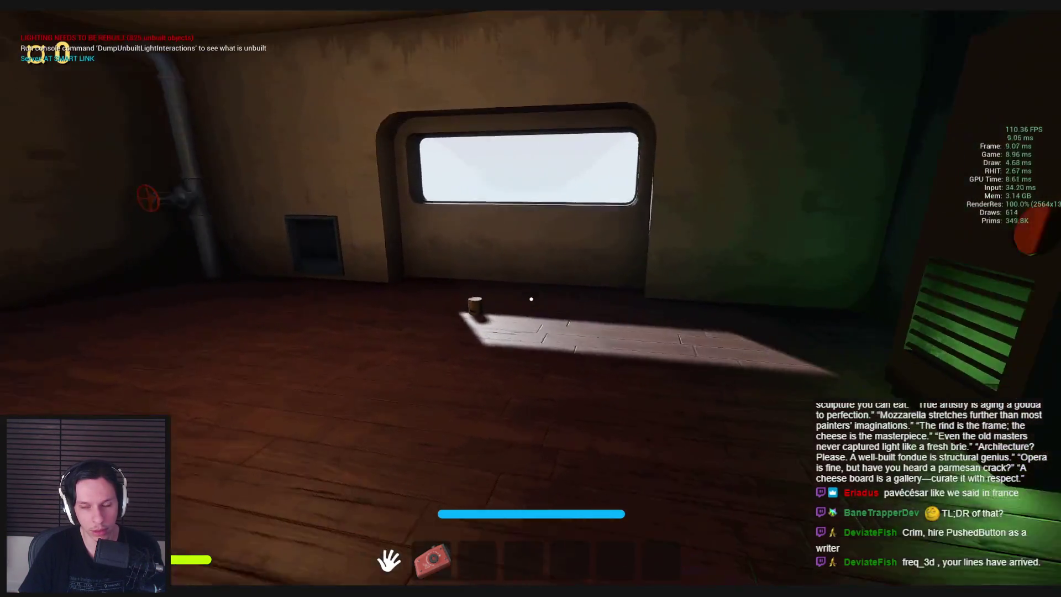
key(w)
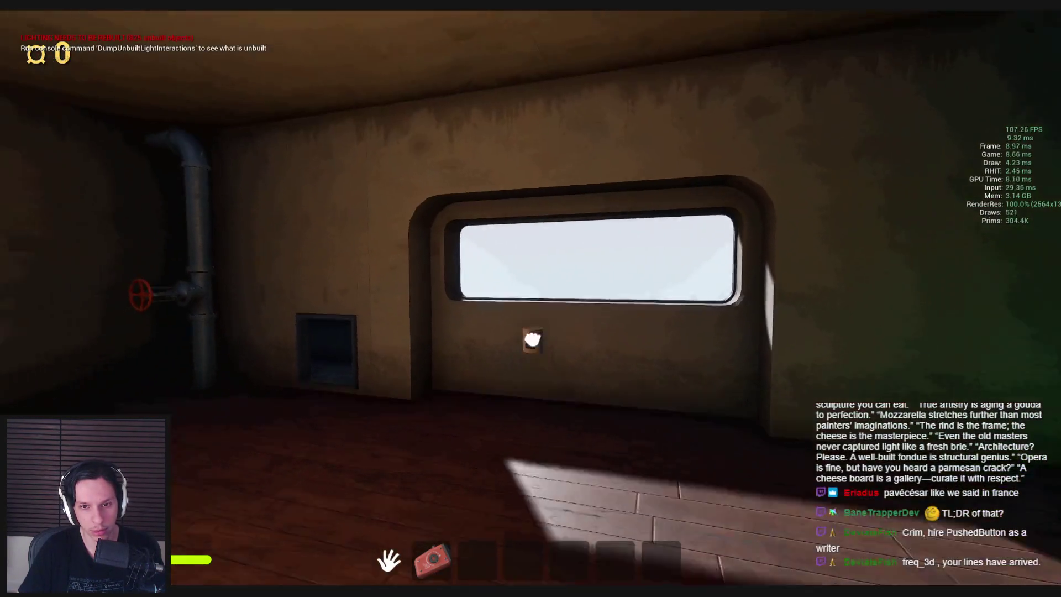
key(w)
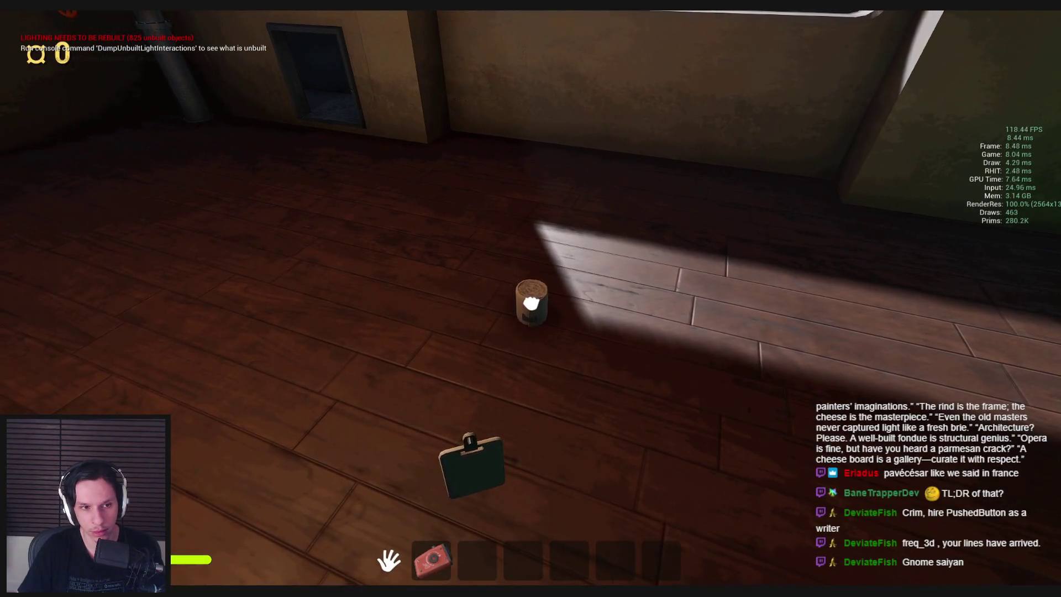
key(w)
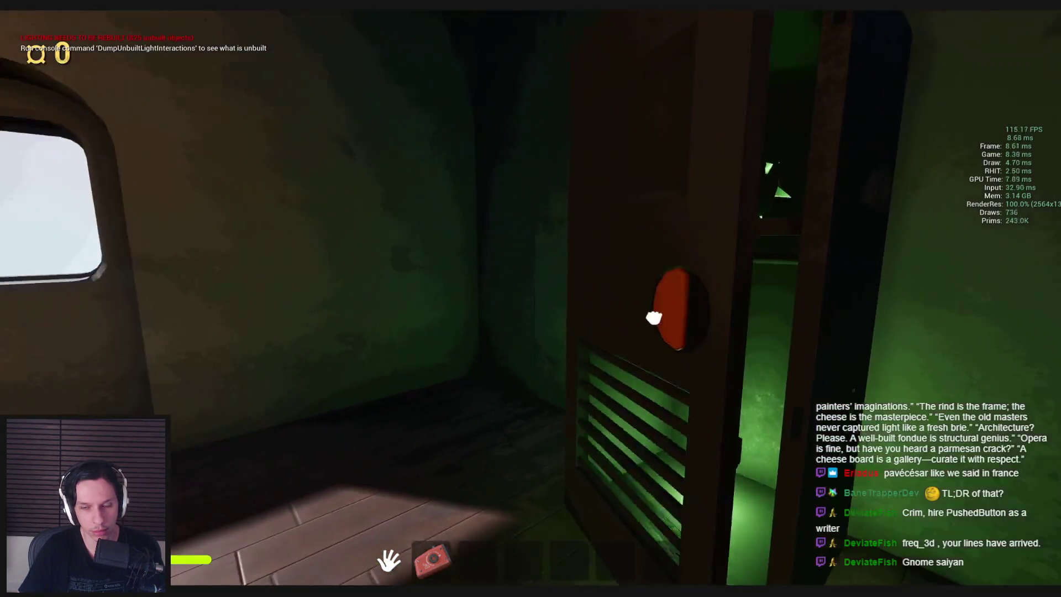
key(s)
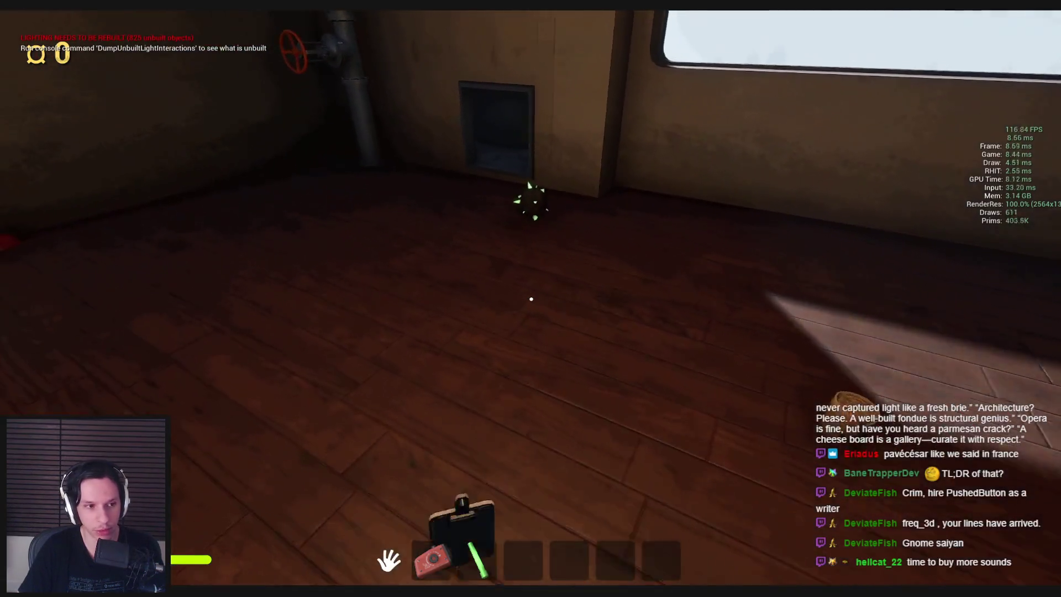
key(e)
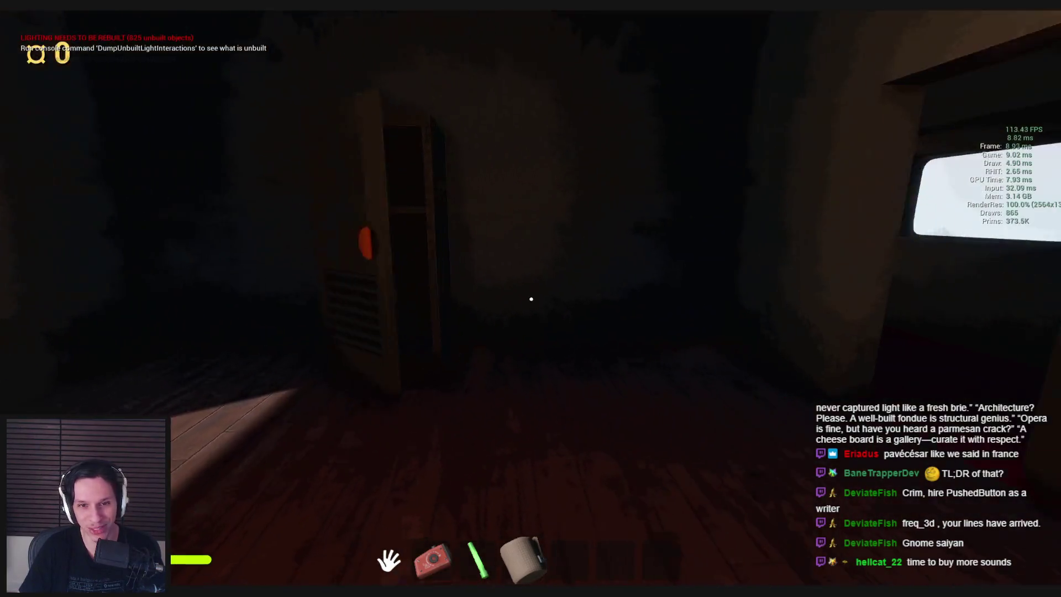
Walk through the train cars, opening the doors to the dark and lit corridors
key(w)
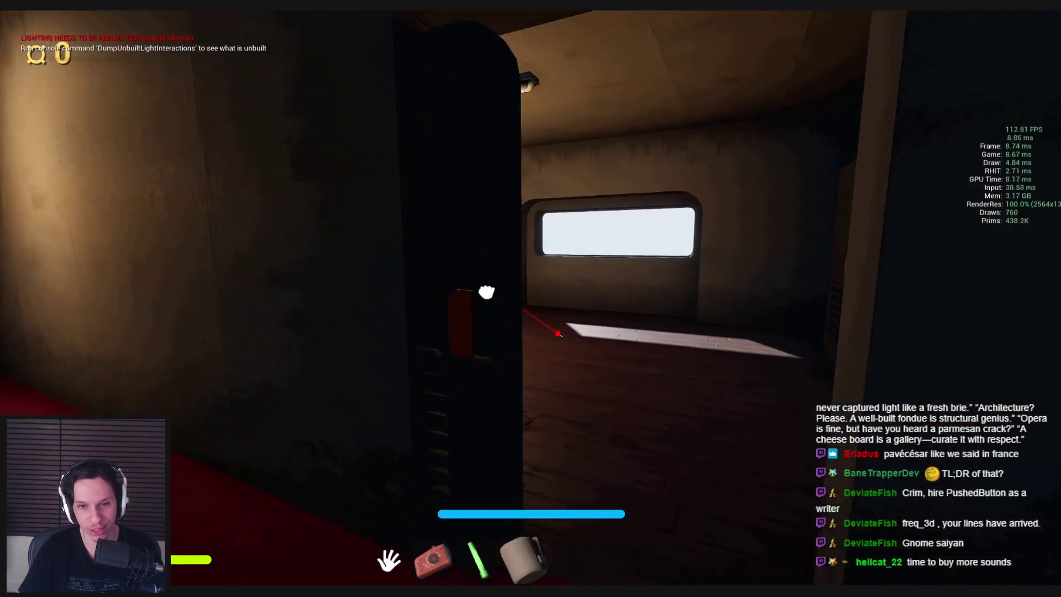
key(s)
key(w)
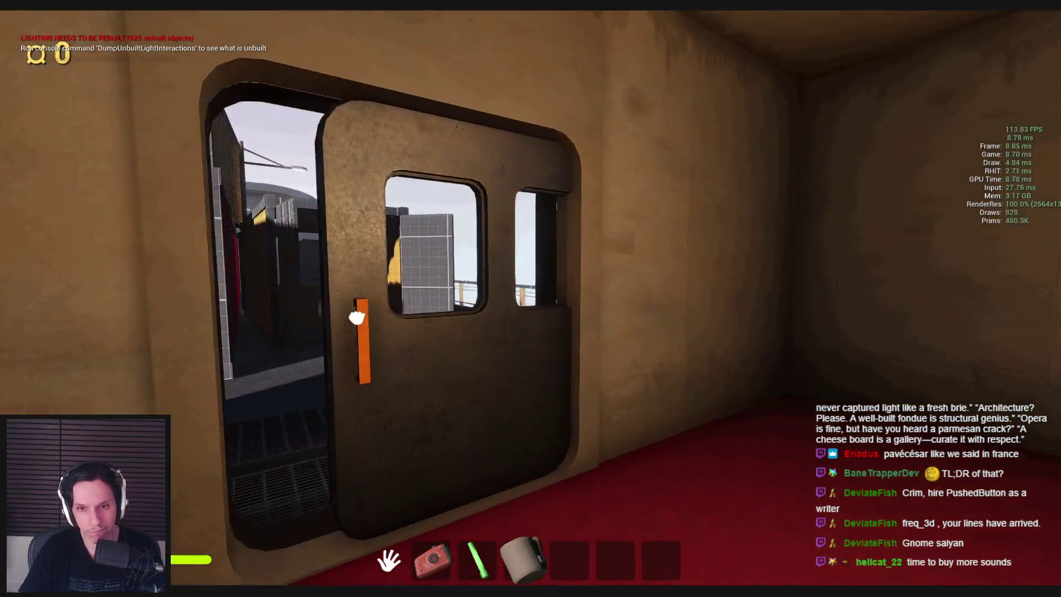
click(356, 316)
key(w)
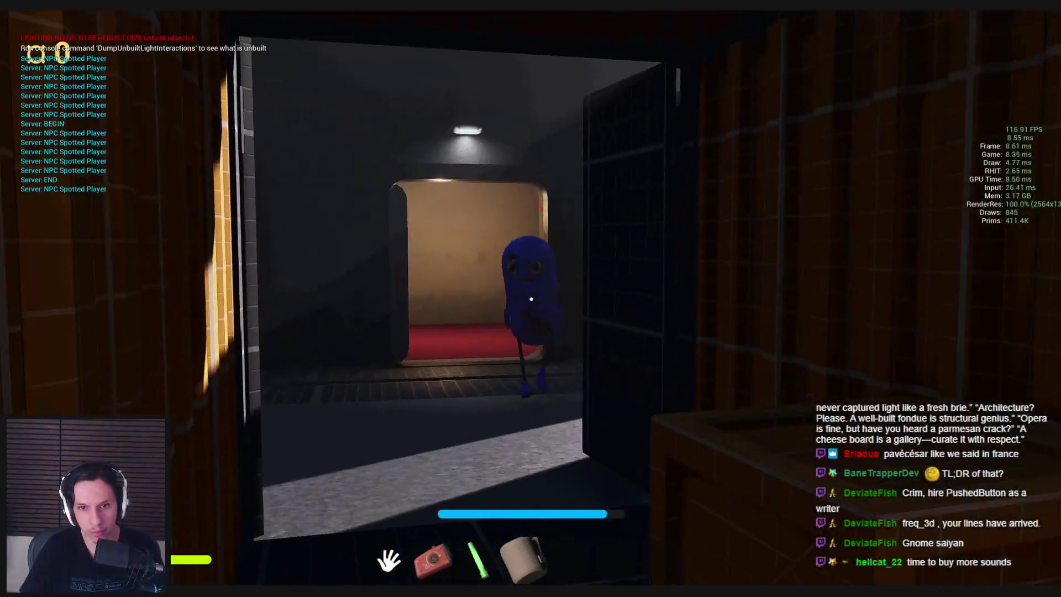
key(s)
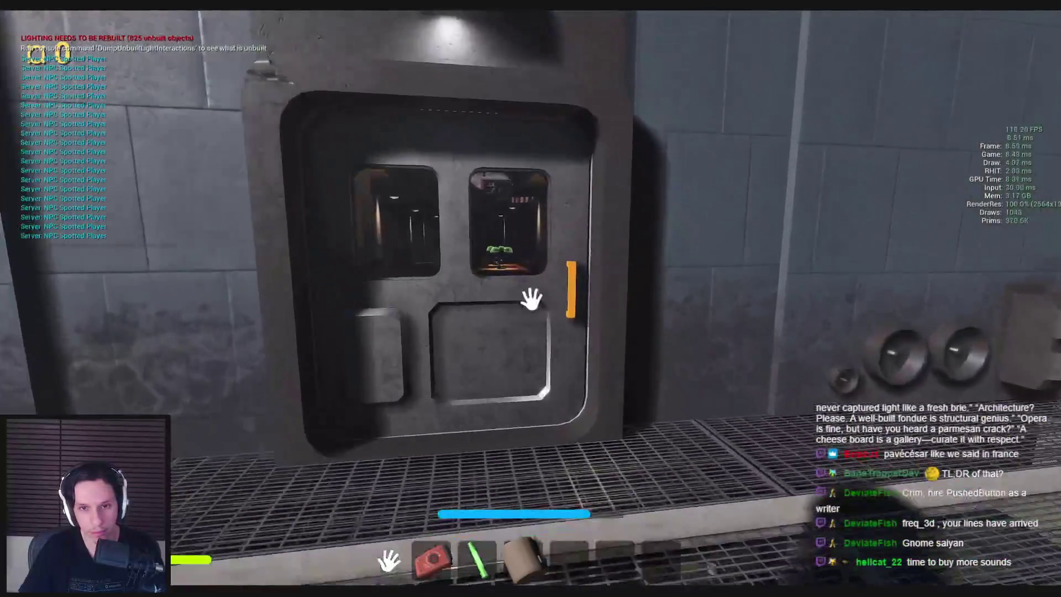
click(531, 299)
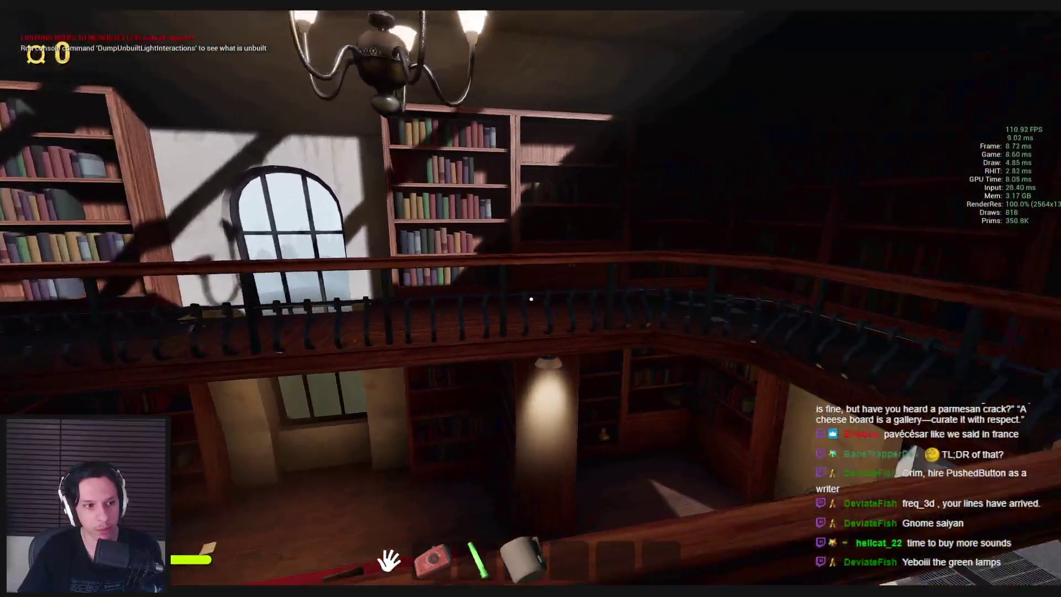
Drag the bookshelf cabinet doors open and pick up the glowstick from the shelf
key(w)
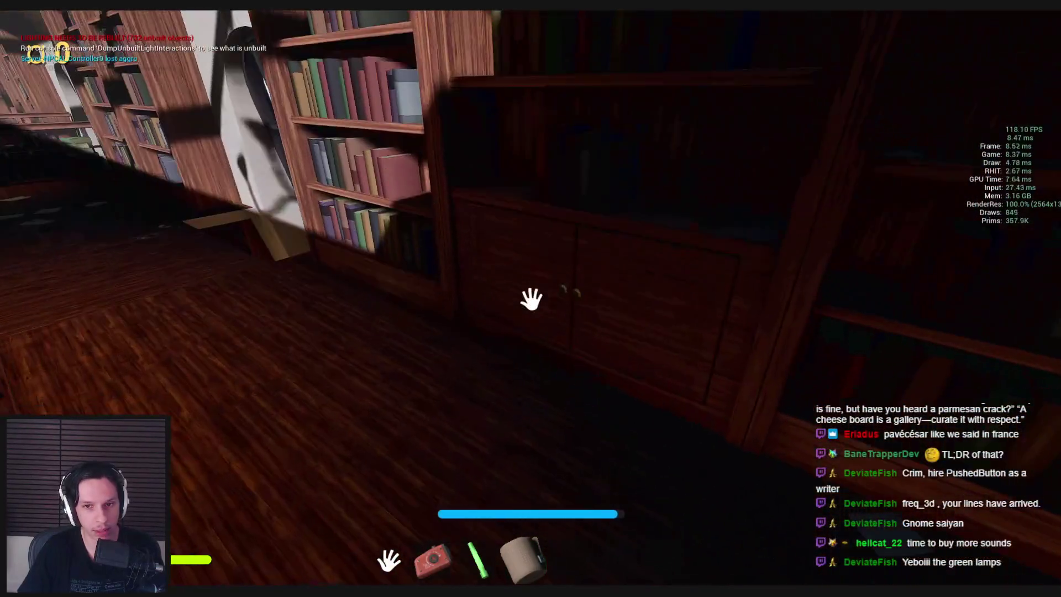
mouse_move(531, 299)
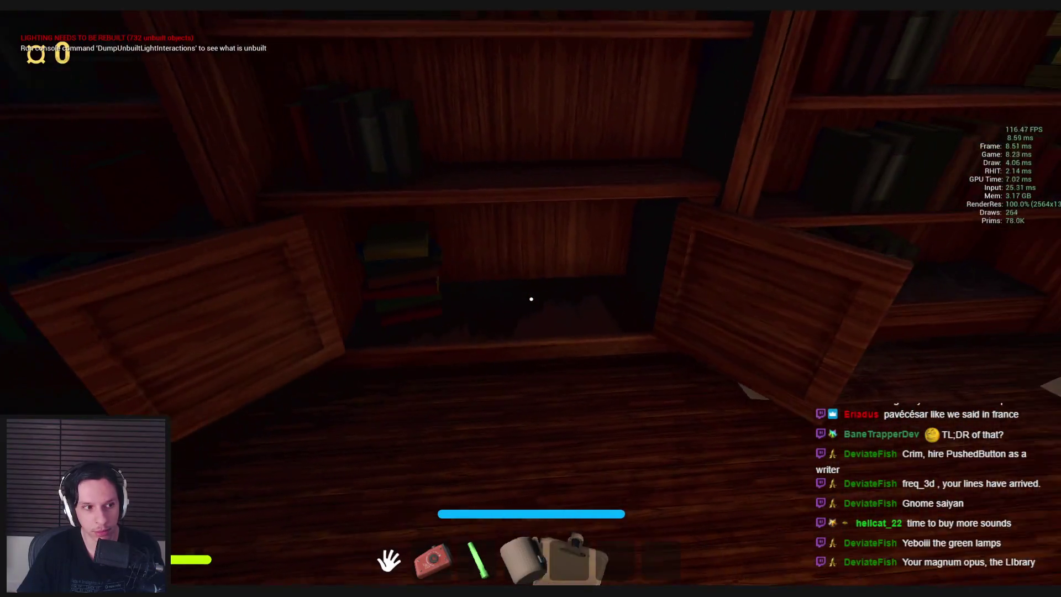
drag(531, 299, 555, 298)
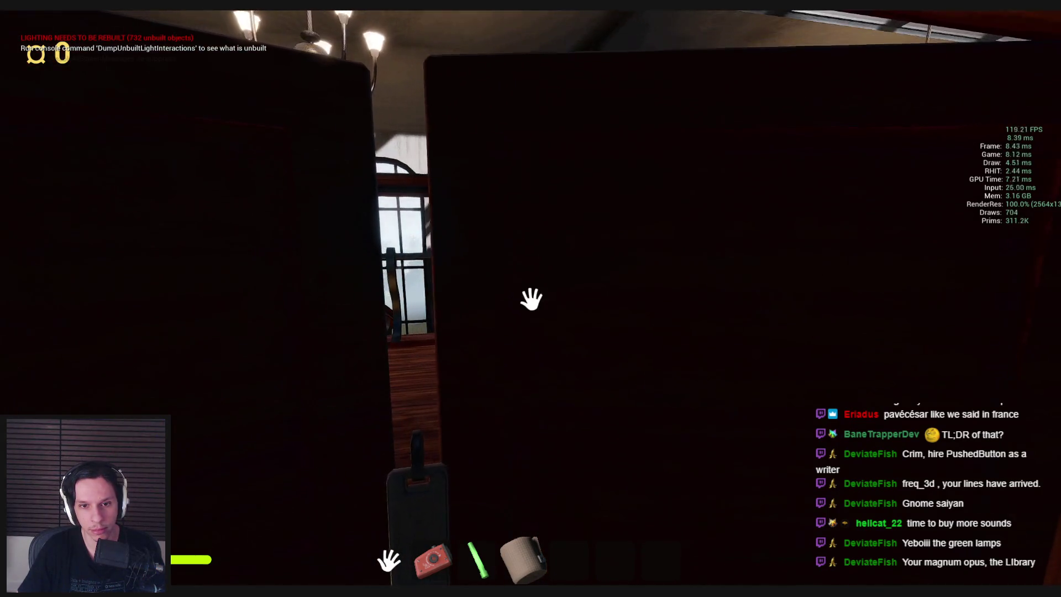
click(531, 299)
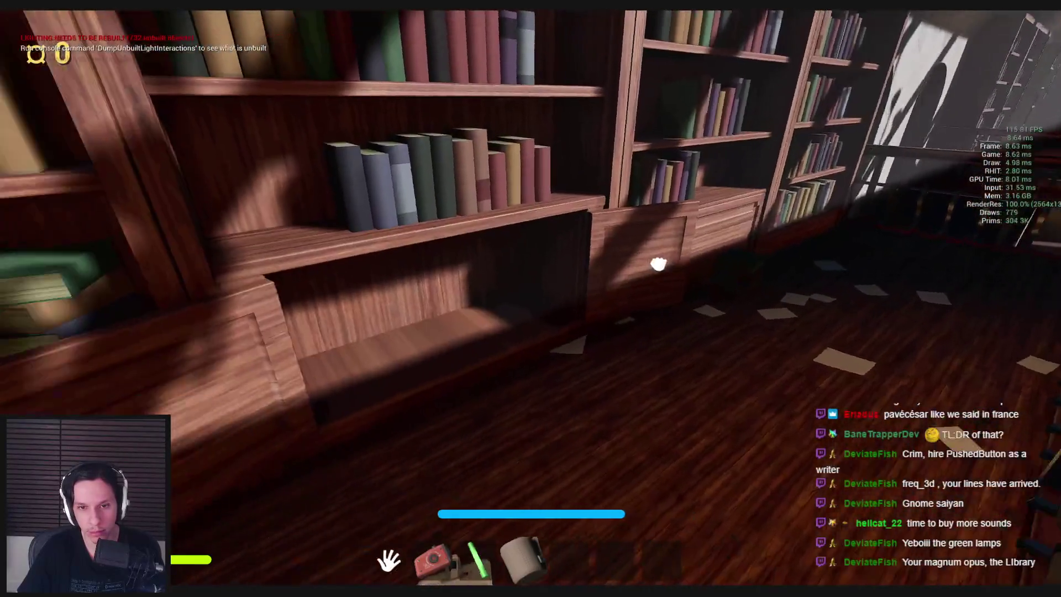
drag(656, 265, 599, 316)
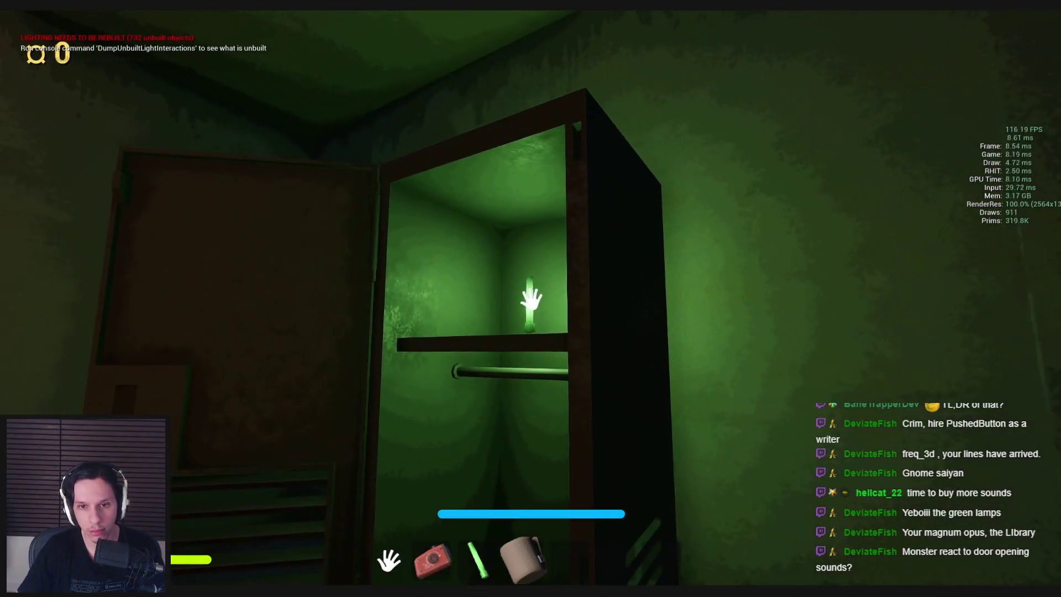
click(531, 299)
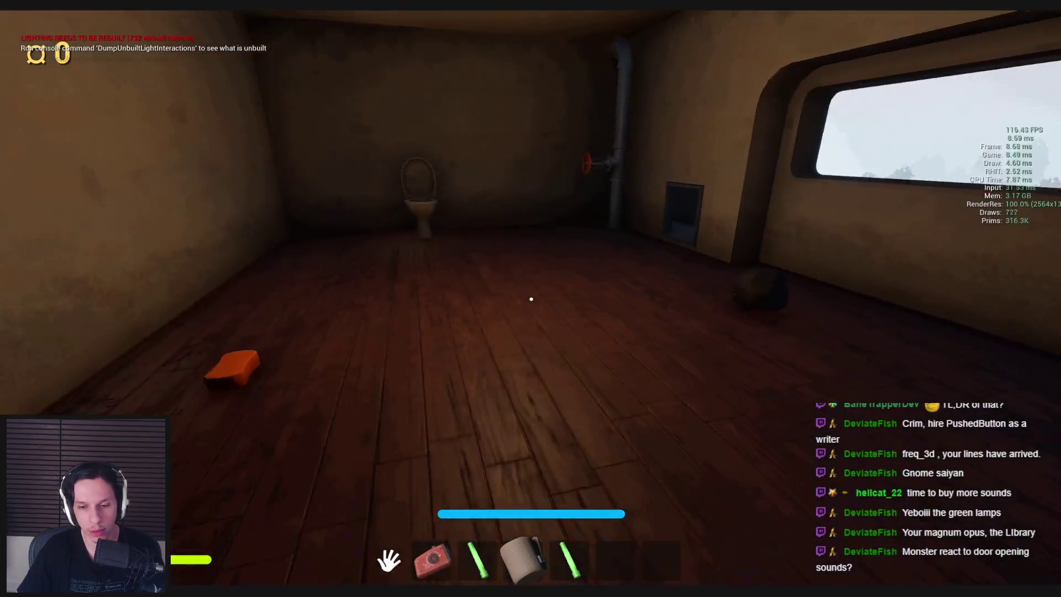
Open the orange-handled door and walk outside among the shipping containers
key(shift+w)
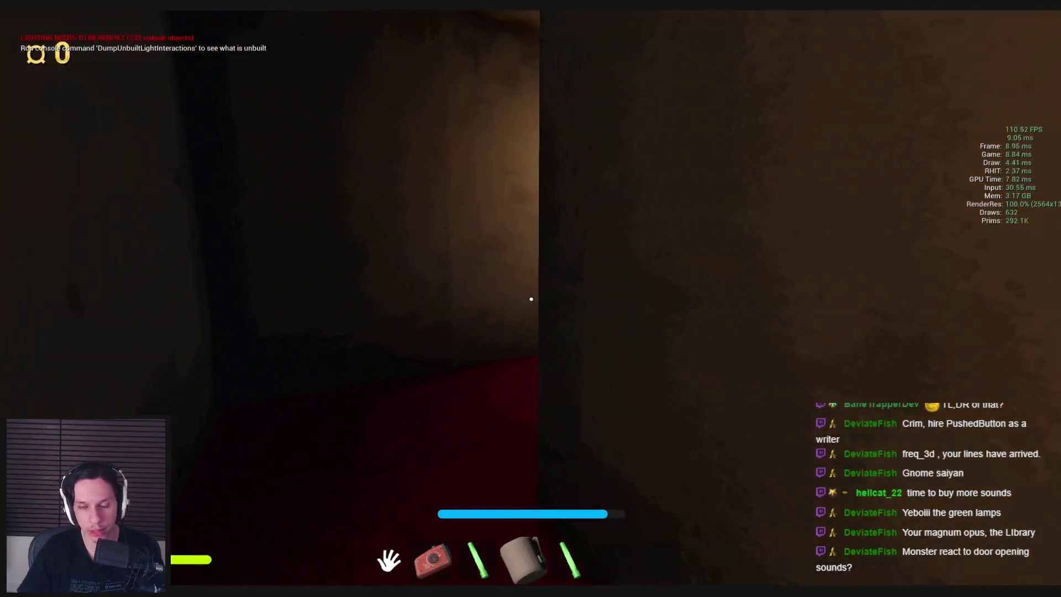
drag(531, 299, 132, 389)
click(531, 299)
key(shift+w)
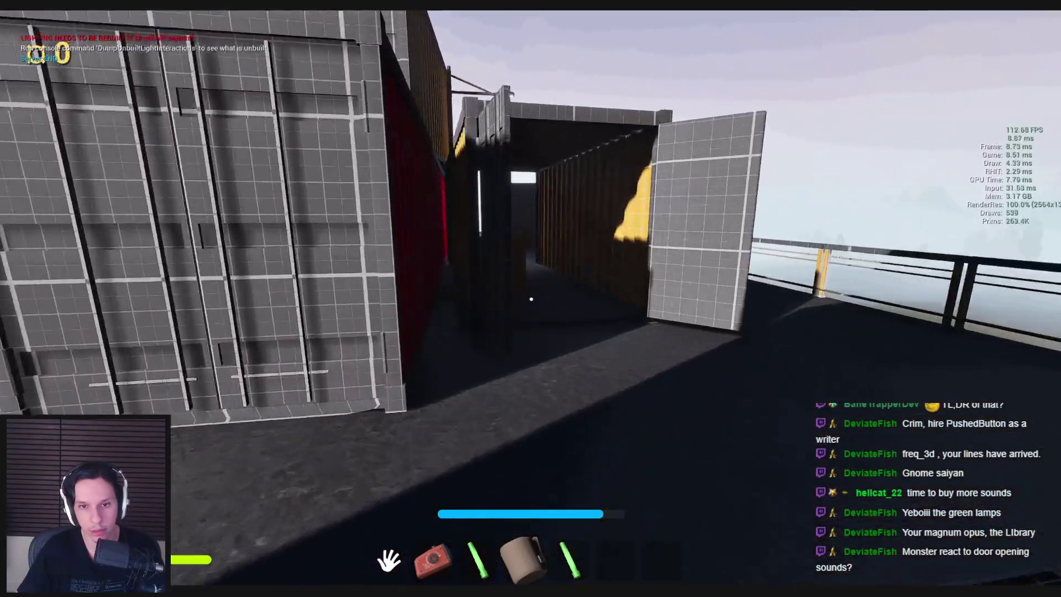
Sprint between the shipping containers past the crates to building 4's lit doorway
key(shift+w)
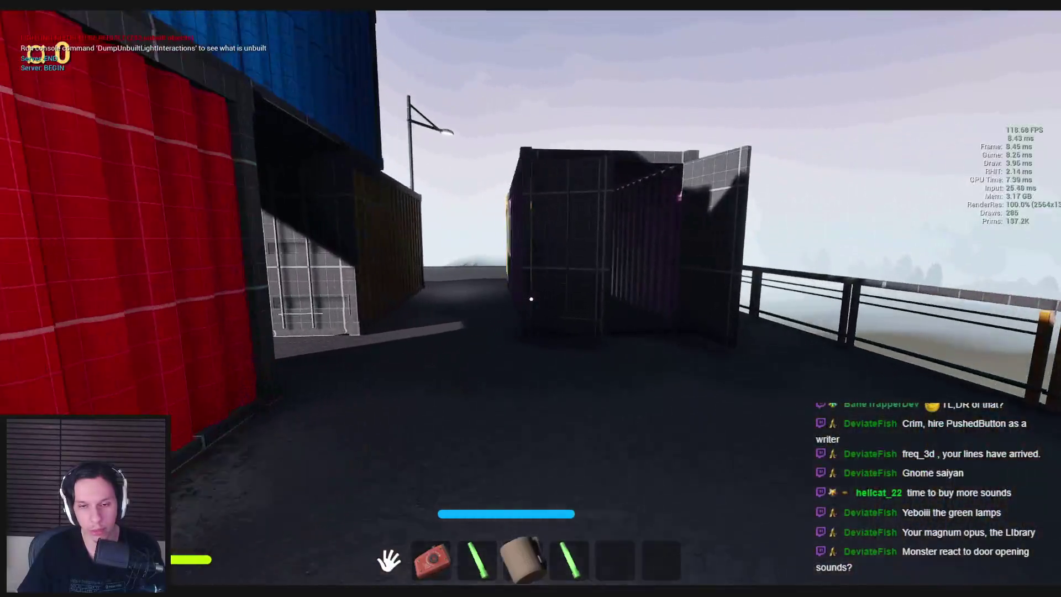
key(shift+w)
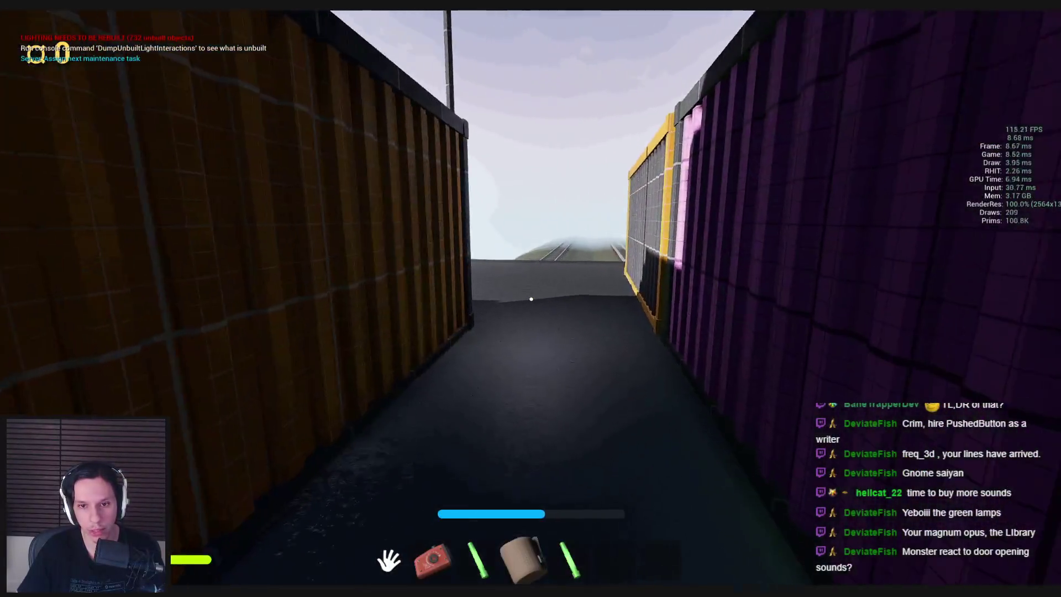
key(shift+w)
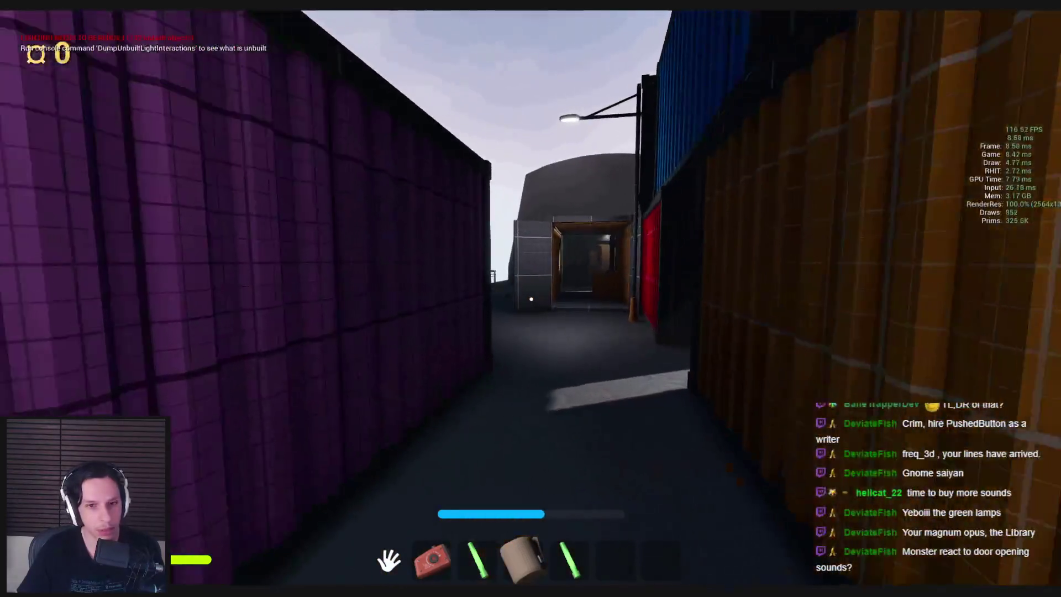
key(w)
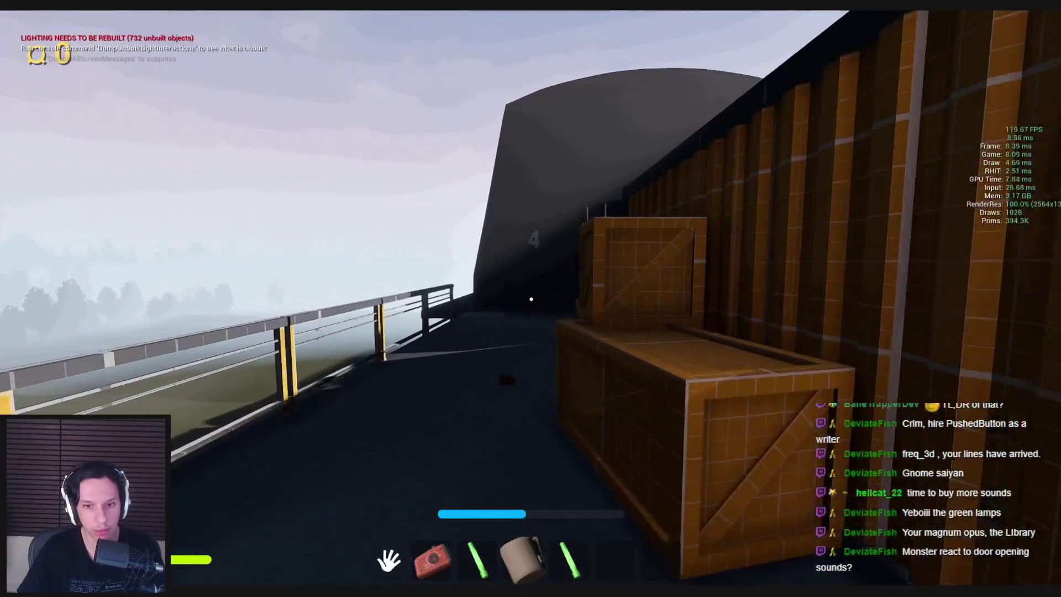
key(w)
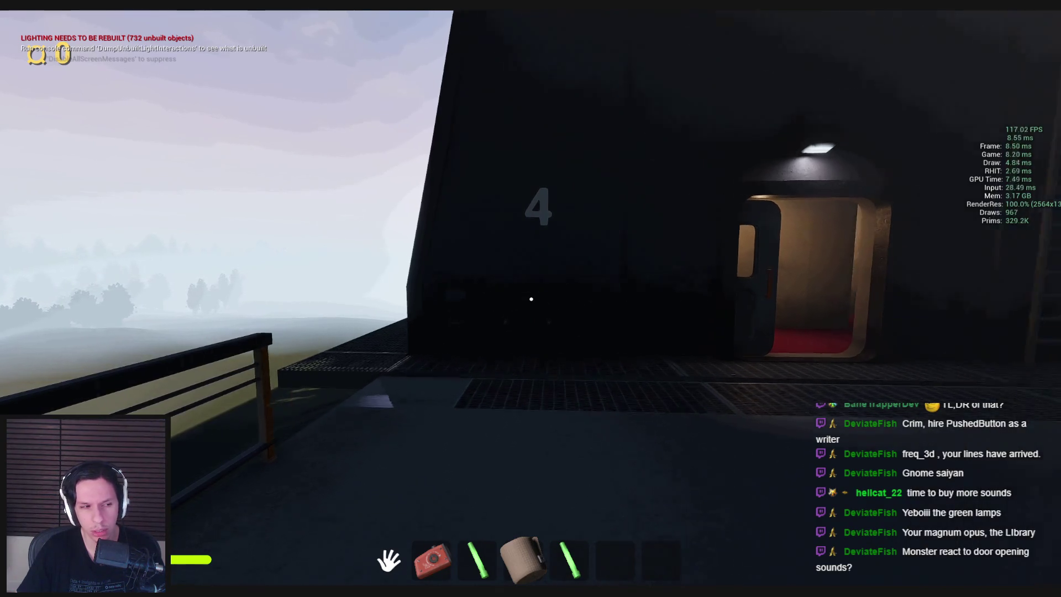
key(shift+w)
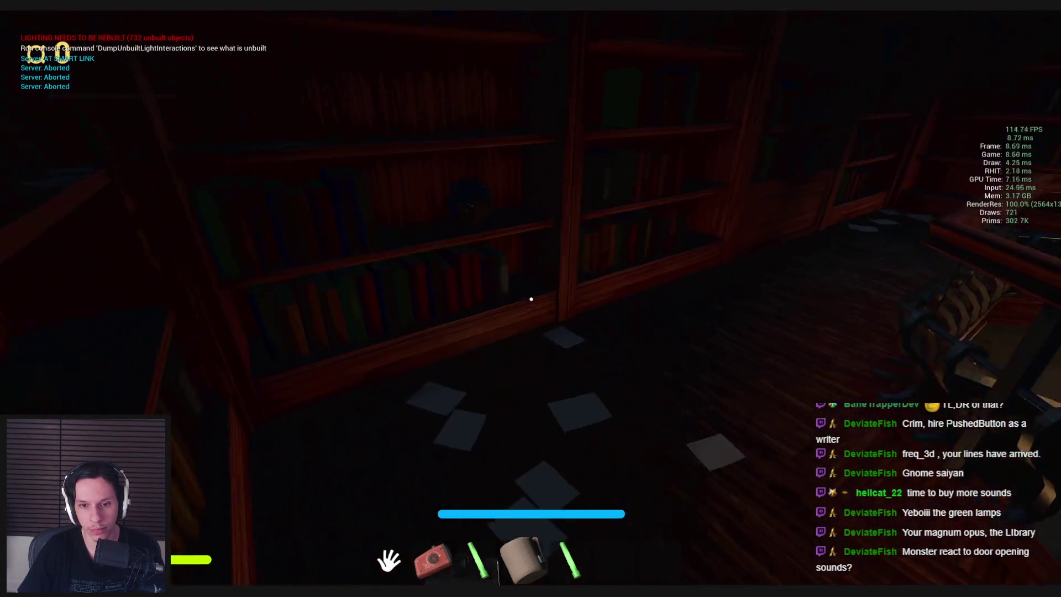
Follow the blue creature onto the platform, then back away from it through the red corridor
key(w)
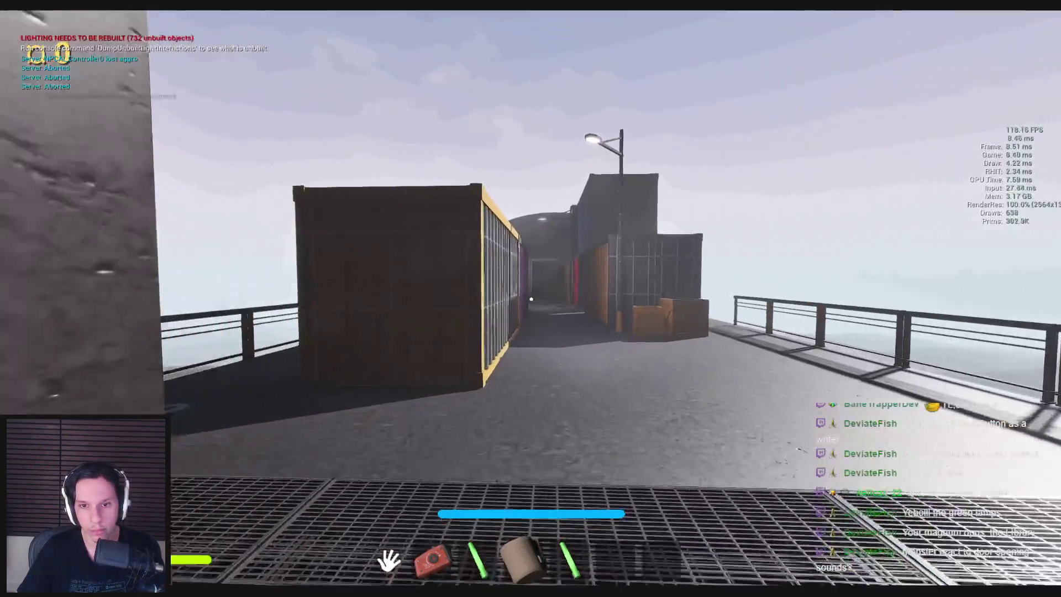
key(w)
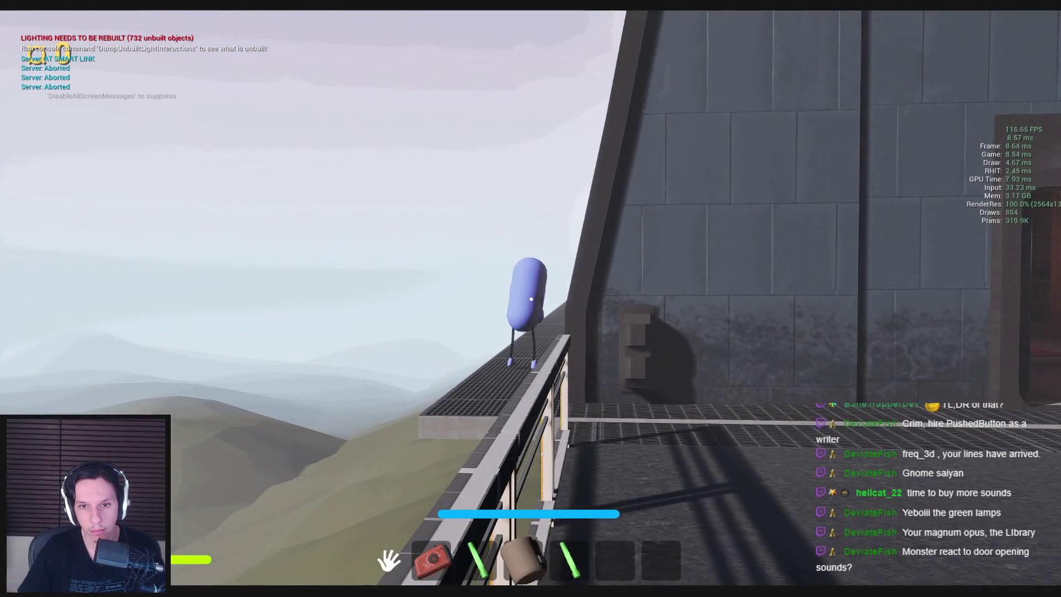
key(w)
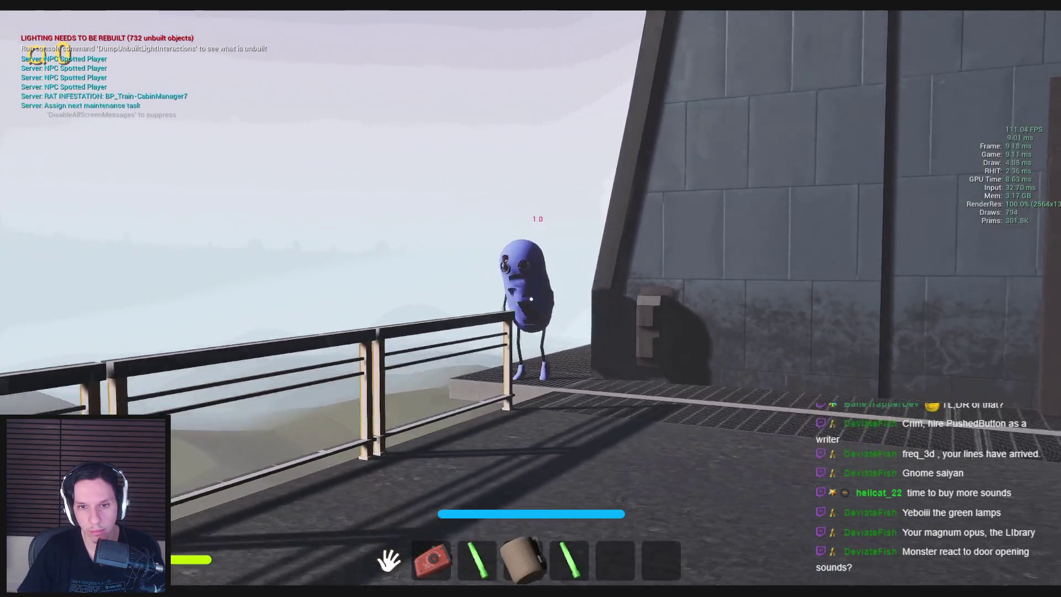
key(w)
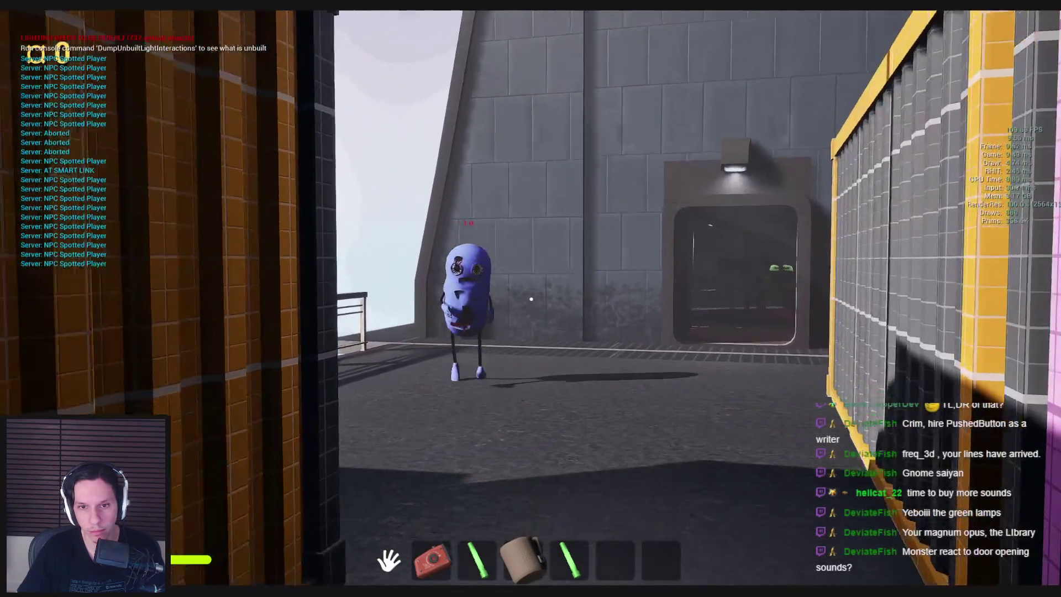
key(w)
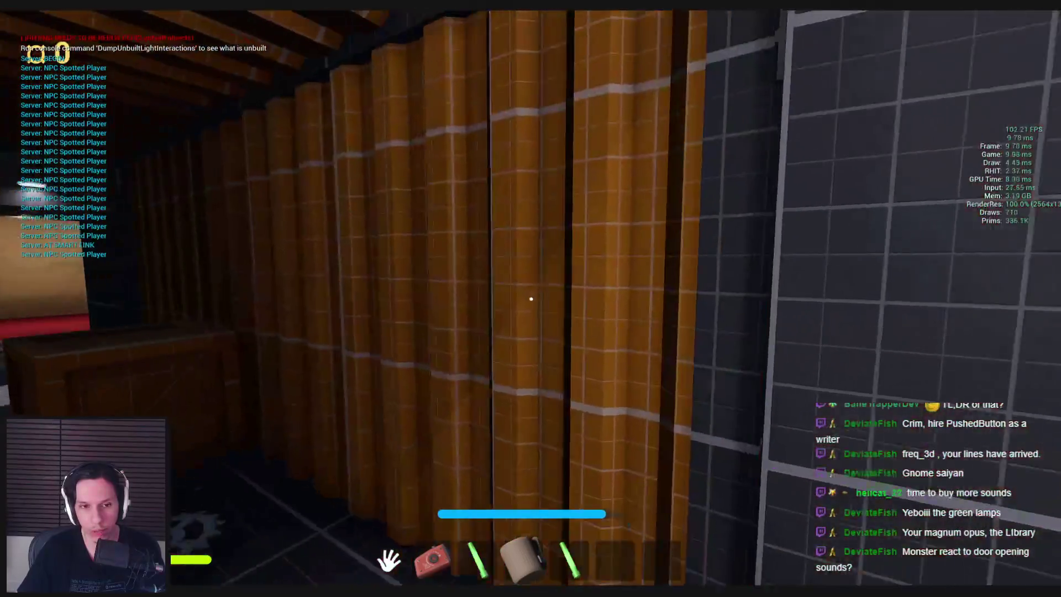
key(w)
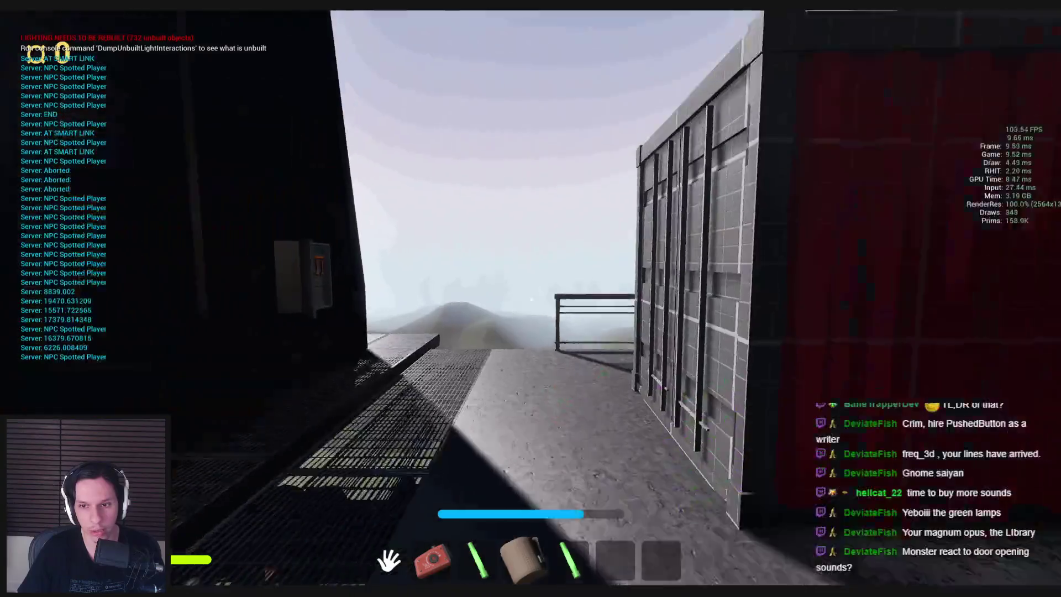
key(w)
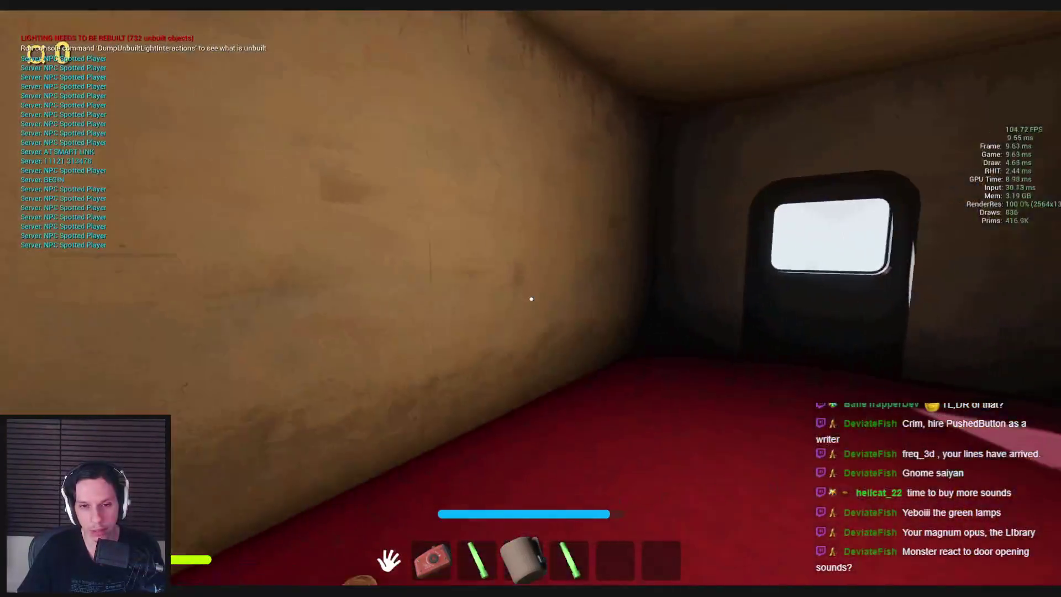
key(w)
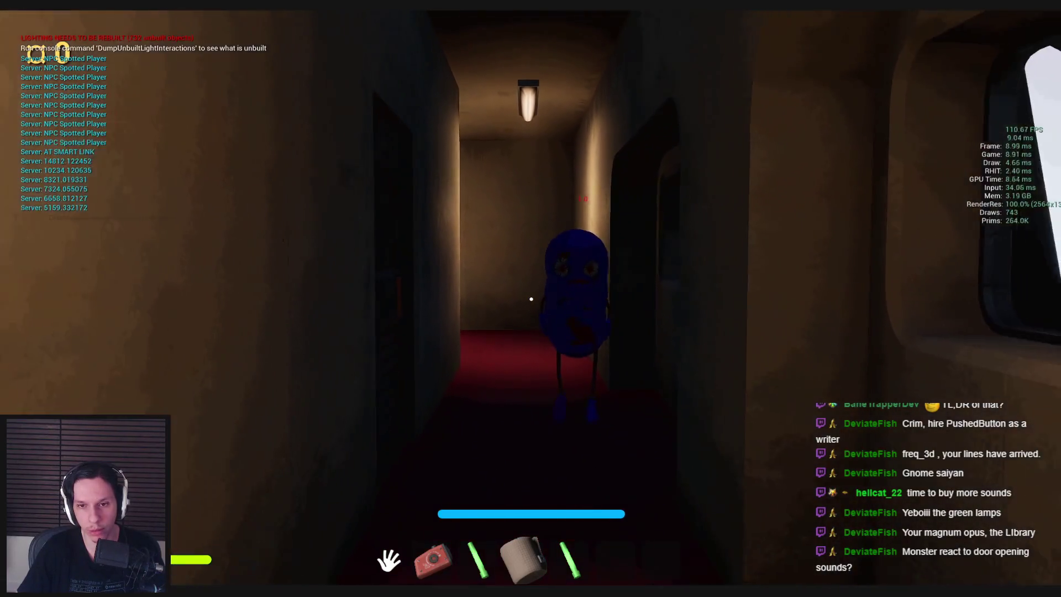
key(s)
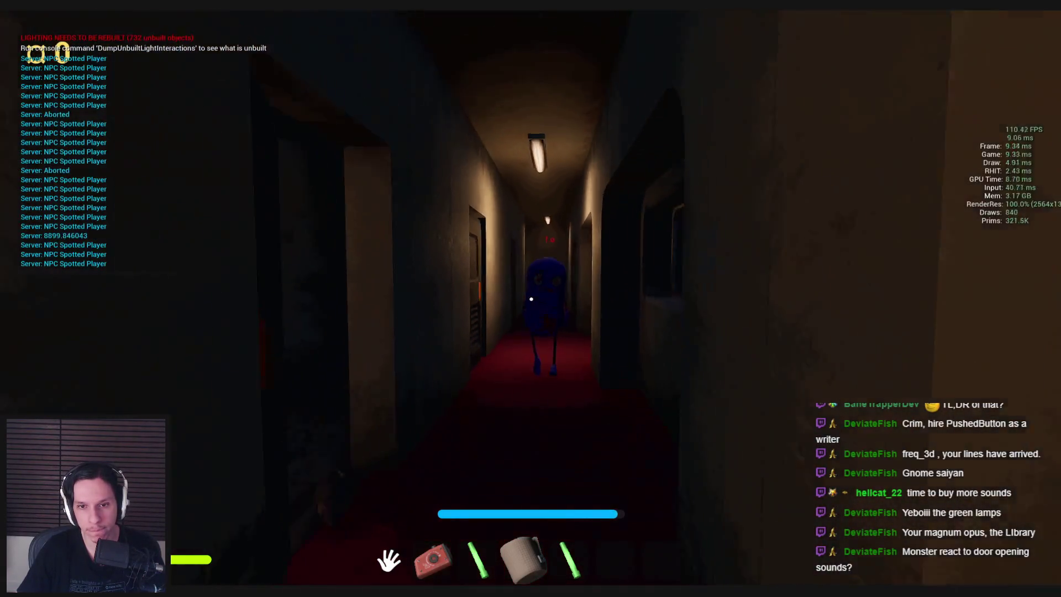
key(s)
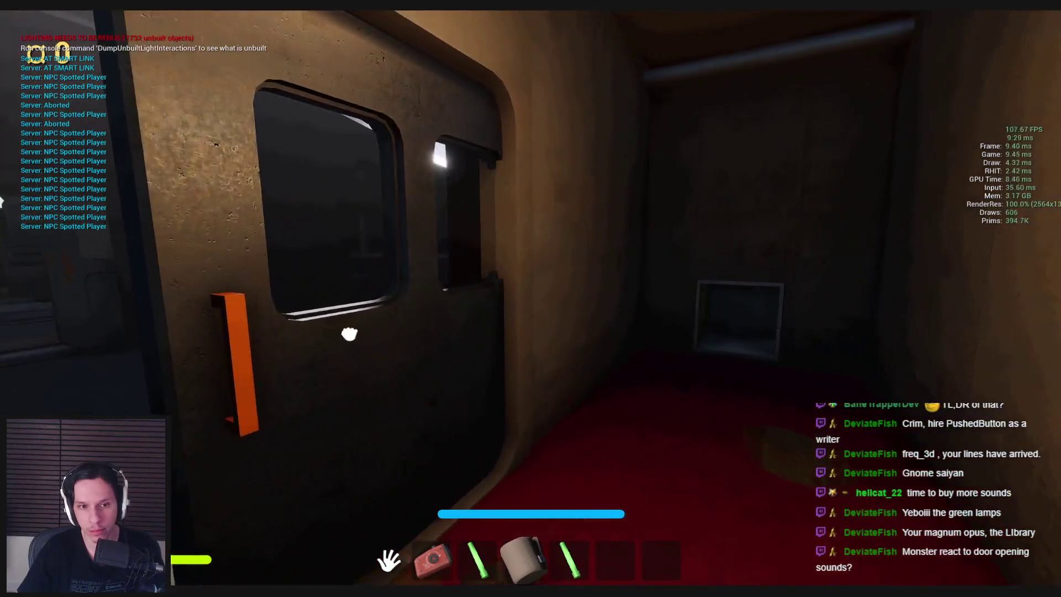
key(e)
key(s)
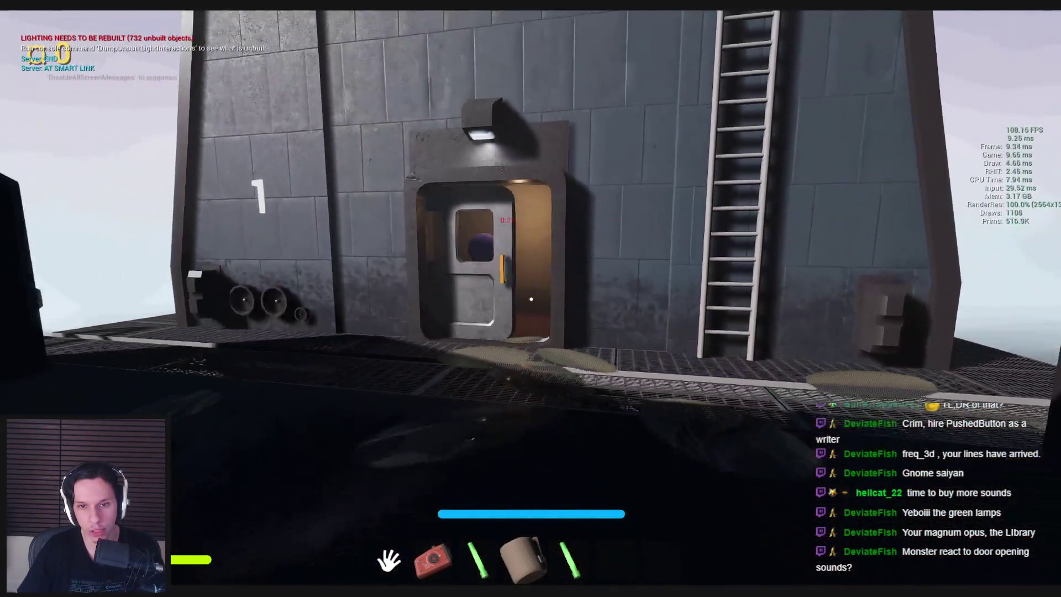
Run through the dark room and flee down the corridor until the creature catches the player
key(shift+w)
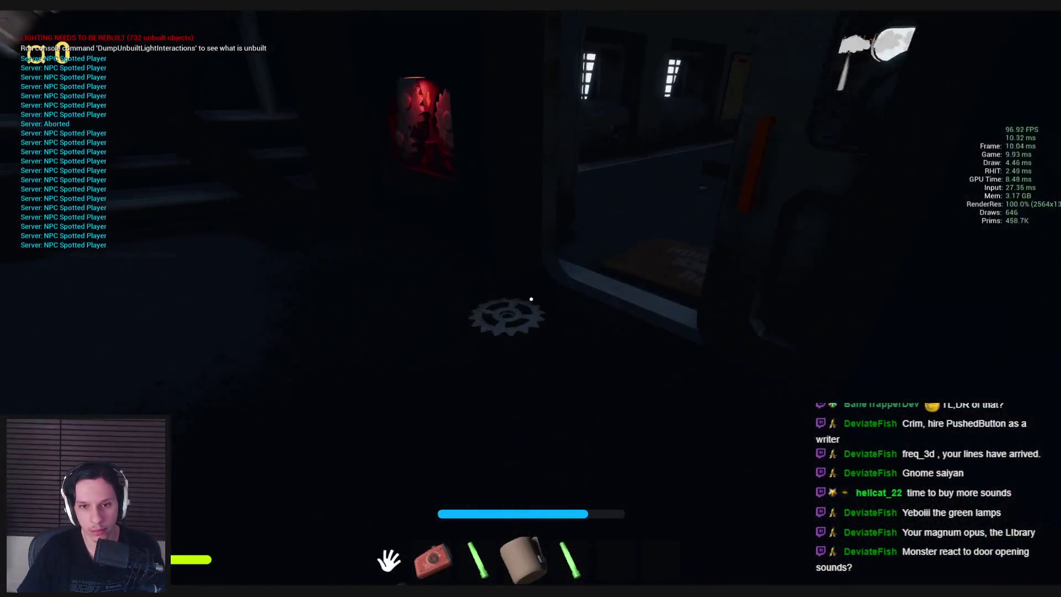
key(shift+w)
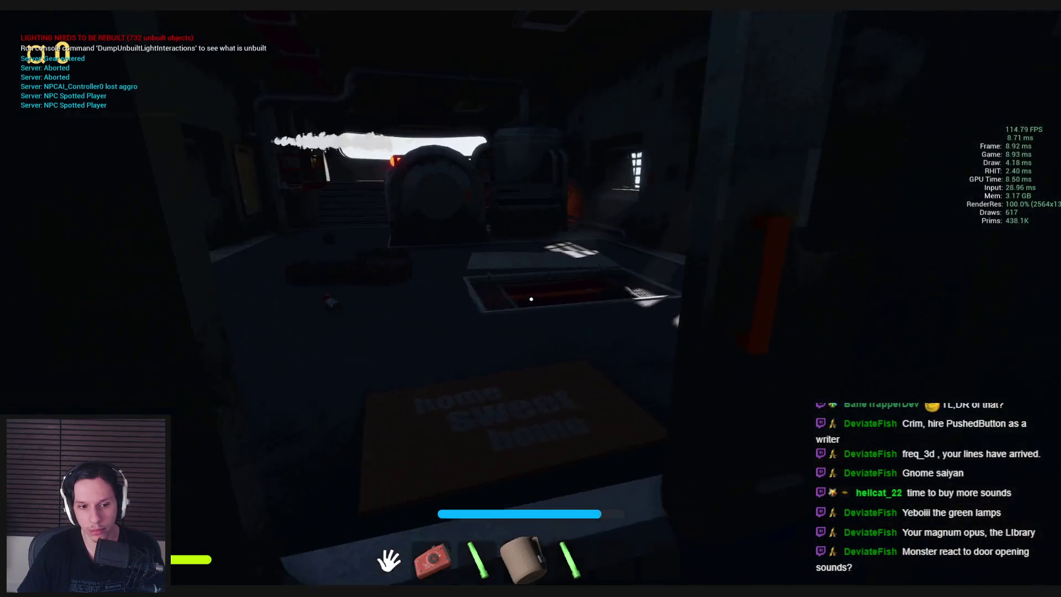
key(w)
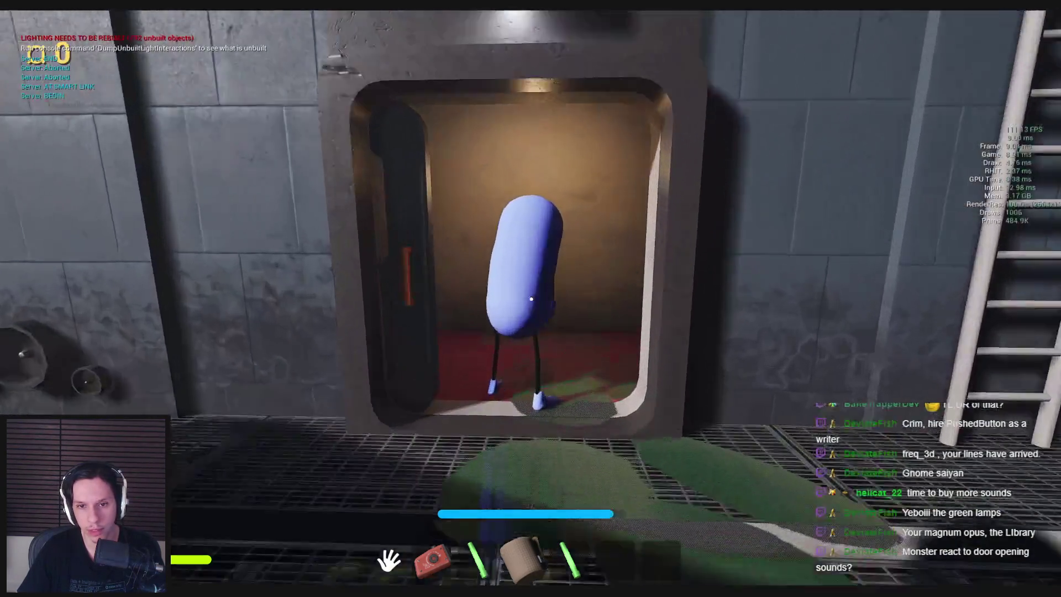
key(shift+w)
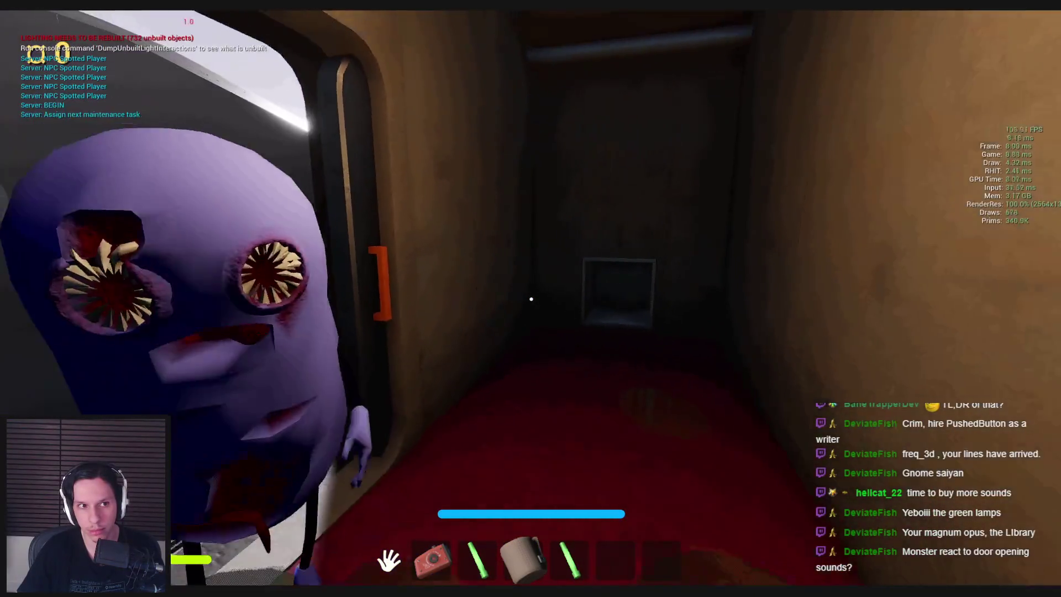
key(shift+w)
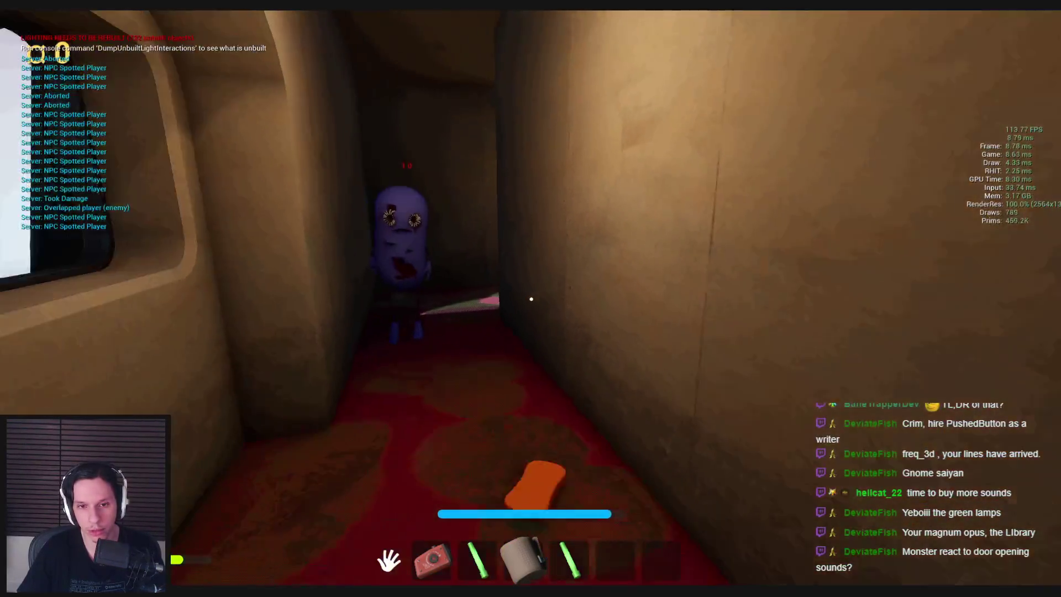
key(shift+w)
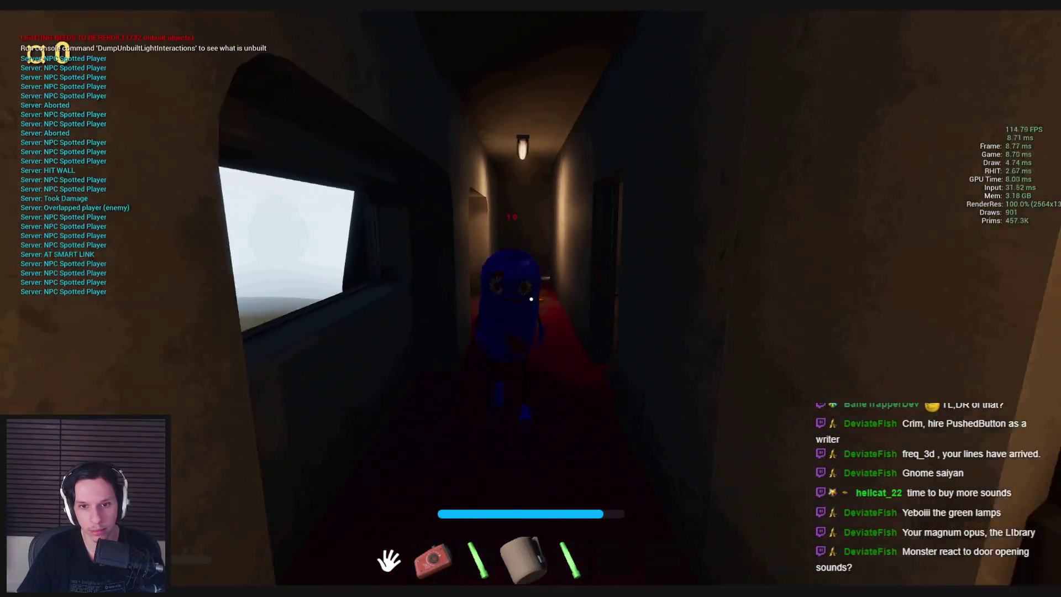
key(shift+w)
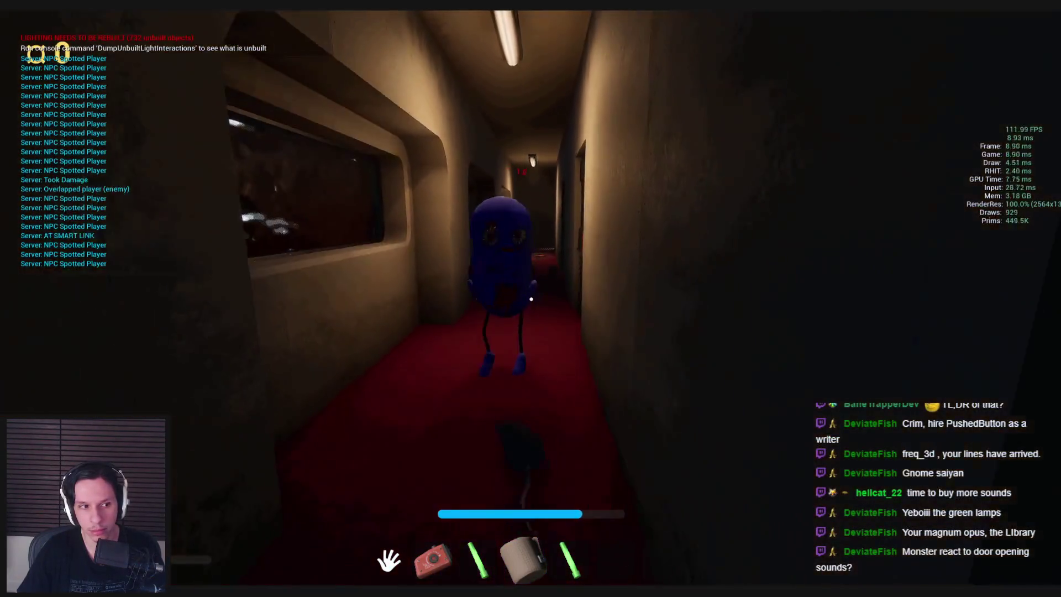
key(shift+w)
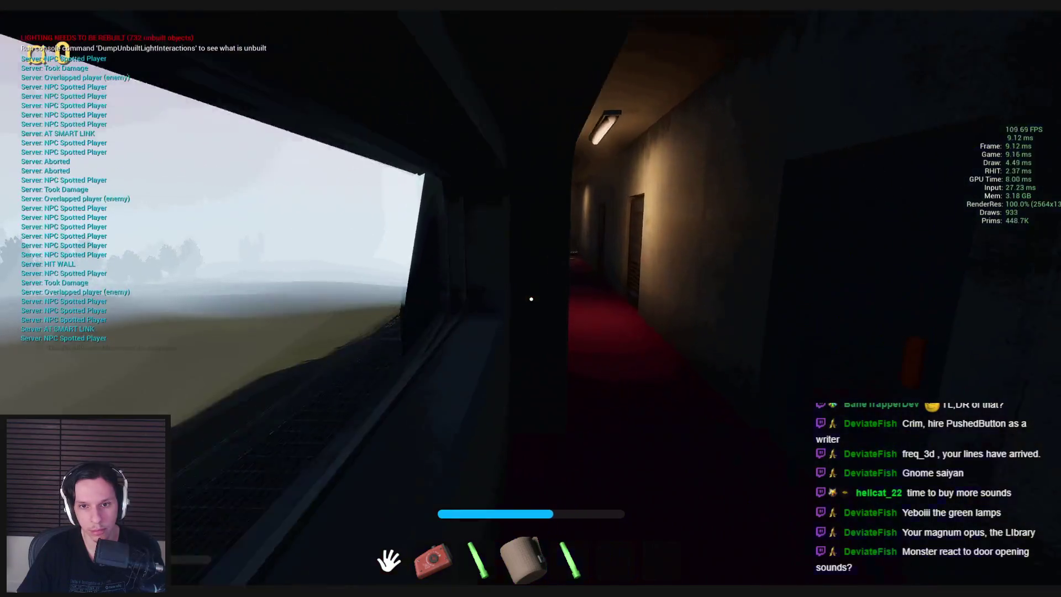
key(shift+w)
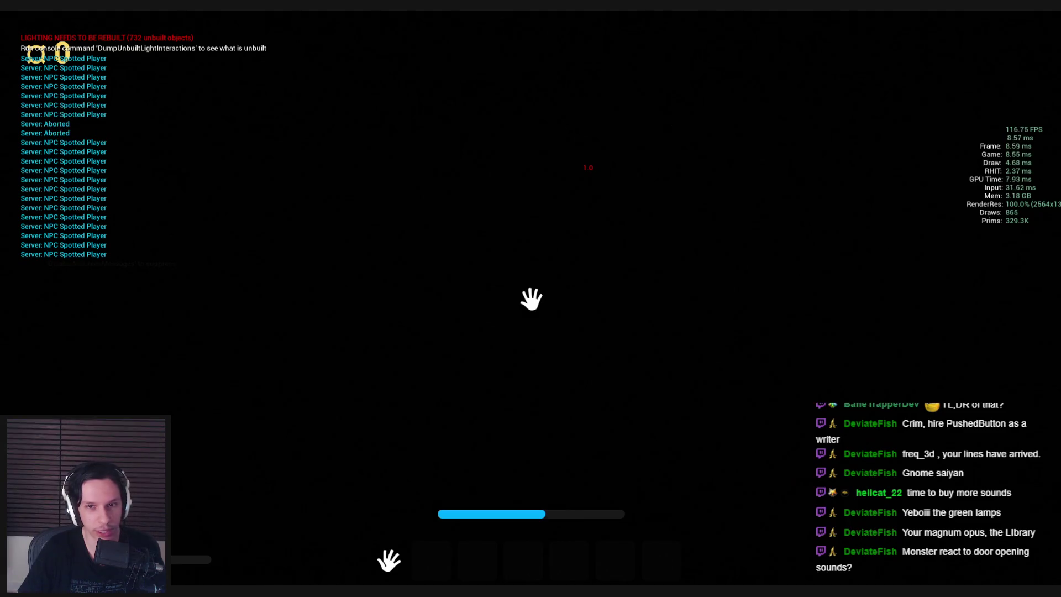
After respawning, grab and drop the suitcases in the starting room several times
key(w)
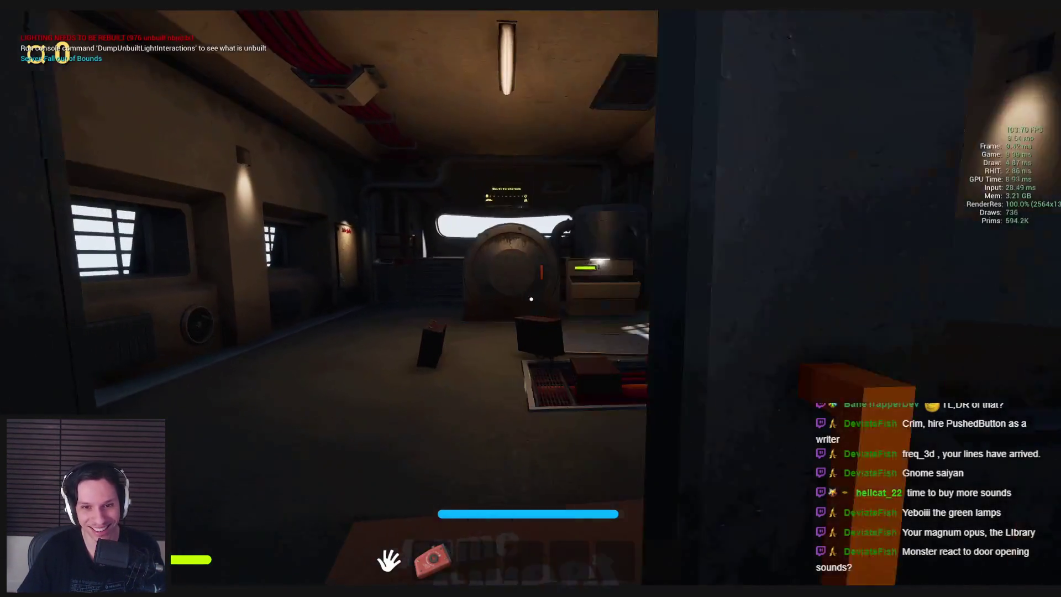
key(w)
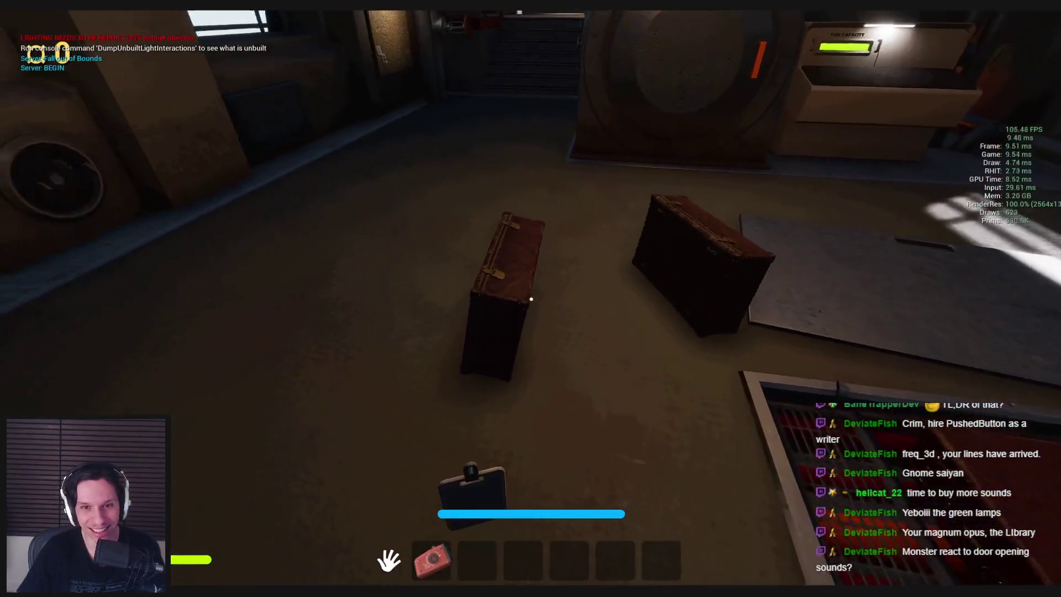
click(531, 299)
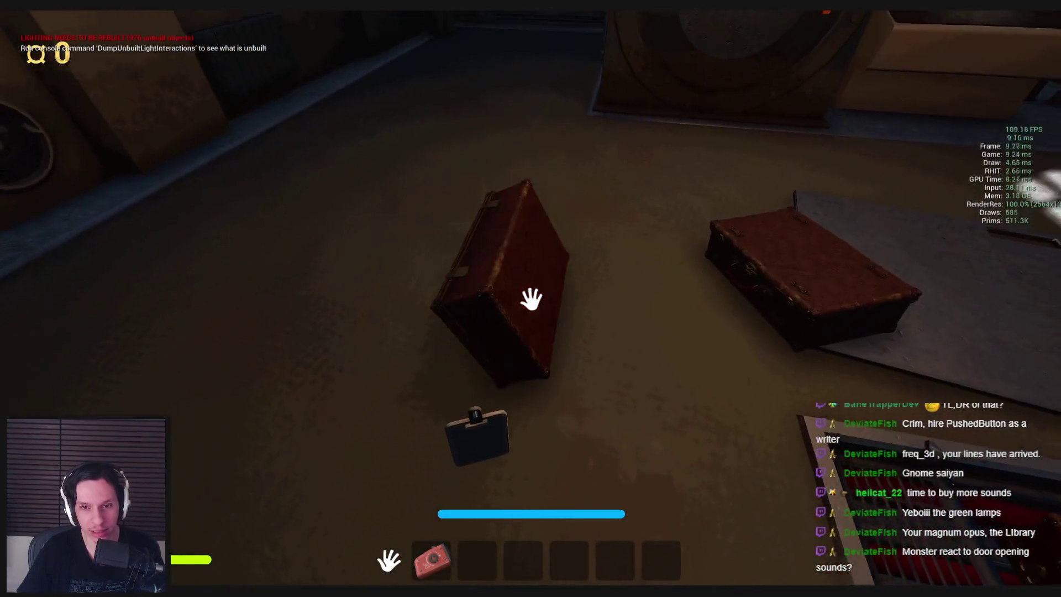
click(531, 299)
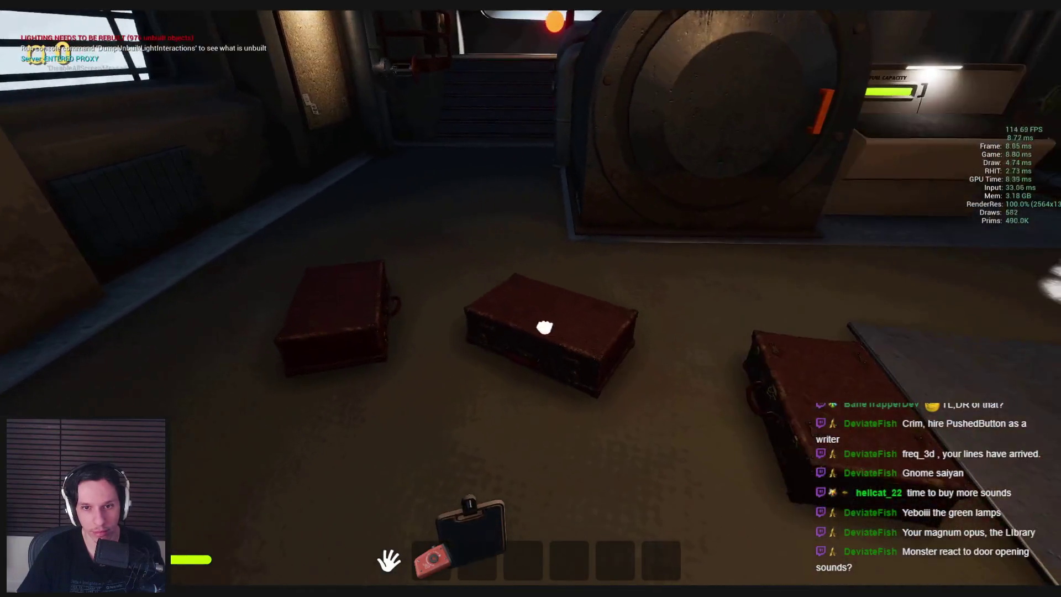
click(545, 320)
click(531, 299)
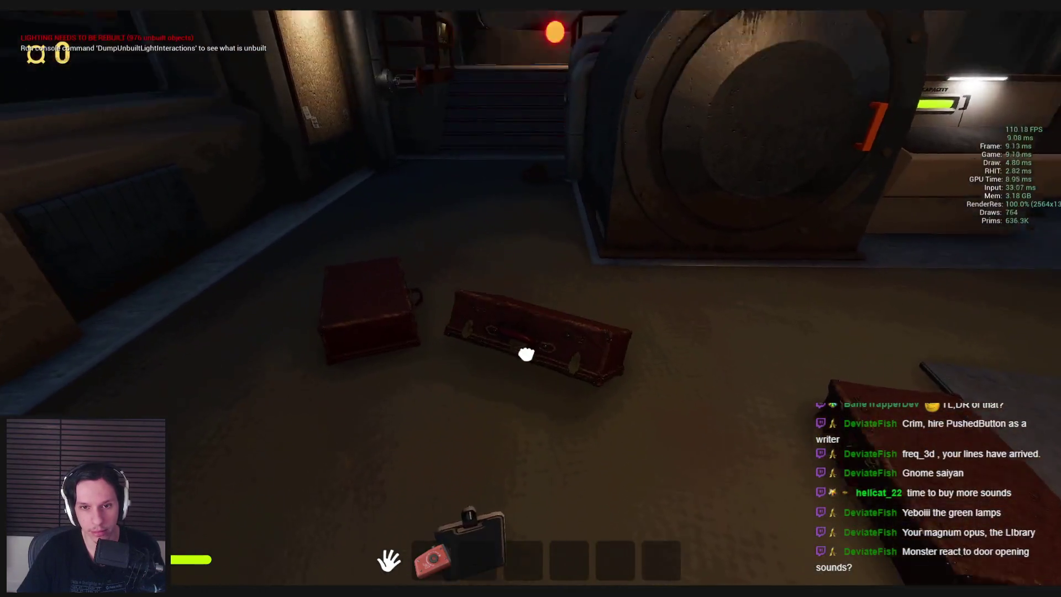
click(526, 354)
click(509, 360)
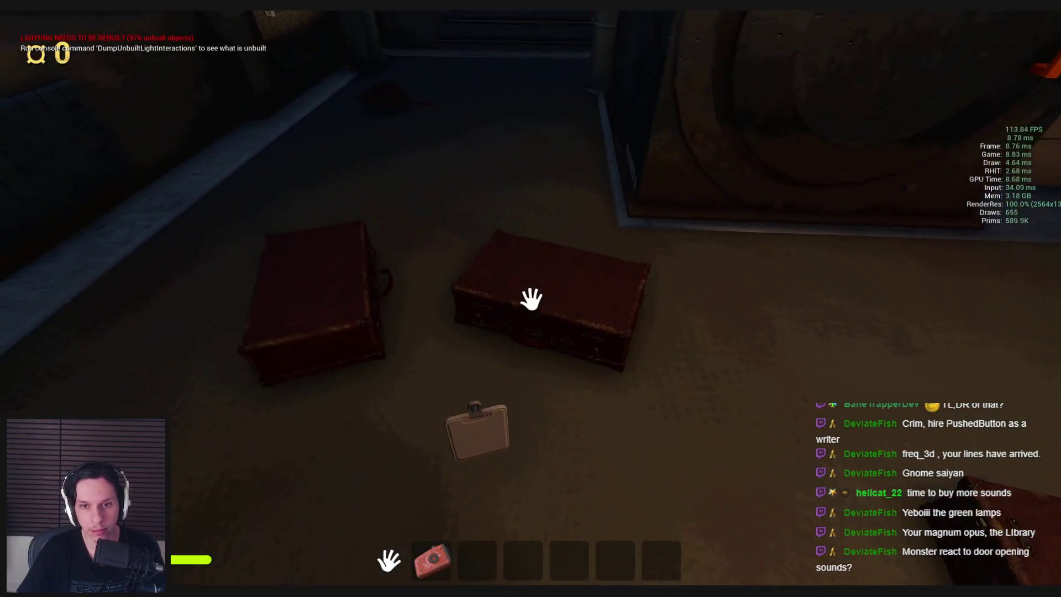
click(533, 296)
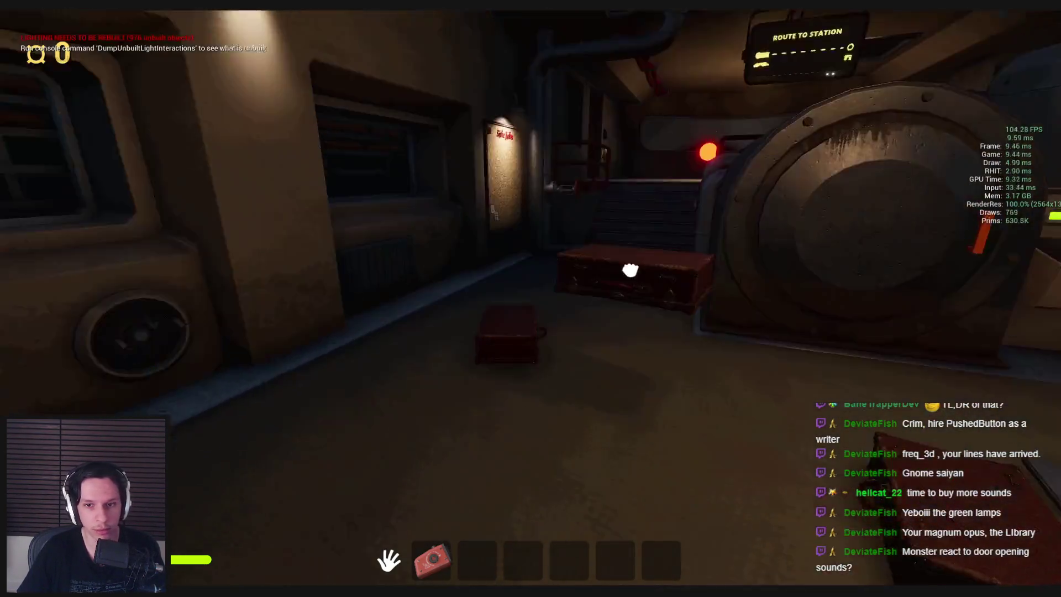
Pick up the rubber duck, then stop Play-in-Editor with Esc
click(630, 270)
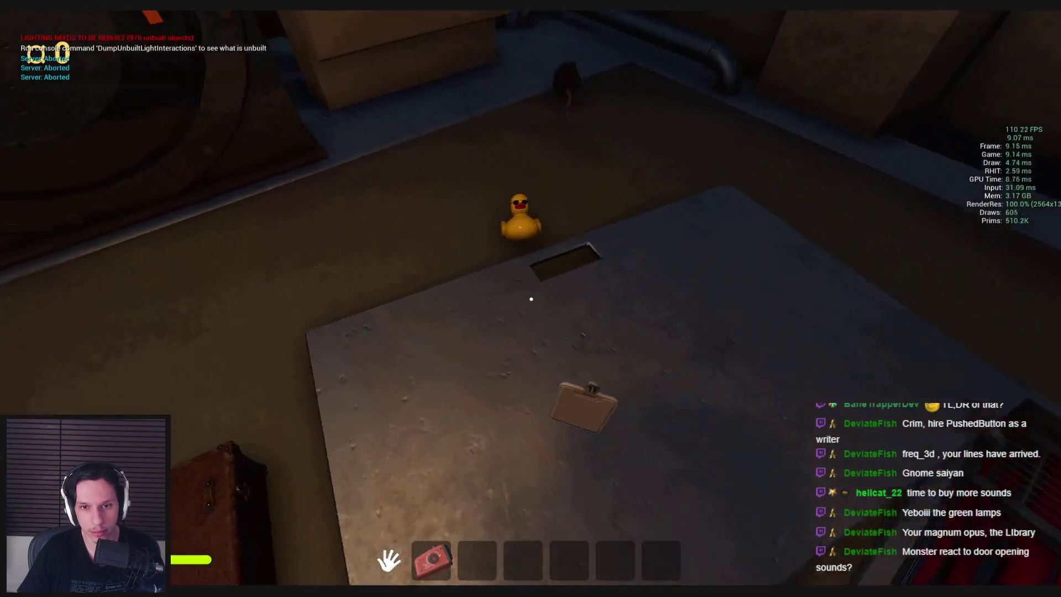
click(532, 299)
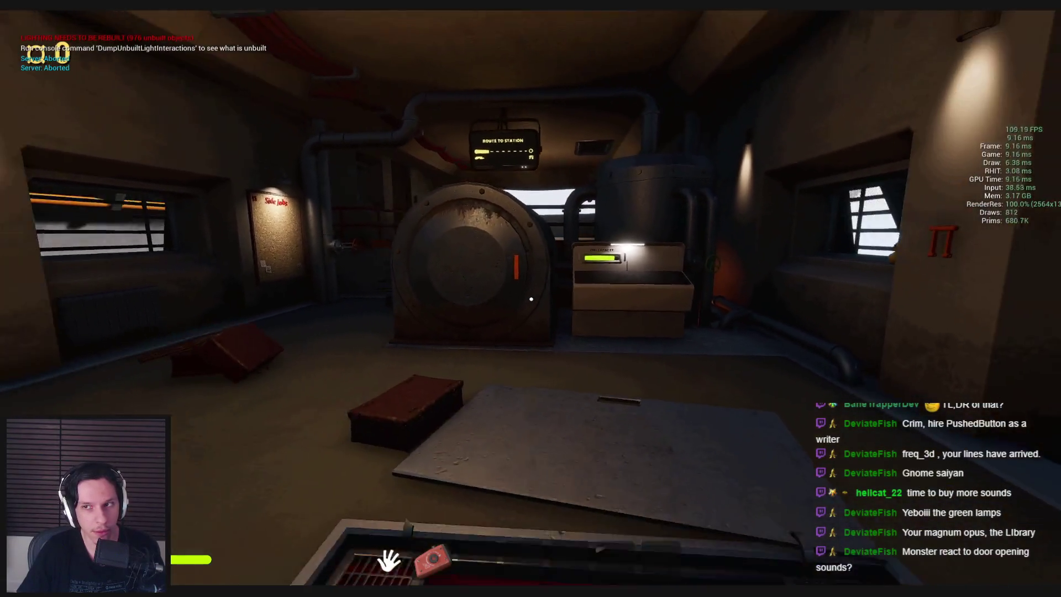
key(Escape)
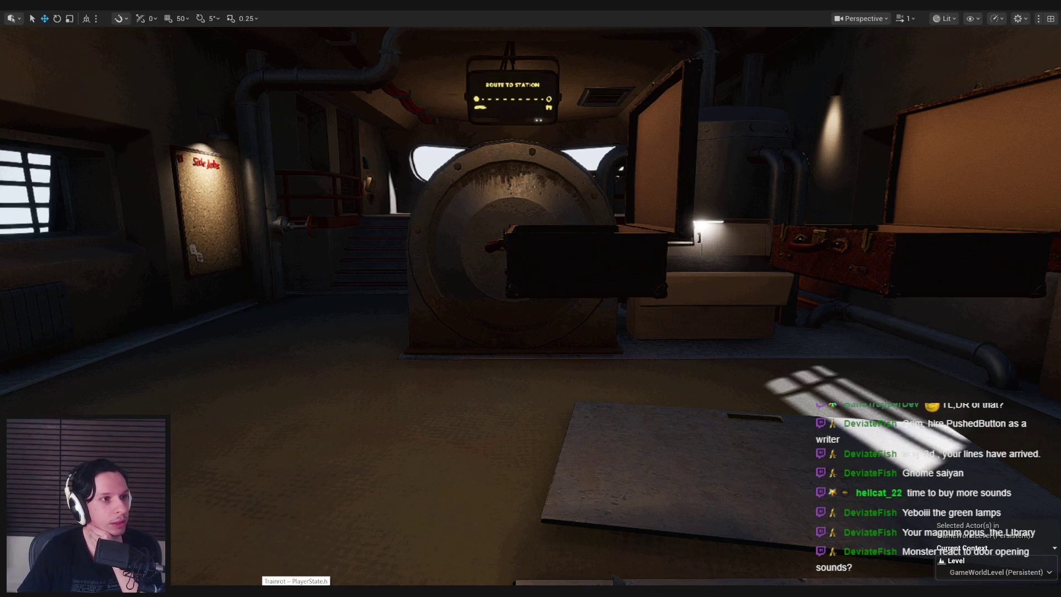
key(alt+p)
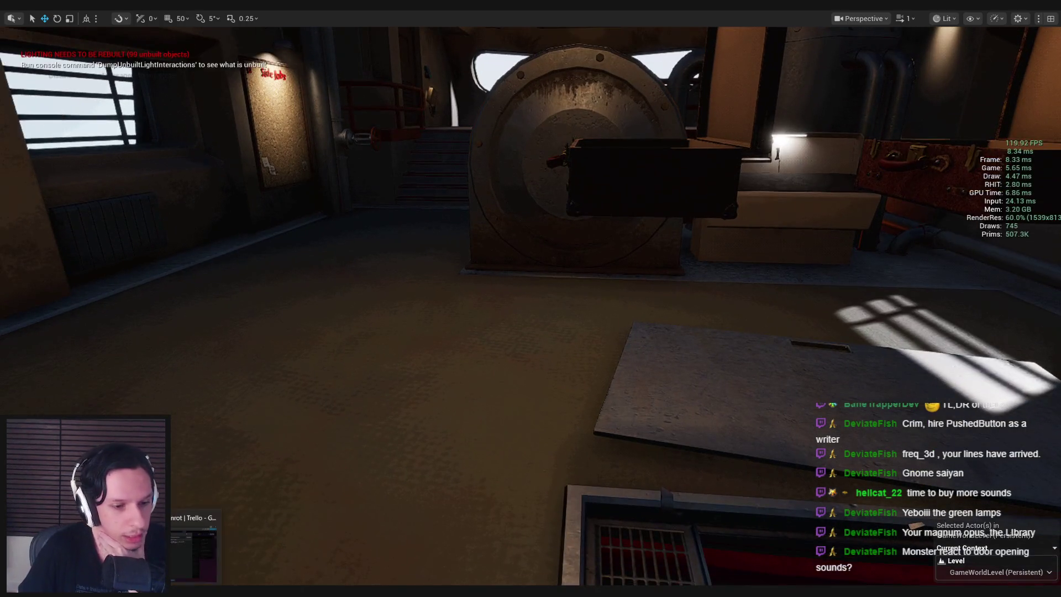
In Trello, review the Monsters card's Checklist, Perception and Complex Aggro/Deaggro System checklists, then close it
key(alt+Tab)
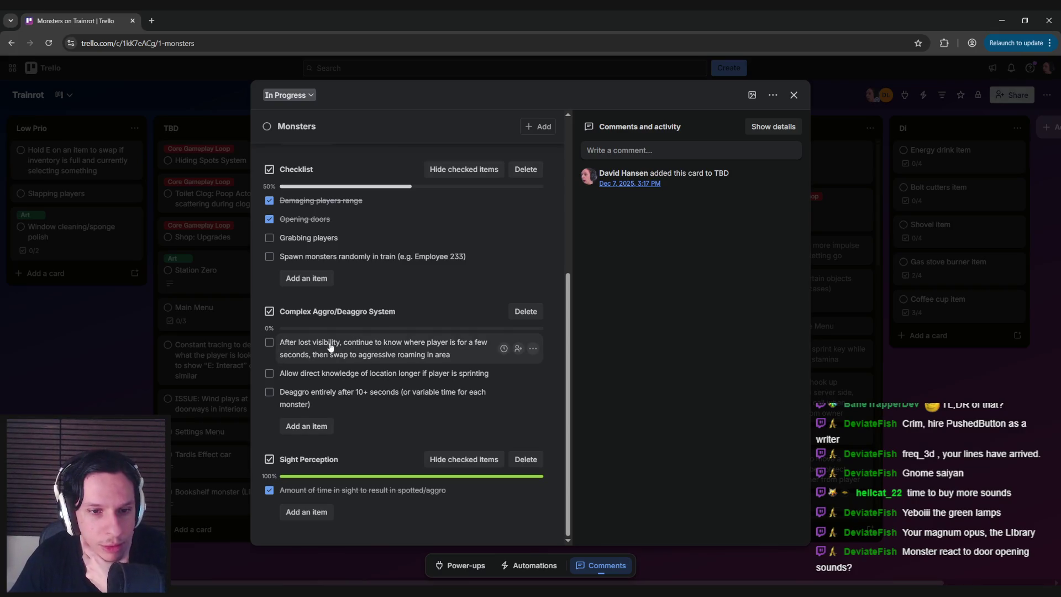
scroll(320, 344, up, 4)
scroll(321, 344, up, 1)
scroll(320, 344, down, 2)
scroll(321, 344, up, 2)
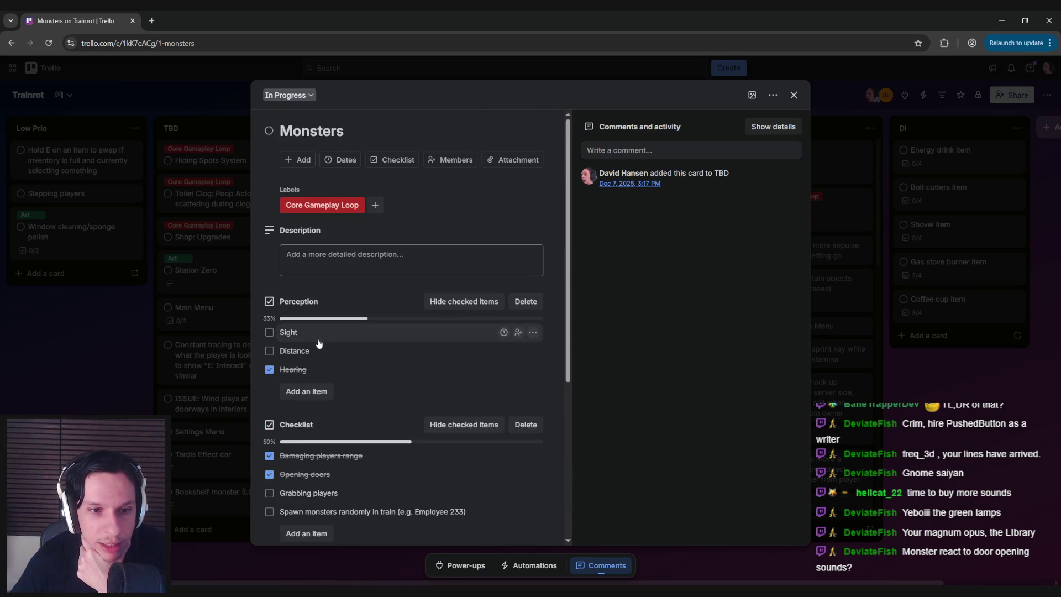
click(185, 385)
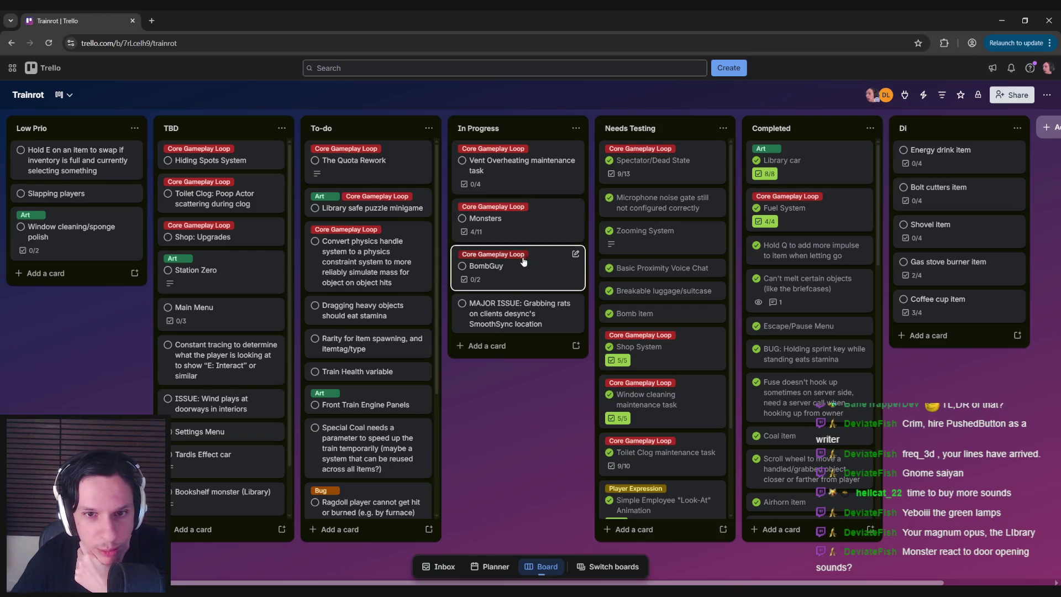
click(513, 233)
scroll(353, 317, down, 4)
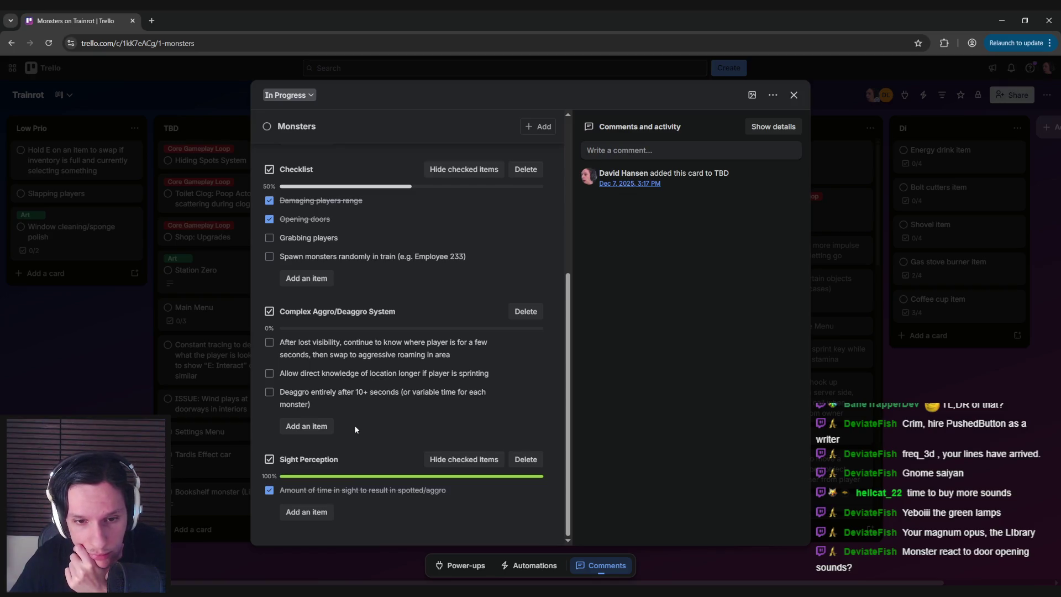
scroll(362, 381, up, 5)
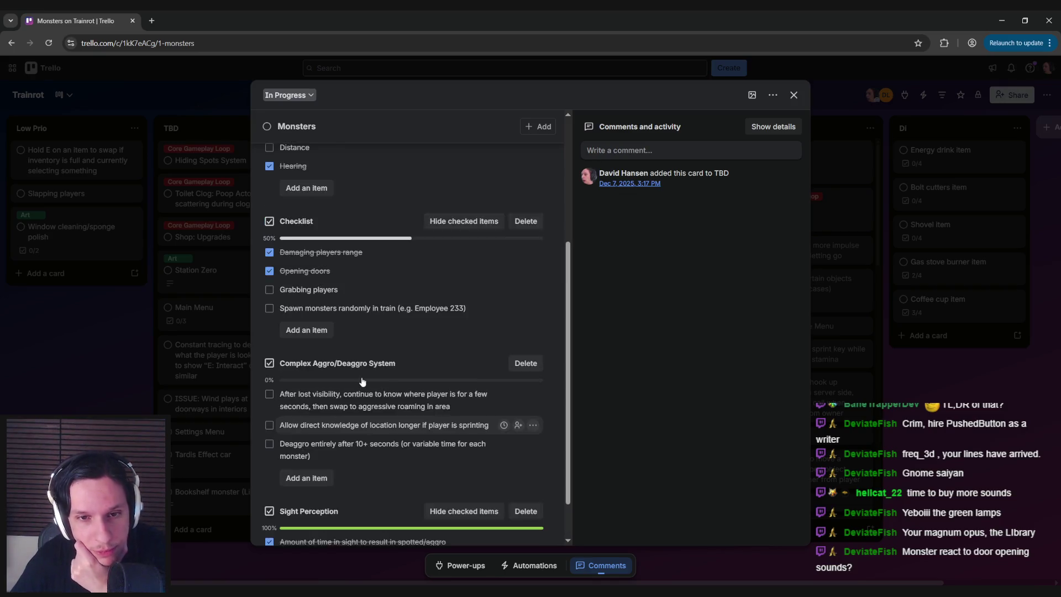
scroll(360, 376, down, 1)
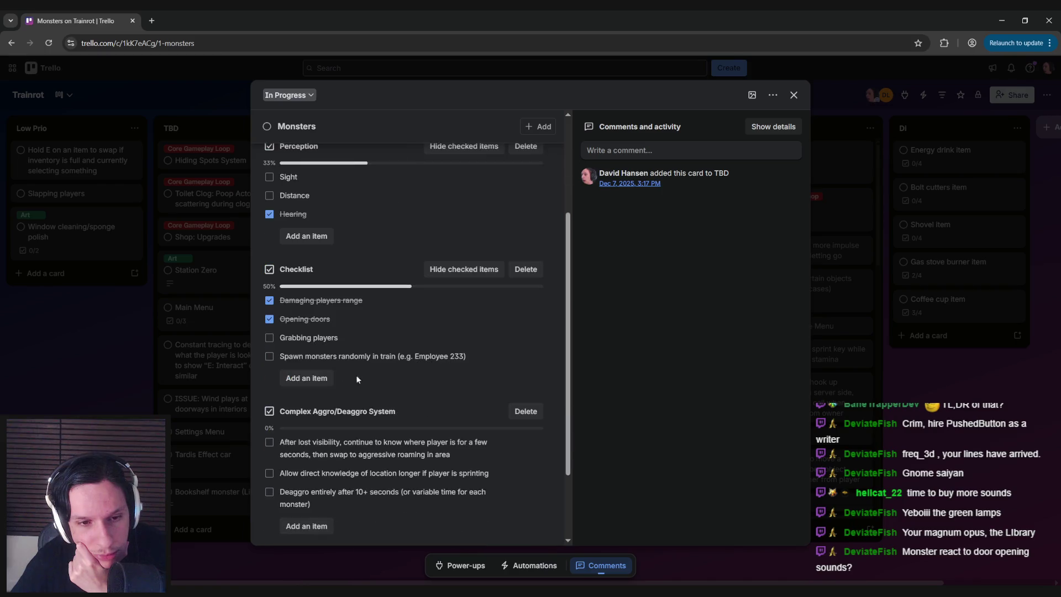
click(116, 346)
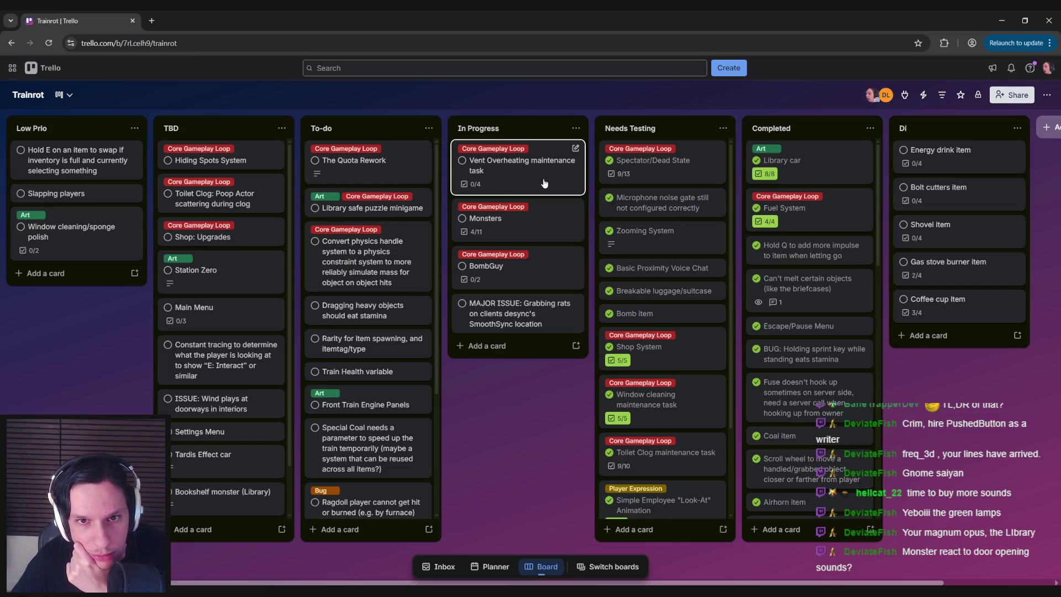
Glance at The Quota Rework card, scroll across the board, then open the BombGuy card
click(372, 172)
click(76, 362)
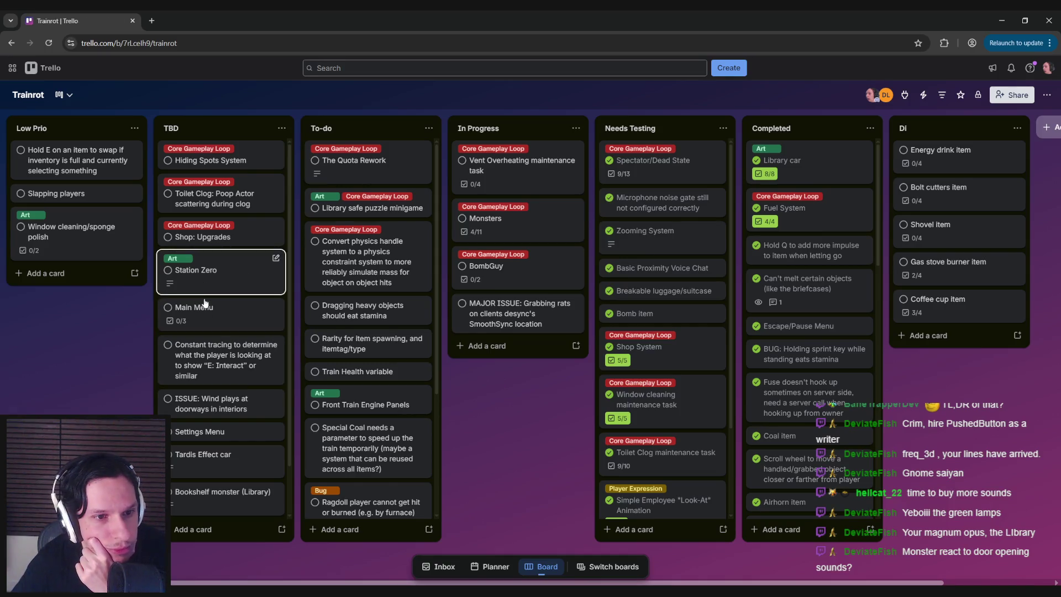
scroll(363, 274, down, 3)
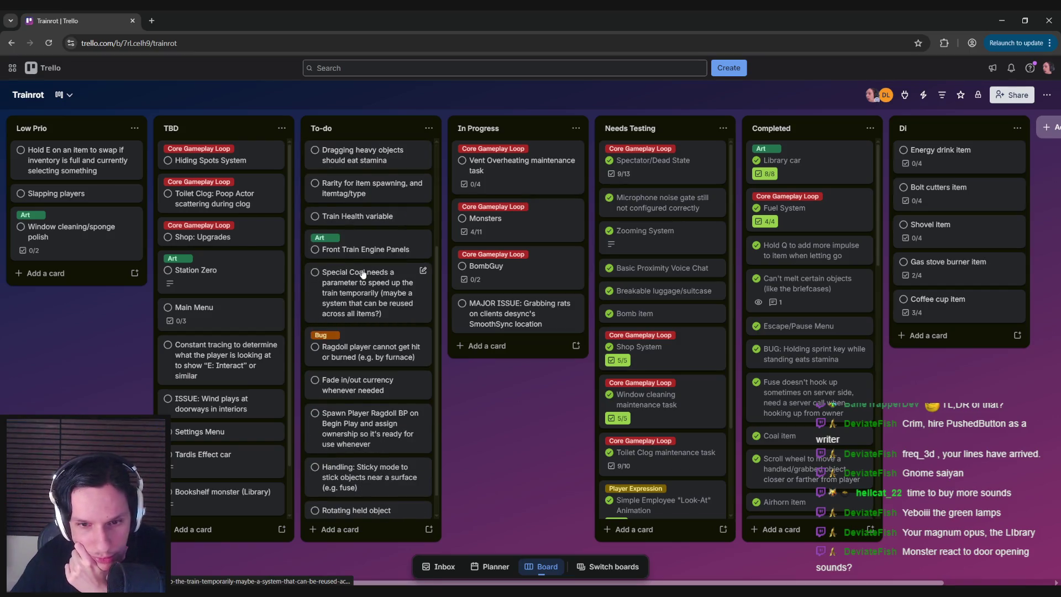
scroll(363, 275, down, 1)
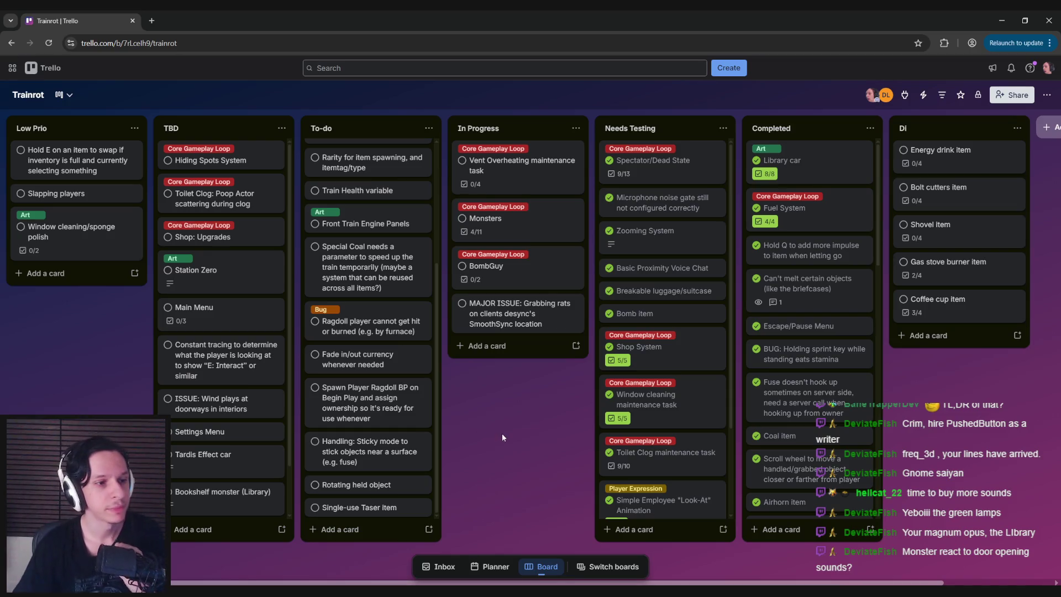
drag(479, 407, 433, 410)
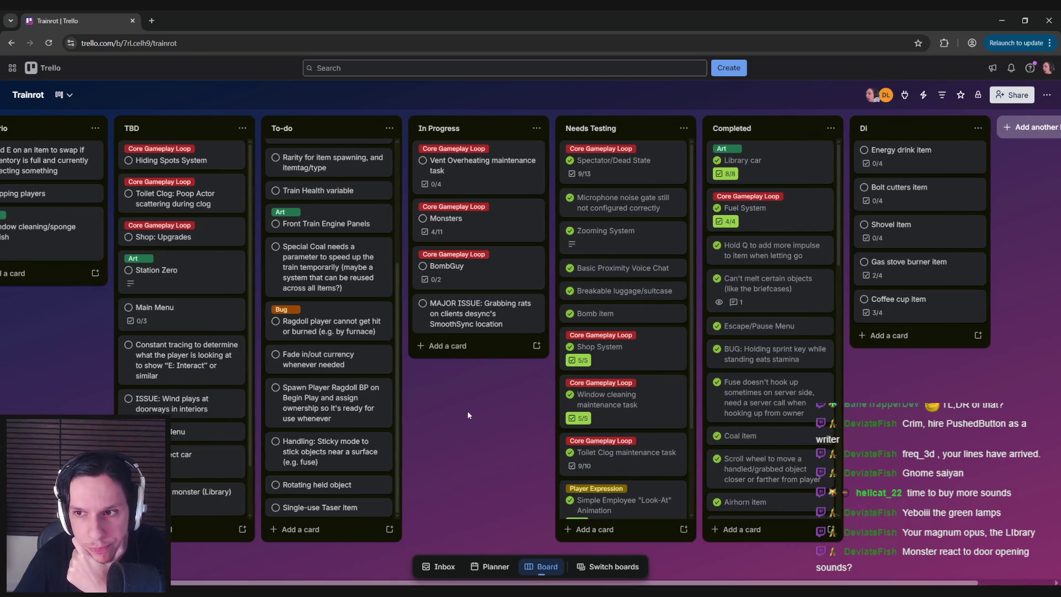
drag(468, 415, 487, 413)
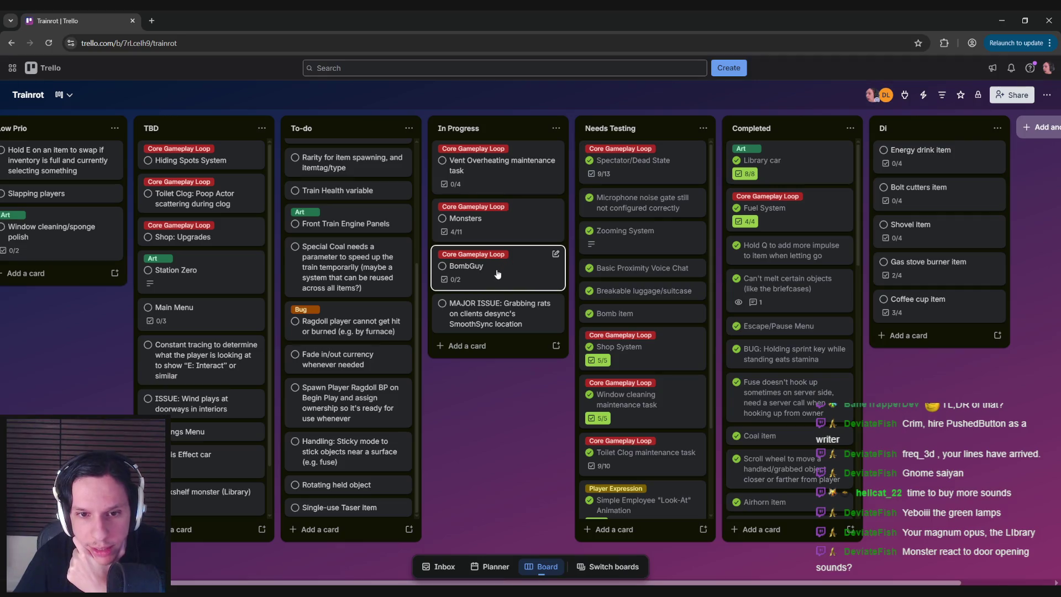
click(497, 274)
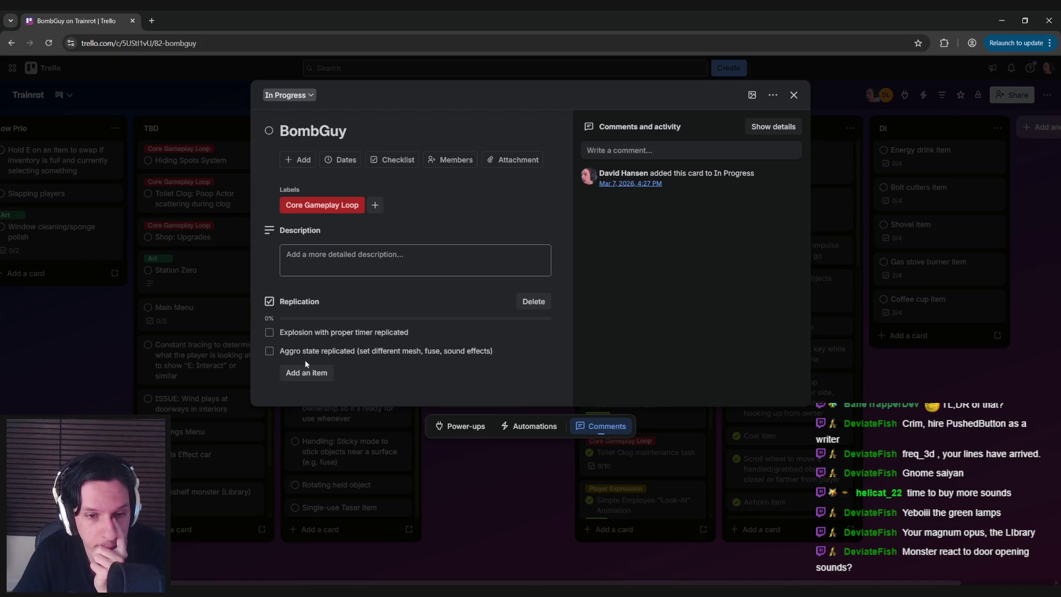
Close BombGuy, check the Vent Overheating card, then return to the Unreal Editor window
click(163, 356)
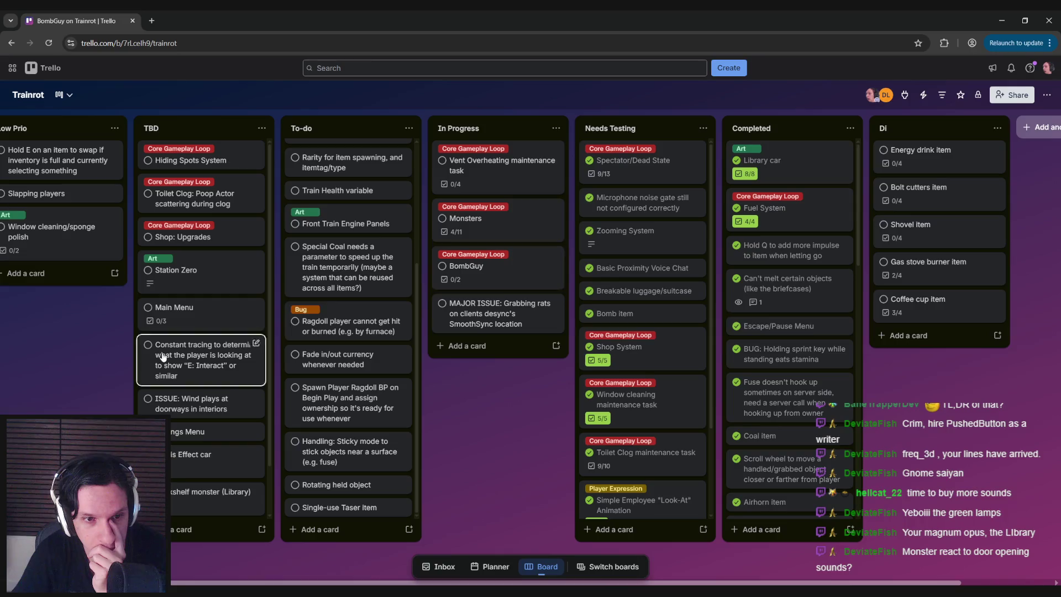
click(489, 190)
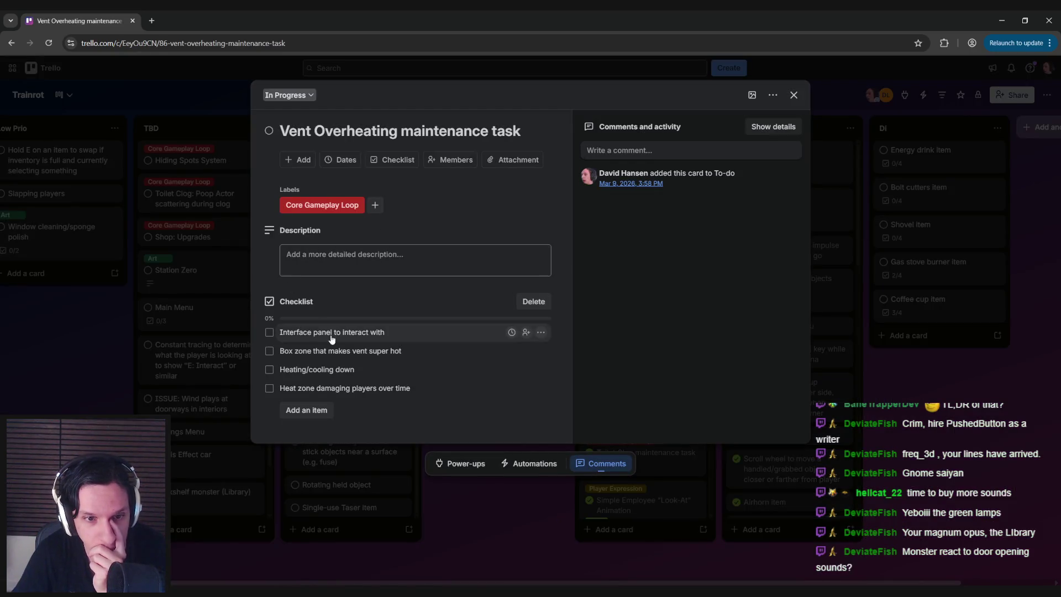
click(118, 323)
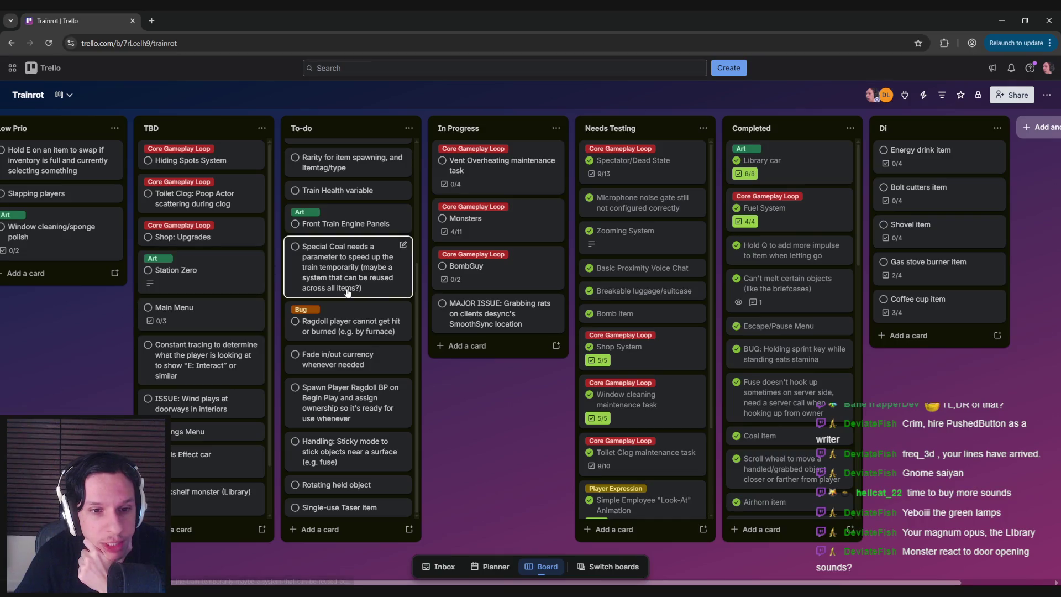
click(484, 169)
click(214, 535)
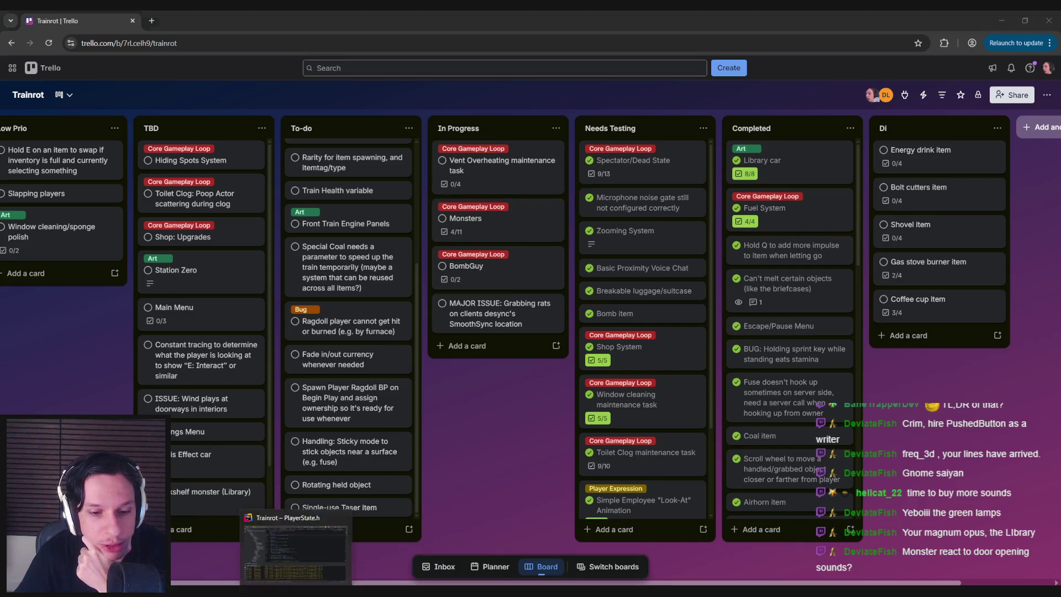
click(368, 569)
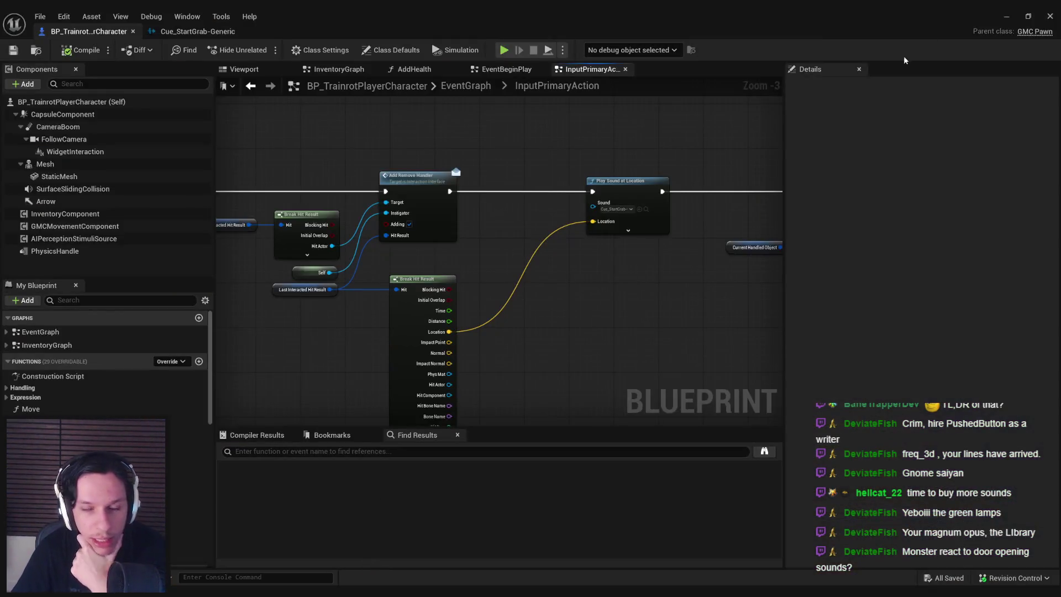
Start a Play-in-Editor session and walk along the rooftop walkway into the grey tower
click(998, 15)
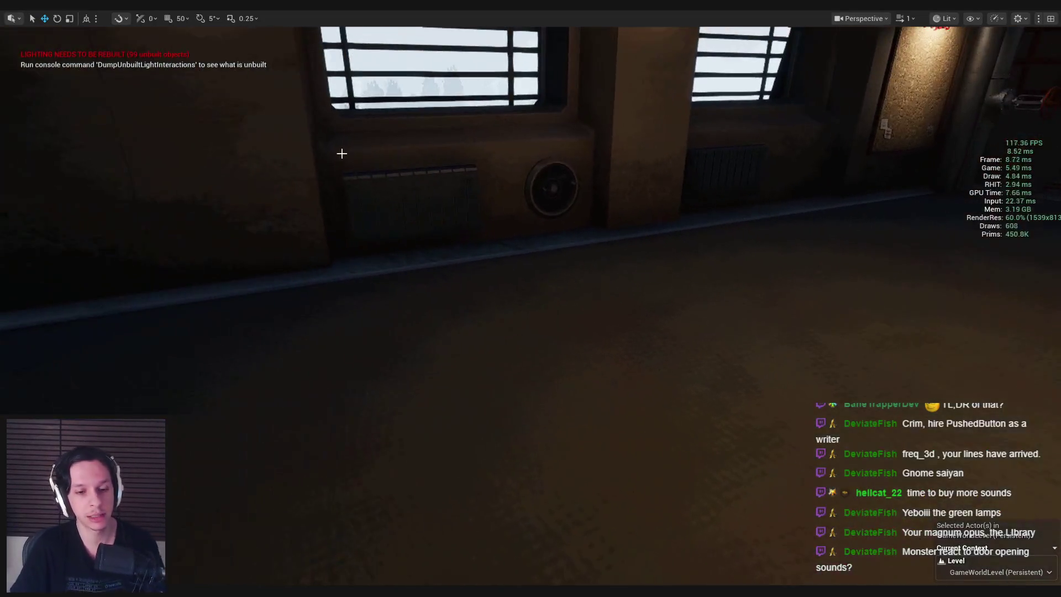
key(alt+p)
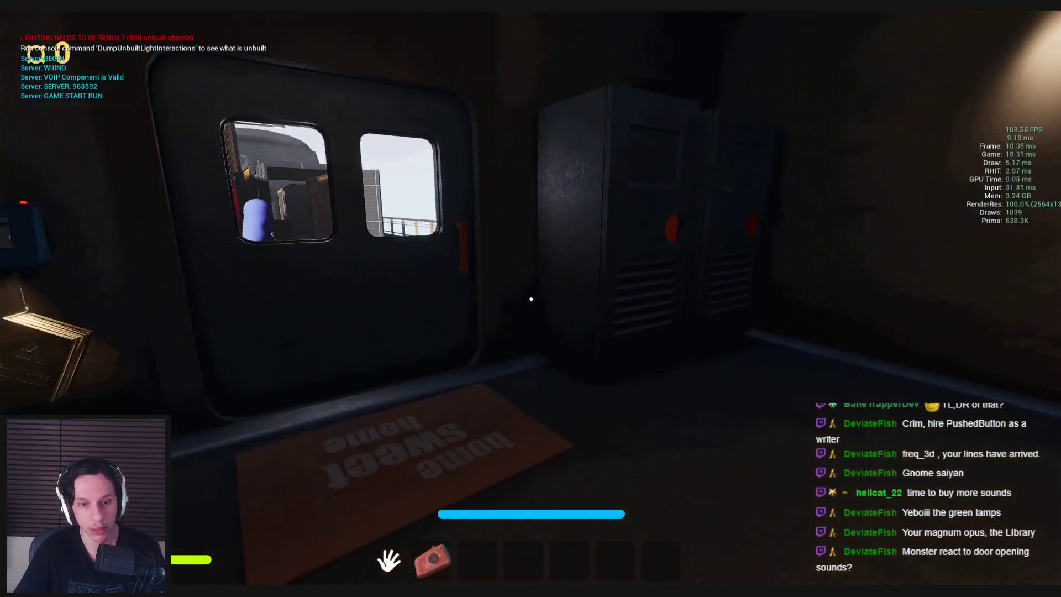
key(w)
key(e)
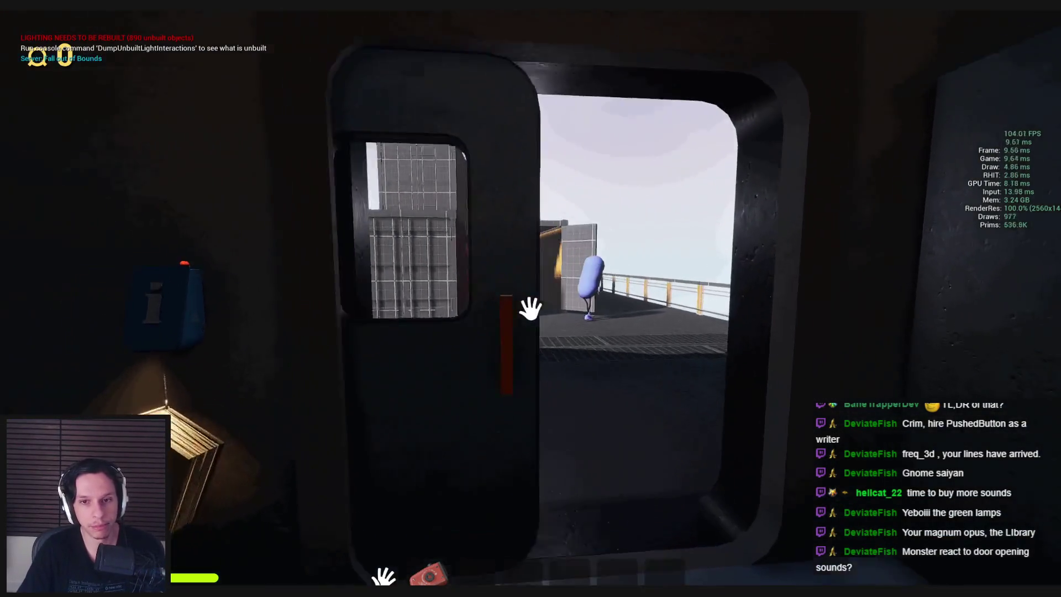
key(w)
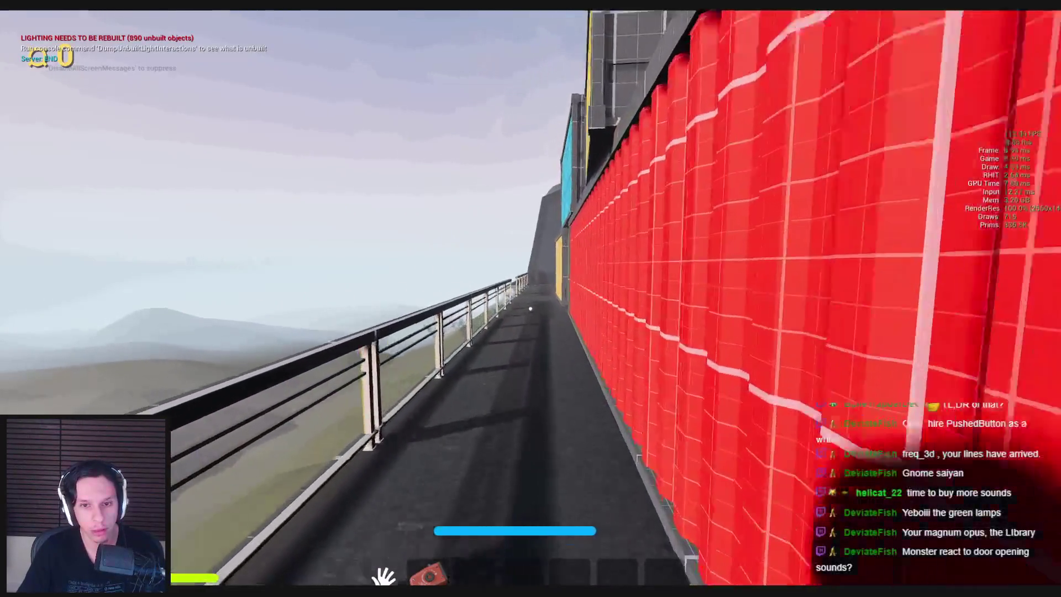
key(w)
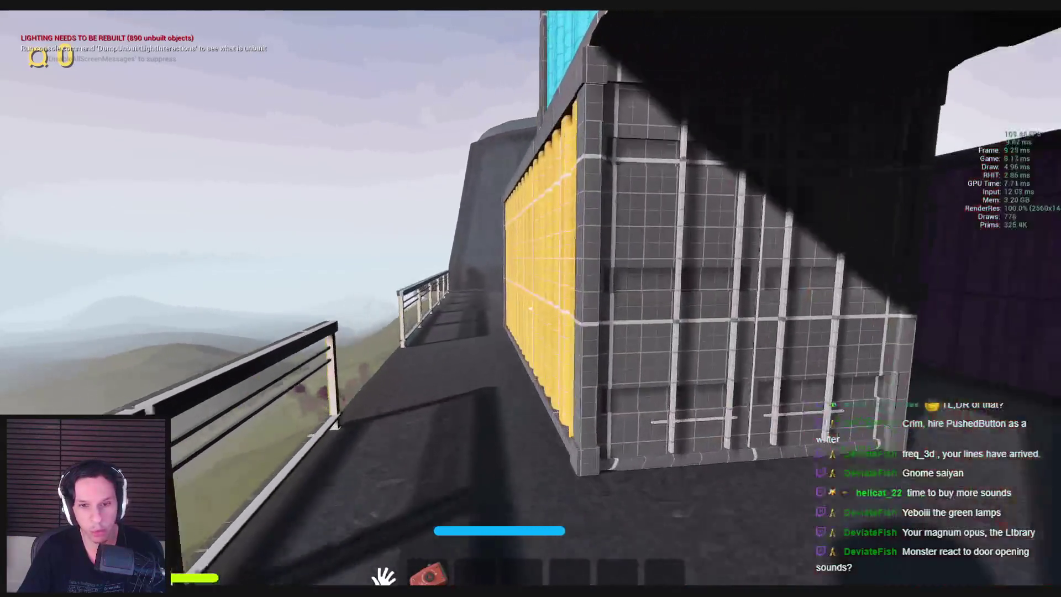
key(w)
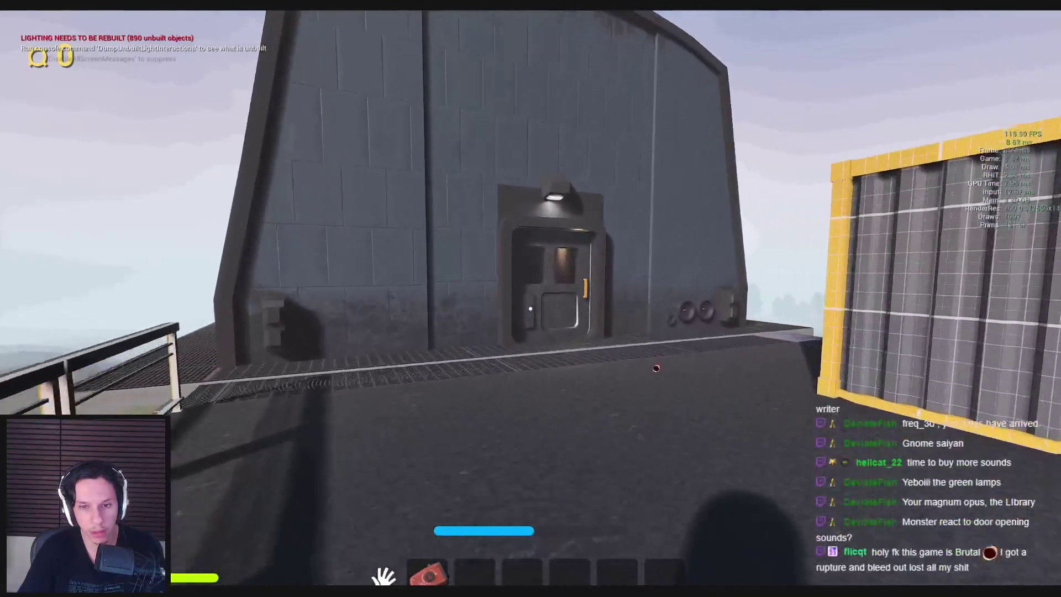
key(e)
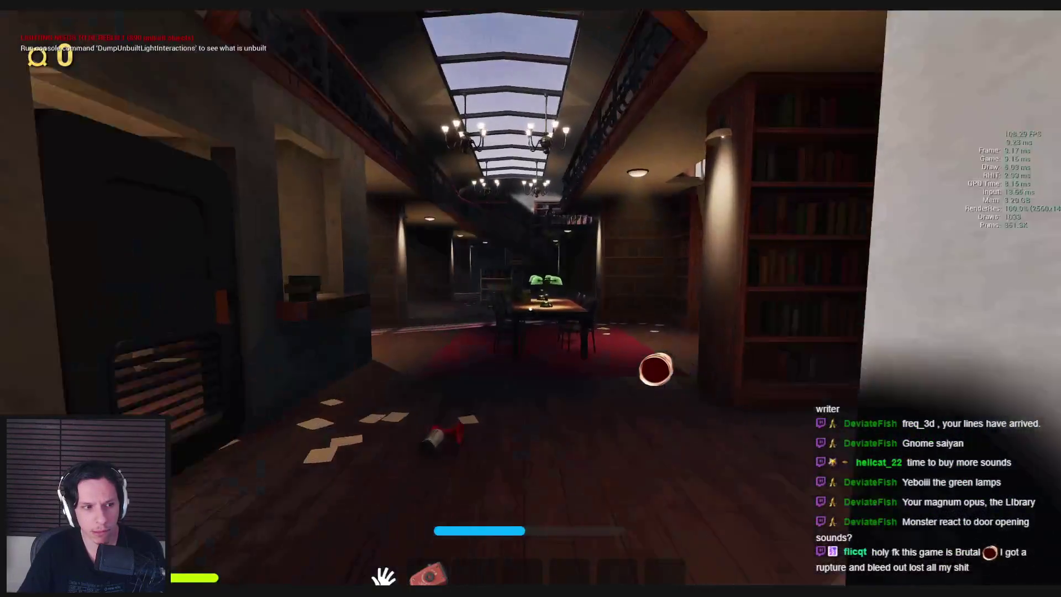
Walk through the library hall and double door, carrying an item down the dark corridor to the bathroom
key(w)
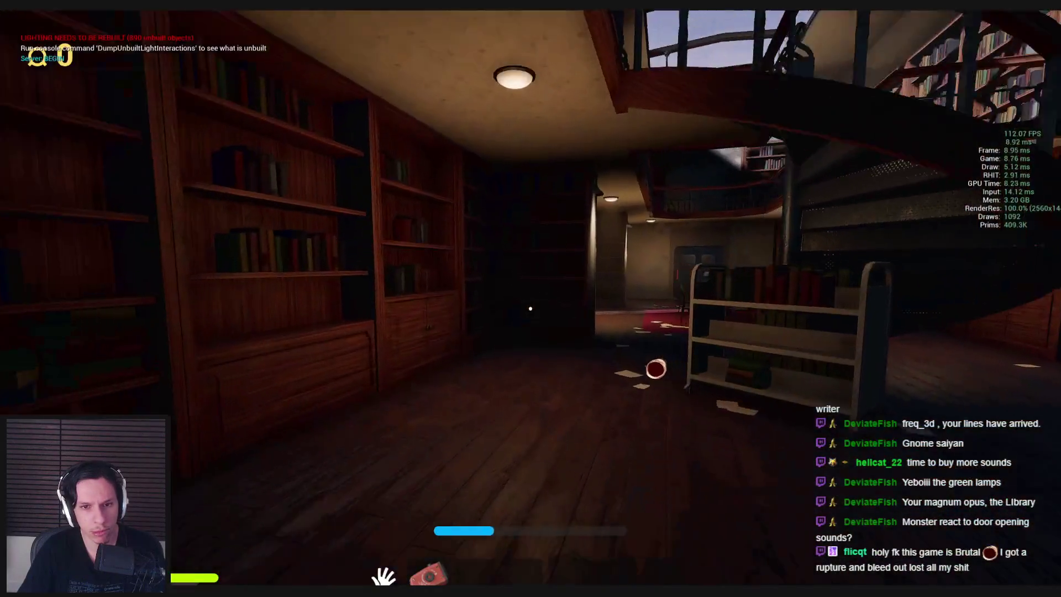
key(w)
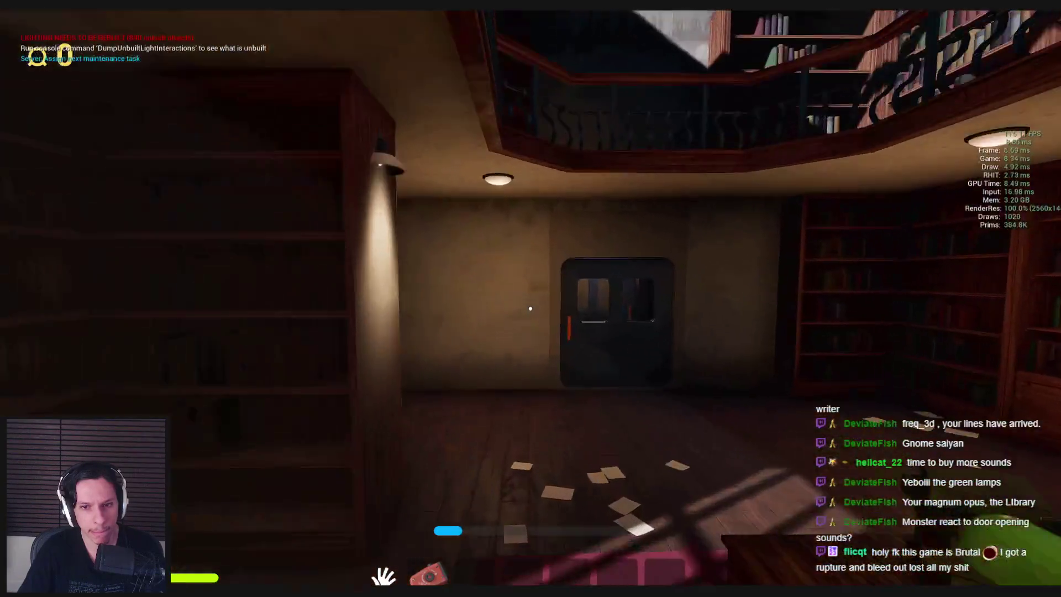
key(e)
key(w)
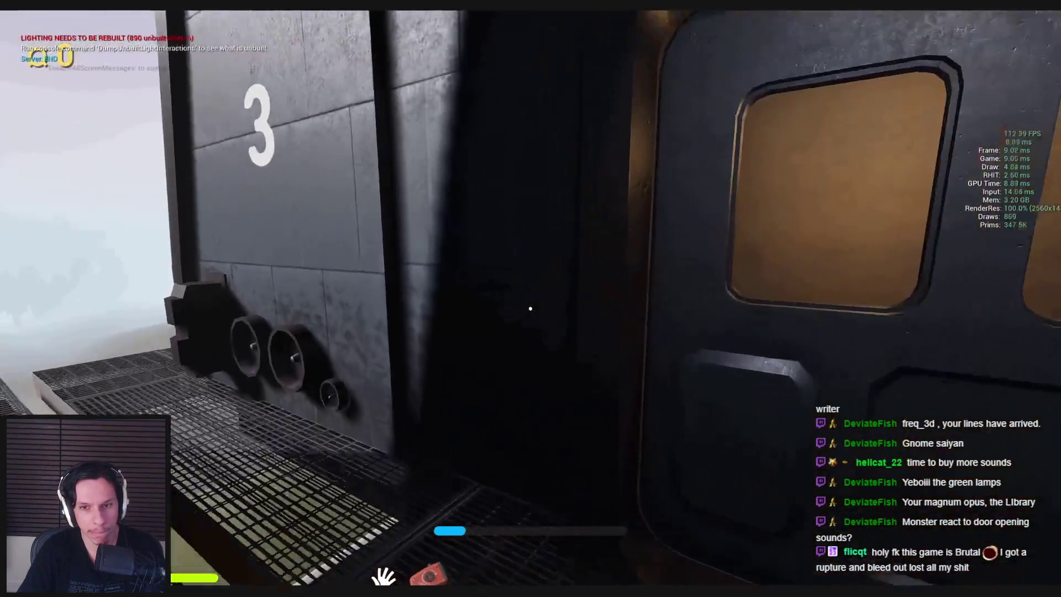
key(w)
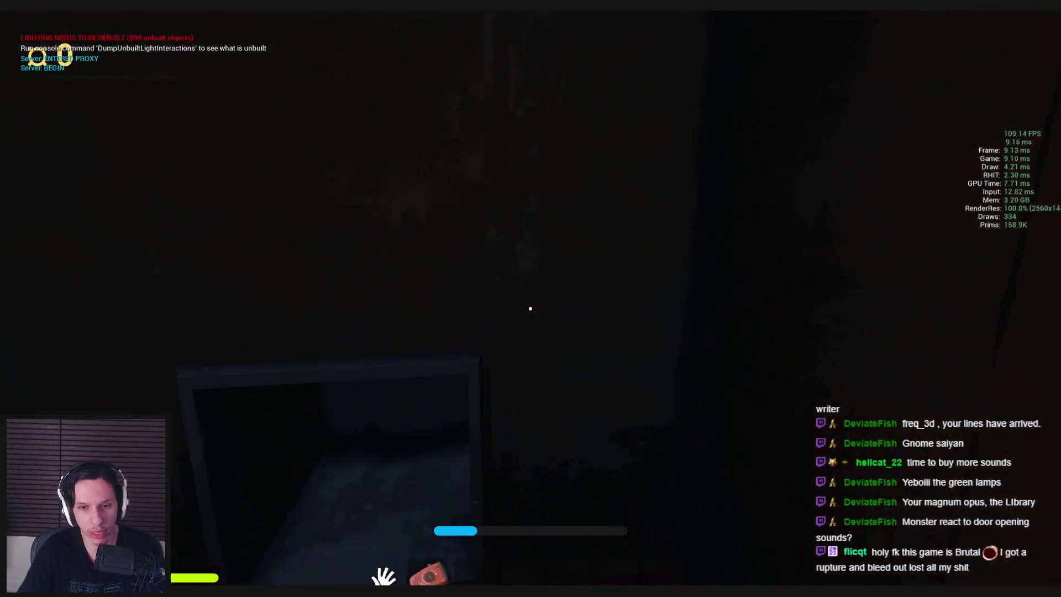
key(w)
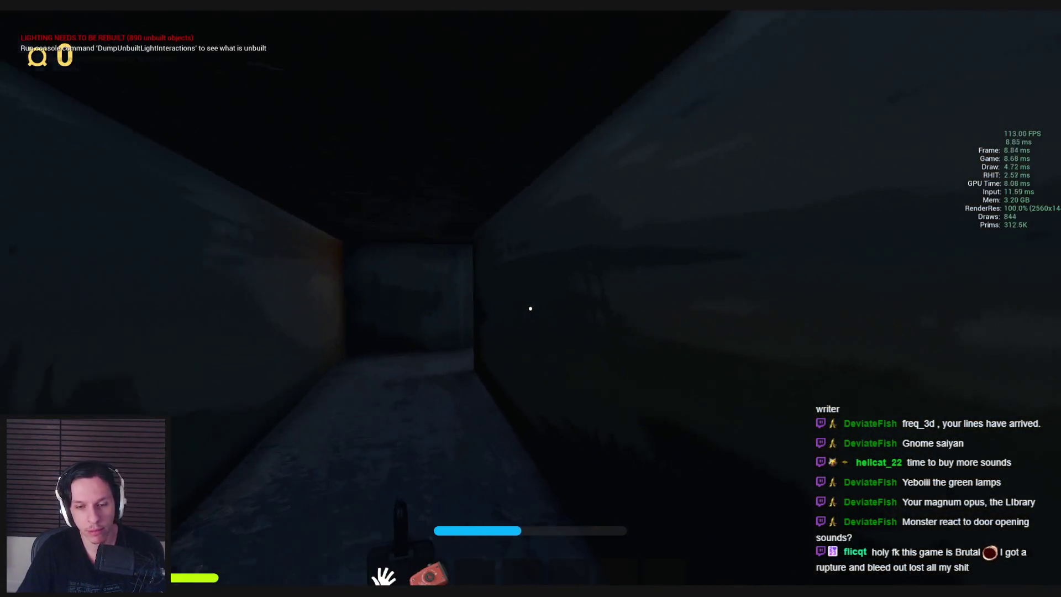
key(w)
key(w)
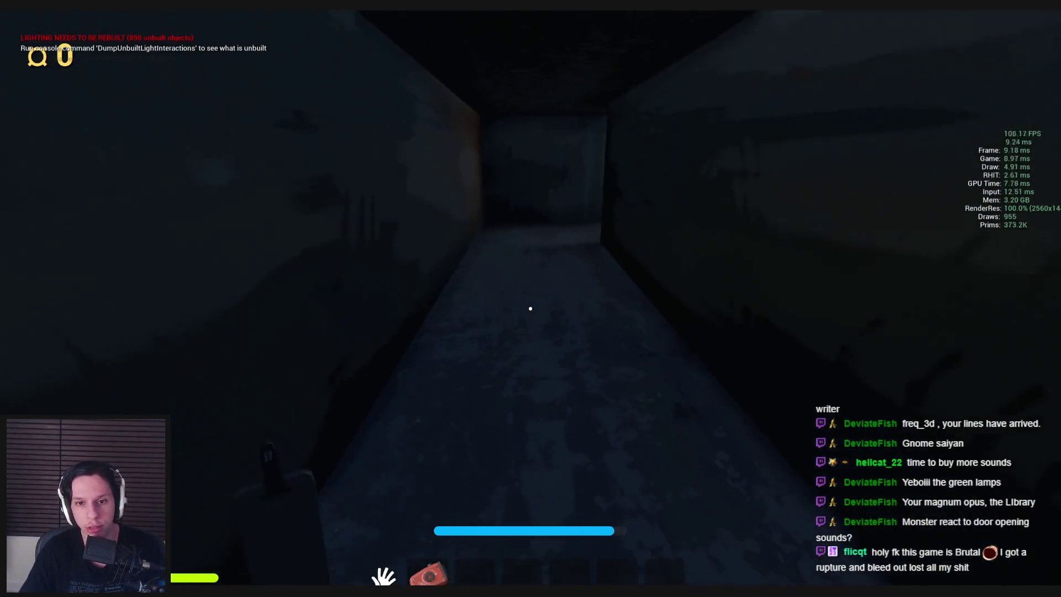
key(w)
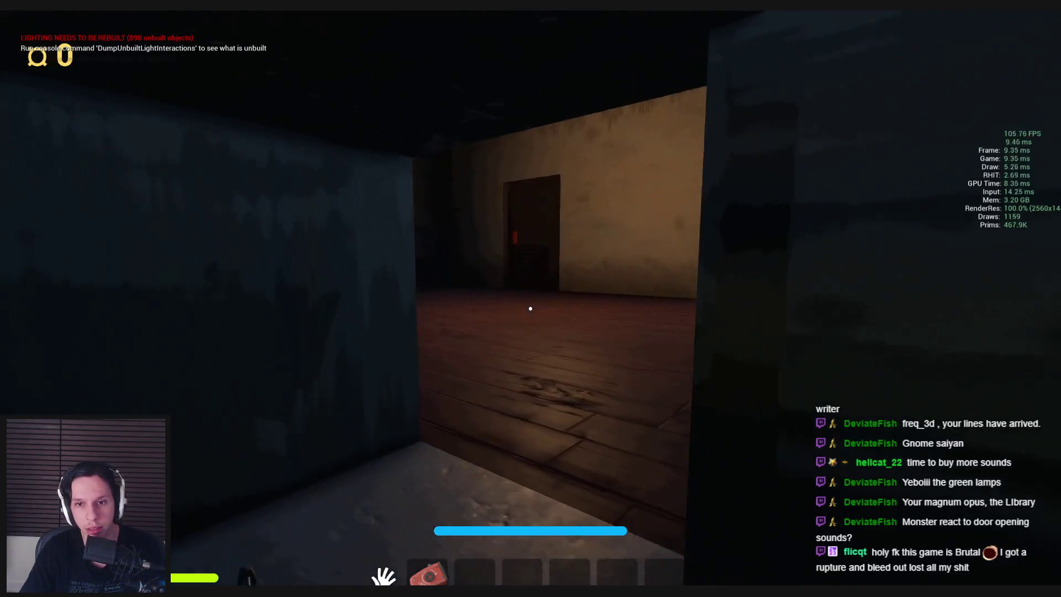
key(w)
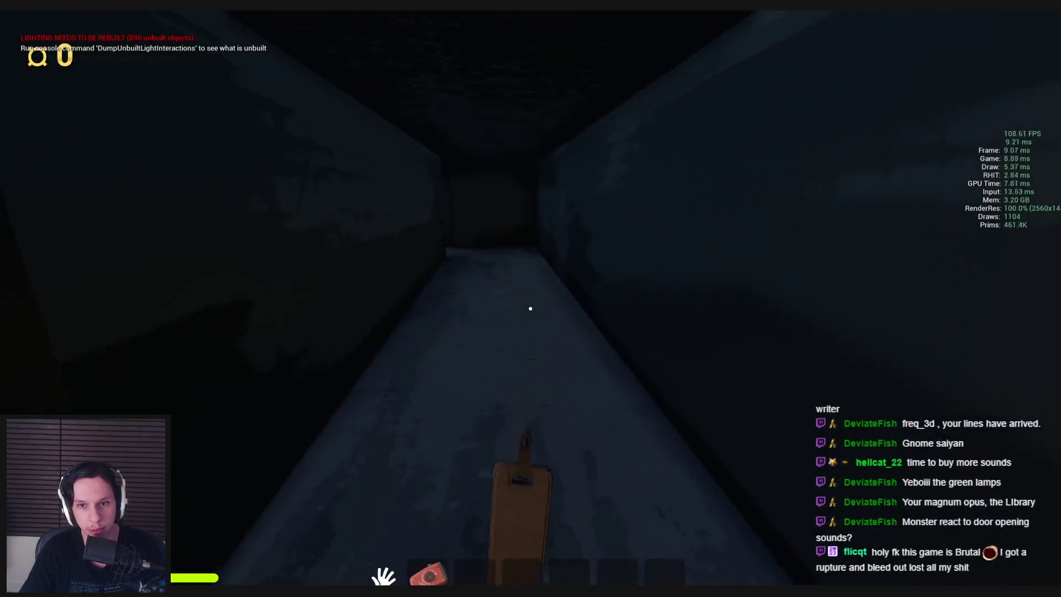
key(w)
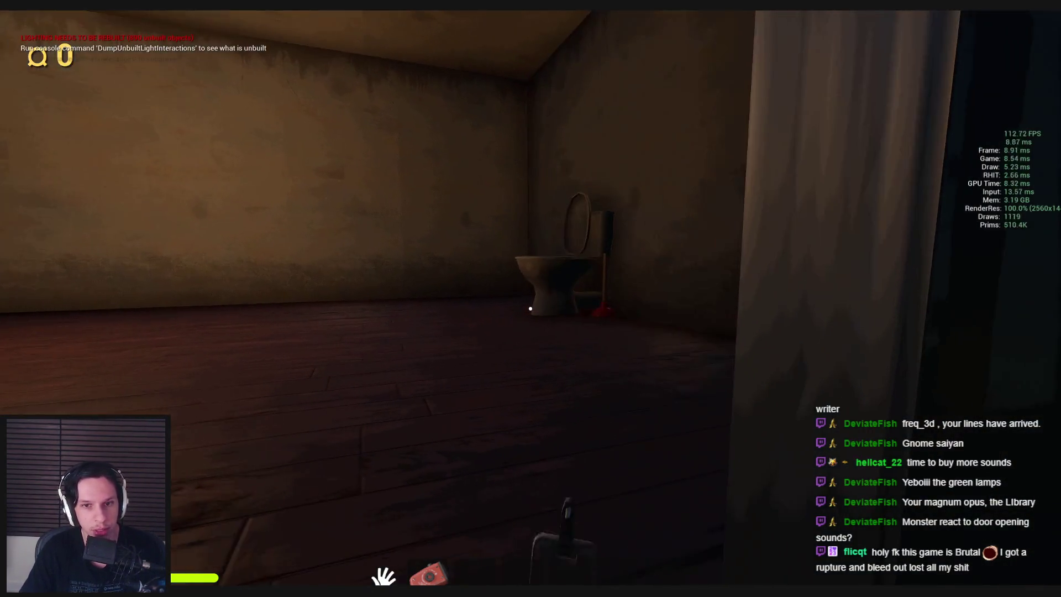
key(w)
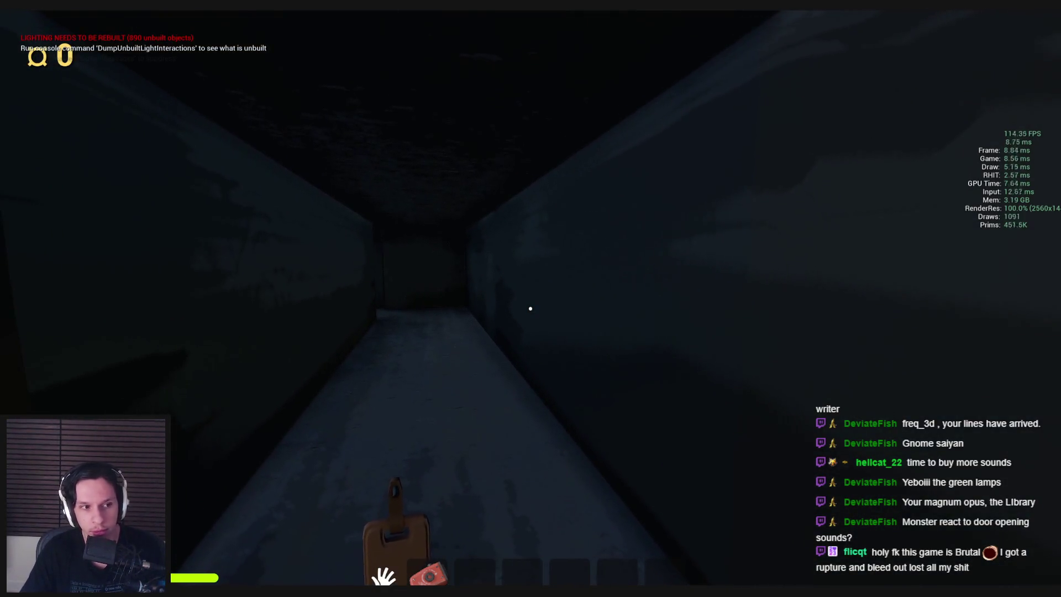
key(w)
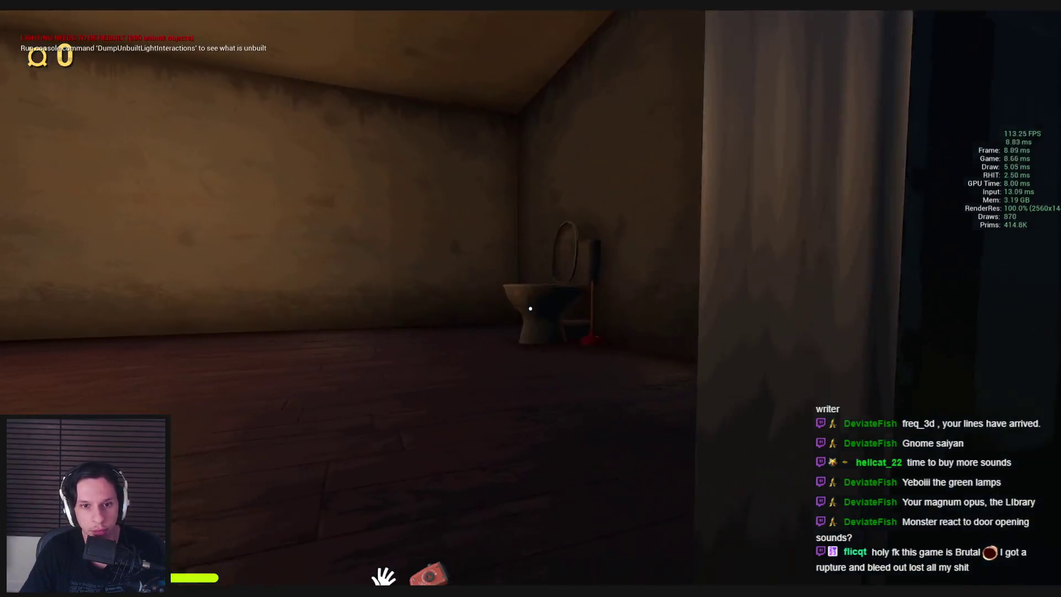
Go through the red-carpeted and grid-walled corridors and the container passage to the library door
key(w)
key(e)
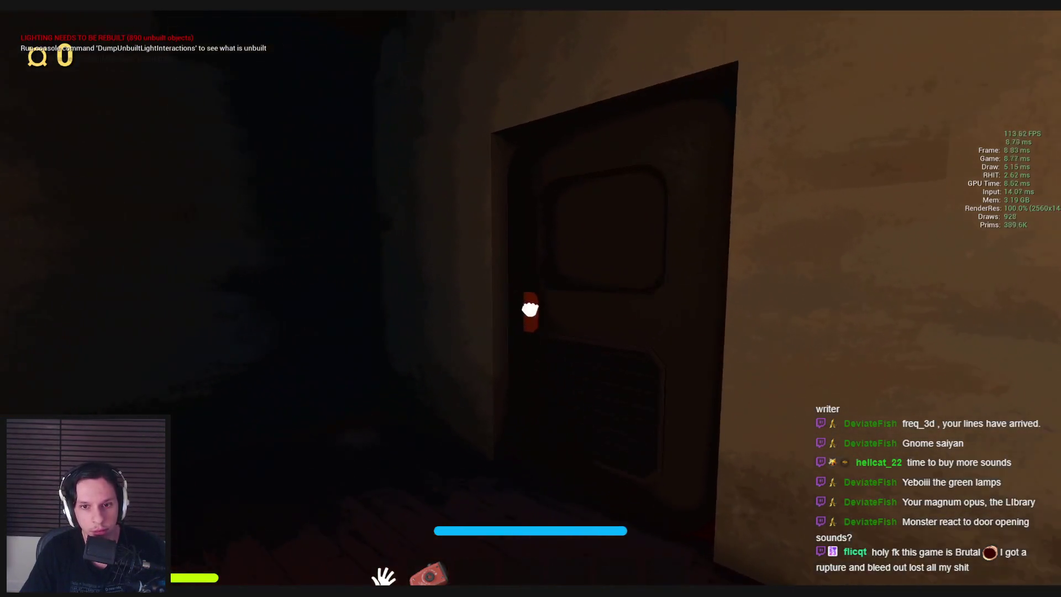
key(w)
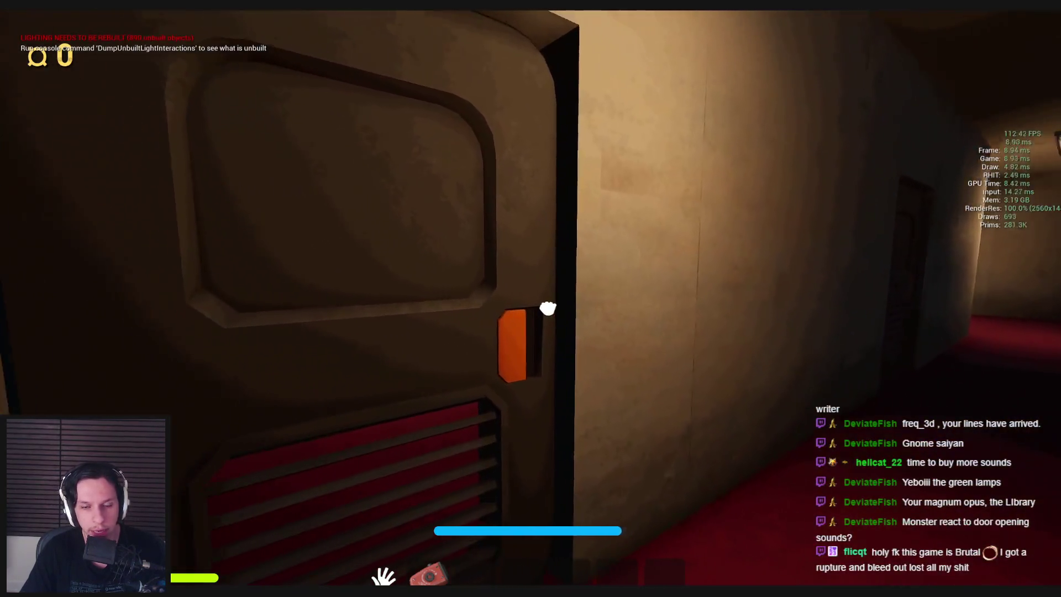
key(w)
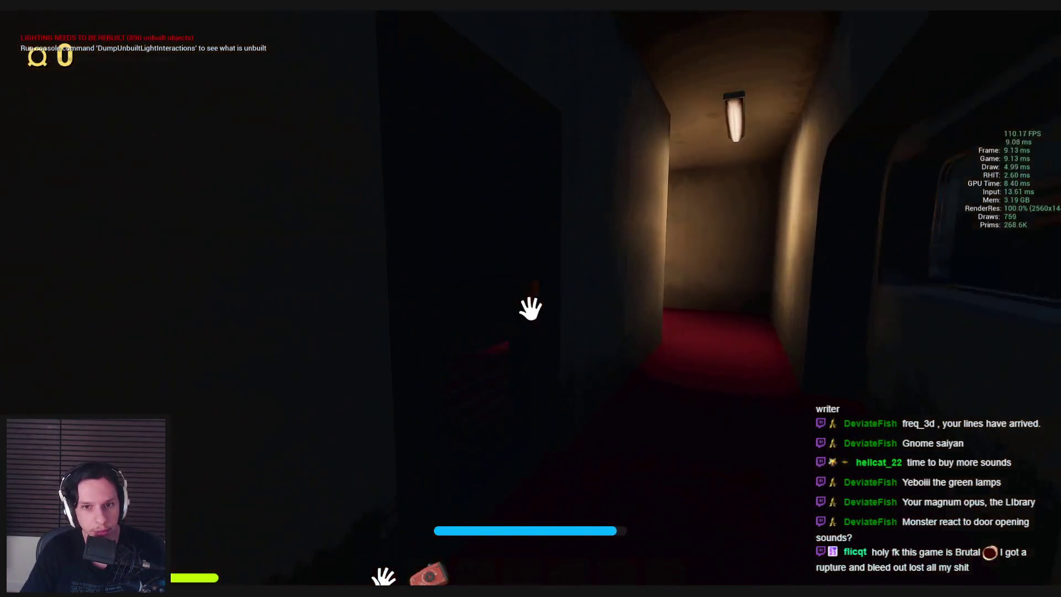
key(w)
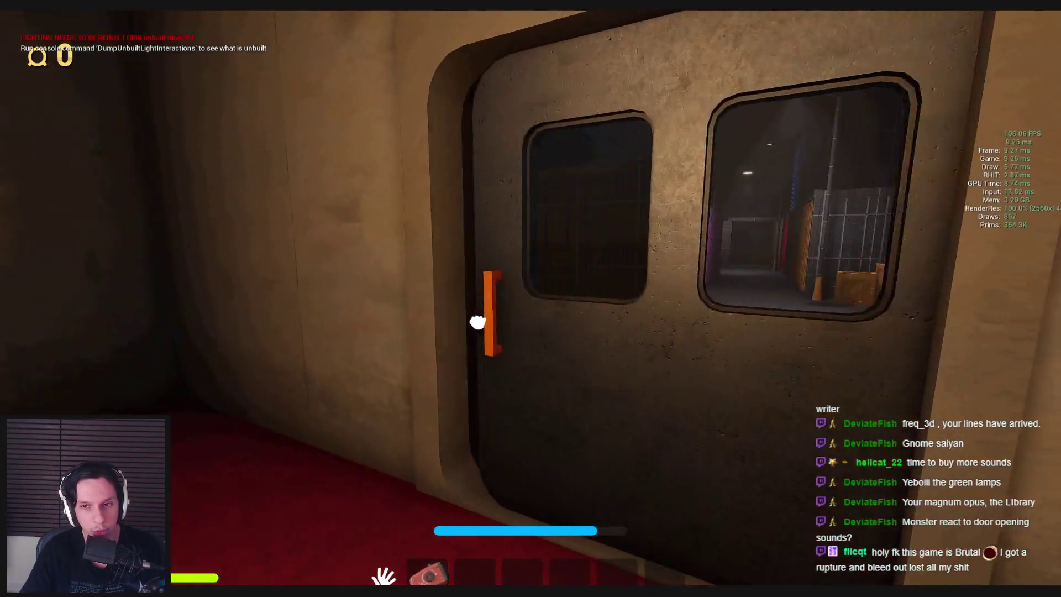
click(477, 321)
key(w)
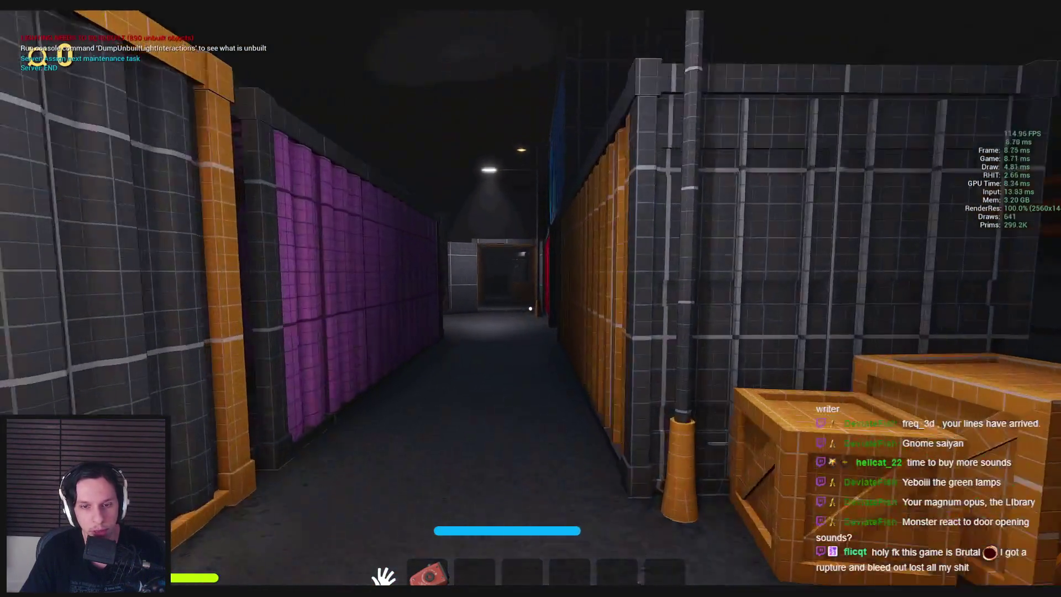
key(w)
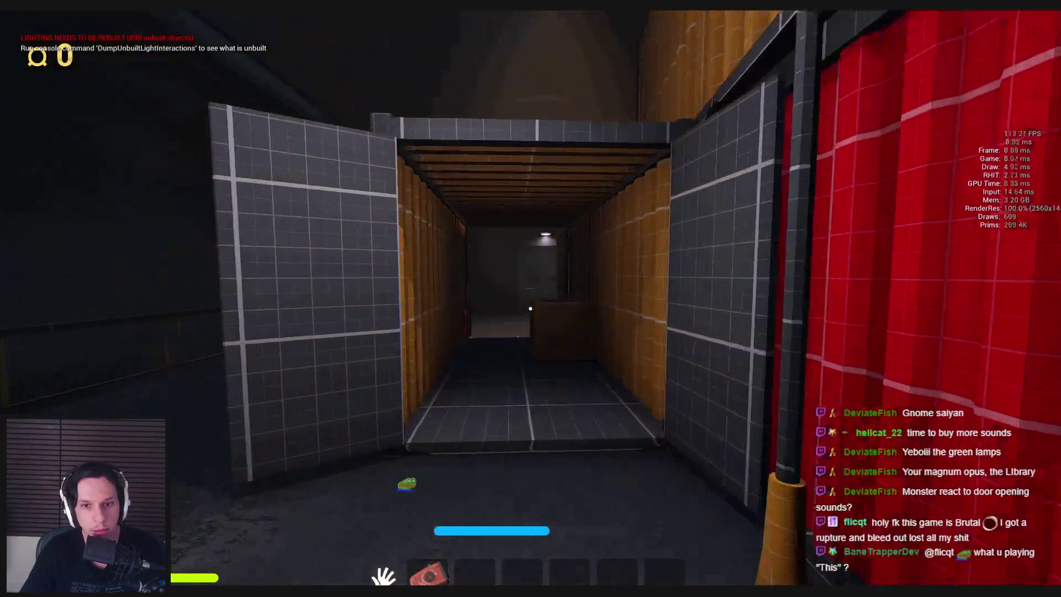
key(w)
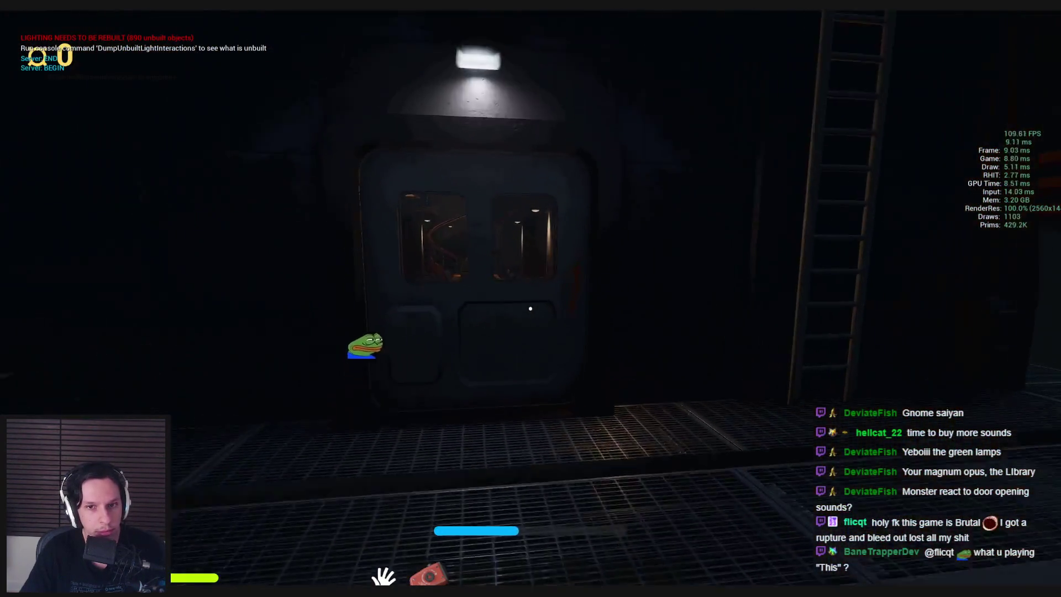
click(562, 326)
Cross the library to the metal door, then back to the door overlooking the containers
key(w)
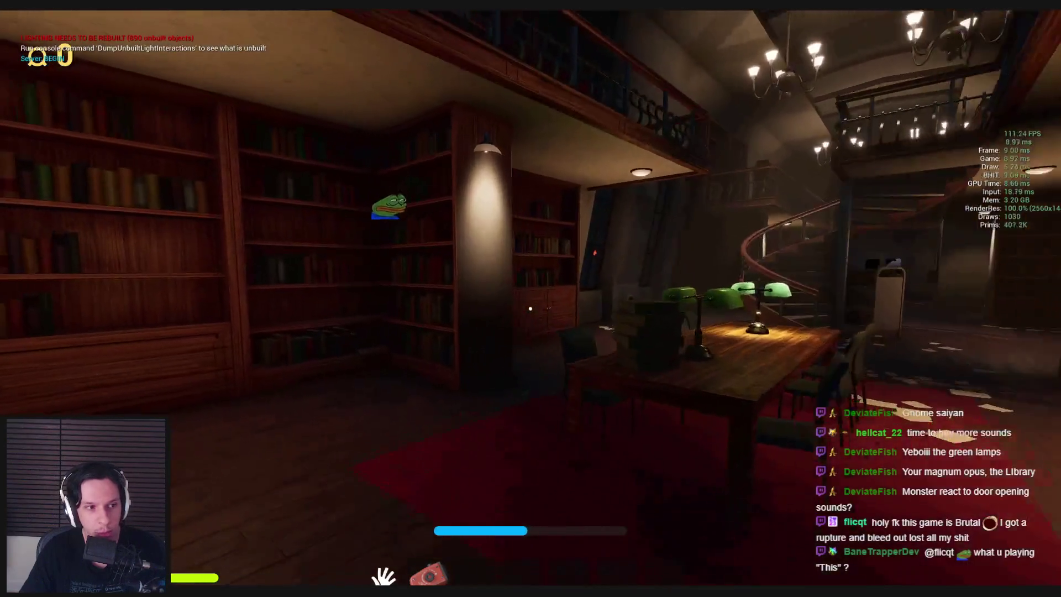
key(w)
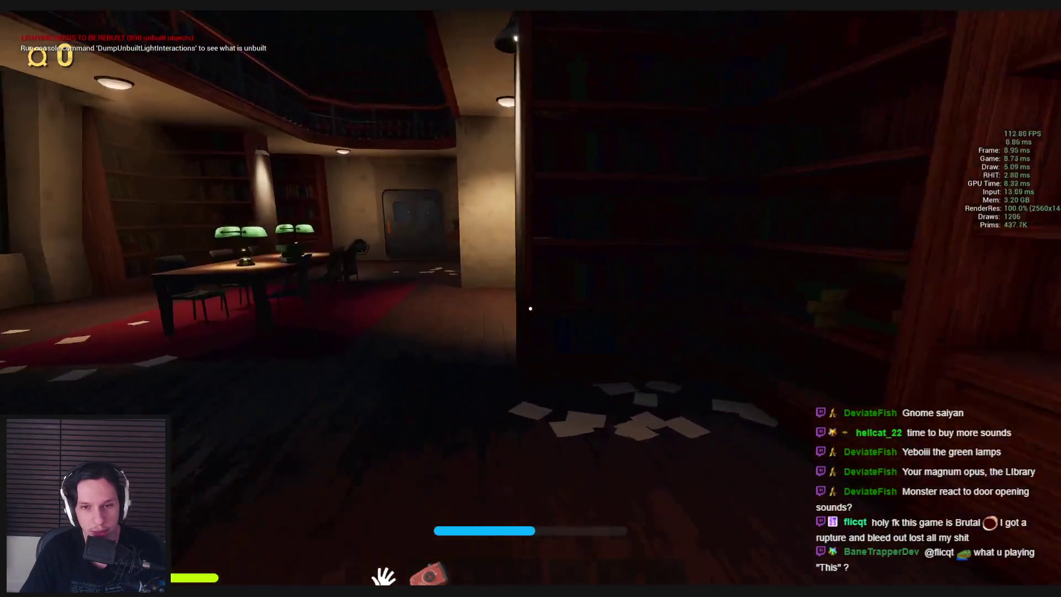
key(w)
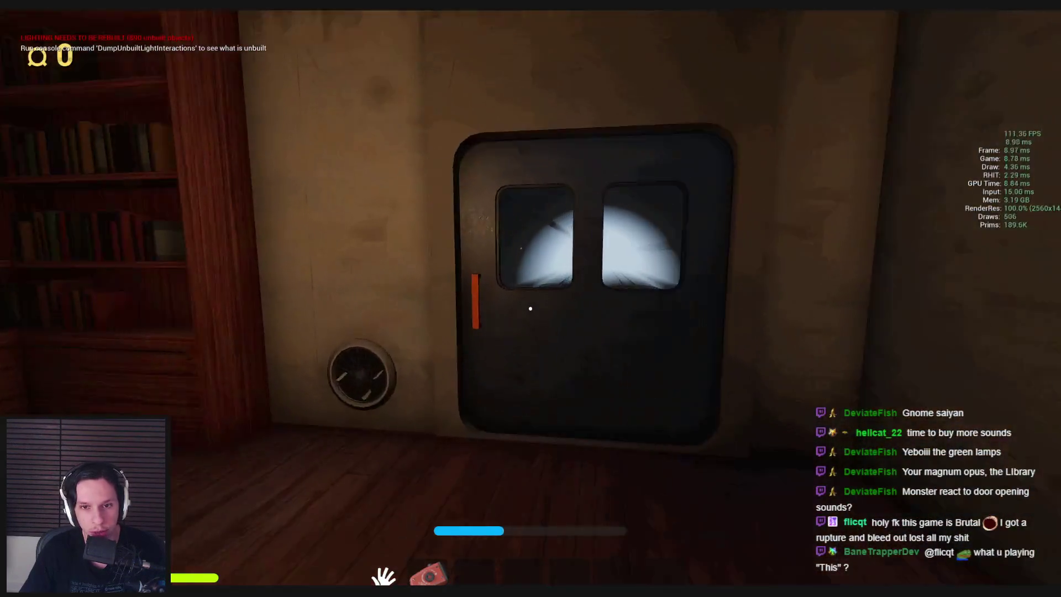
key(w)
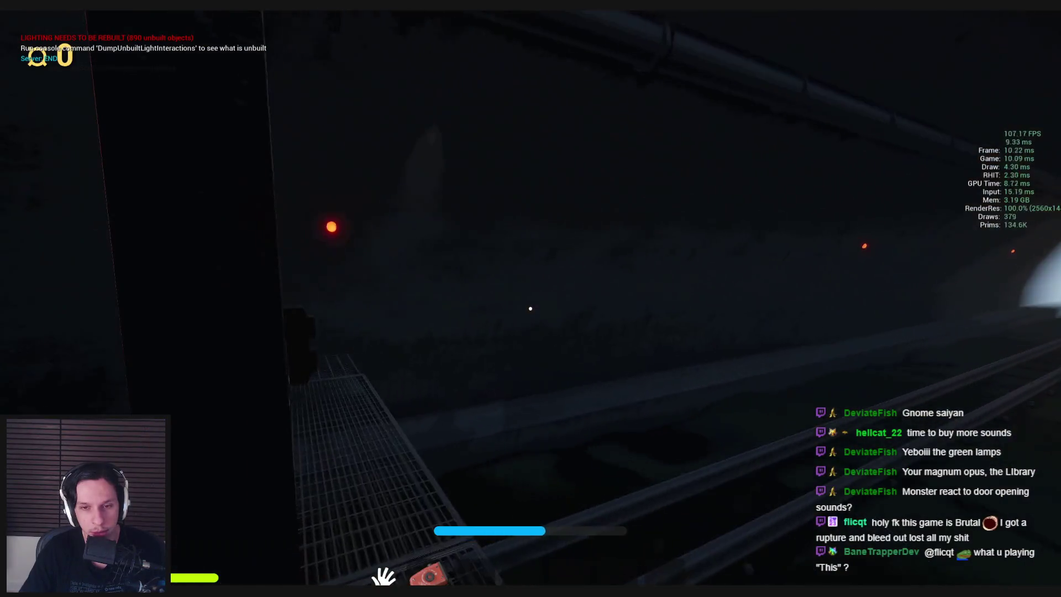
key(s)
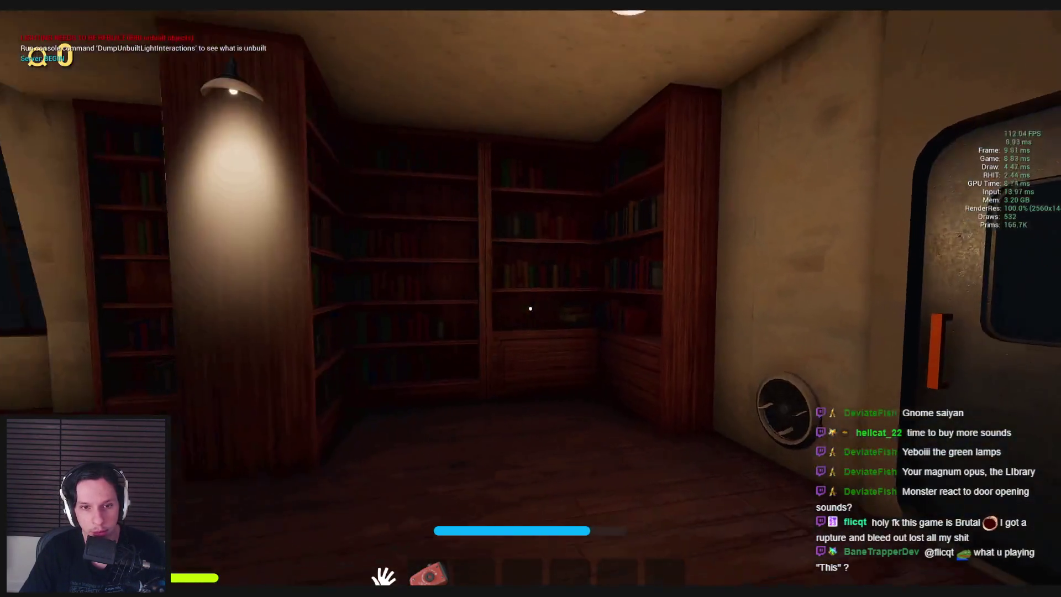
key(w)
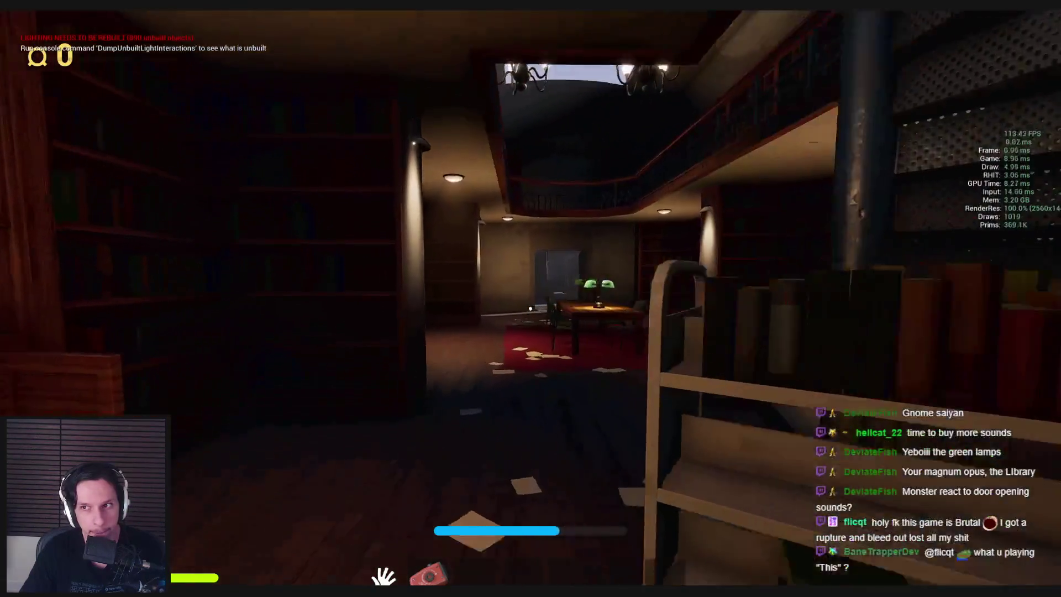
key(w)
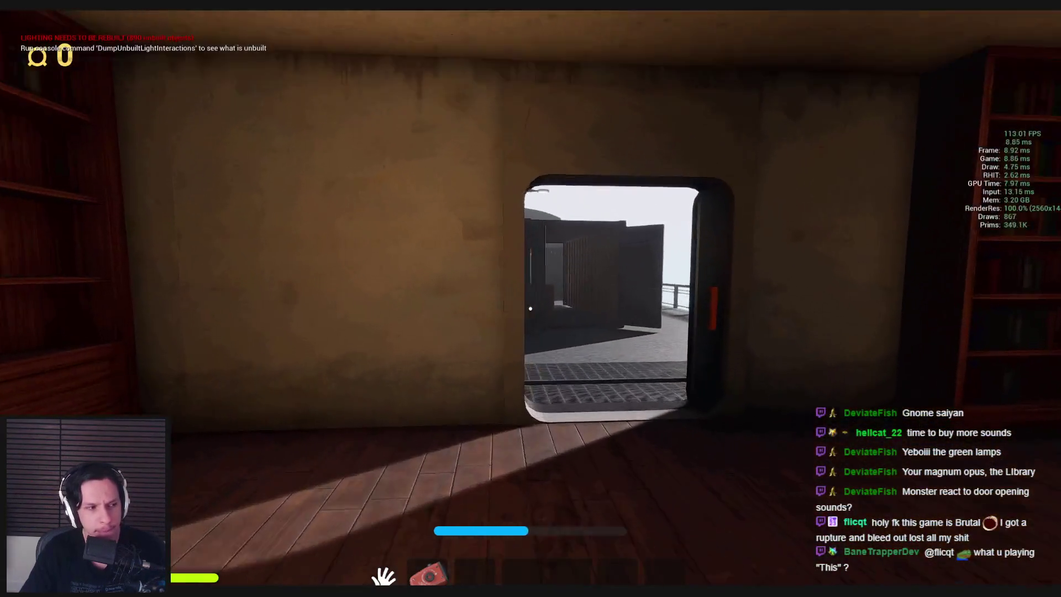
Walk down the container alley and red-carpeted corridor into the green-lamp library
key(w)
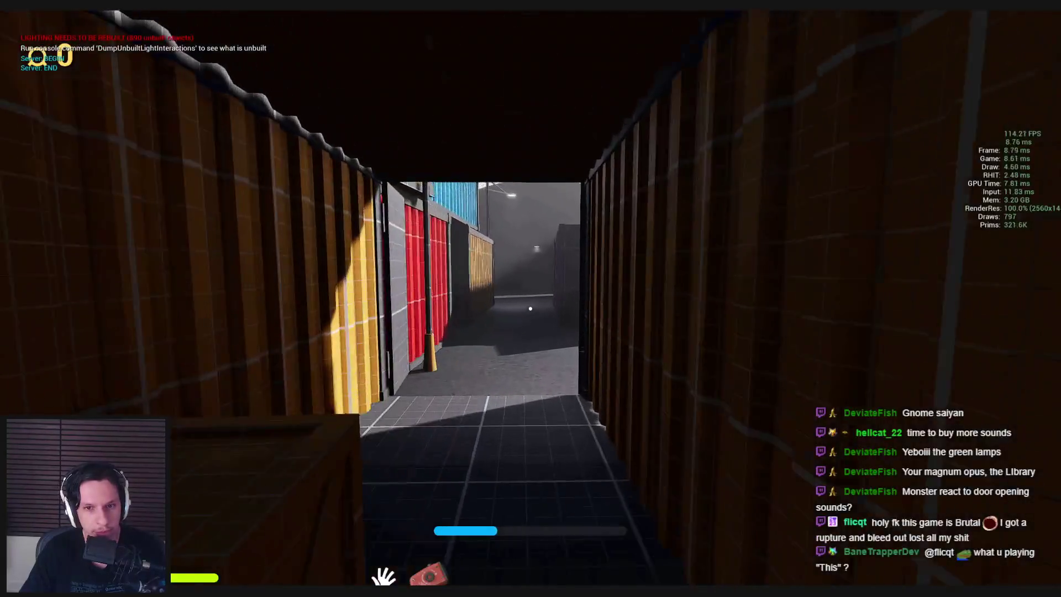
key(w)
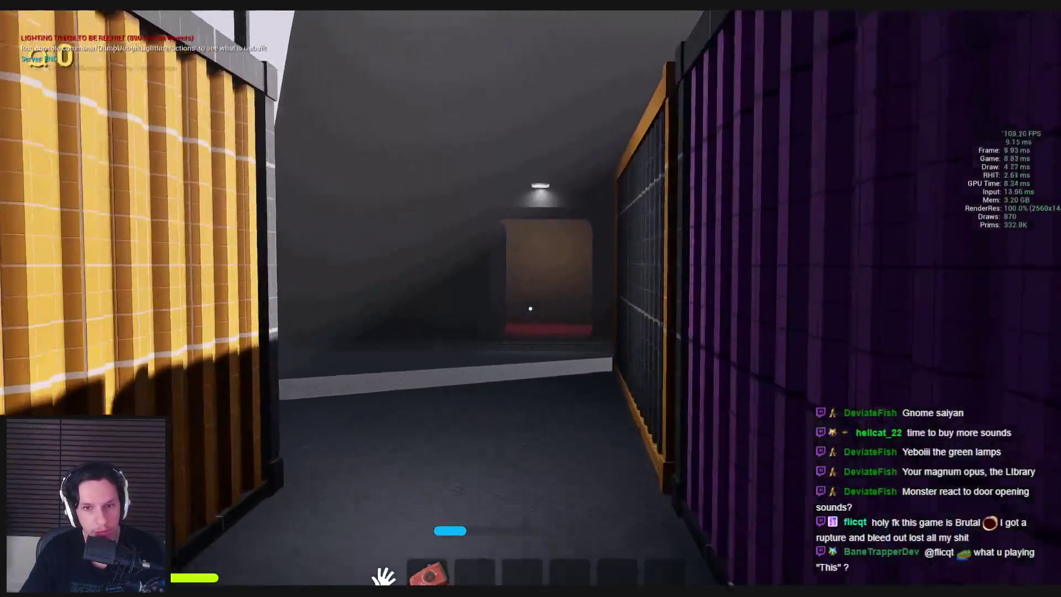
key(w)
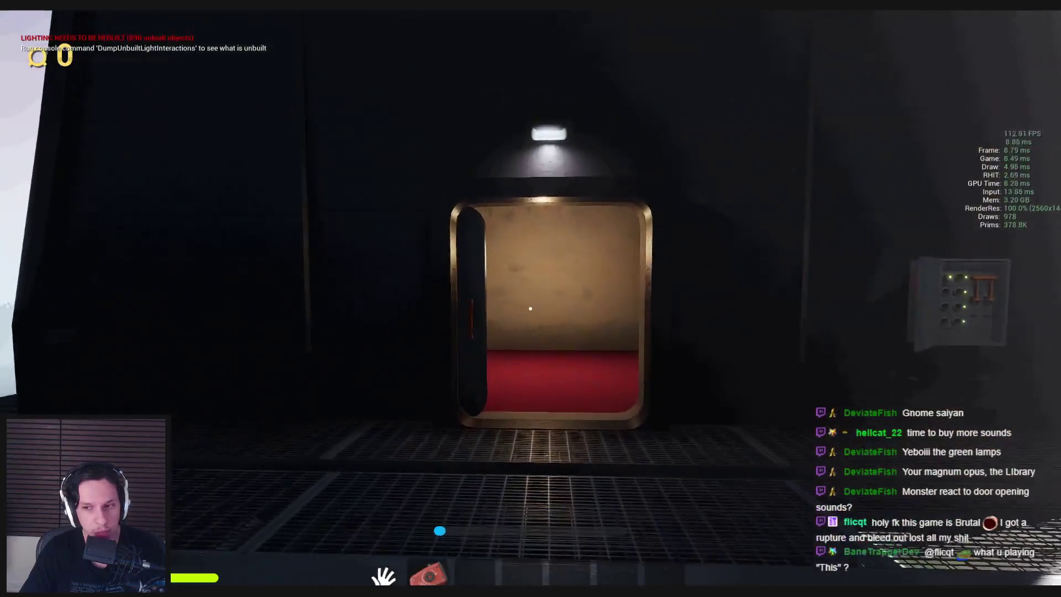
key(w)
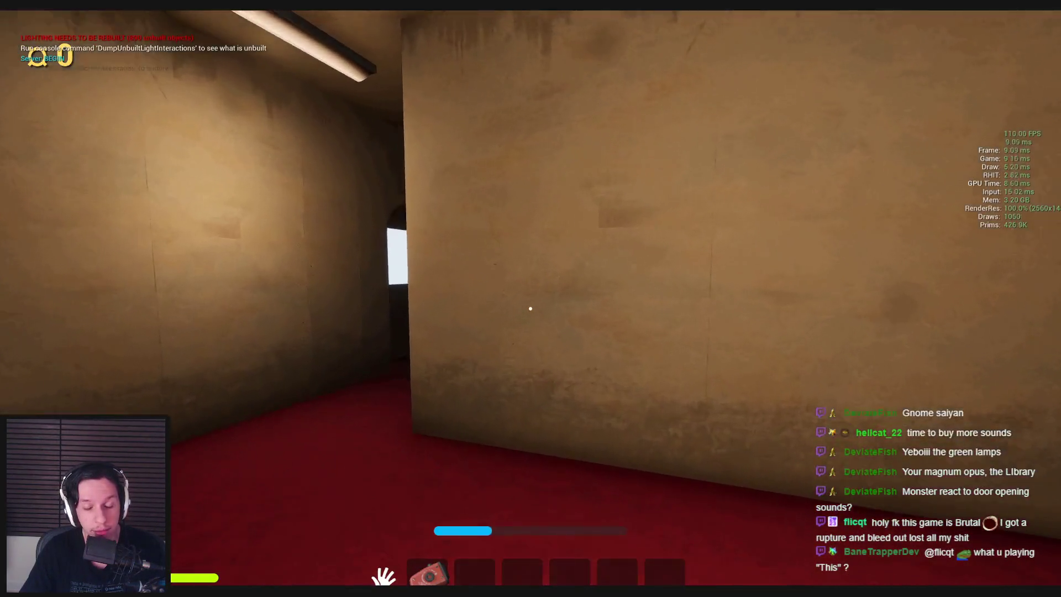
key(w)
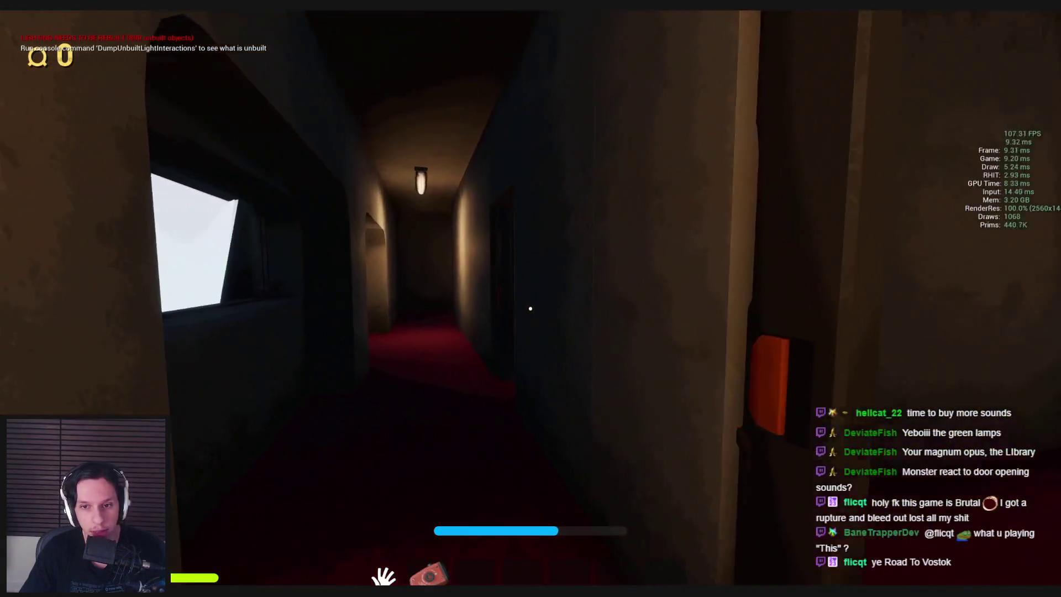
key(w)
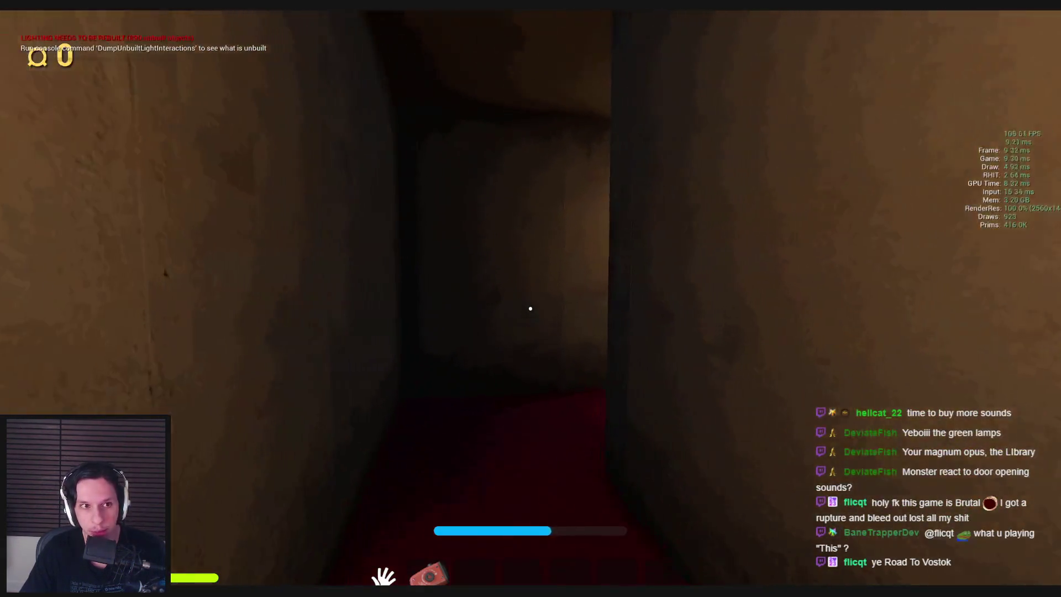
key(w)
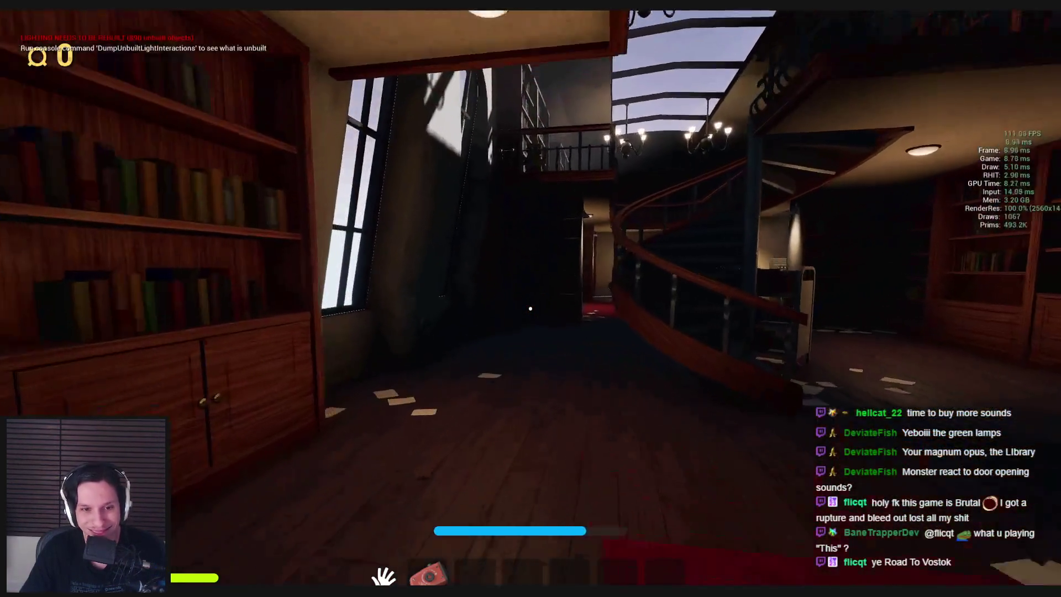
Walk out between the purple and orange containers into the train carriage, then back along the deck
key(w)
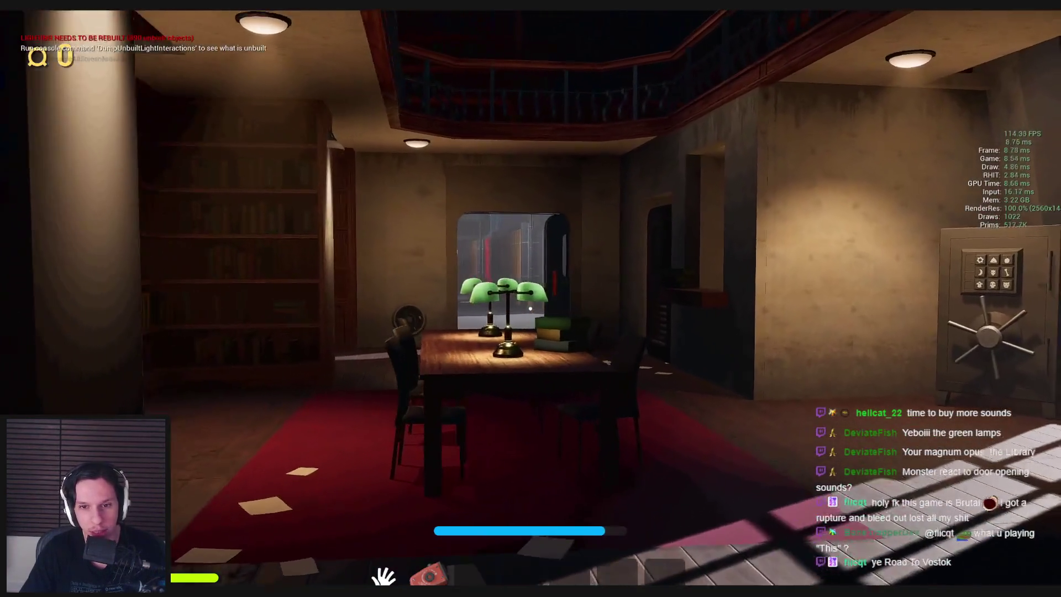
key(w)
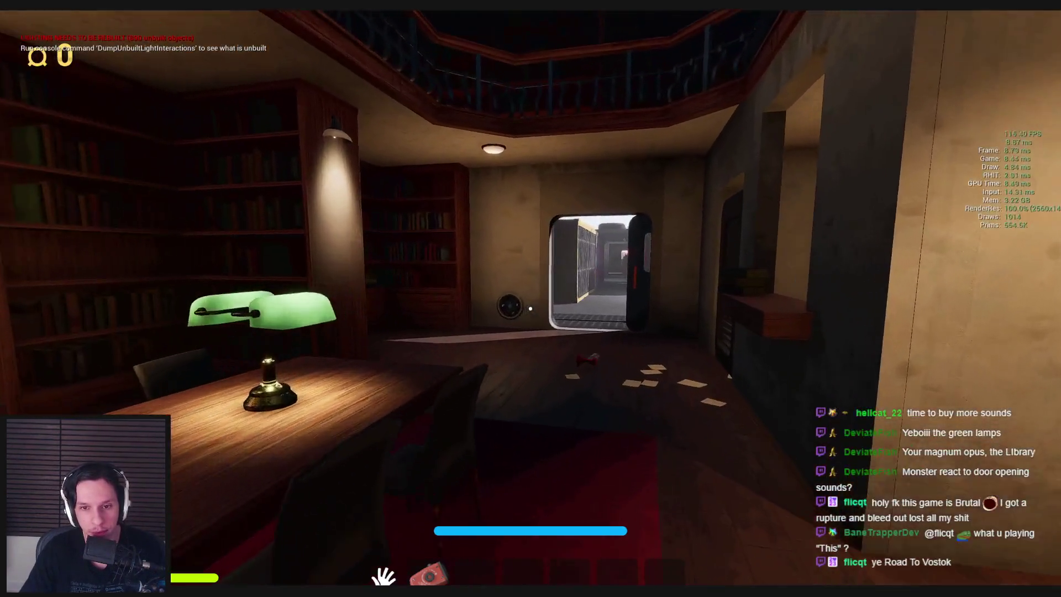
key(w)
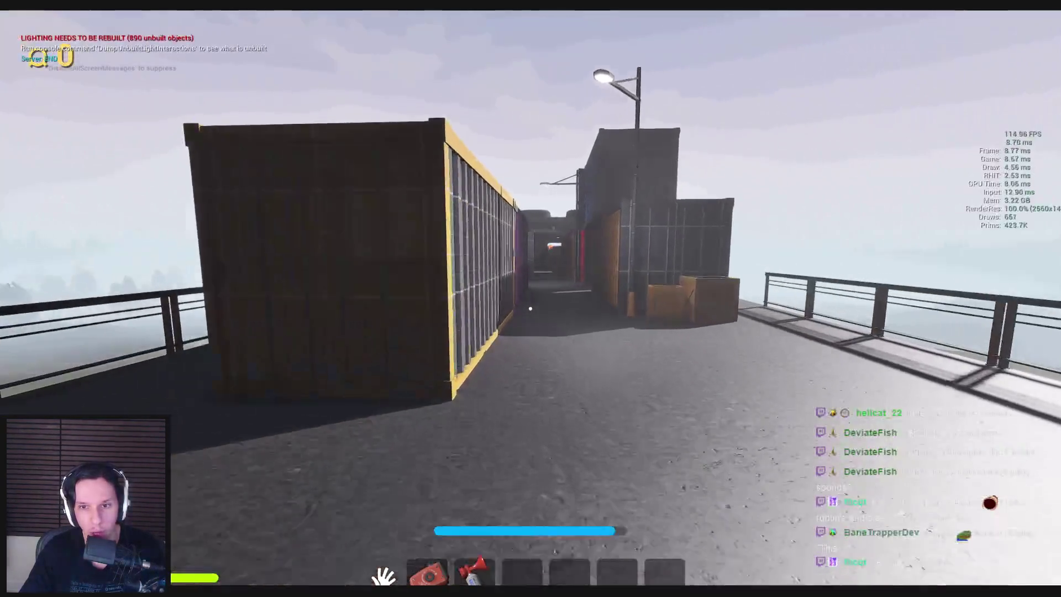
key(w)
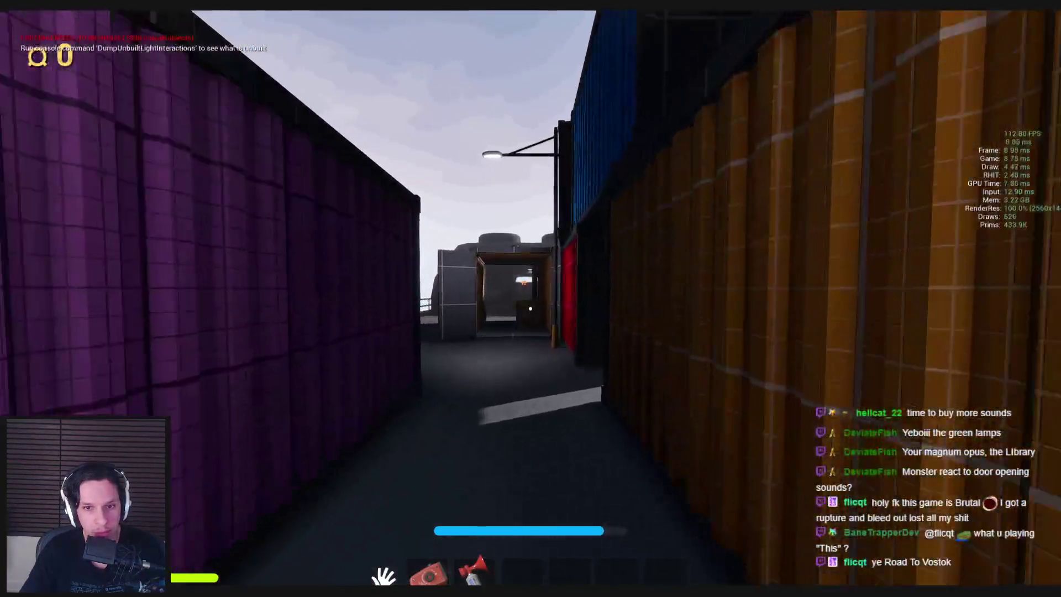
key(w)
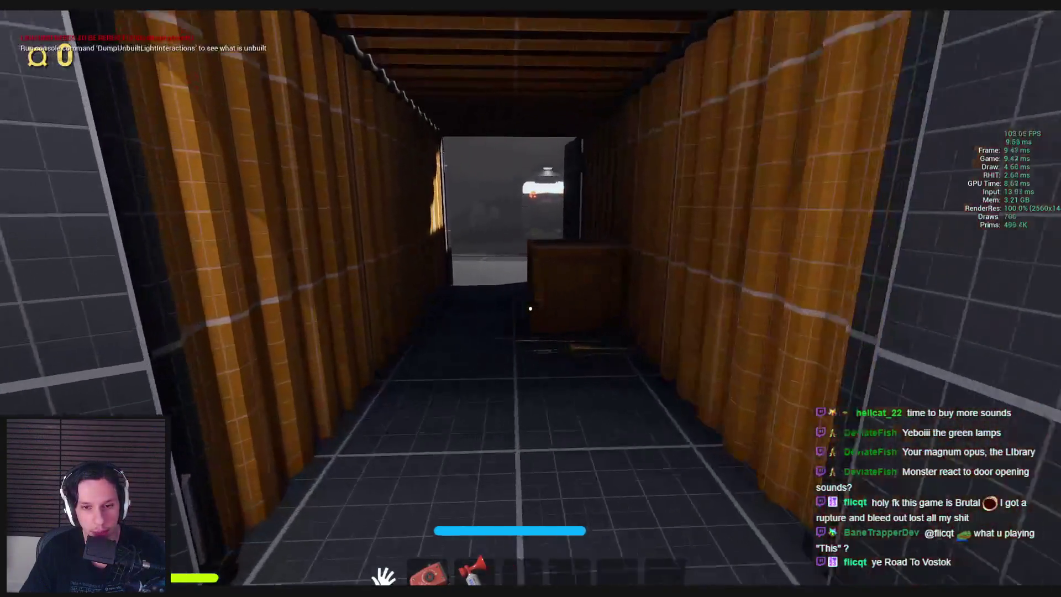
key(w)
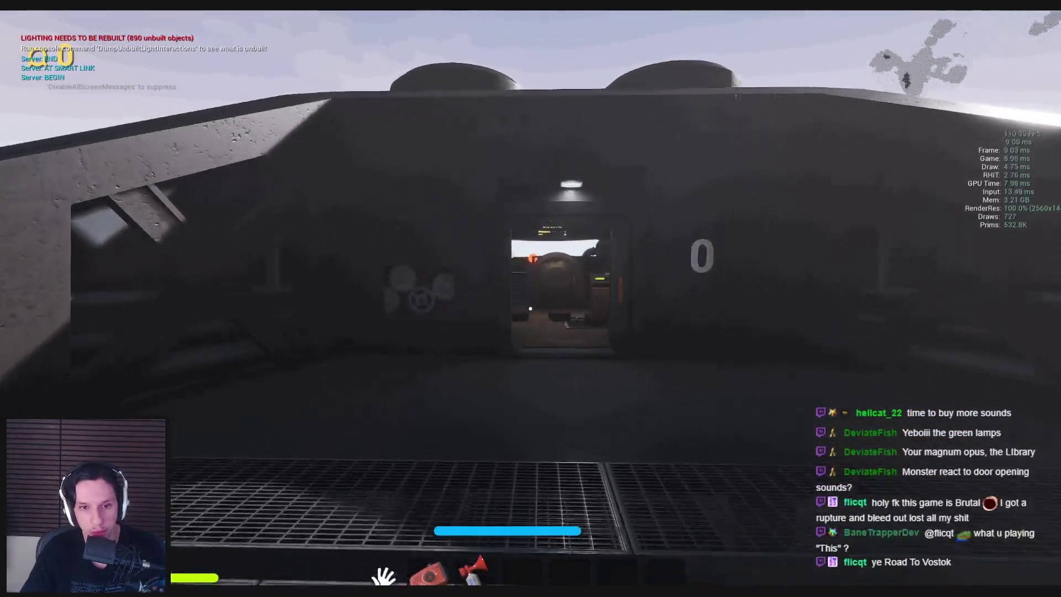
key(w)
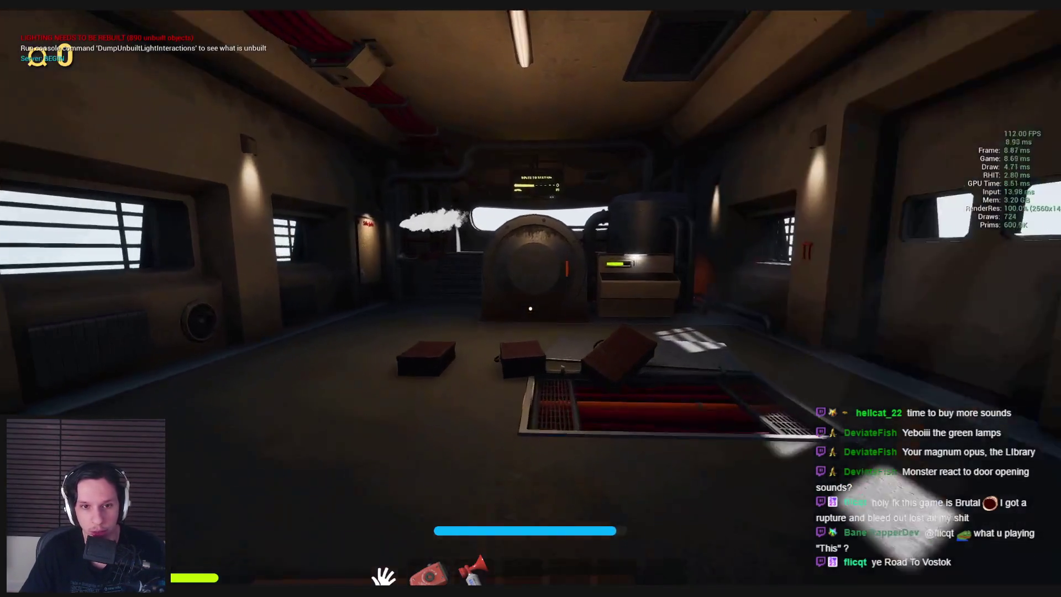
key(w)
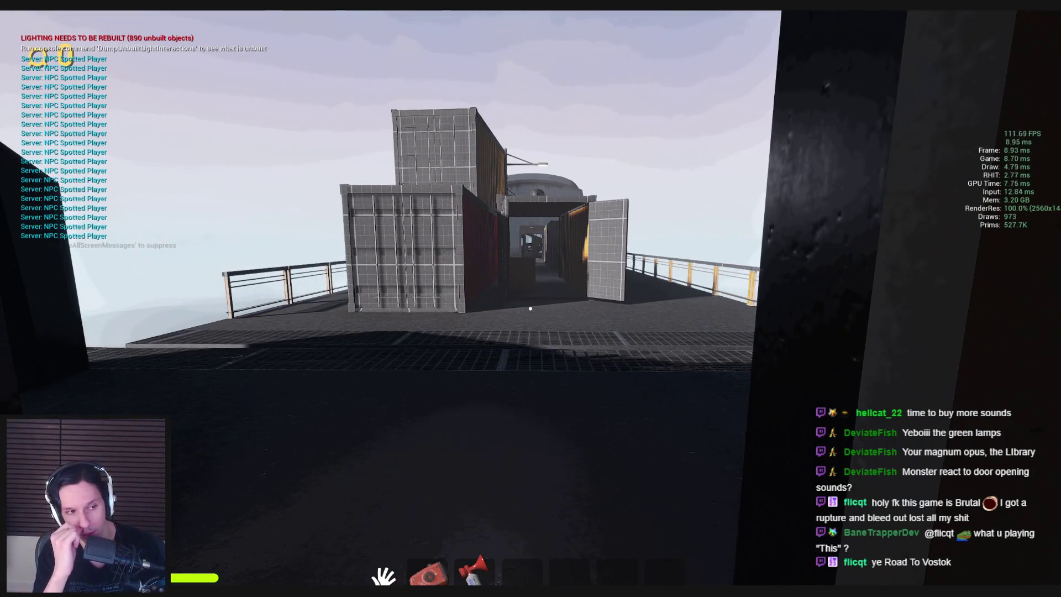
key(shift+w)
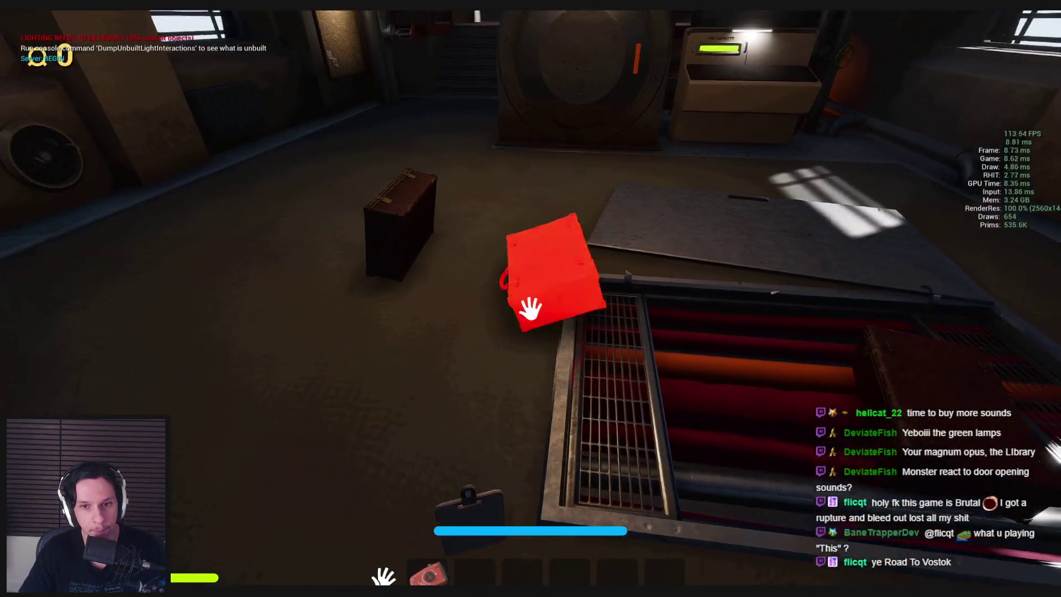
Drop the carried box on the grate, then pick up the red crate and set it down again
click(530, 298)
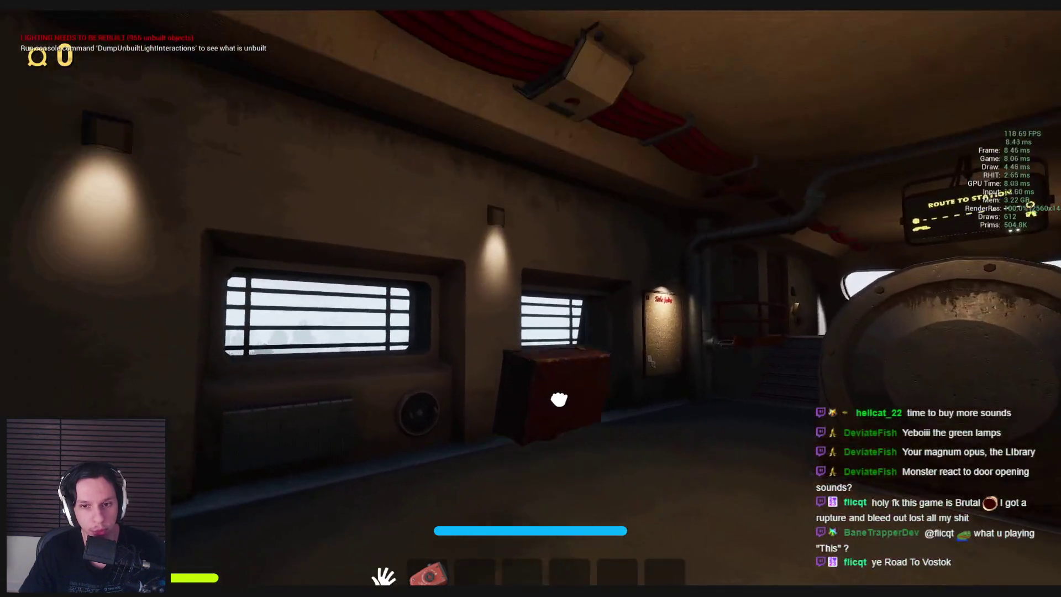
click(559, 400)
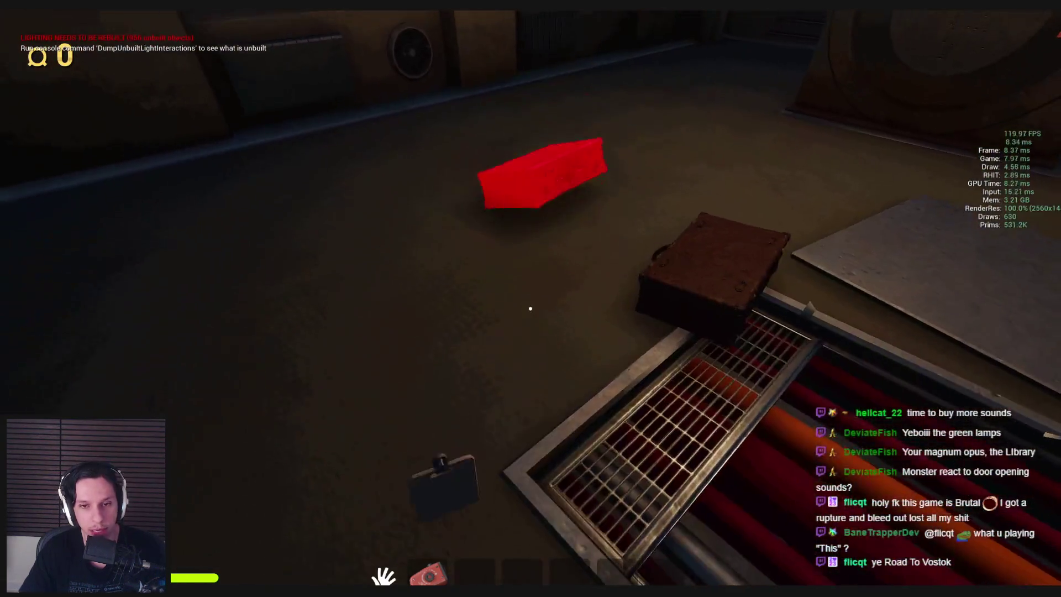
click(531, 309)
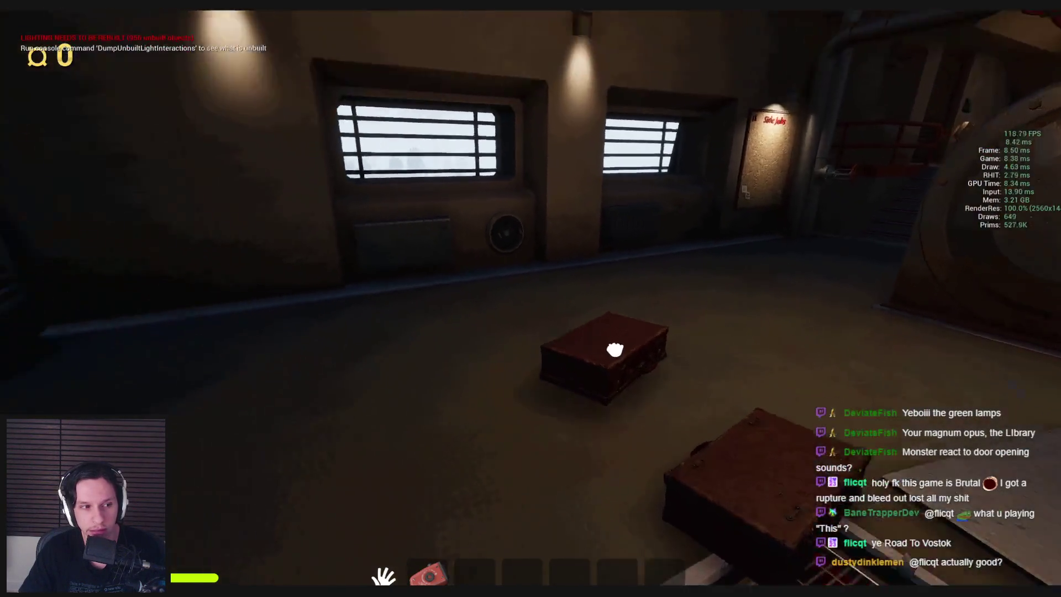
Walk out along the grated walkway to the lit train door and open it
key(w)
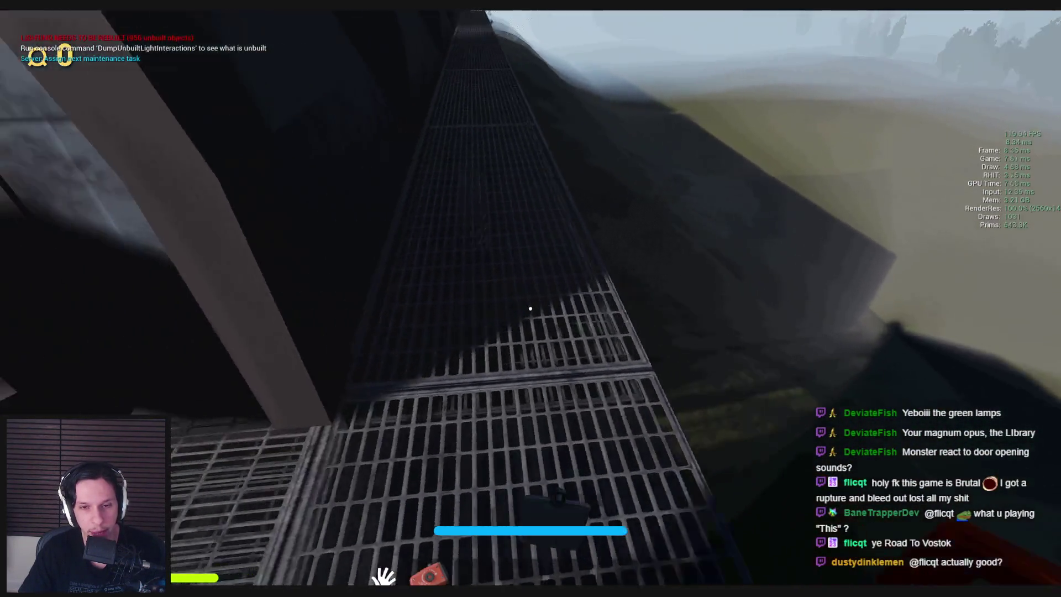
key(w)
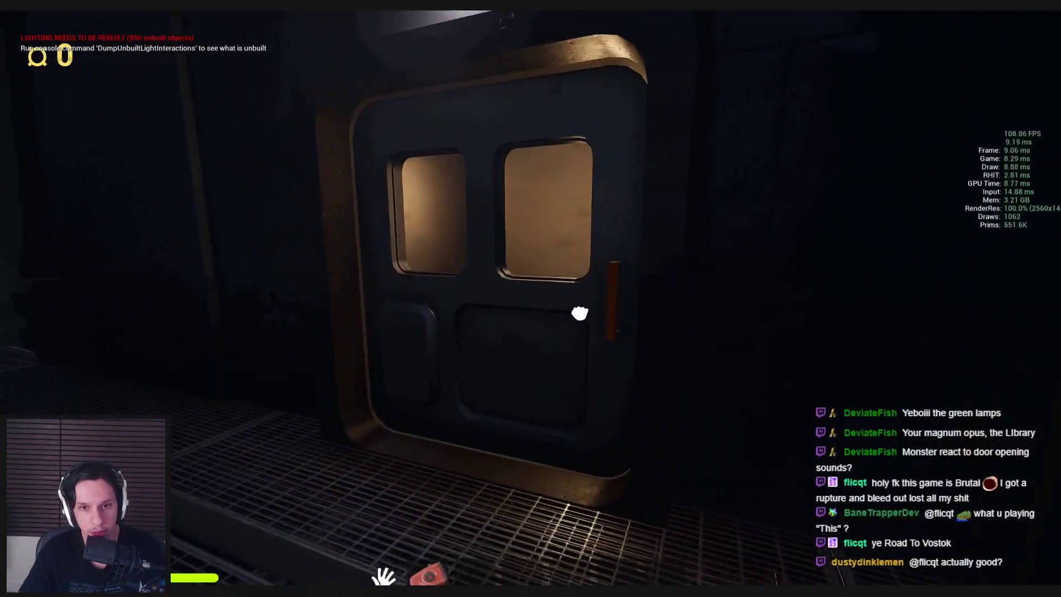
key(f)
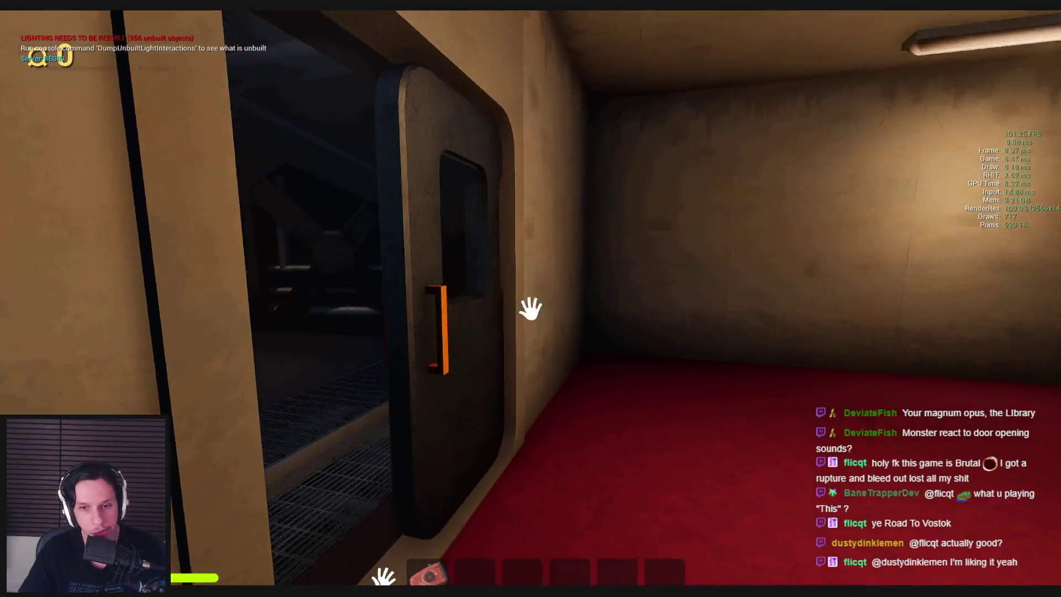
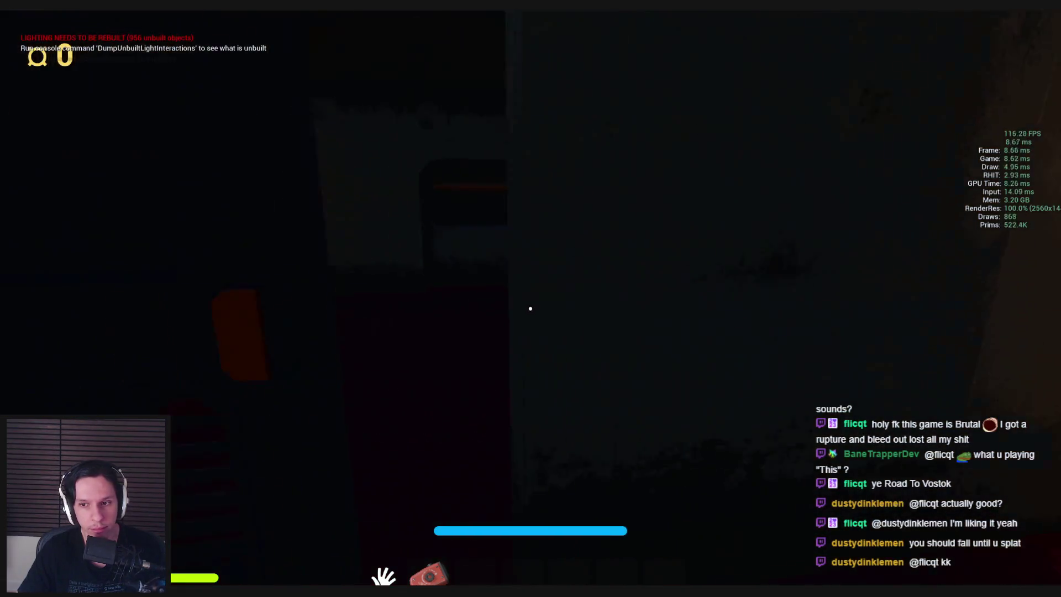
Equip the red crank flashlight and walk into the dark red-carpeted room
key(1)
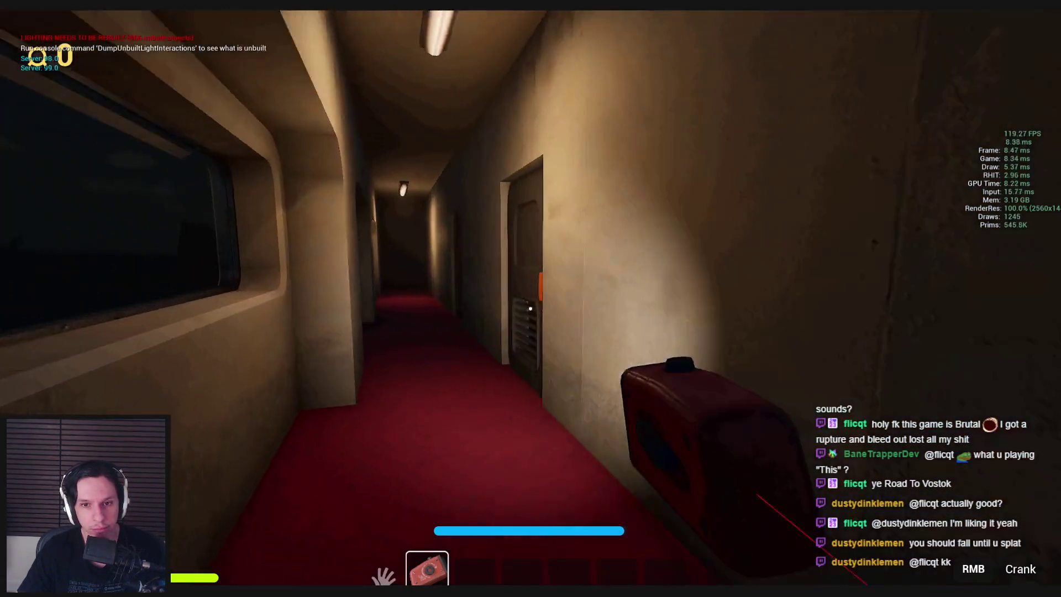
key(w)
key(f)
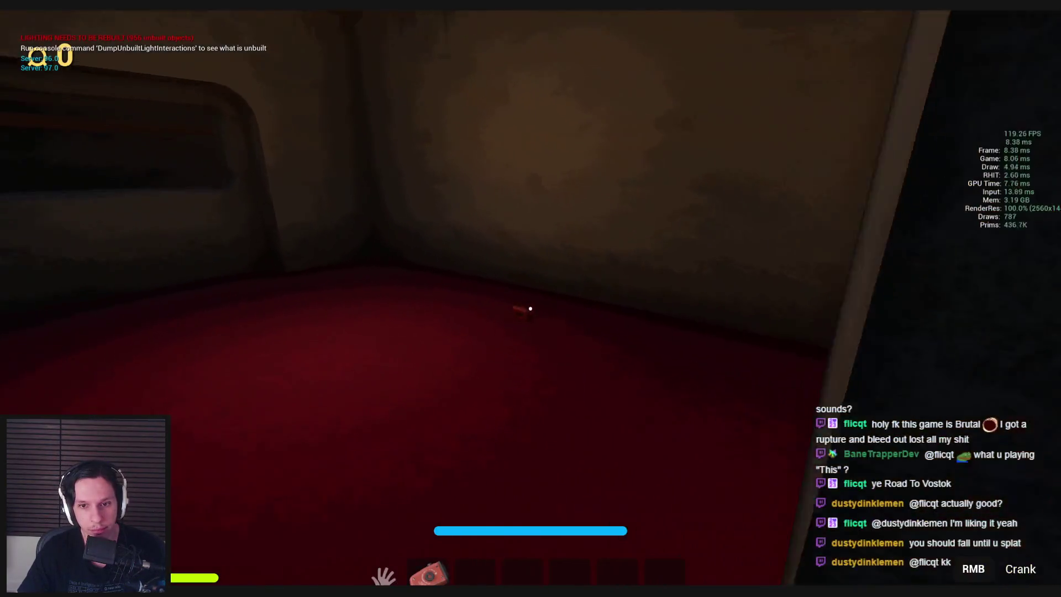
key(1)
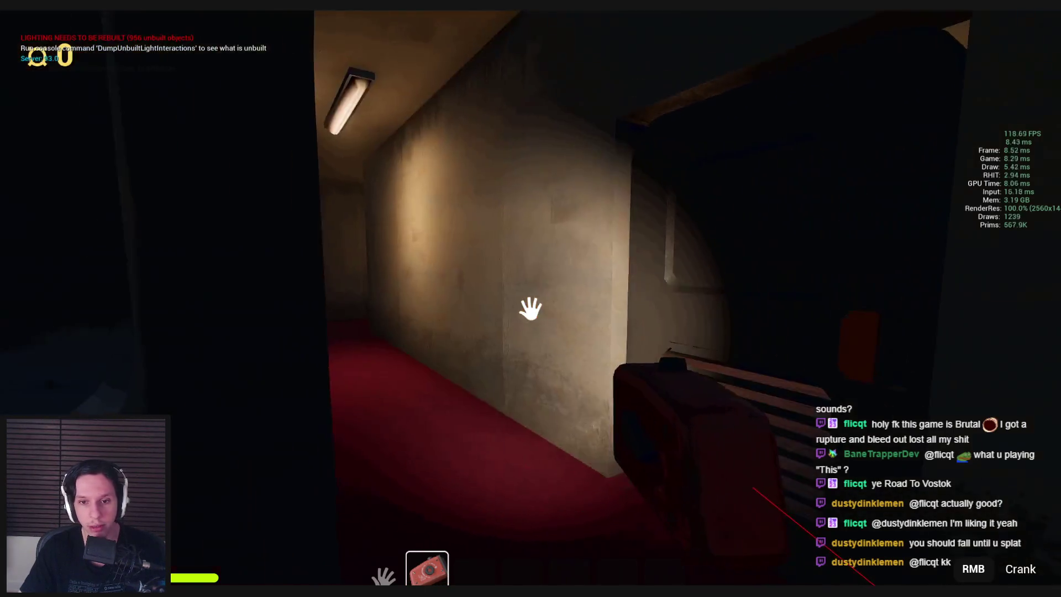
key(1)
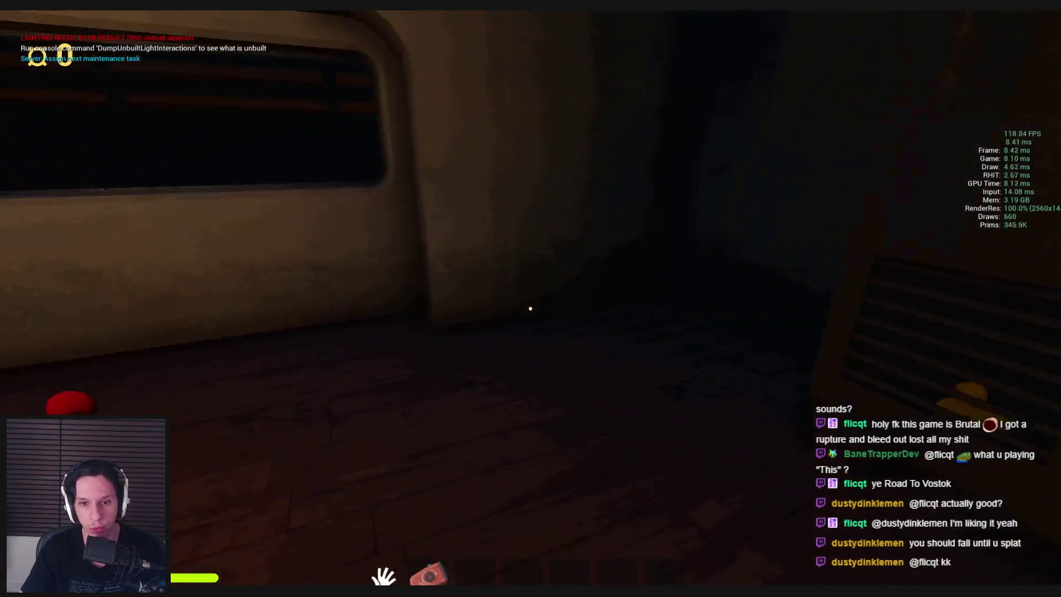
Open the wooden locker, pick up the rubber duck, then look inside and close it
key(f)
key(f)
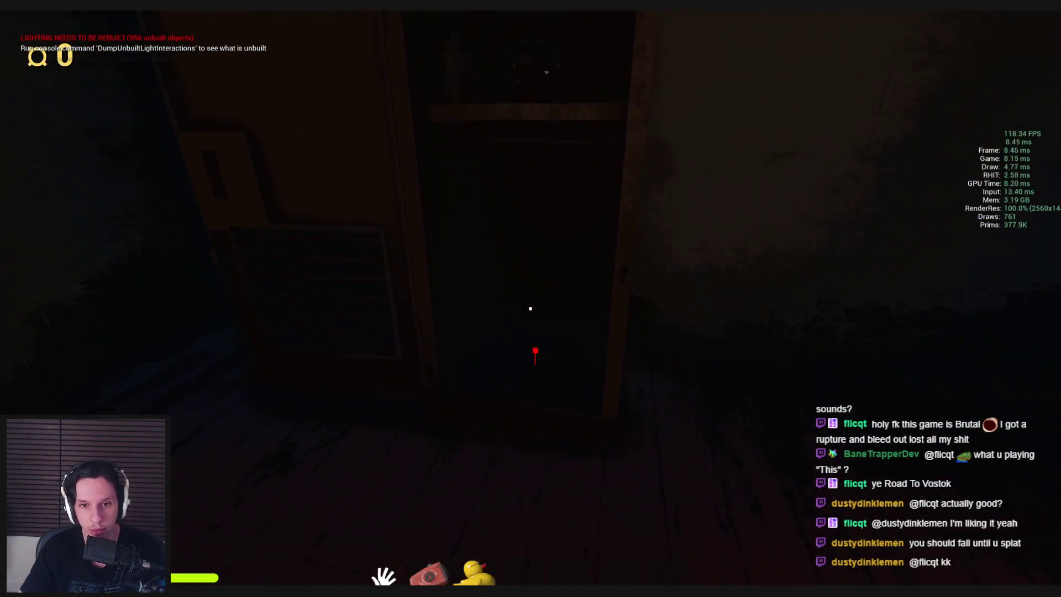
key(f)
key(w)
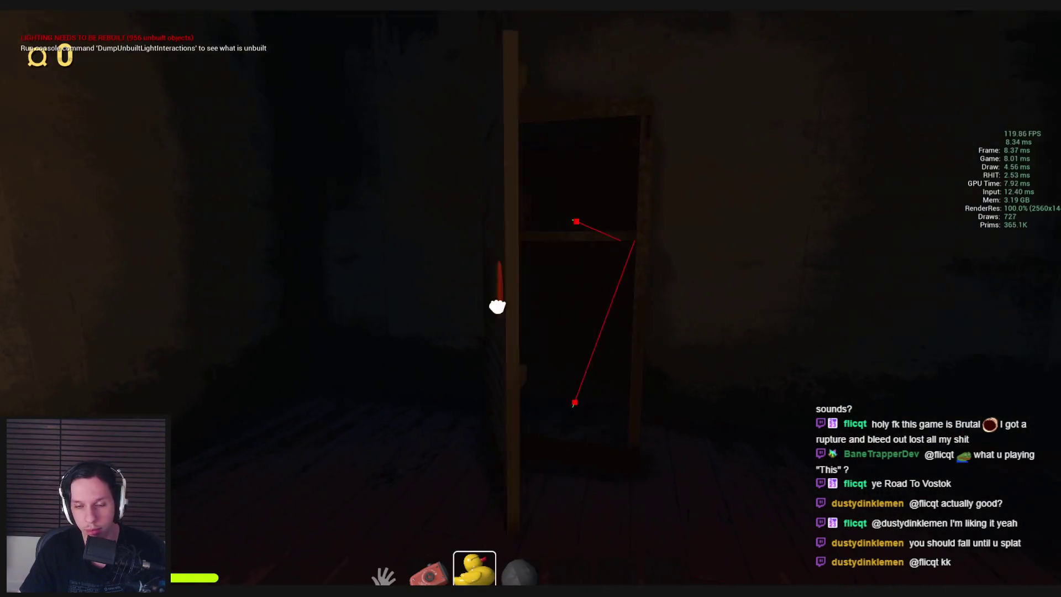
key(2)
key(s)
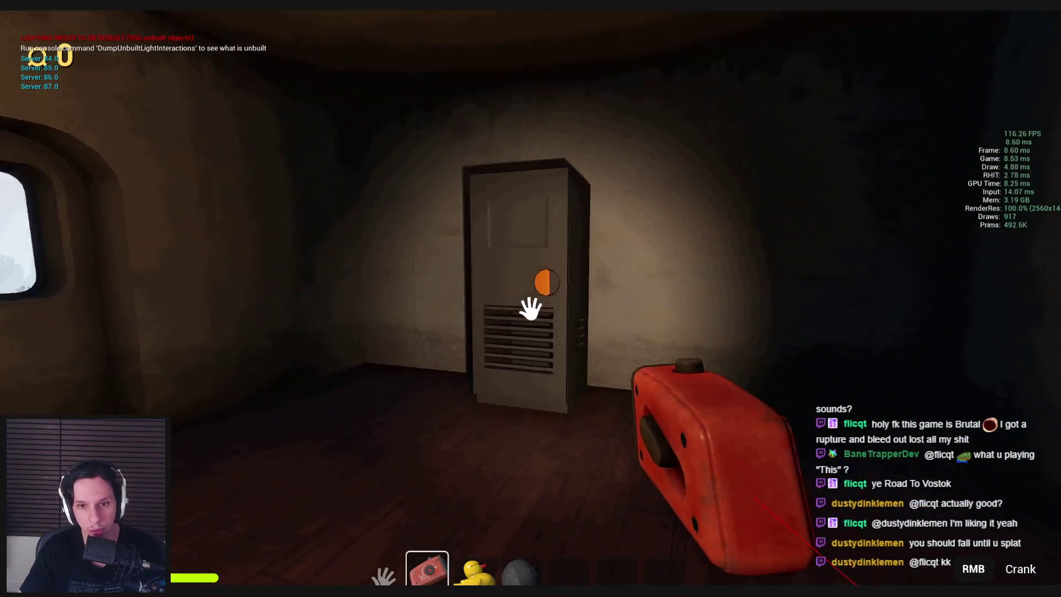
key(f)
key(w)
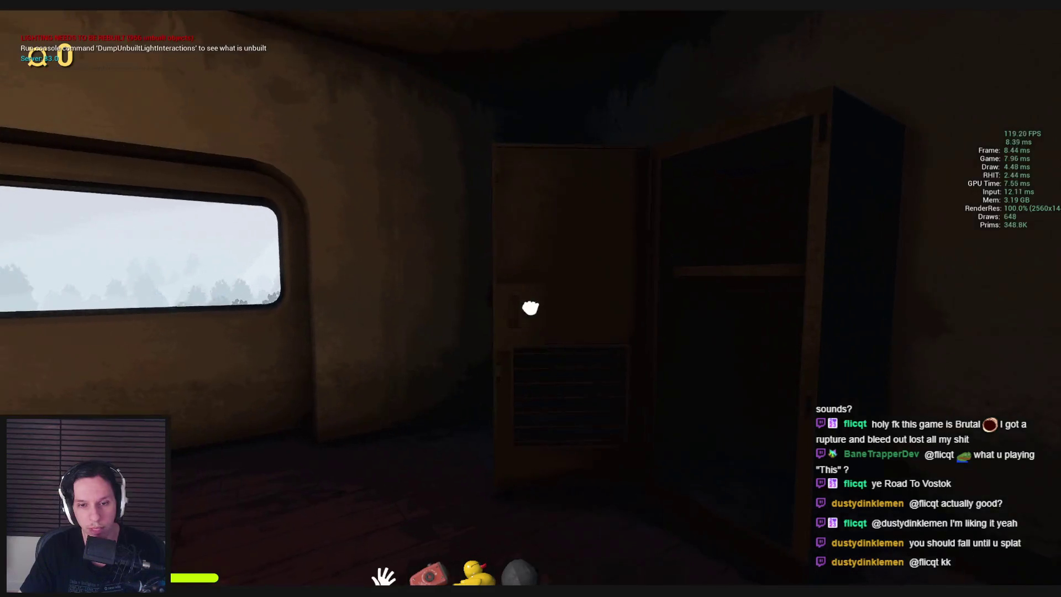
key(f)
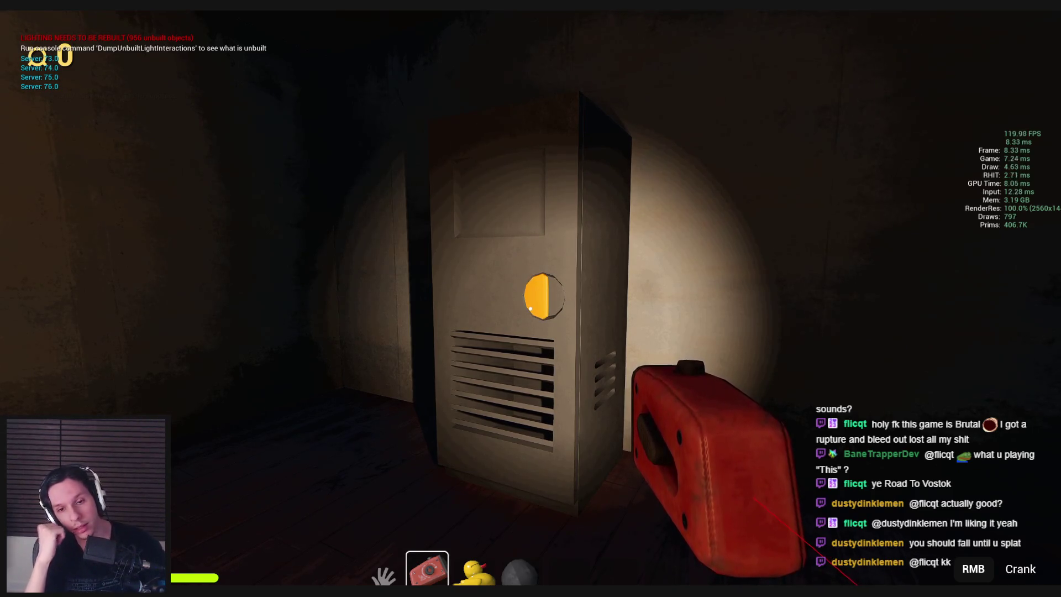
Pass through the red-handled doorway and corridor, then pull open the orange-handled metal door
key(w)
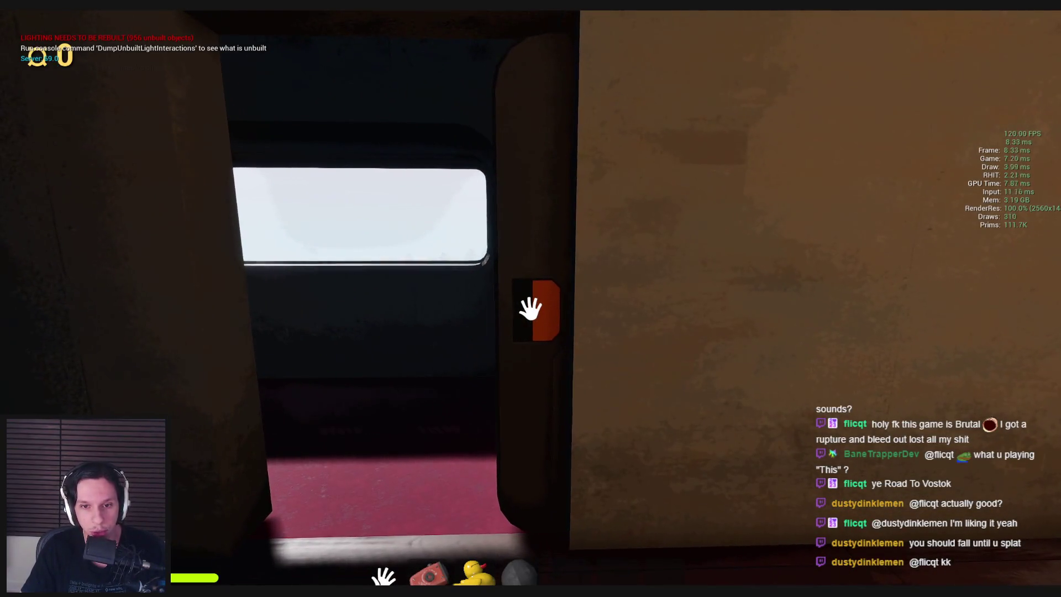
key(s)
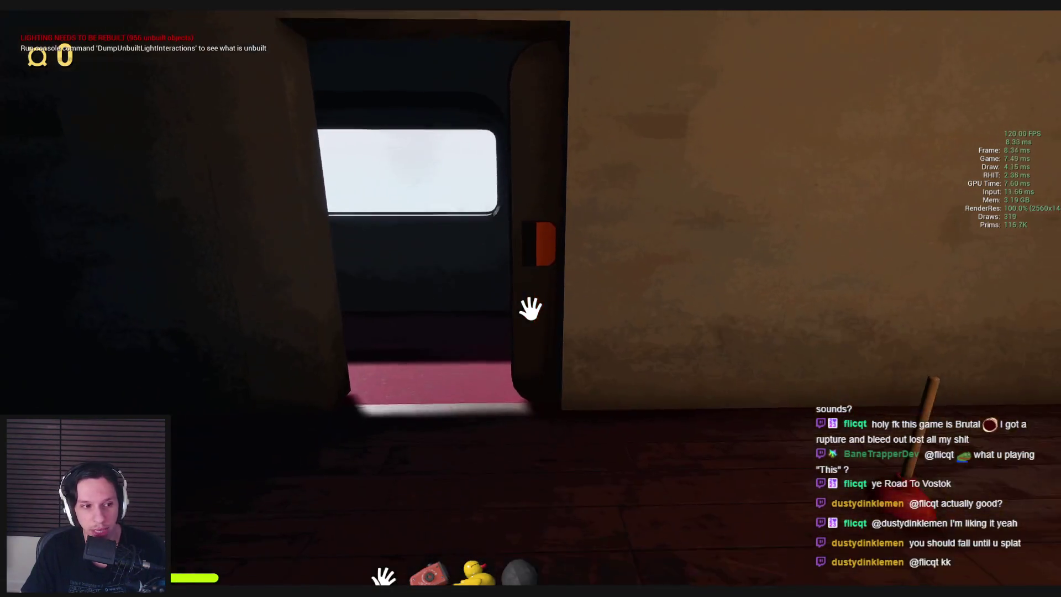
mouse_move(530, 308)
mouse_down()
mouse_move(558, 307)
mouse_move(281, 313)
mouse_move(531, 308)
mouse_move(516, 301)
mouse_up()
key(w)
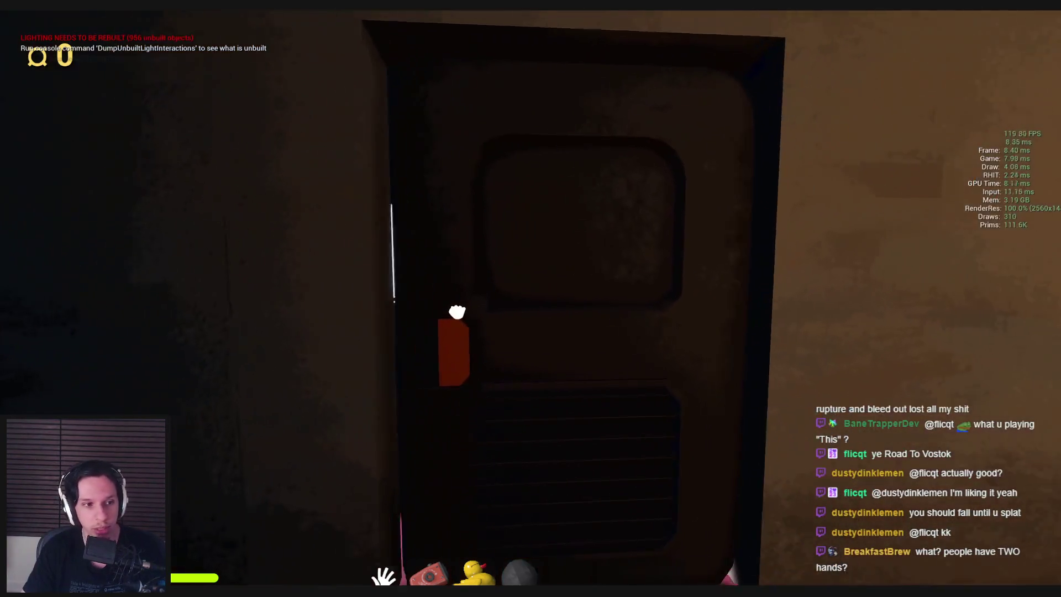
drag(466, 311, 531, 308)
key(w)
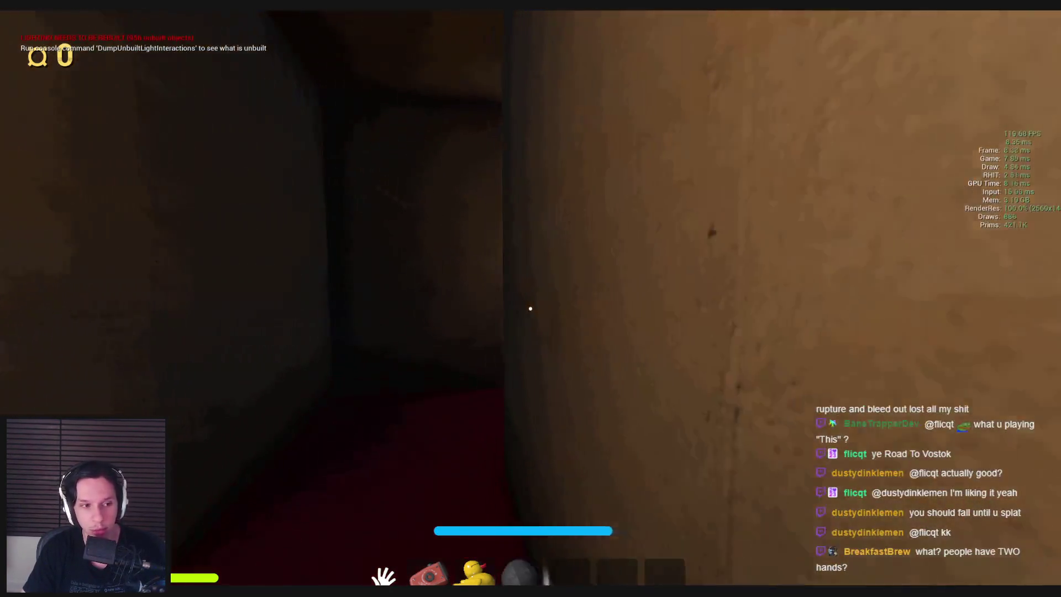
key(w)
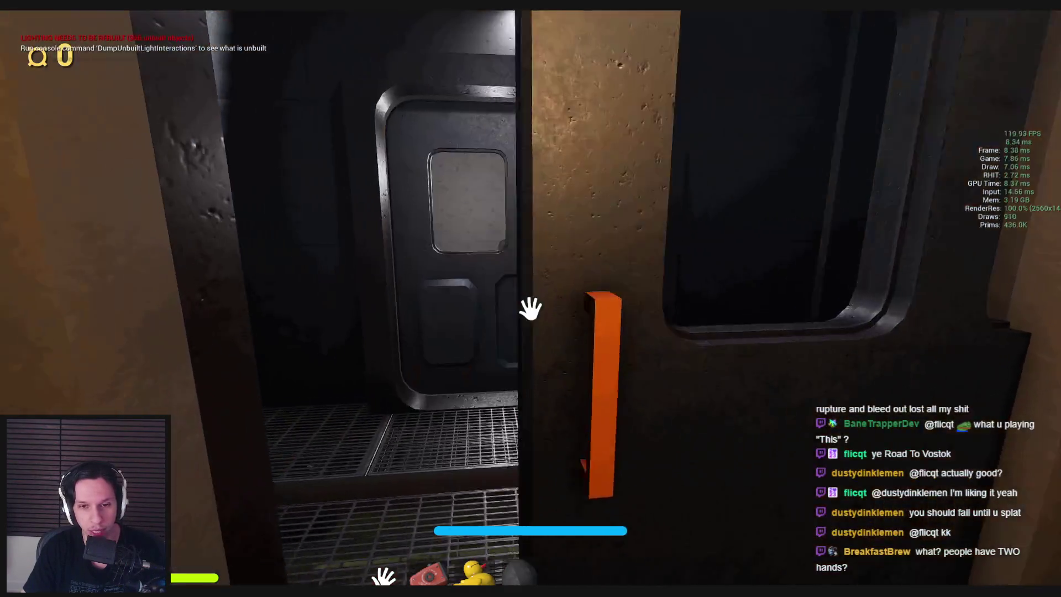
drag(531, 307, 531, 308)
Walk through the office corridor, office and glass meeting room, then sprint down the warehouse aisle
key(w)
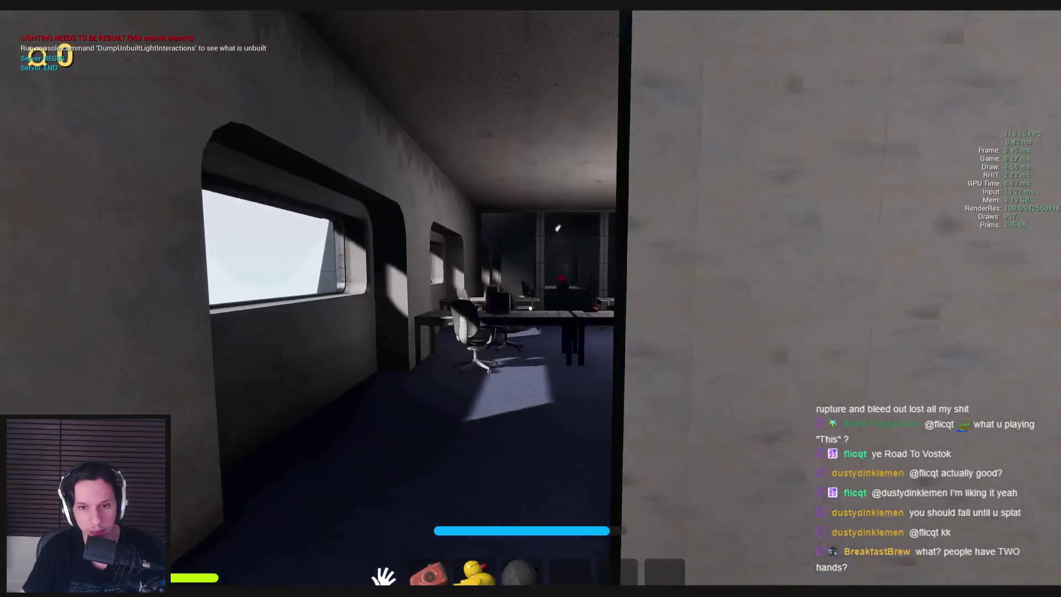
key(w)
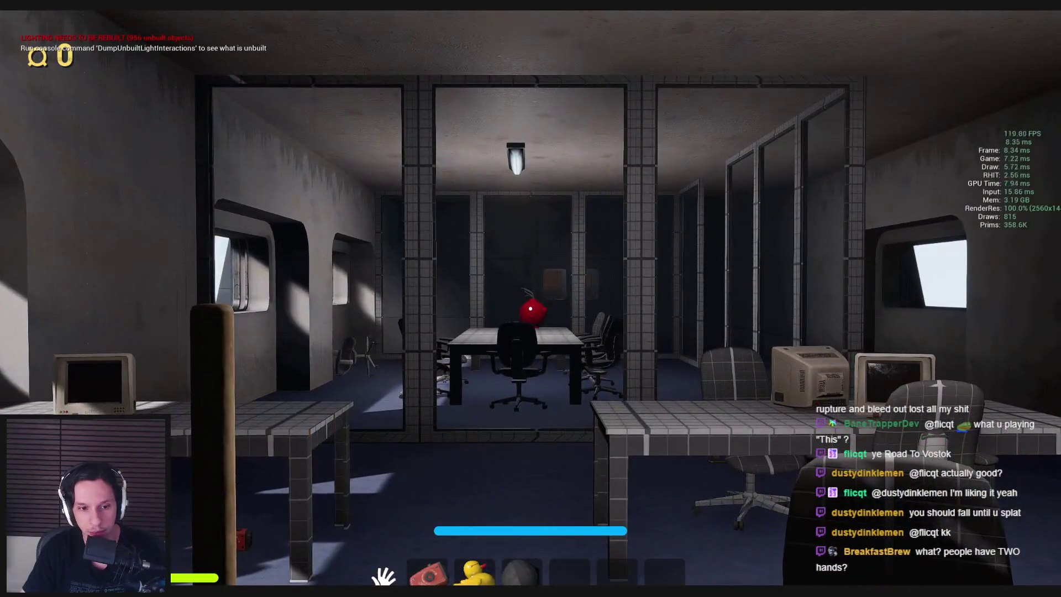
key(w)
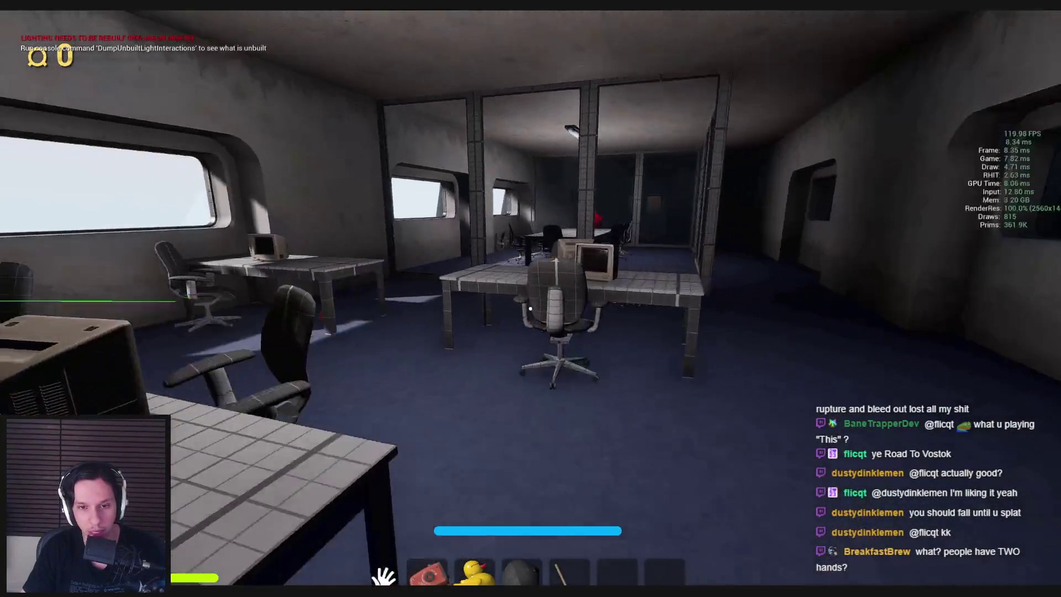
key(w)
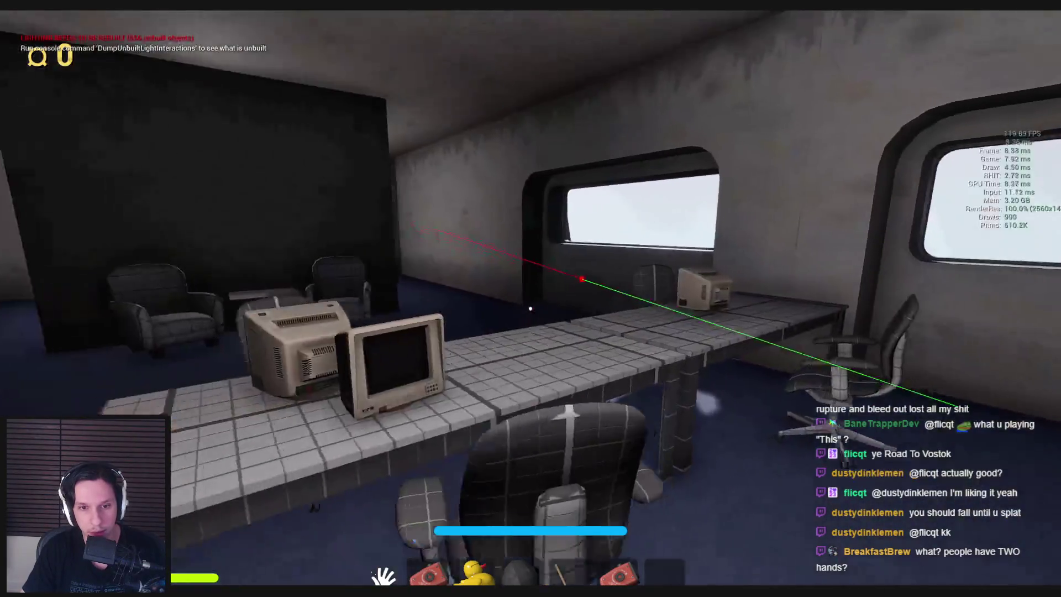
key(w)
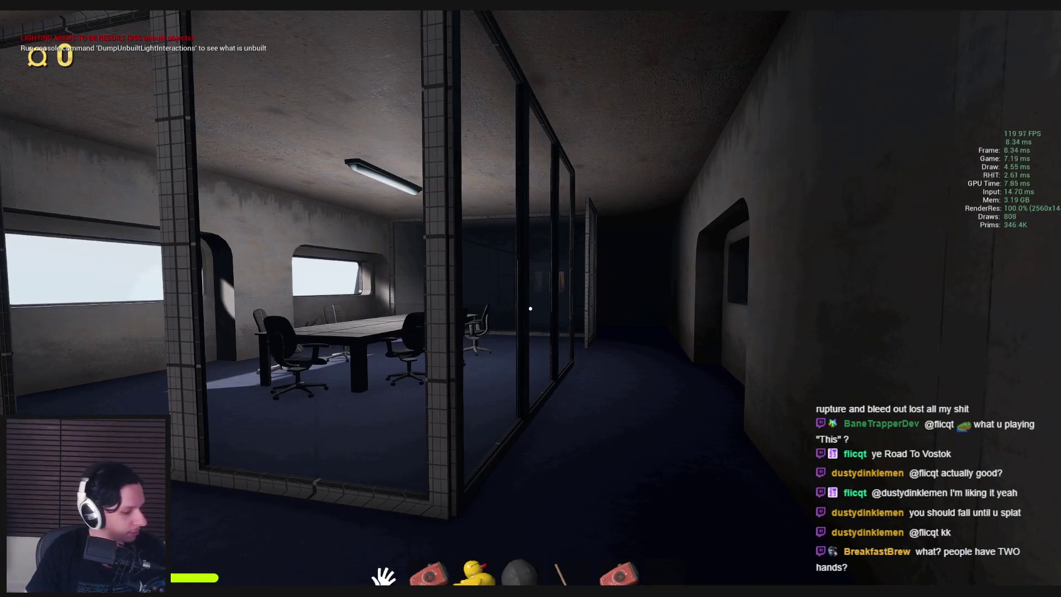
key(w)
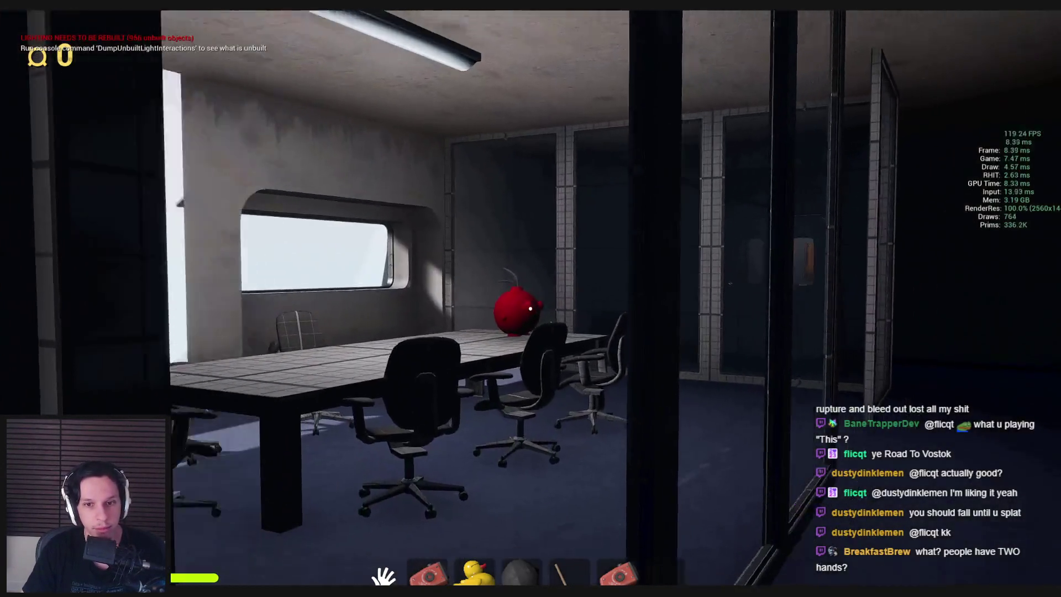
key(w)
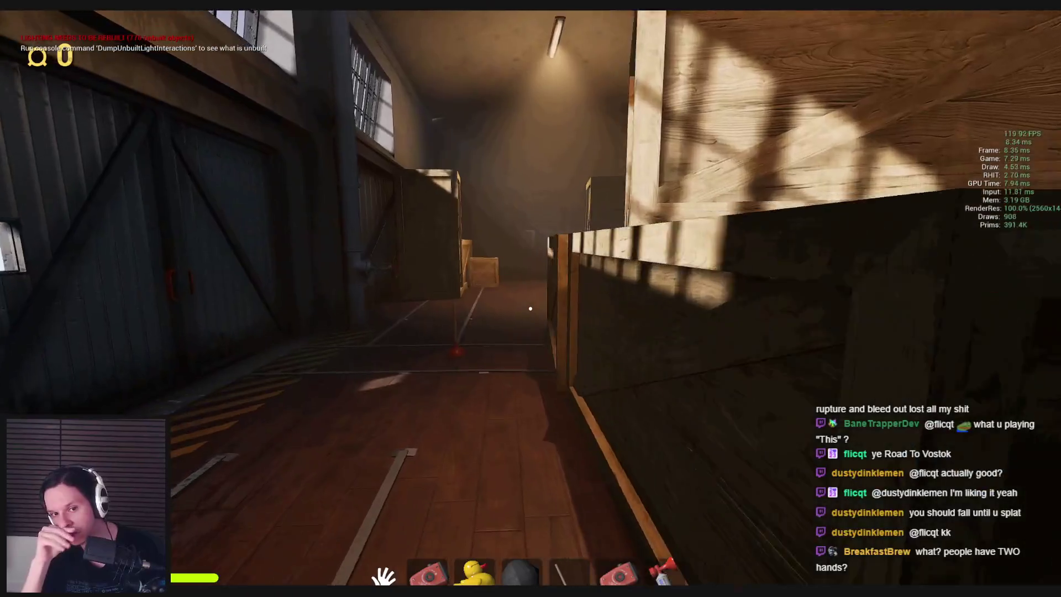
key(shift+w)
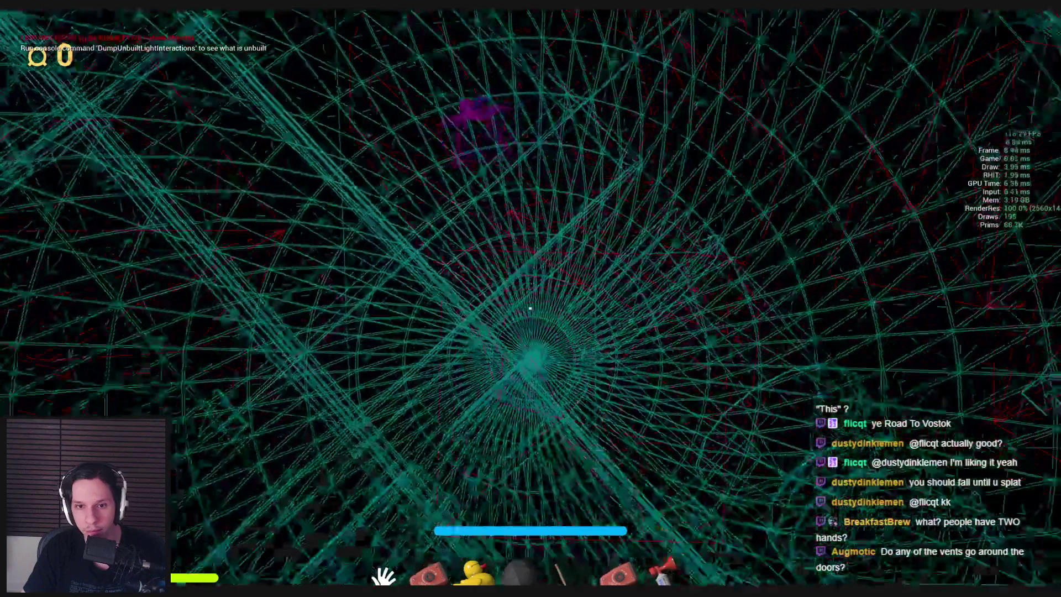
Move forward through the wireframe level toward the wall panel with green lights
key(w)
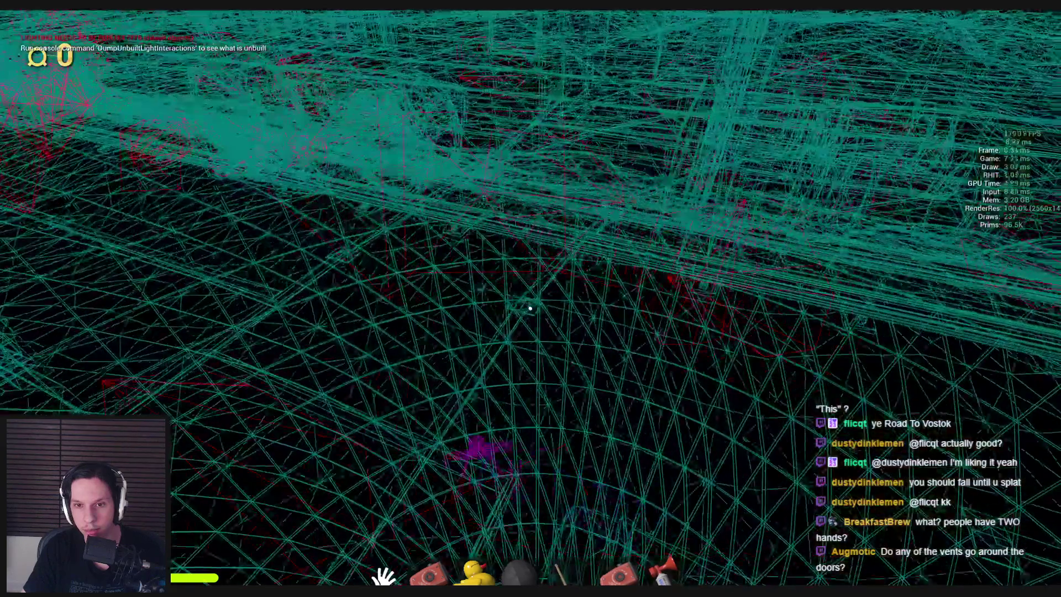
key(w)
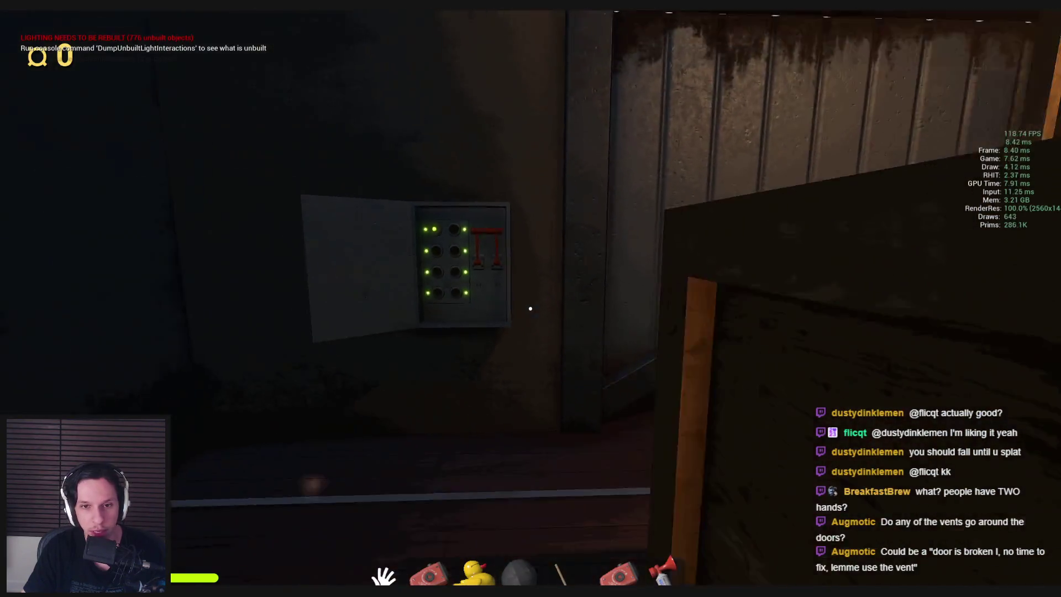
Cross the crate room and crawl through the wall vent into the cargo room
key(shift+w)
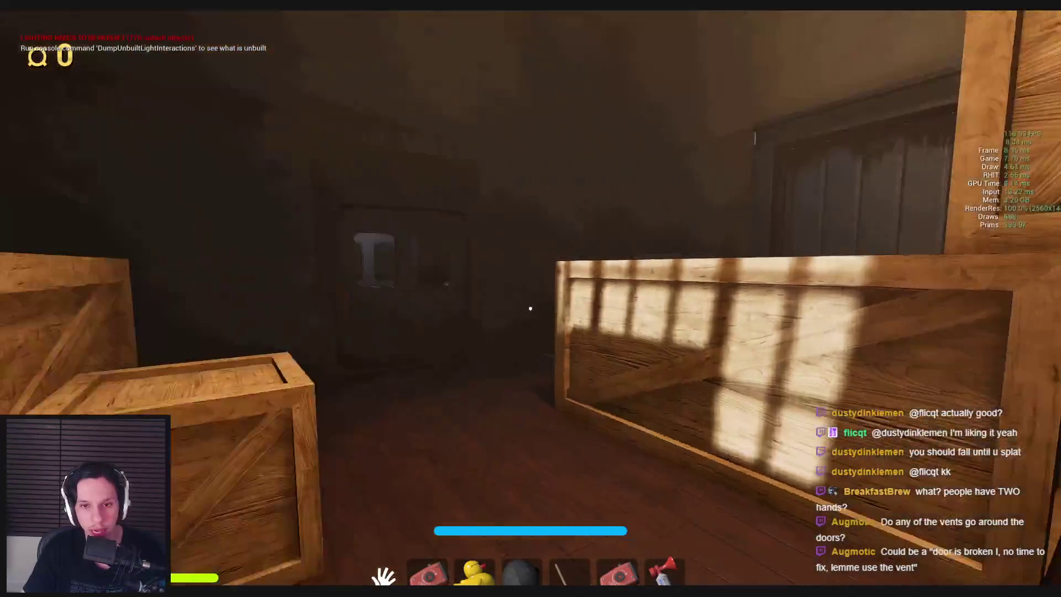
key(w)
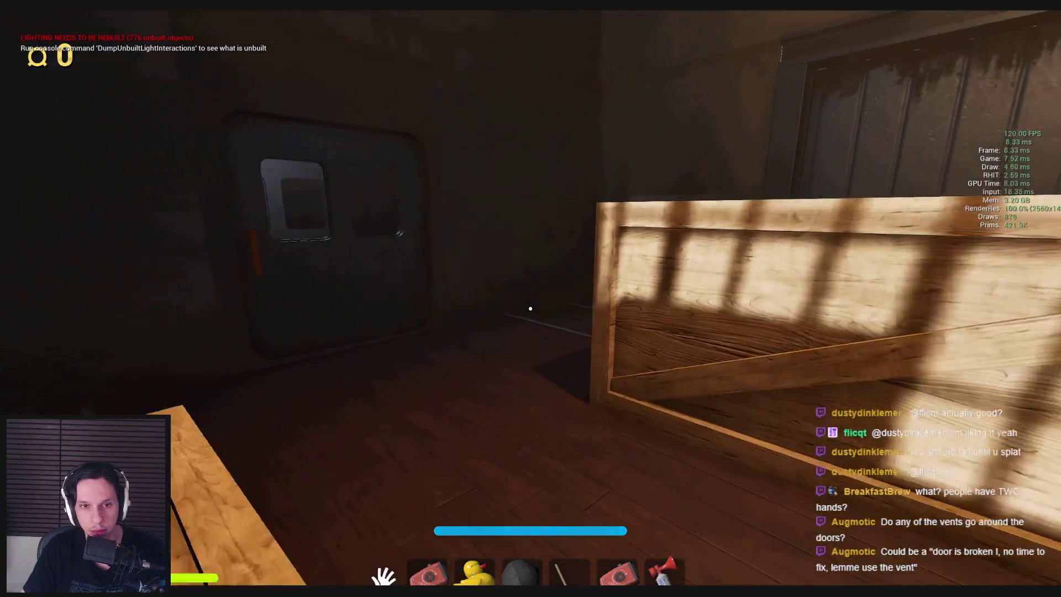
key(w)
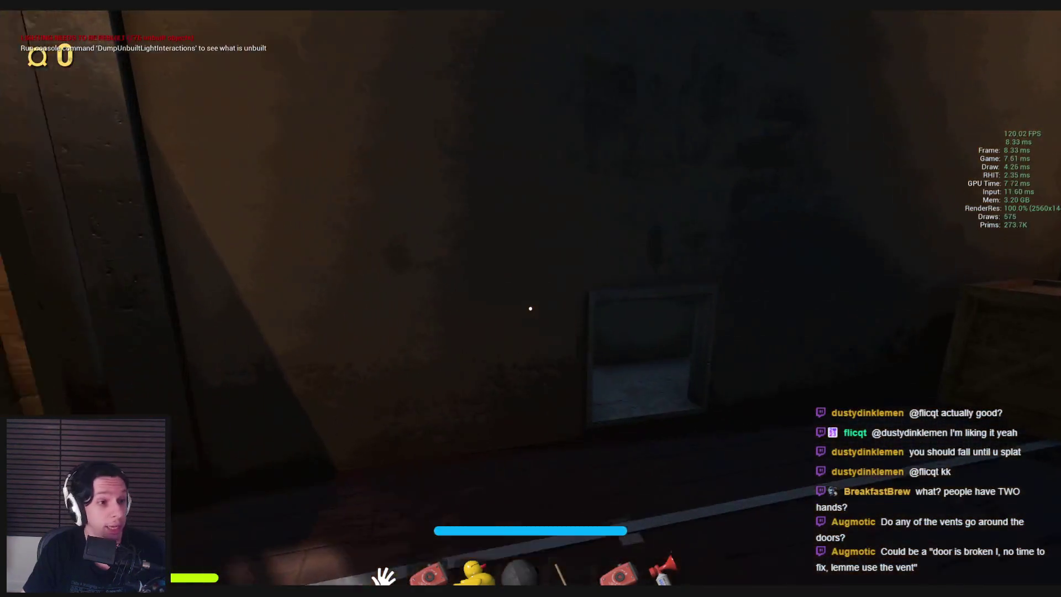
key(w)
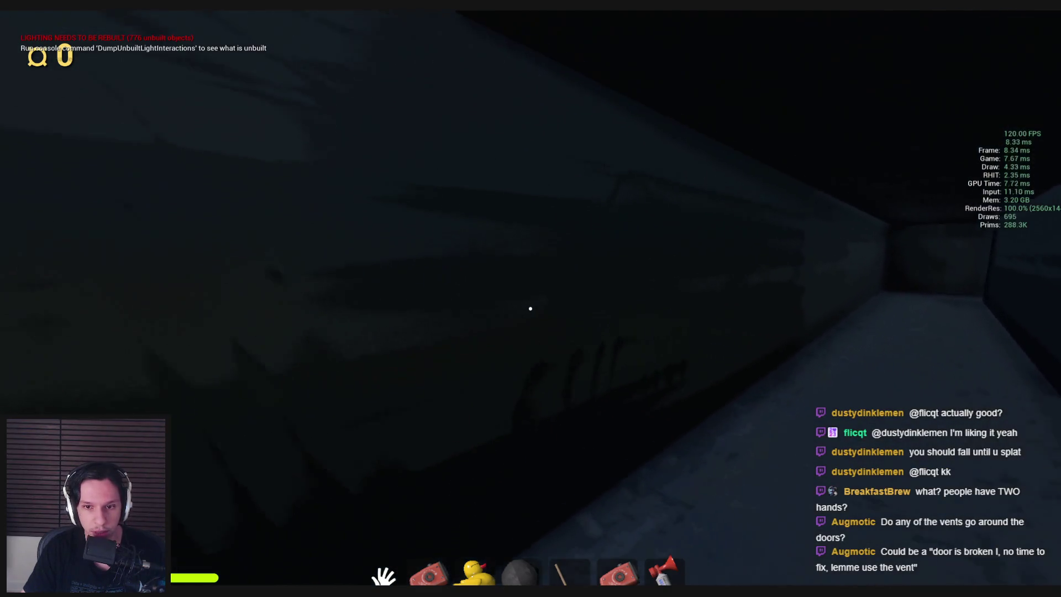
key(w)
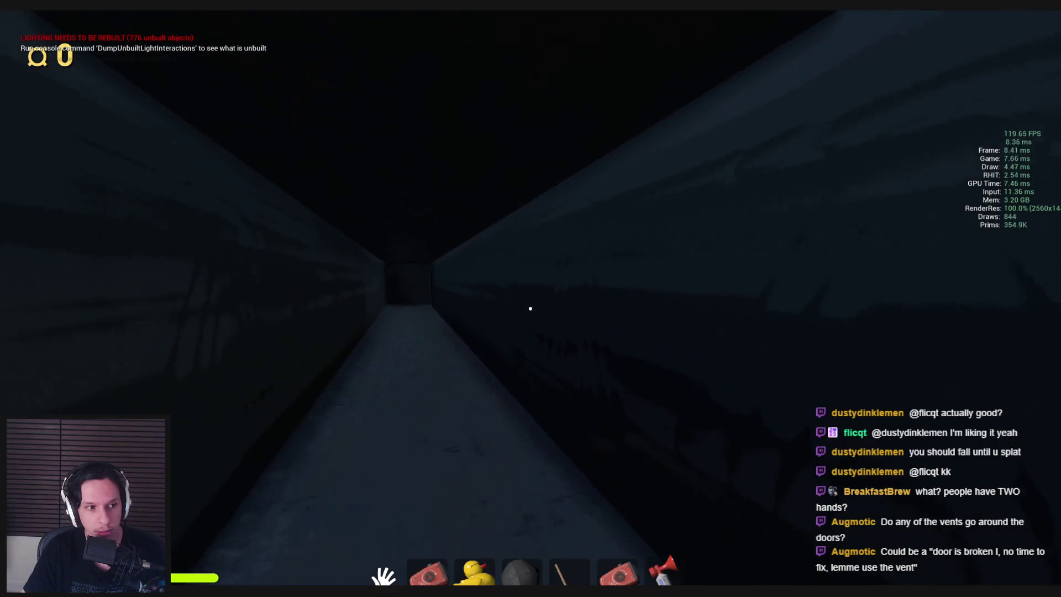
key(w)
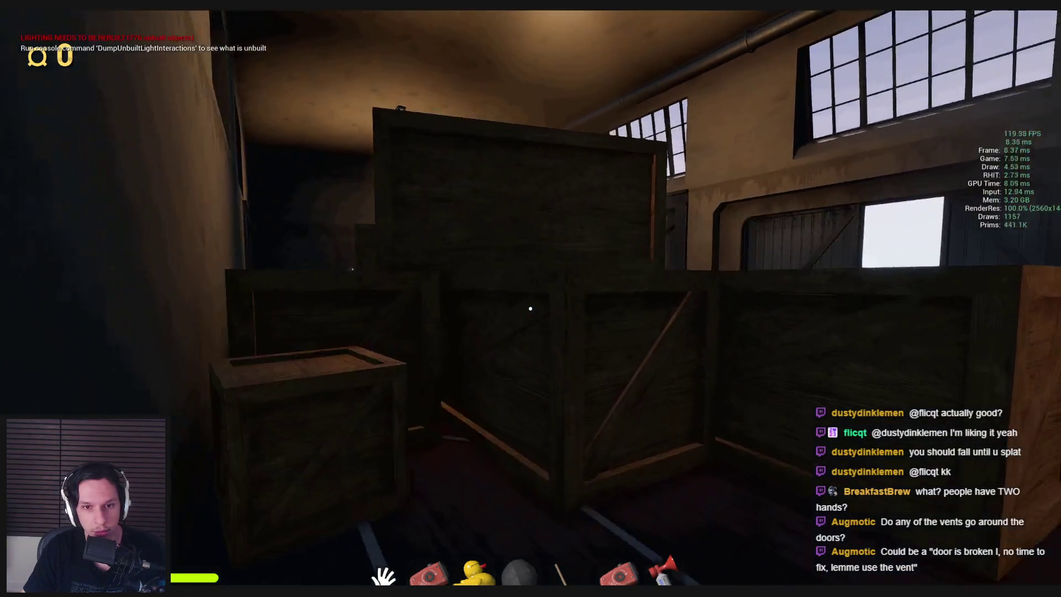
Turn back and crawl down the dark vent duct again
key(w)
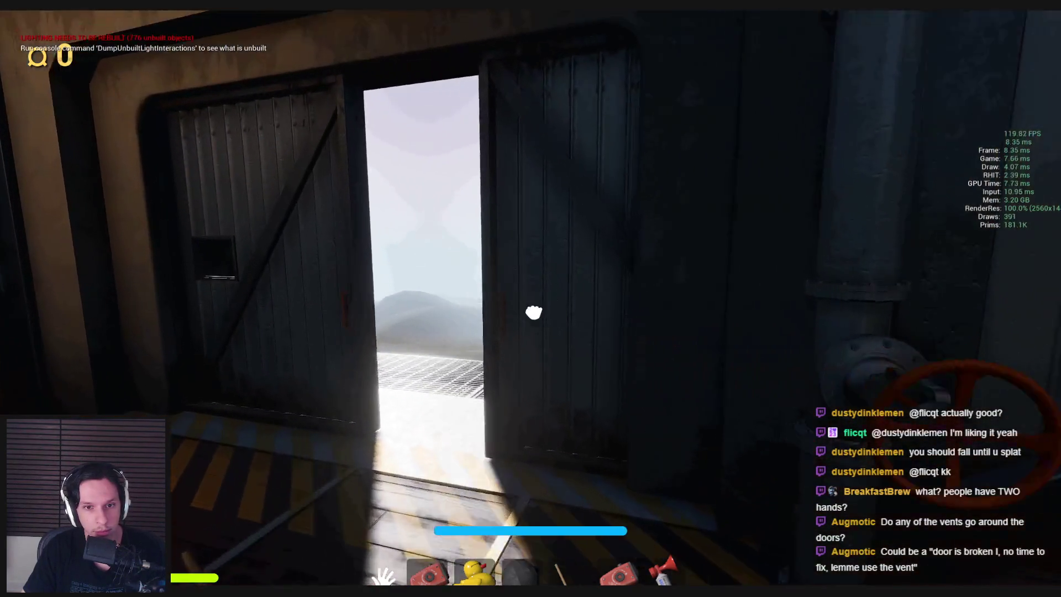
key(w)
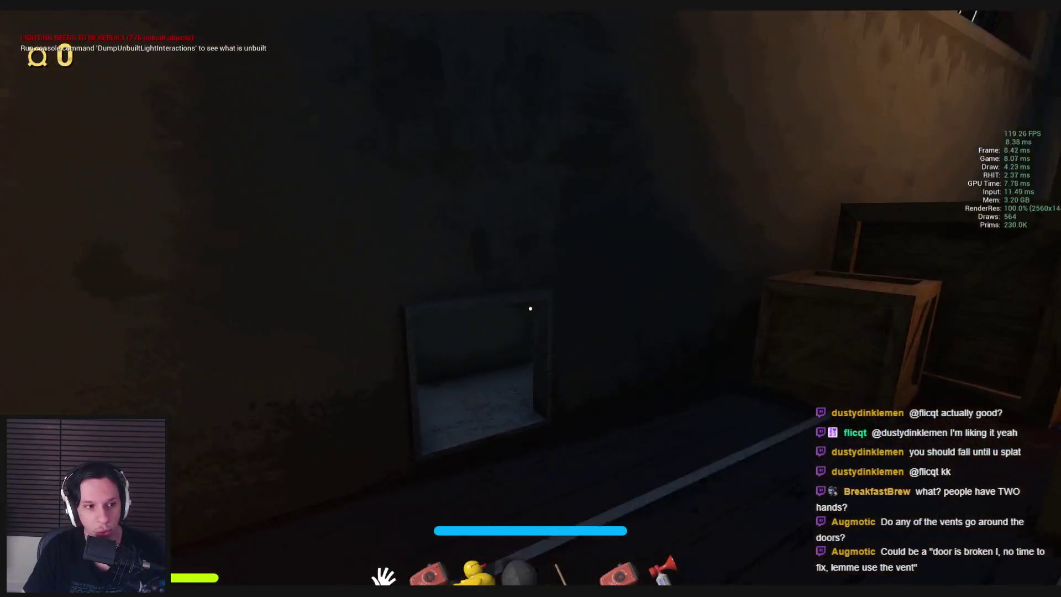
key(w)
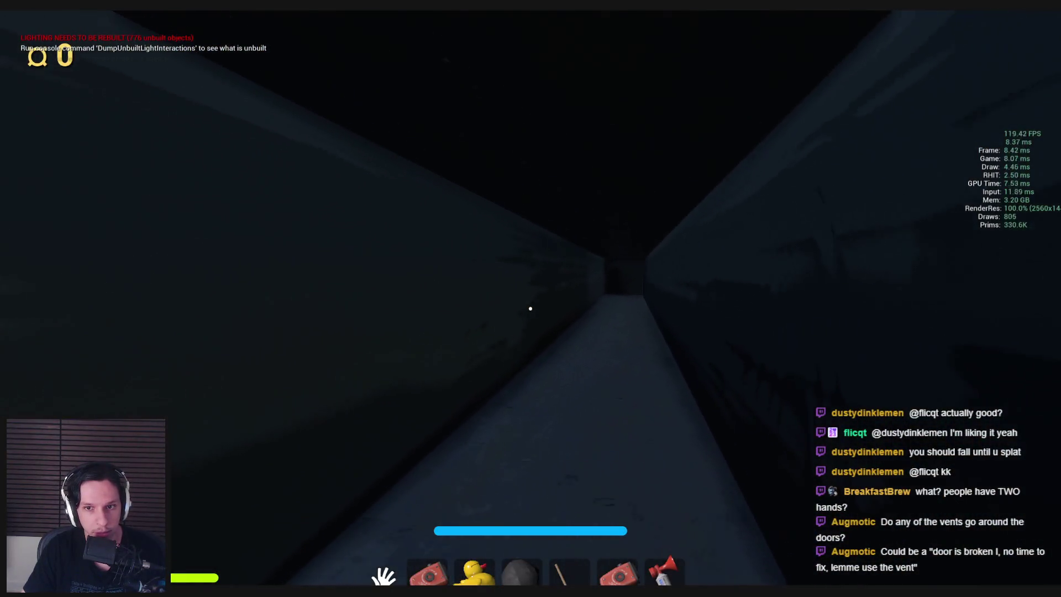
key(semicolon)
Fly the debug camera out through the cargo-room walls to the train exterior and back inside
key(s)
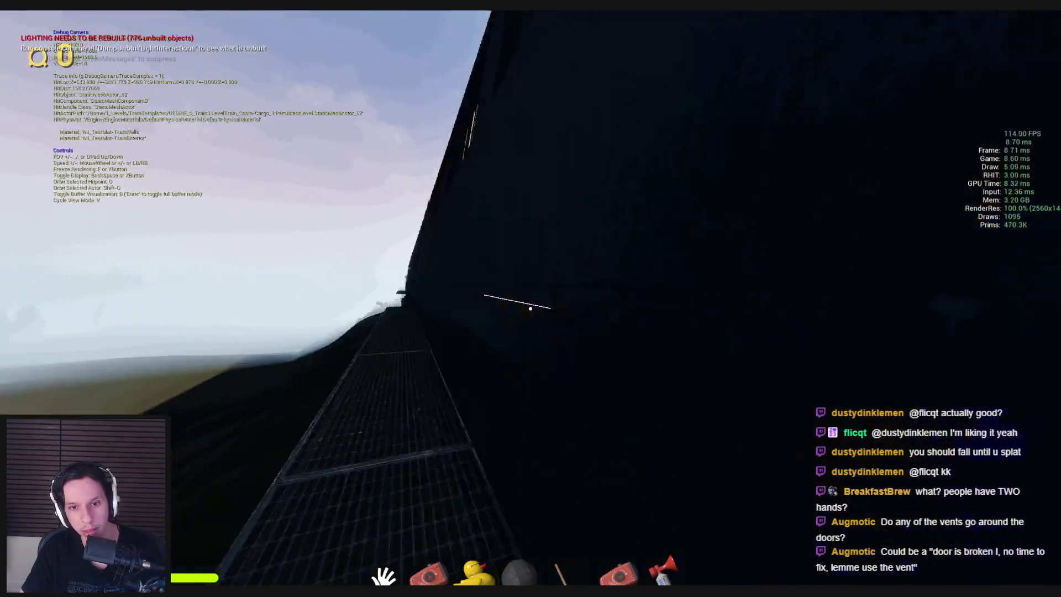
key(w)
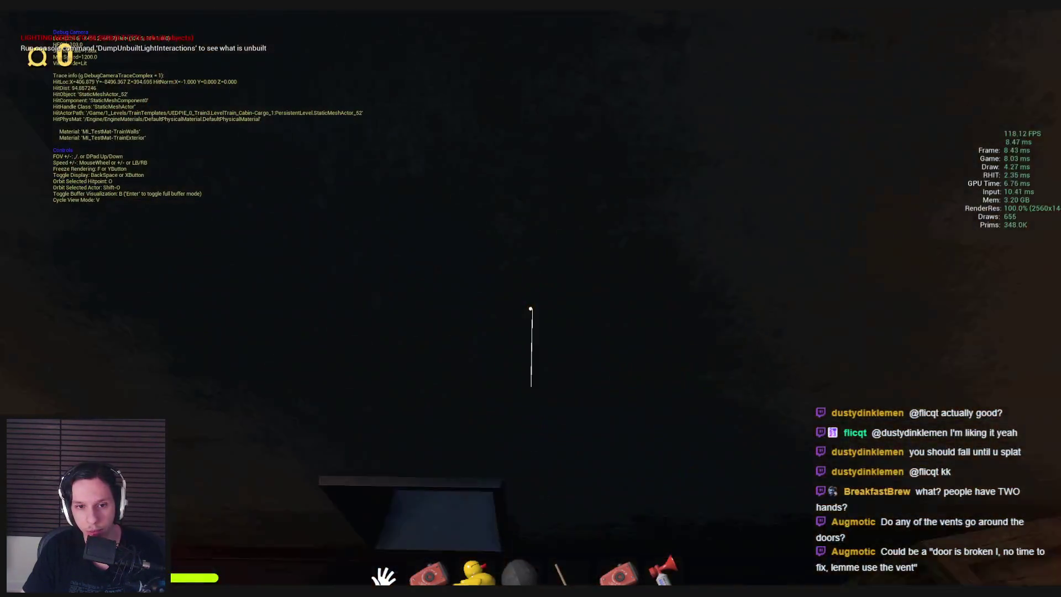
key(a)
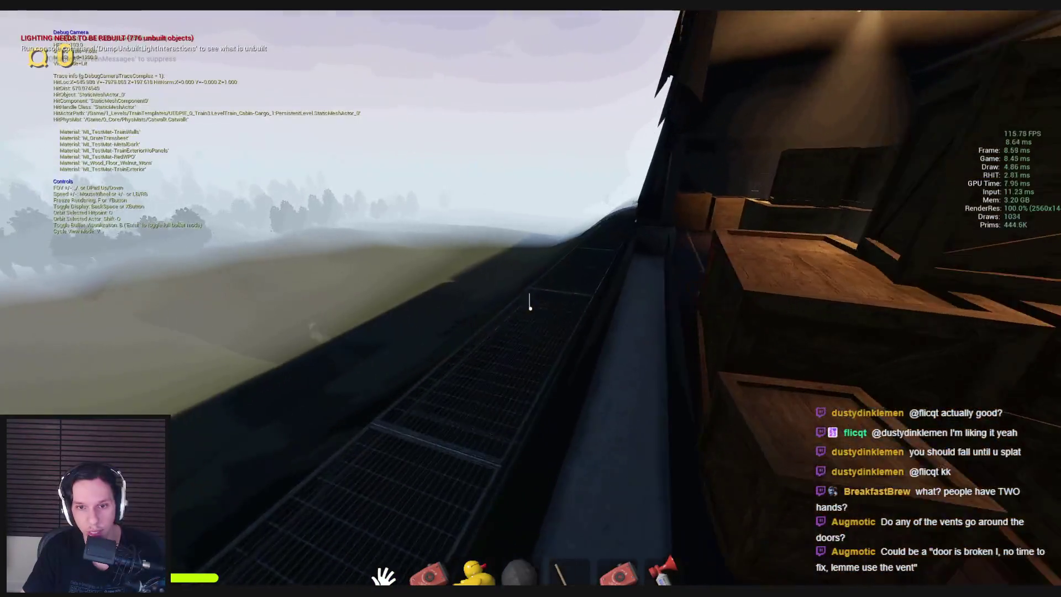
key(d)
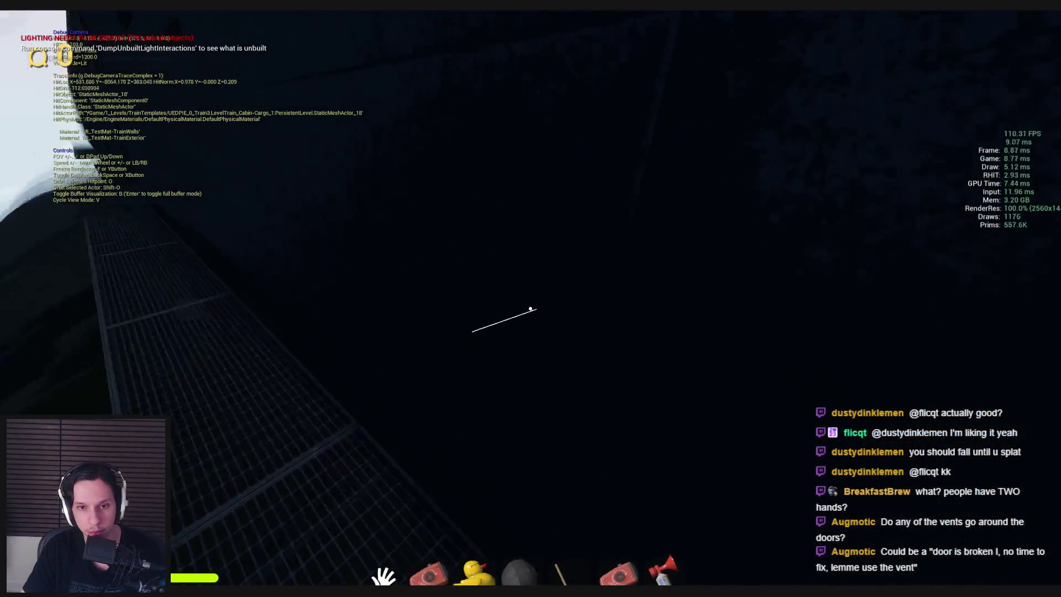
key(a)
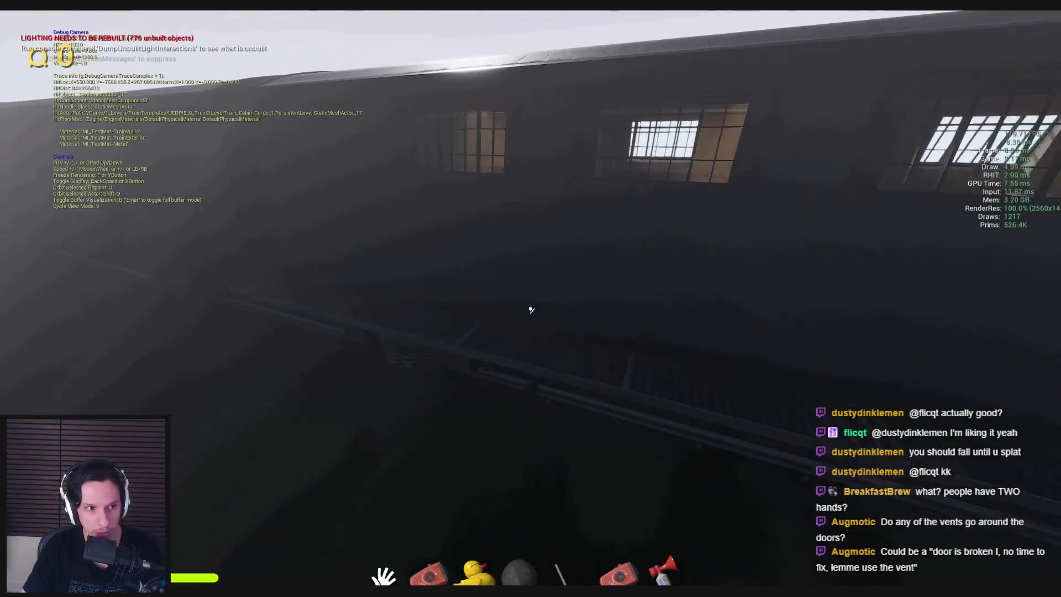
key(w)
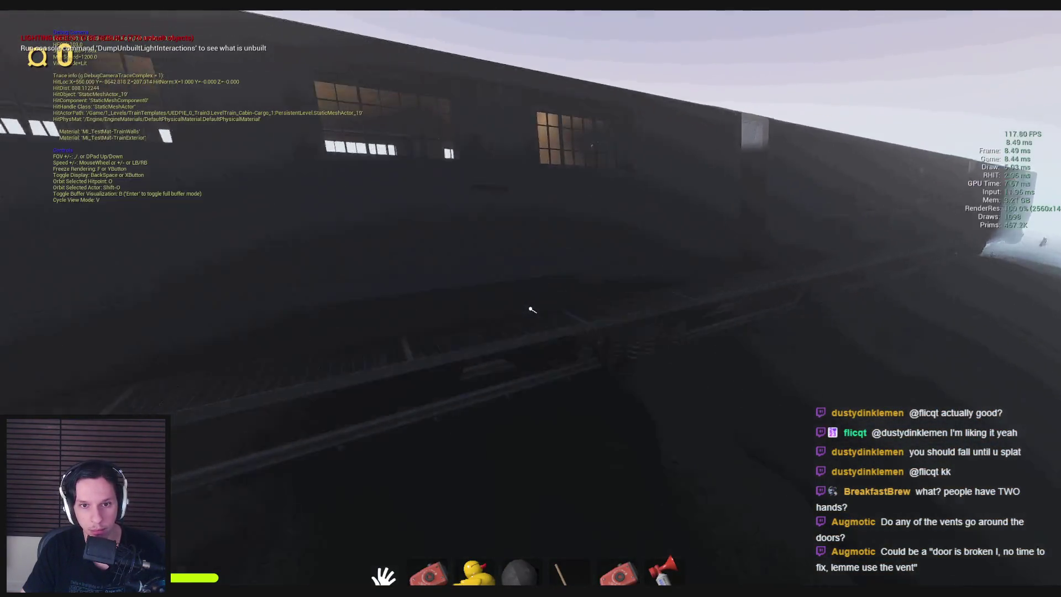
key(w)
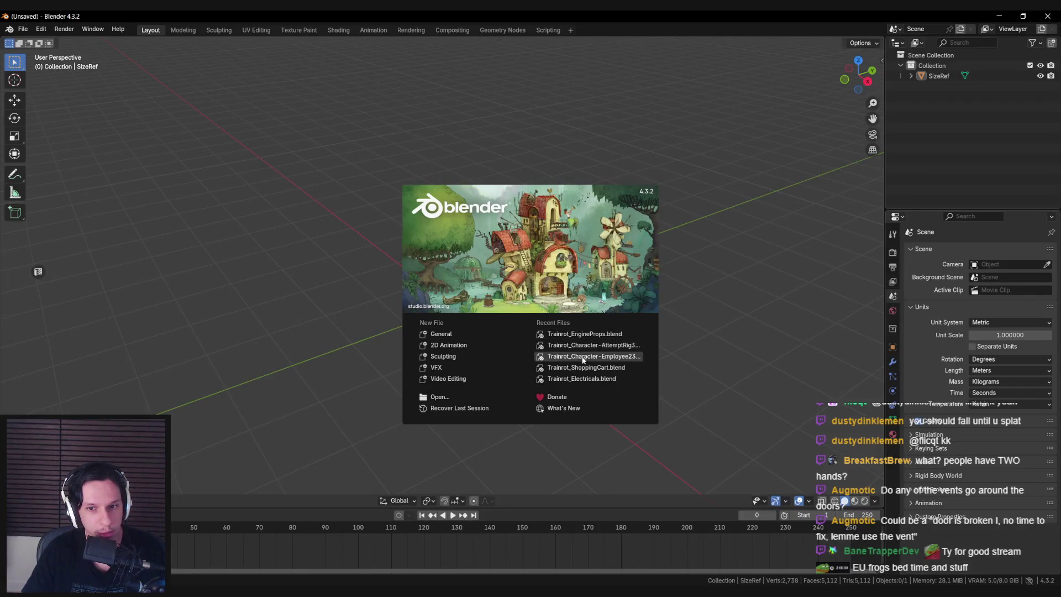
Dismiss the splash screen, reopen Trainrot_TrainCabins_v4.blend from recent files, and save it with Ctrl+S
click(22, 29)
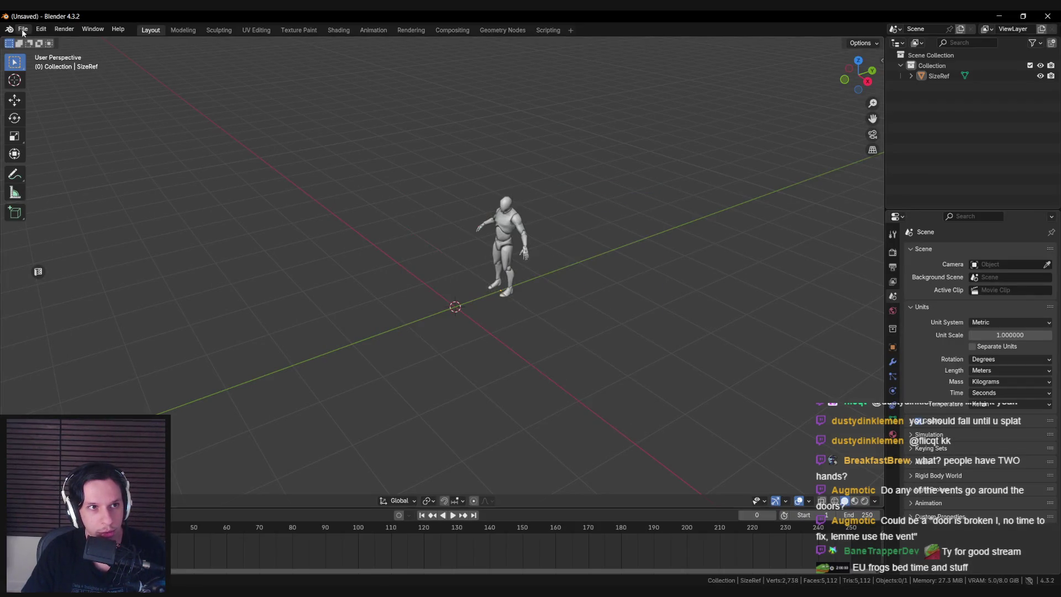
click(22, 29)
mouse_move(44, 62)
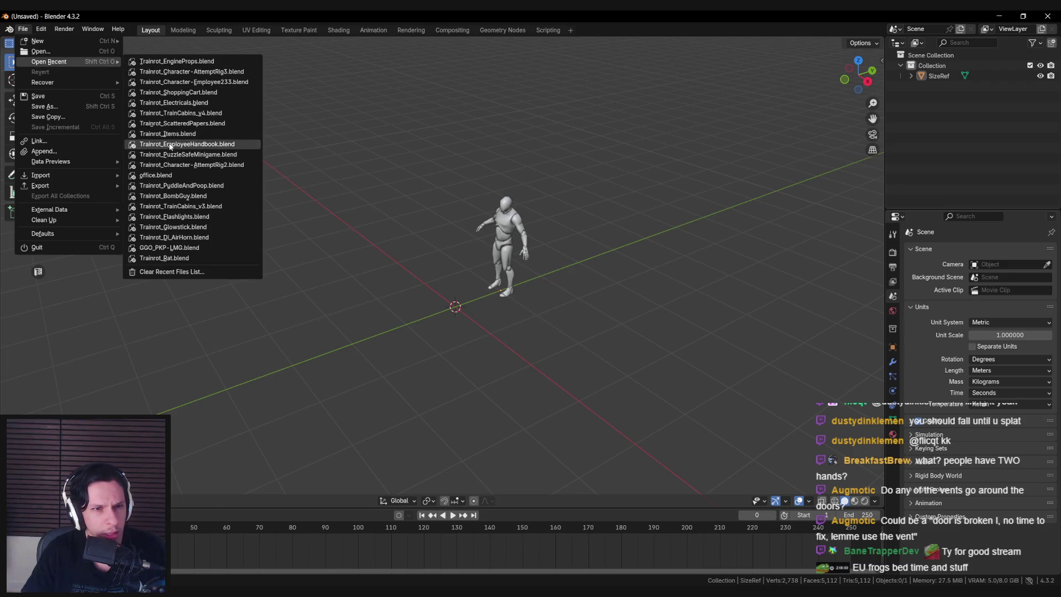
click(175, 113)
scroll(484, 309, down, 3)
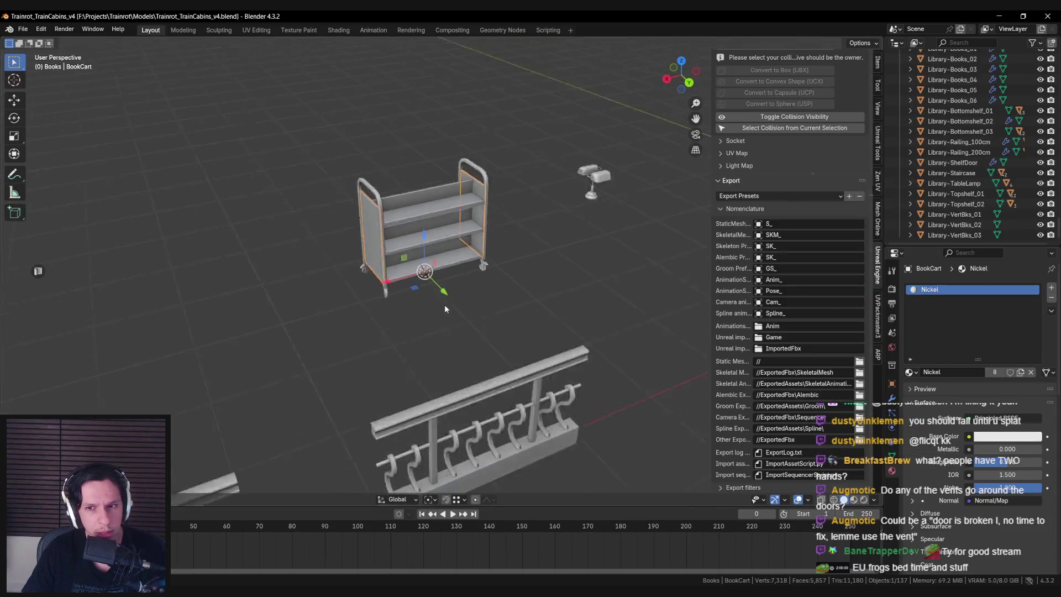
scroll(433, 311, down, 5)
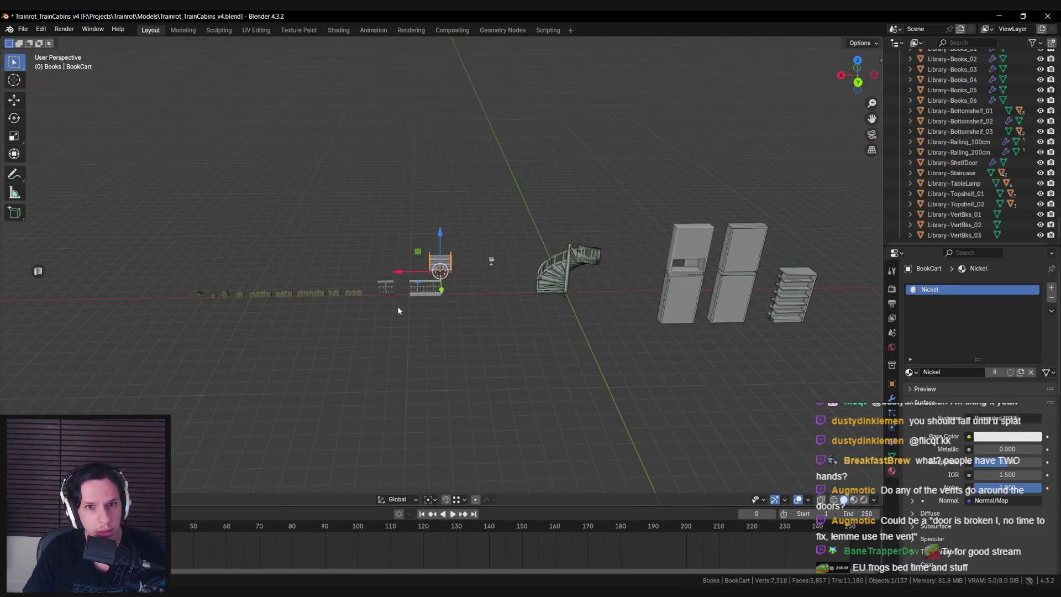
key(ctrl+s)
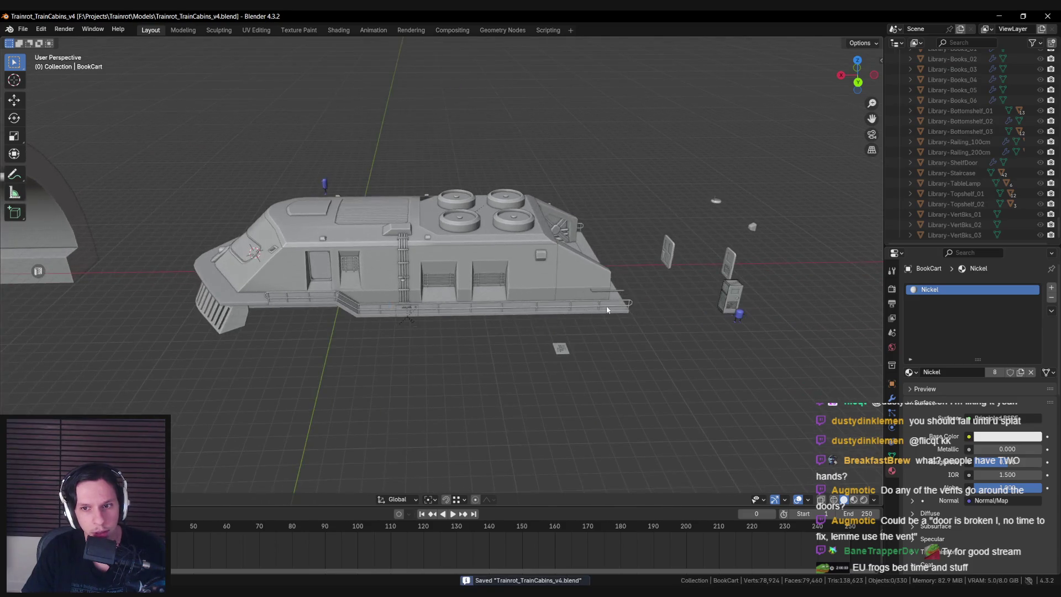
scroll(470, 307, down, 3)
drag(469, 308, 269, 319)
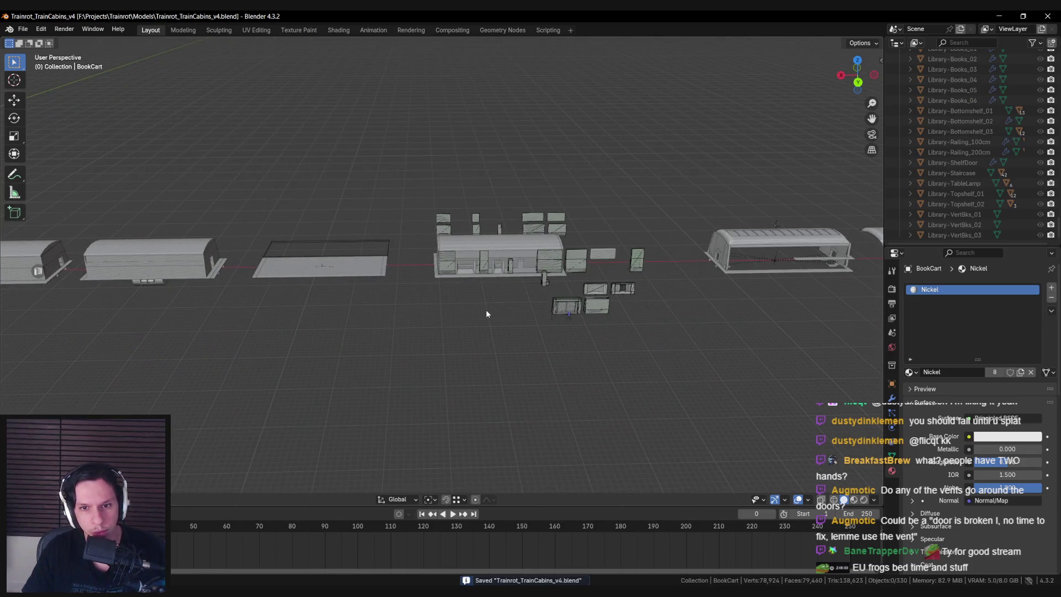
scroll(605, 293, up, 5)
drag(348, 251, 319, 278)
scroll(319, 299, up, 5)
mouse_move(317, 320)
mouse_down()
mouse_move(307, 280)
mouse_move(488, 312)
mouse_up()
scroll(673, 315, down, 6)
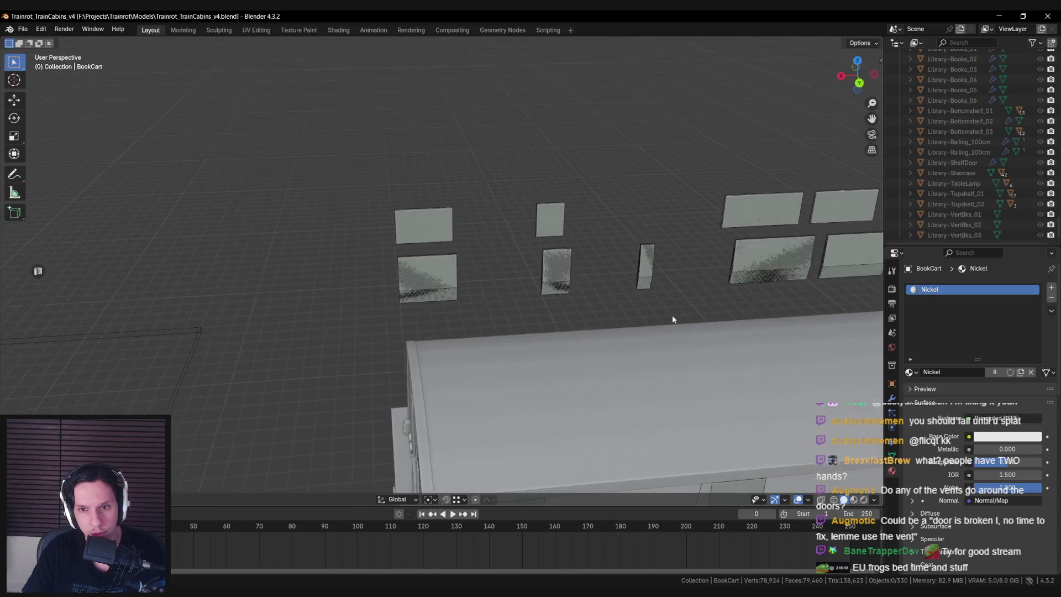
scroll(608, 329, up, 2)
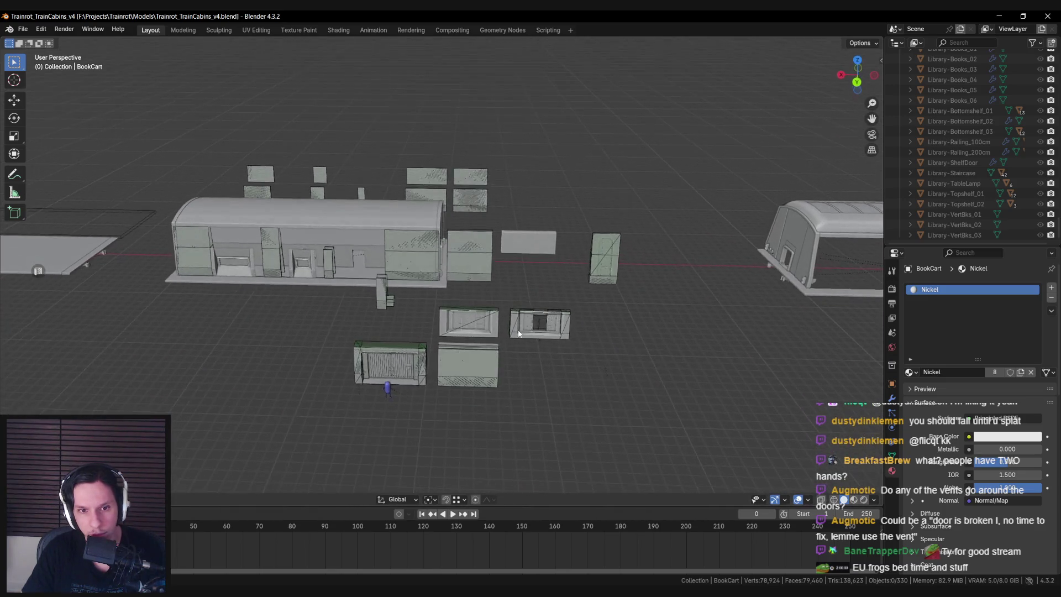
scroll(392, 321, up, 4)
scroll(314, 335, down, 2)
scroll(422, 331, up, 4)
mouse_move(422, 324)
mouse_down()
mouse_move(277, 320)
mouse_move(431, 315)
mouse_move(352, 327)
mouse_up()
scroll(387, 329, down, 4)
drag(470, 337, 429, 237)
click(429, 241)
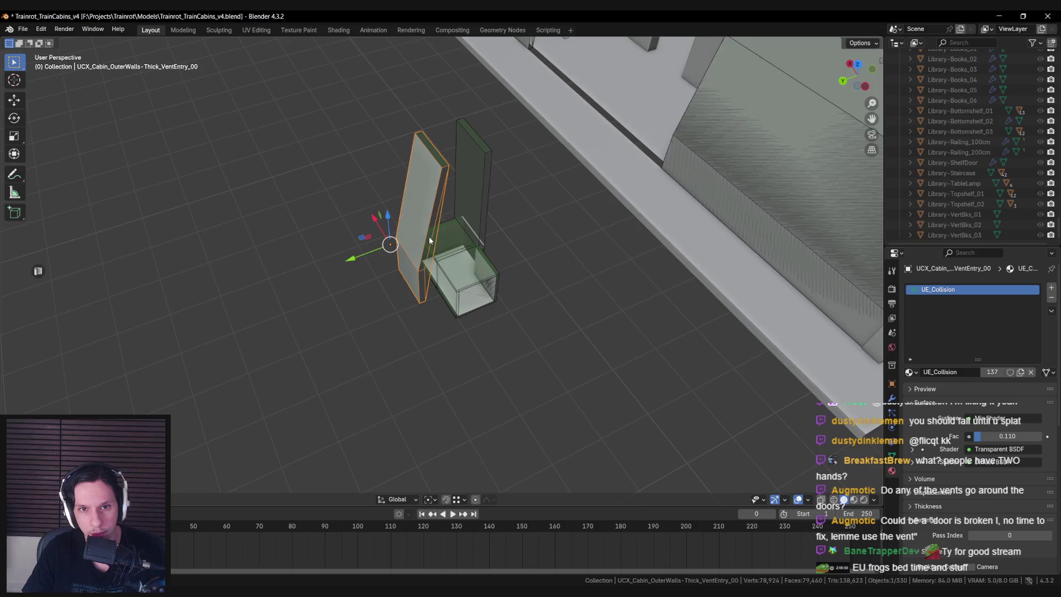
Select the Cabin_OuterWalls-Thick_VentEntry wall in wireframe view and nudge its position
key(shift+z)
key(shift+z)
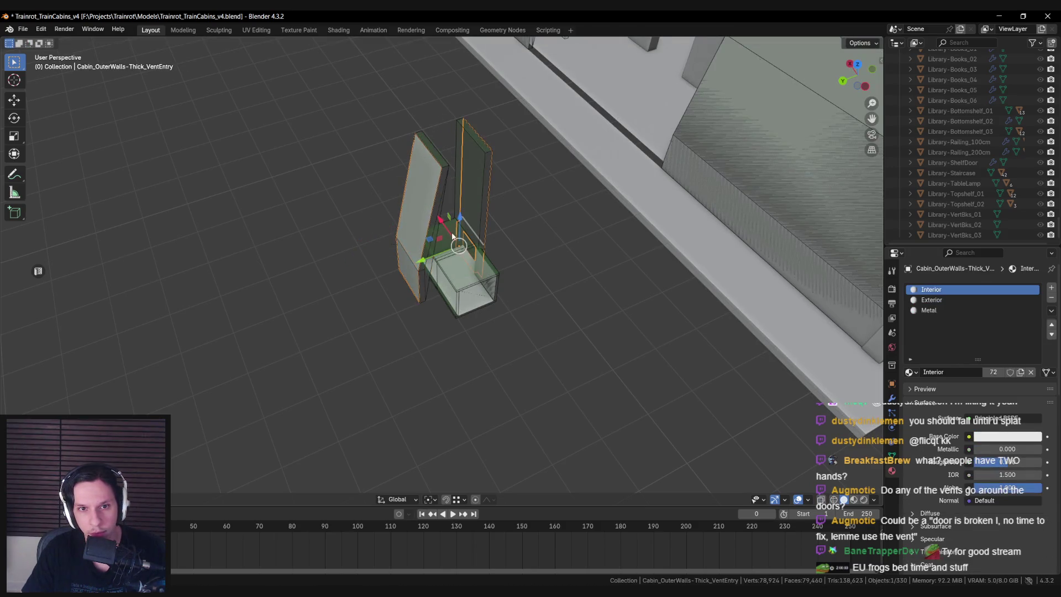
click(492, 260)
mouse_move(492, 260)
mouse_down()
mouse_move(348, 251)
mouse_move(507, 259)
mouse_move(482, 254)
mouse_move(521, 304)
mouse_up()
key(shift+z)
key(shift+z)
key(g)
click(539, 248)
Turn on snapping, then start an X-constrained duplicate of the vent wall and cancel it
key(shift+Tab)
key(ctrl+shift+Tab)
drag(309, 198, 307, 223)
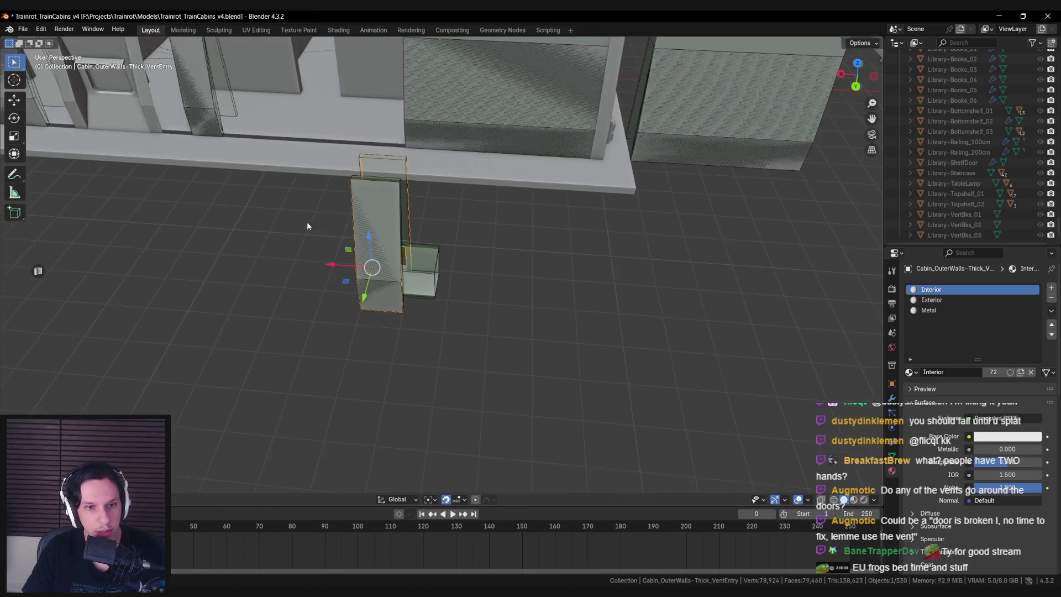
key(shift+d)
key(x)
key(Escape)
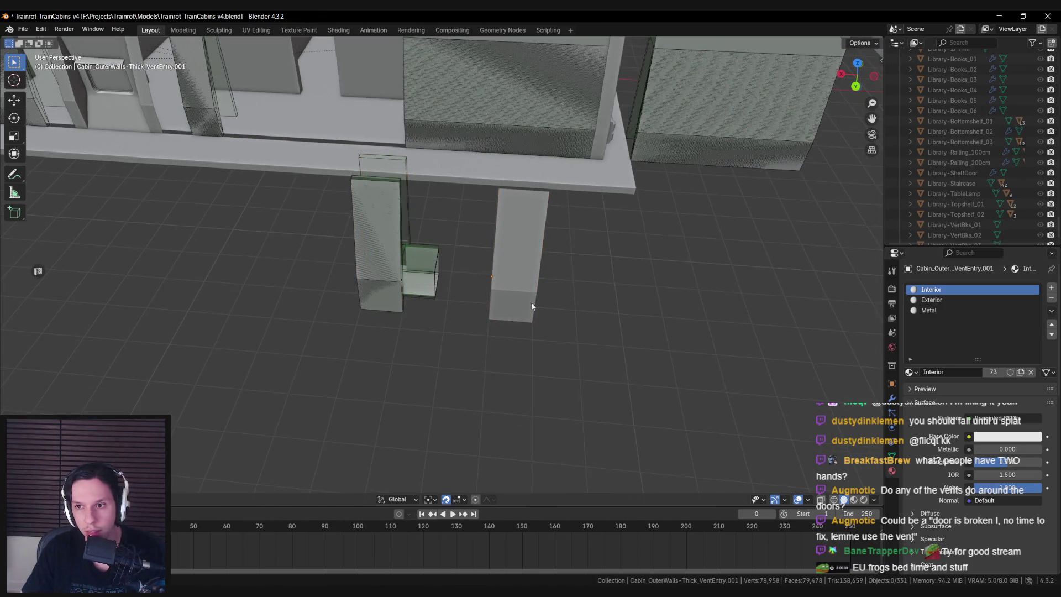
Select the UCX collision panel, then the vent-entry wall, and show its object name field
key(shift+z)
key(shift+z)
click(388, 261)
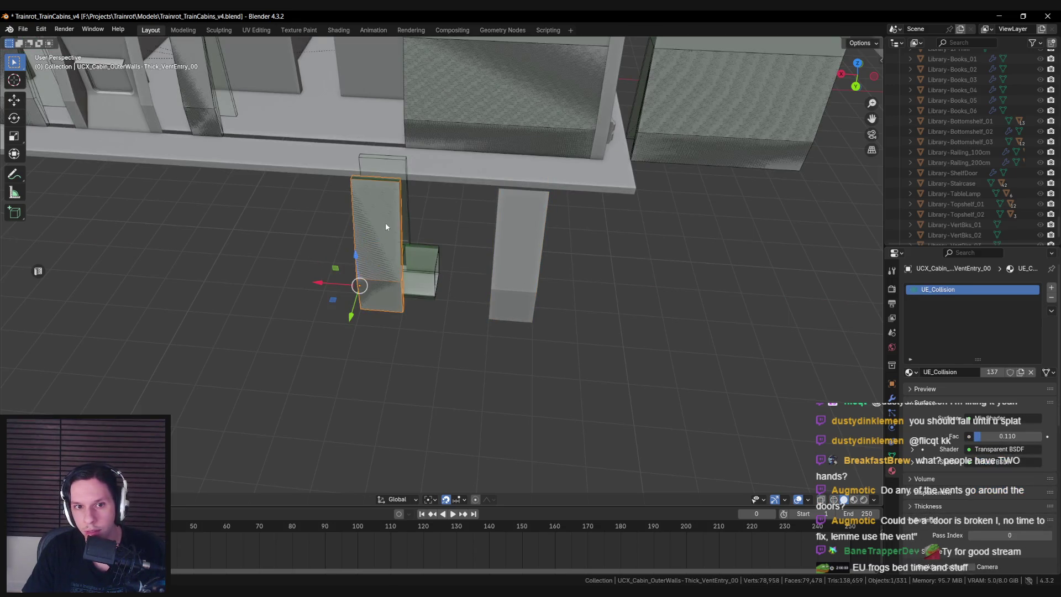
click(357, 235)
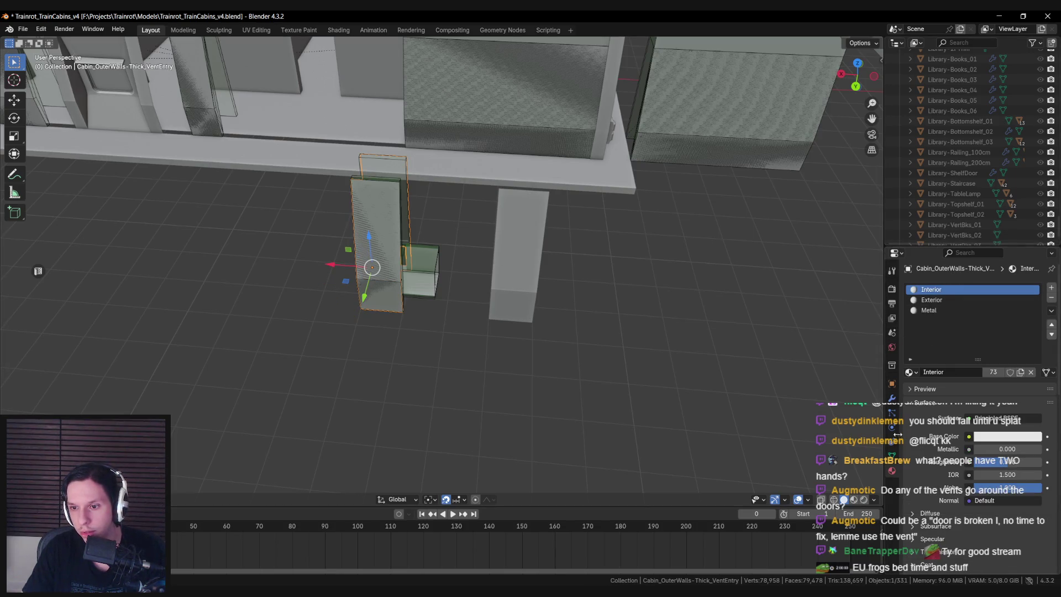
click(891, 384)
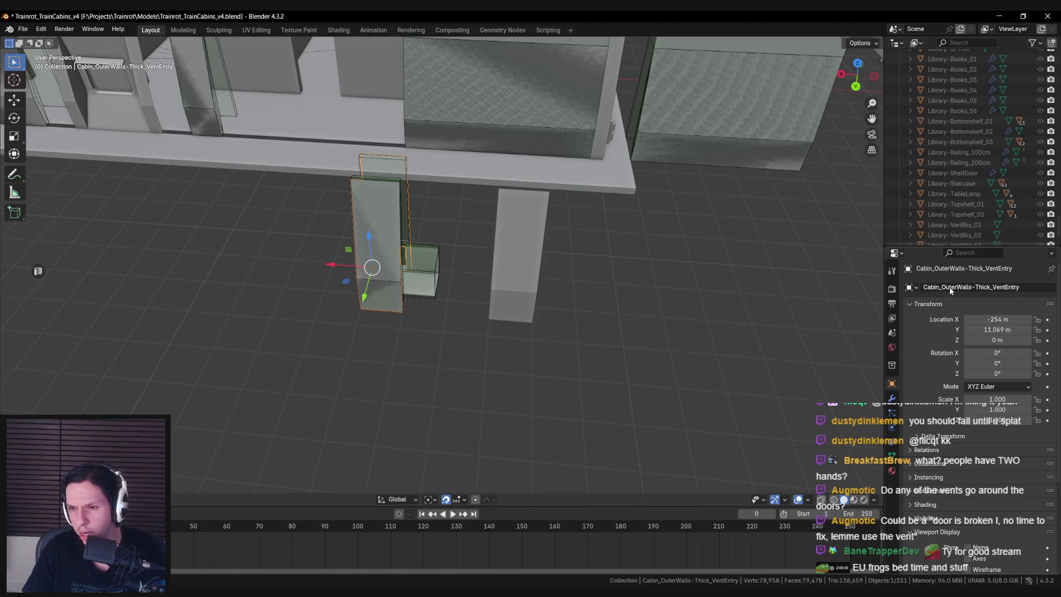
click(950, 287)
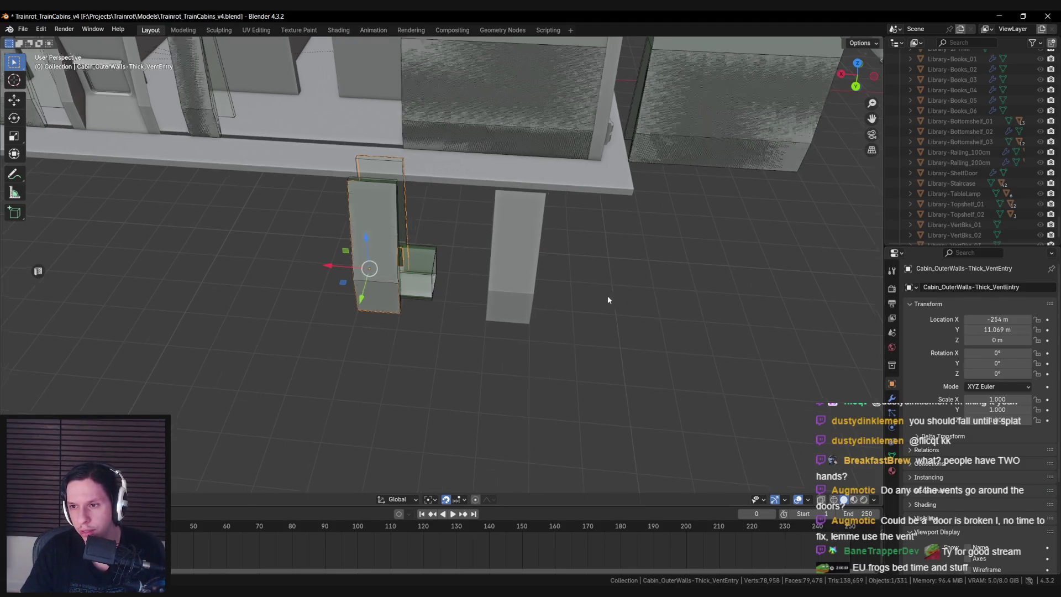
Duplicate the vent-entry wall offset X -3, then delete the copy
key(shift+d)
text(x-3)
key(Return)
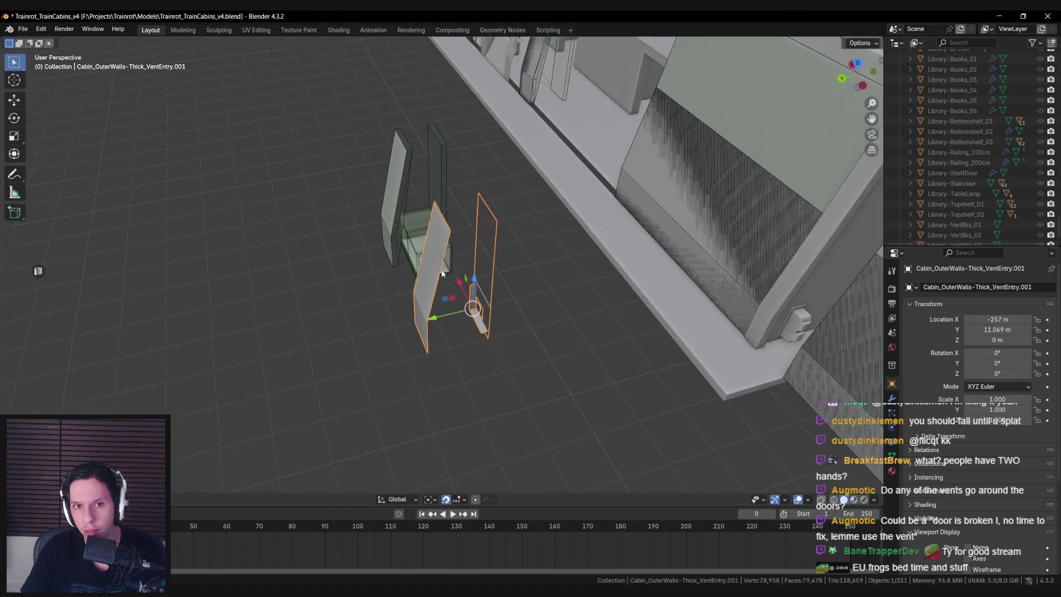
scroll(465, 260, up, 2)
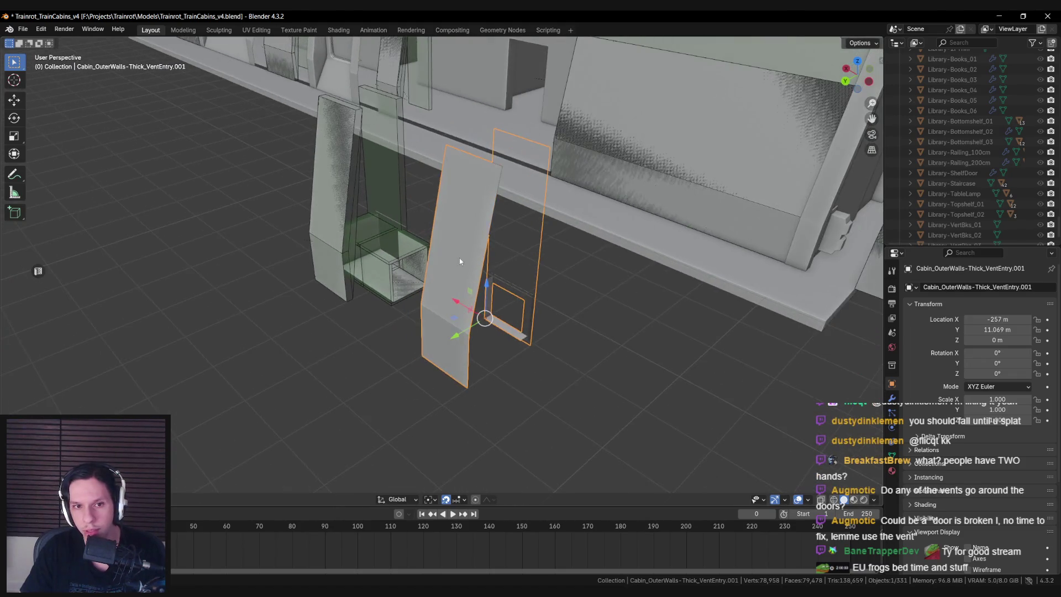
key(Delete)
Reselect the original wall and box-select all vent-entry pieces in wireframe
click(343, 134)
scroll(367, 255, down, 2)
key(shift+z)
drag(332, 238, 439, 258)
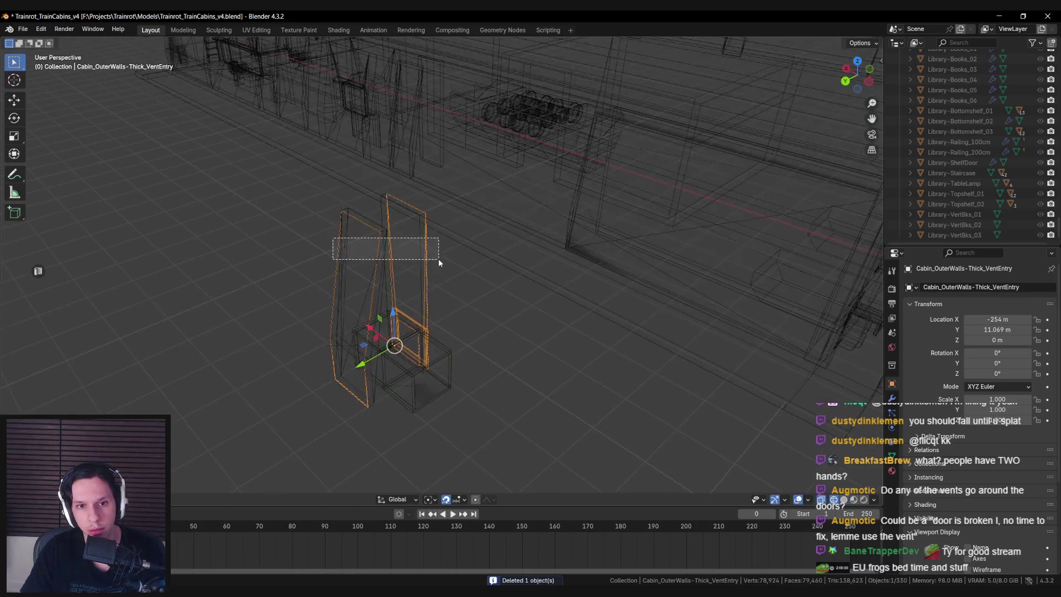
Add the UBX VentEntry_03, _02 and other collision boxes to the selection, excluding the crawl-vent corner
key(shift+z)
key(shift+z)
scroll(462, 213, up, 3)
mouse_move(463, 214)
mouse_down()
mouse_move(374, 223)
mouse_move(502, 218)
mouse_move(541, 276)
mouse_move(521, 330)
mouse_up()
shift+click(540, 277)
shift+click(618, 271)
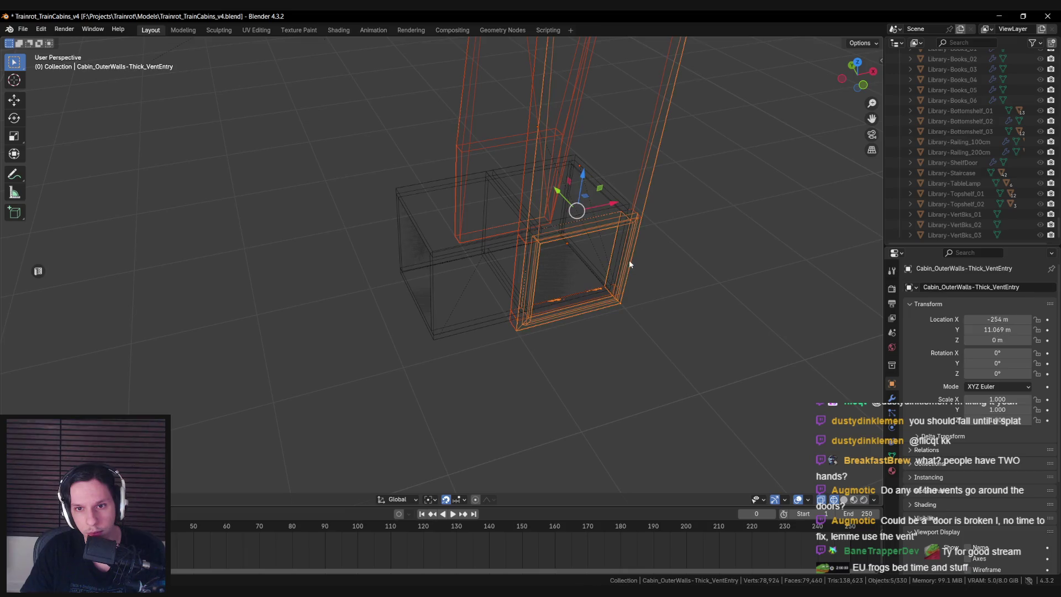
mouse_move(629, 238)
mouse_down()
mouse_move(588, 272)
mouse_move(699, 288)
mouse_move(586, 336)
mouse_move(564, 326)
mouse_up()
shift+click(568, 273)
shift+click(574, 271)
shift+click(575, 271)
shift+click(586, 336)
mouse_move(564, 326)
mouse_down()
mouse_move(532, 274)
mouse_move(606, 296)
mouse_move(516, 256)
mouse_up()
Duplicate the vent entry with its collisions and move the copy along the X axis
key(shift+z)
scroll(447, 238, up, 3)
scroll(448, 242, down, 4)
key(shift+z)
drag(447, 317, 549, 347)
key(shift+z)
scroll(424, 306, down, 5)
key(shift+d)
right_click(368, 287)
key(g)
key(x)
click(488, 326)
Select the copied UCX collision panel, then the copied vent-entry wall mesh
click(545, 299)
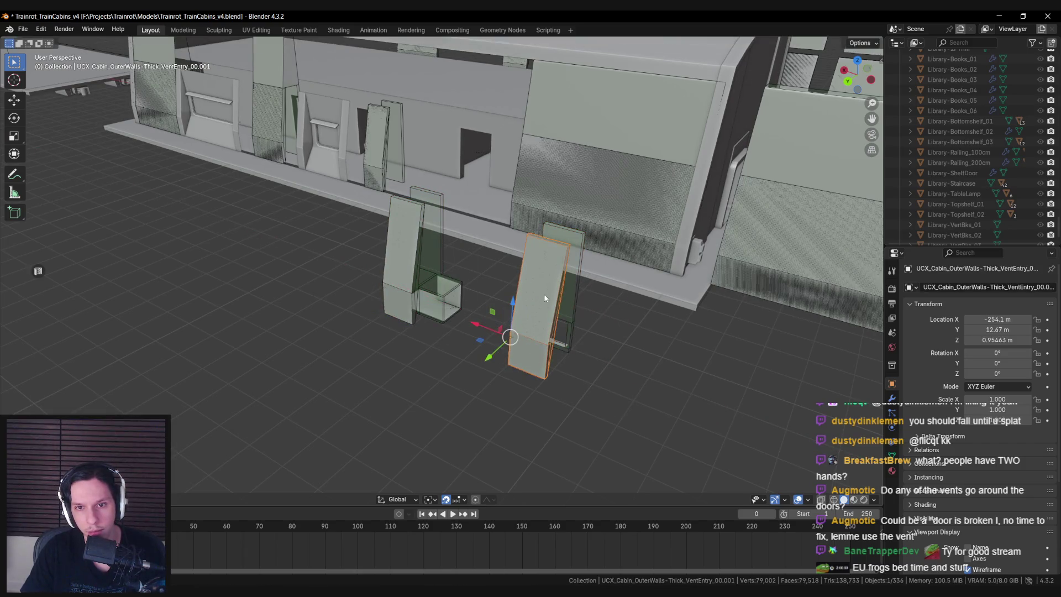
click(540, 291)
mouse_move(574, 276)
mouse_down()
mouse_move(419, 256)
mouse_move(385, 283)
mouse_move(572, 316)
mouse_up()
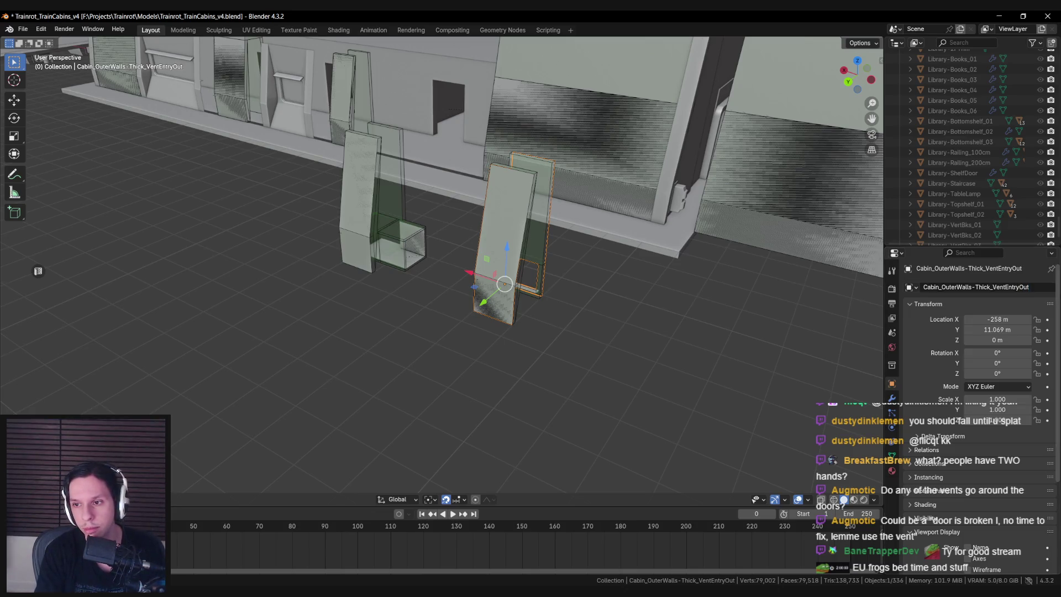
Save the file and select the copied UCX panel and the VentEntryOut wall
key(ctrl+s)
click(490, 322)
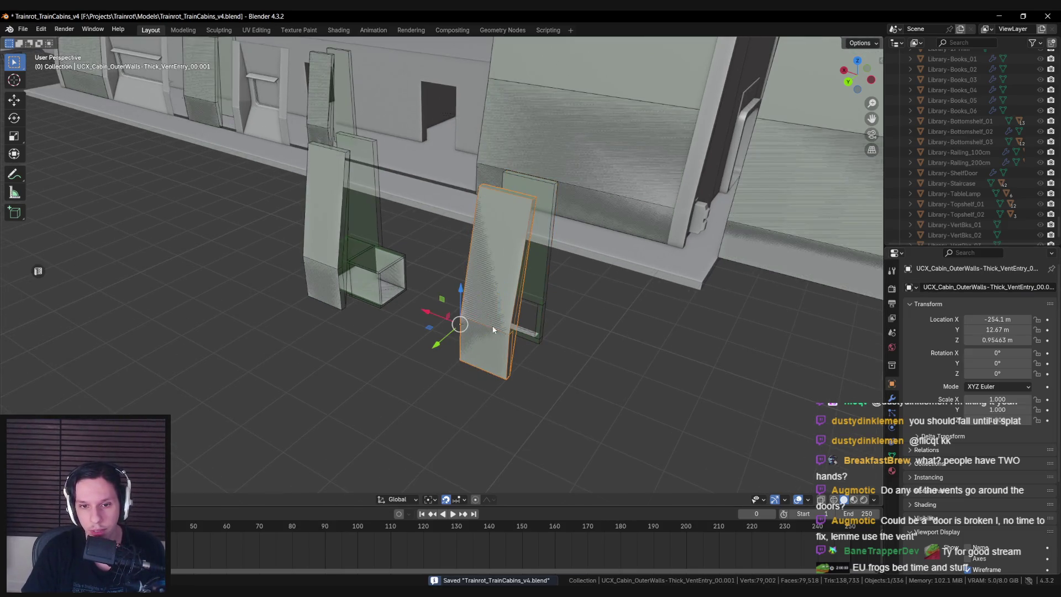
scroll(367, 287, up, 5)
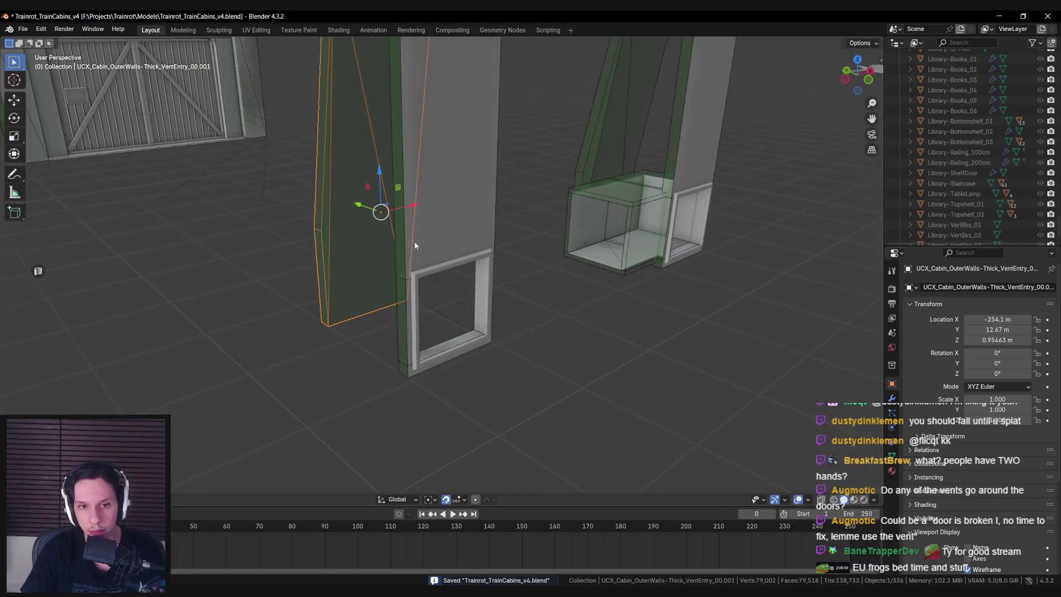
click(415, 245)
mouse_move(415, 246)
mouse_down()
mouse_move(520, 252)
mouse_move(455, 298)
mouse_move(433, 293)
mouse_move(445, 274)
mouse_move(533, 257)
mouse_move(495, 270)
mouse_move(528, 271)
mouse_move(521, 286)
mouse_up()
Delete the copied convex collision panel UCX_Cabin_OuterWalls-Thick_VentEntry_00.001
click(540, 253)
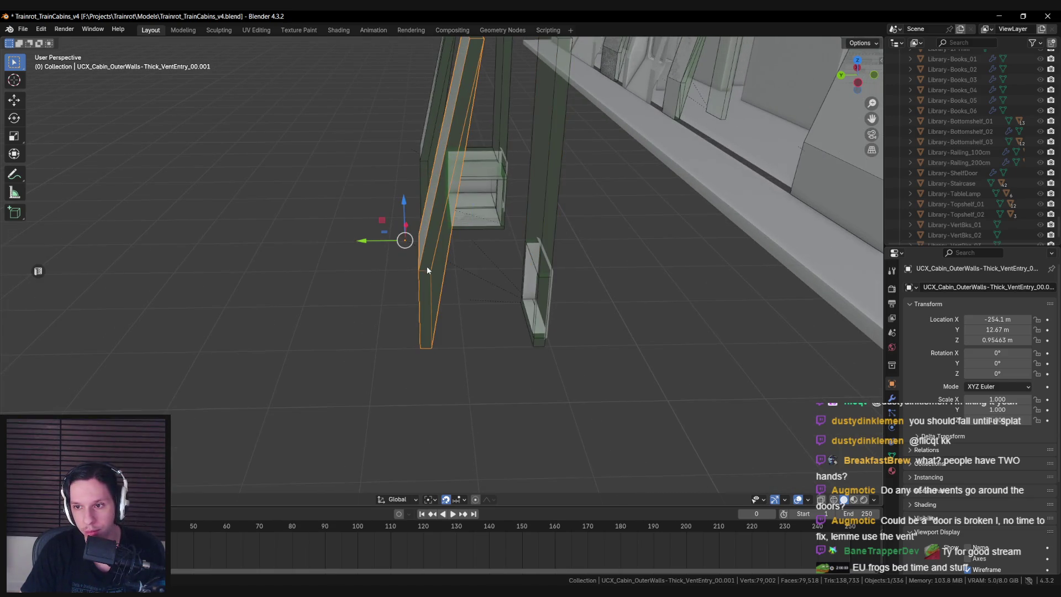
mouse_move(423, 274)
mouse_down()
mouse_move(463, 293)
mouse_move(428, 283)
mouse_move(437, 301)
mouse_move(441, 287)
mouse_up()
key(Delete)
click(442, 287)
mouse_move(529, 259)
mouse_down()
mouse_move(542, 274)
mouse_move(544, 247)
mouse_move(462, 244)
mouse_move(486, 273)
mouse_move(456, 248)
mouse_move(351, 246)
mouse_move(379, 319)
mouse_move(459, 295)
mouse_up()
Enter Edit Mode on Cabin_OuterWalls-Thick_VentEntryOut and move the vent frame along Y
click(410, 315)
key(Tab)
scroll(415, 307, up, 2)
key(g)
key(y)
click(359, 292)
drag(359, 293, 398, 353)
Rotate the vent frame geometry around the Z axis
key(r)
key(z)
click(416, 392)
drag(416, 392, 420, 403)
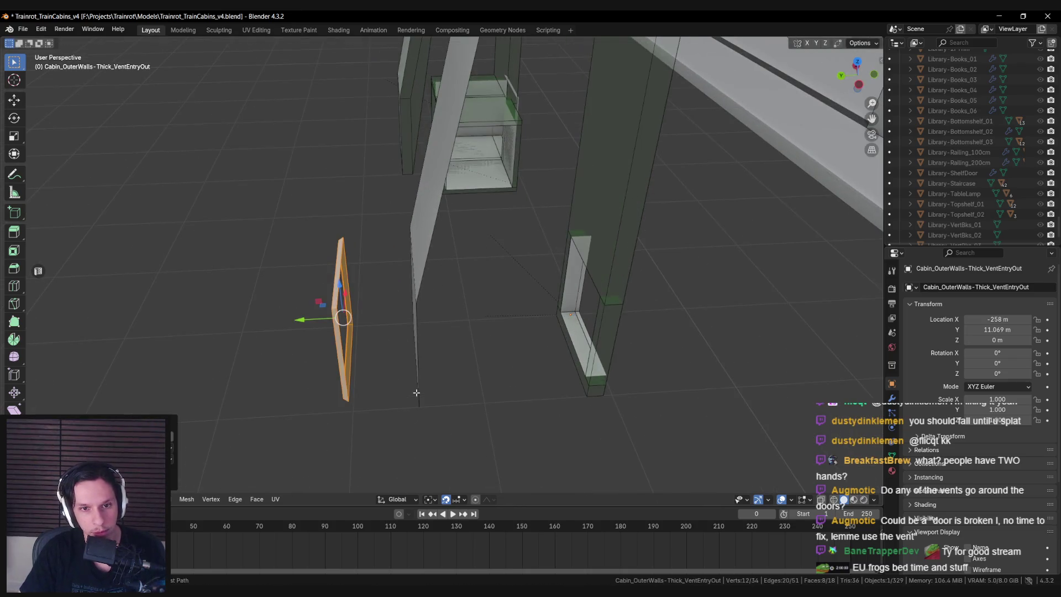
Switch snapping to Vertex and move the vent frame along Y
key(shift+ctrl+Tab)
click(418, 345)
drag(418, 344, 286, 296)
key(g)
key(y)
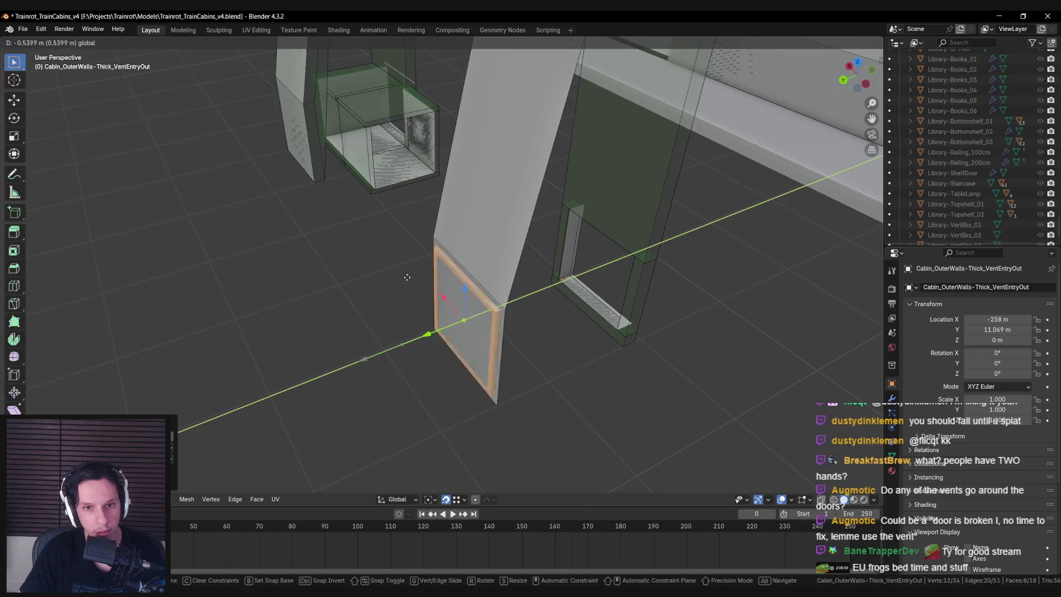
click(428, 239)
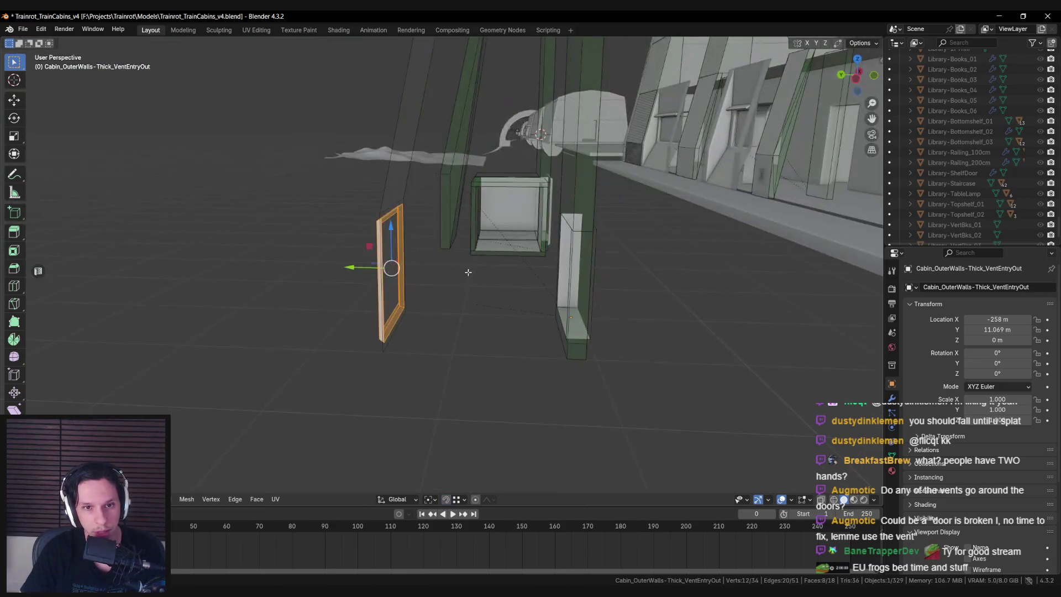
mouse_move(427, 239)
mouse_down()
mouse_move(493, 275)
mouse_move(420, 286)
mouse_move(488, 309)
mouse_up()
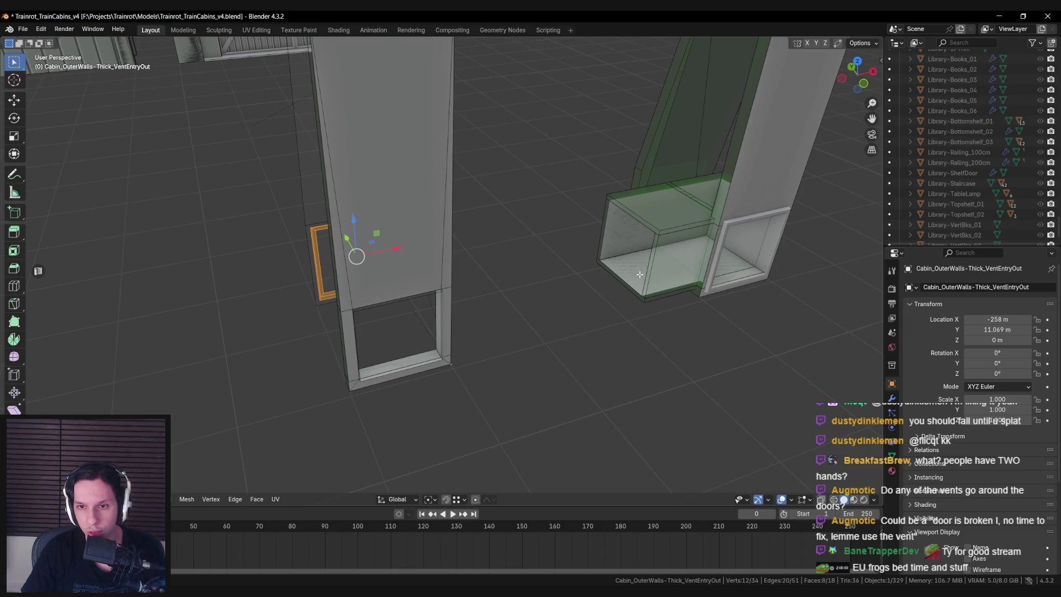
mouse_move(449, 320)
mouse_down()
mouse_move(547, 326)
mouse_move(531, 310)
mouse_move(443, 313)
mouse_move(516, 317)
mouse_move(465, 249)
mouse_up()
Reselect the vent-entry wall, move its inner frame faces along Y, and leave Edit Mode
key(Tab)
click(463, 248)
key(Tab)
scroll(433, 296, up, 4)
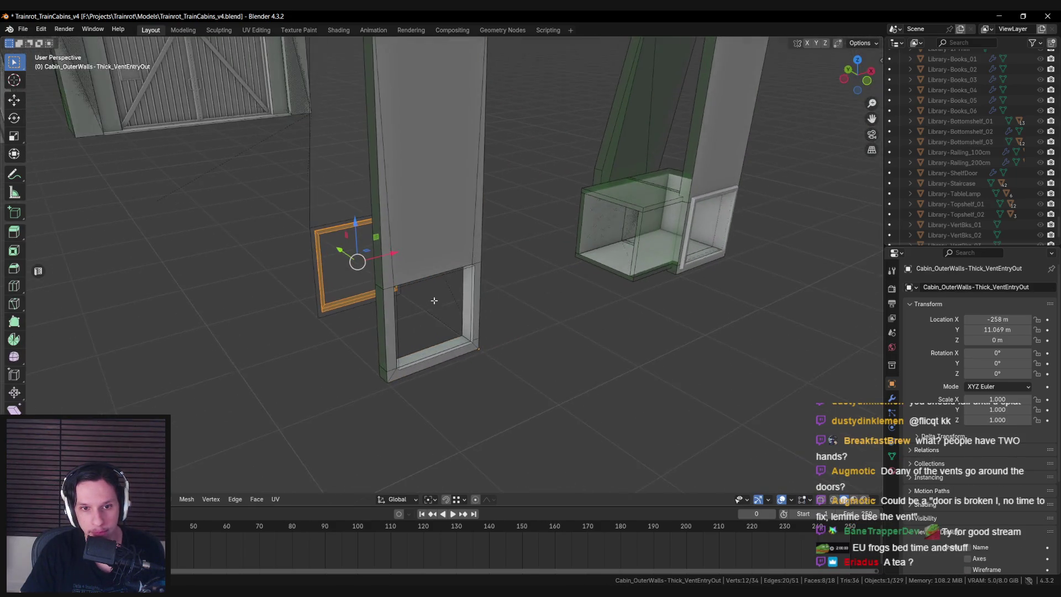
alt+click(492, 398)
scroll(492, 398, down, 3)
mouse_move(492, 397)
mouse_down()
mouse_move(465, 283)
mouse_move(497, 267)
mouse_move(481, 276)
mouse_up()
key(g)
key(y)
click(294, 379)
mouse_move(294, 379)
mouse_down()
mouse_move(558, 300)
mouse_move(531, 339)
mouse_move(541, 359)
mouse_move(526, 254)
mouse_move(616, 287)
mouse_move(429, 320)
mouse_up()
key(Tab)
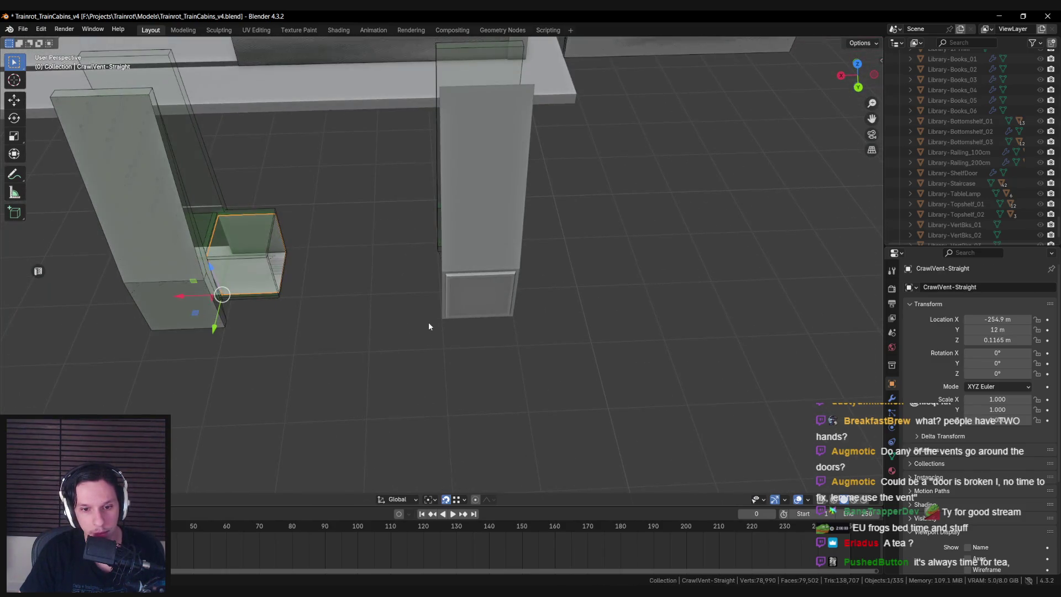
Set snapping to Increment and slide the crawl vent 2 m along X
key(ctrl+shift+Tab)
click(436, 345)
drag(188, 296, 340, 296)
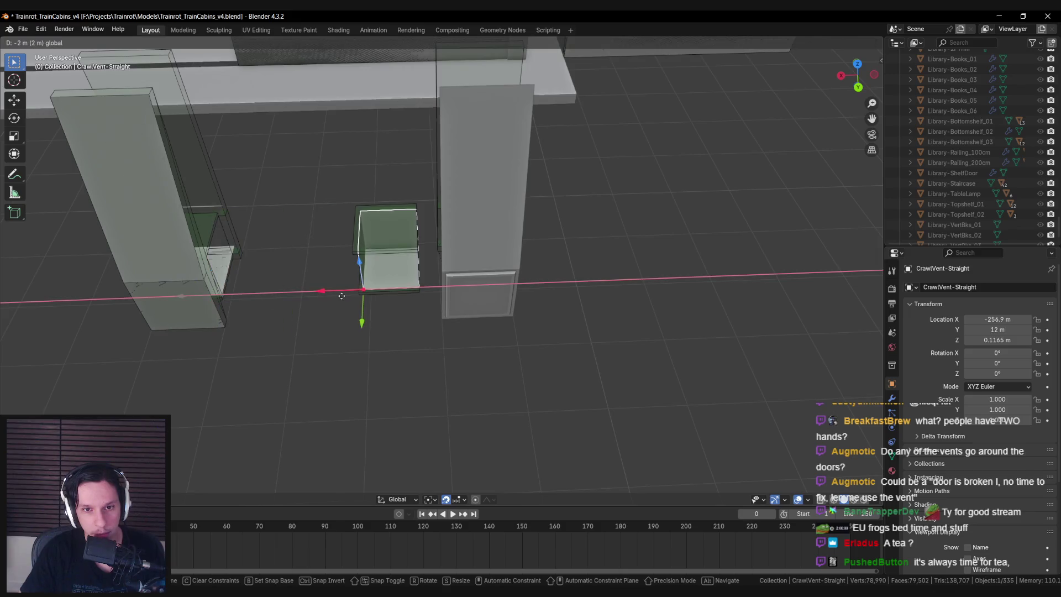
click(346, 296)
mouse_move(393, 323)
mouse_down()
mouse_move(469, 353)
mouse_move(467, 365)
mouse_move(423, 296)
mouse_up()
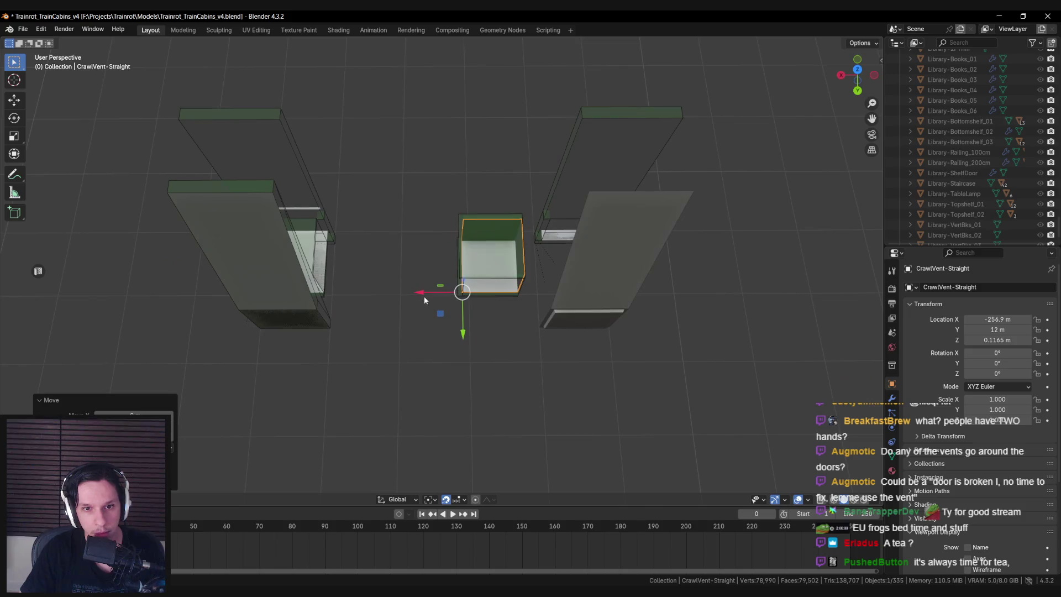
Move the crawl vent twice more along X, then undo the last move
key(g)
key(x)
click(312, 307)
key(g)
key(x)
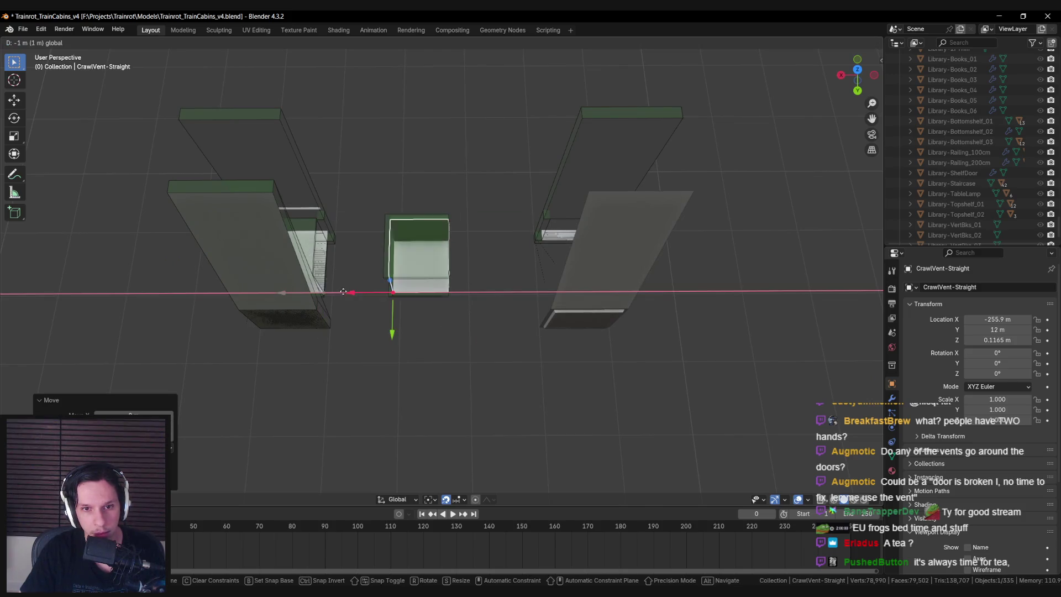
click(424, 296)
mouse_move(464, 276)
mouse_down()
mouse_move(484, 249)
mouse_move(494, 267)
mouse_move(436, 299)
mouse_up()
key(ctrl+z)
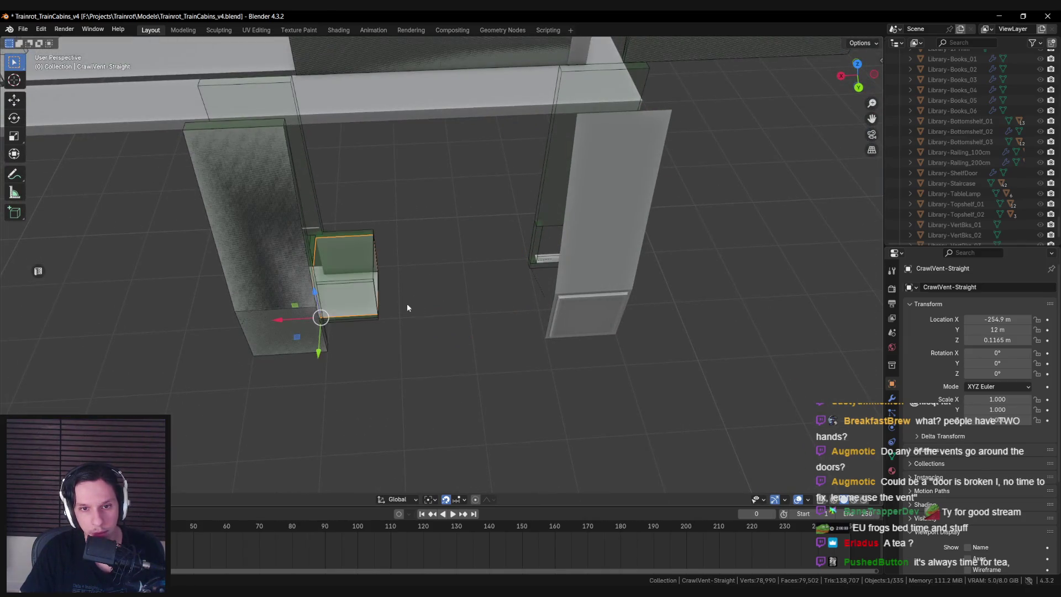
Move the crawl vent to X -252.9 m and check it in top orthographic wireframe
key(g)
key(x)
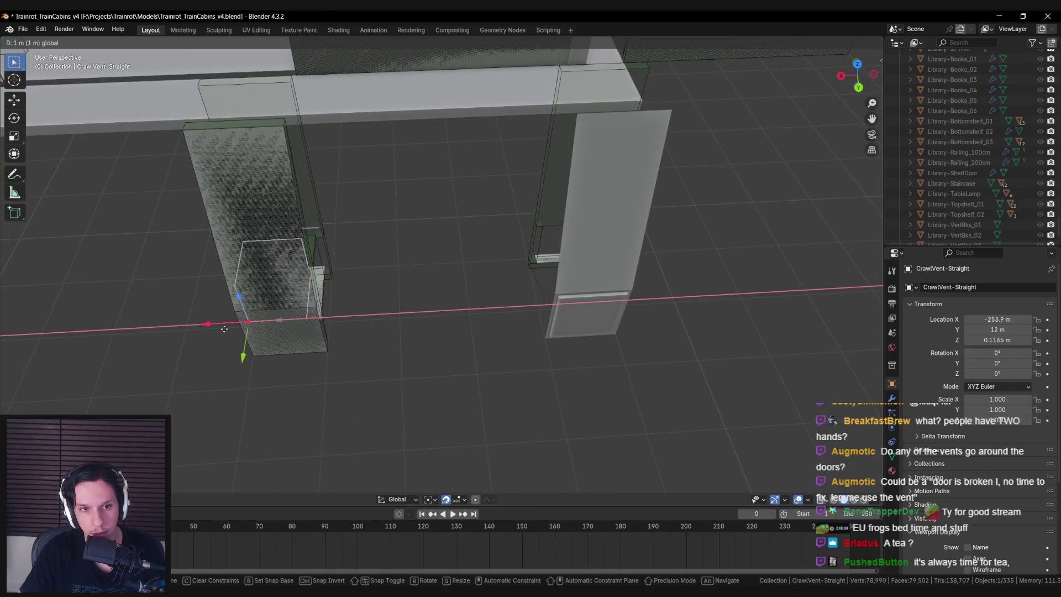
click(232, 332)
mouse_move(232, 332)
mouse_down()
mouse_move(428, 349)
mouse_move(413, 351)
mouse_up()
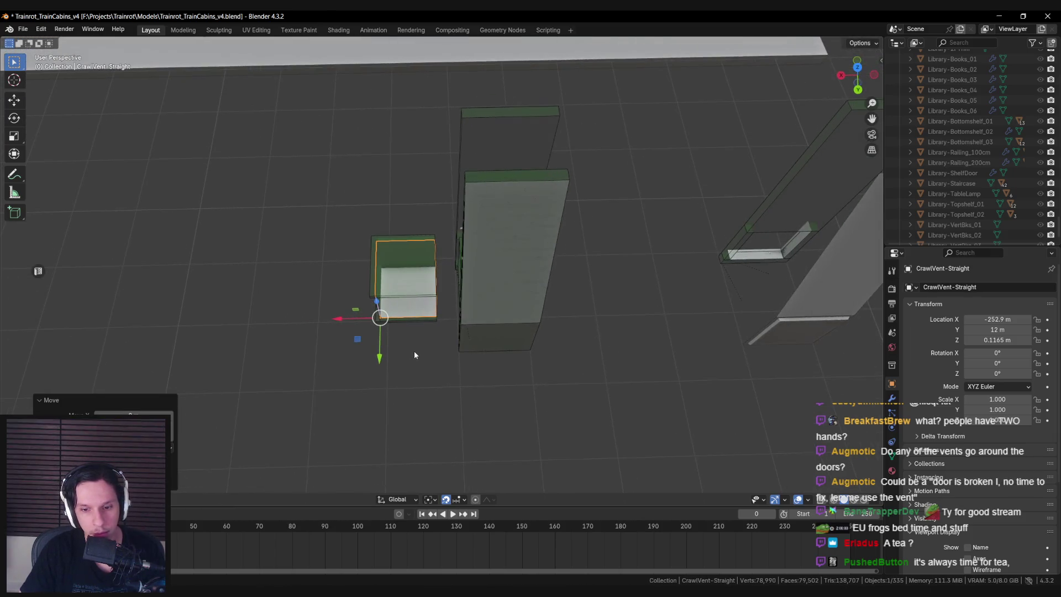
key(KP_5)
key(KP_7)
scroll(557, 243, up, 5)
key(shift+z)
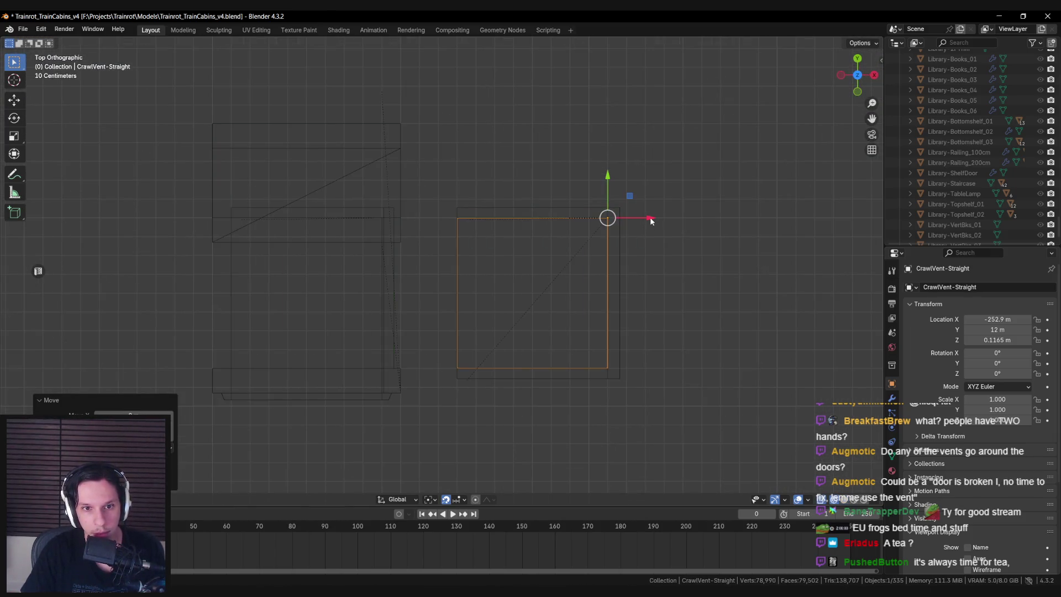
key(shift+z)
Nudge the crawl vent slightly along X, cancelling a further move
key(g)
key(x)
click(571, 228)
mouse_move(572, 228)
mouse_down()
mouse_move(545, 174)
mouse_move(560, 343)
mouse_up()
key(g)
key(x)
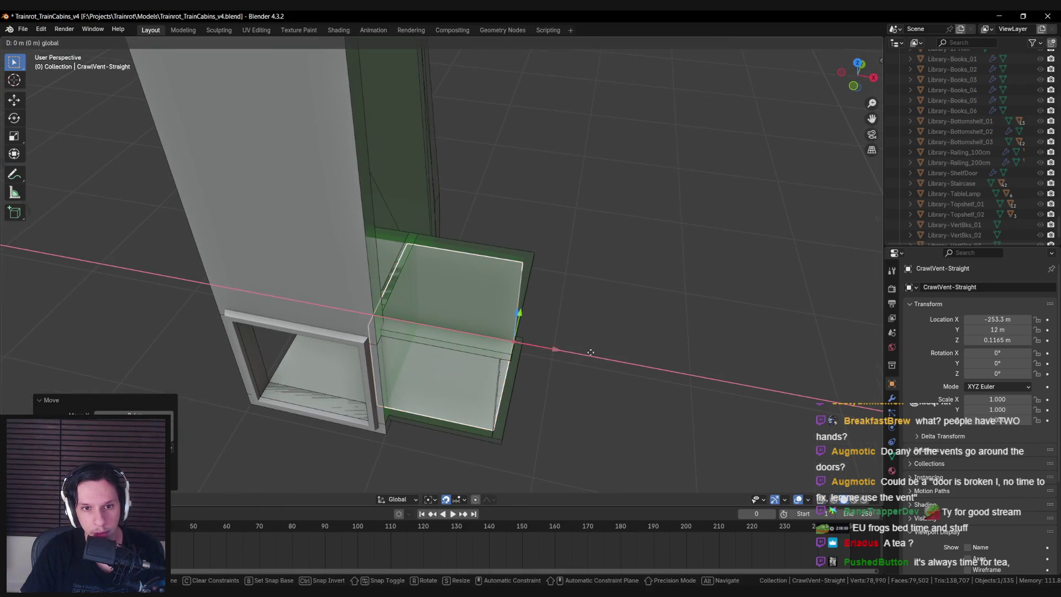
key(Escape)
mouse_move(646, 359)
mouse_down()
mouse_move(608, 290)
mouse_move(632, 291)
mouse_move(549, 322)
mouse_up()
scroll(549, 322, down, 2)
Move the crawl vent 2 m back along X with gx-2, ending at X -257.3 m
text(gx-2)
key(Return)
mouse_move(432, 262)
mouse_down()
mouse_move(549, 283)
mouse_move(641, 274)
mouse_up()
key(KP_7)
key(ctrl+KP_4)
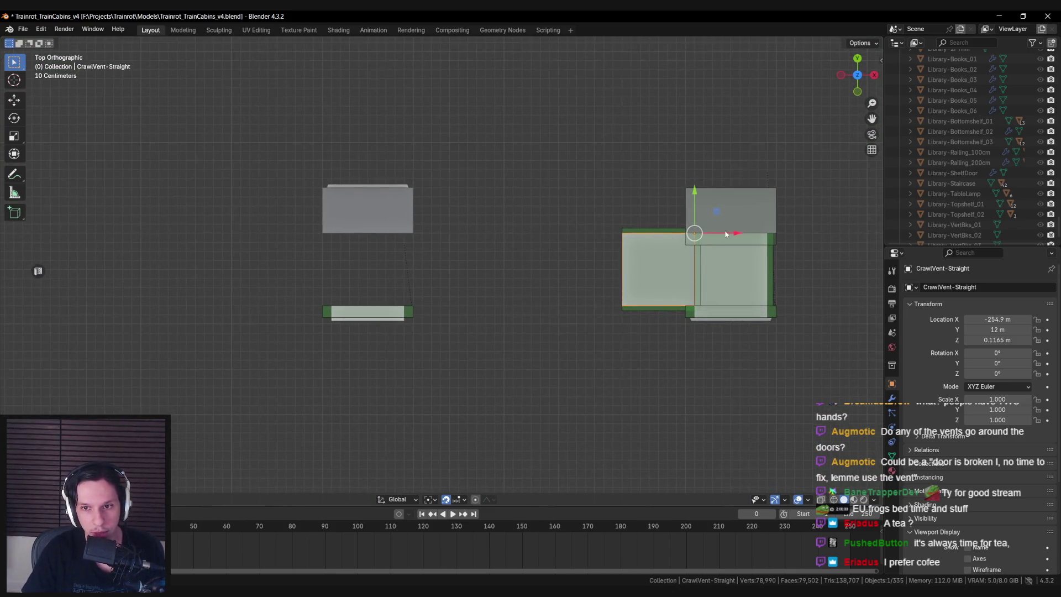
text(gx-2)
key(Return)
mouse_move(511, 246)
mouse_down()
mouse_move(494, 240)
mouse_move(523, 224)
mouse_move(549, 251)
mouse_move(578, 246)
mouse_move(552, 256)
mouse_move(606, 275)
mouse_move(474, 299)
mouse_move(564, 357)
mouse_up()
Enter Edit Mode on the vent-entry wall and move the selected geometry along Y
click(474, 299)
key(Tab)
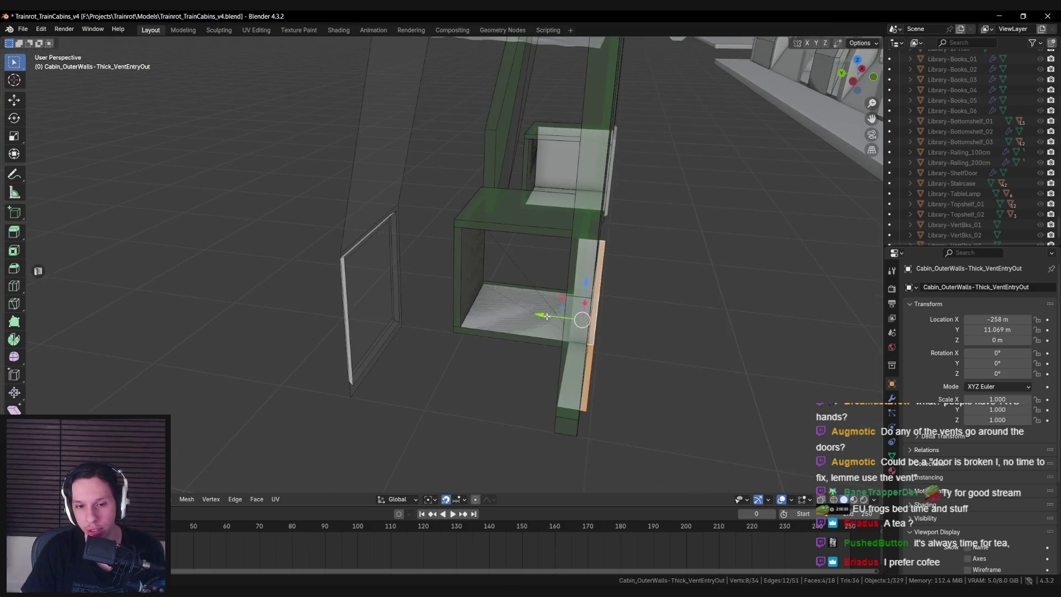
key(g)
key(y)
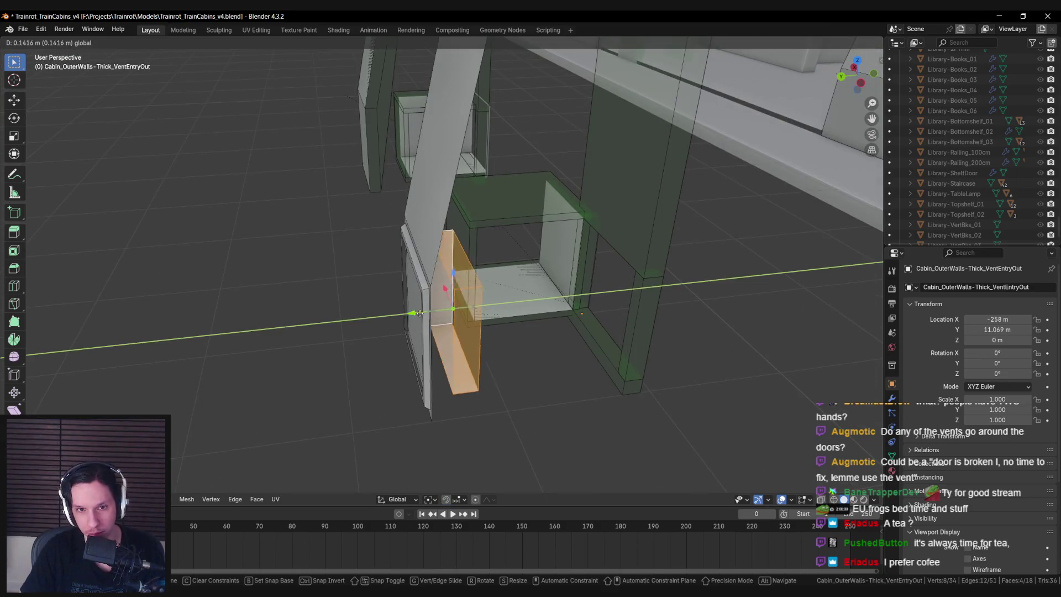
click(397, 317)
With Vertex snapping, snap the frame faces onto a vertex along Y, then exit Edit Mode
key(ctrl+shift+Tab)
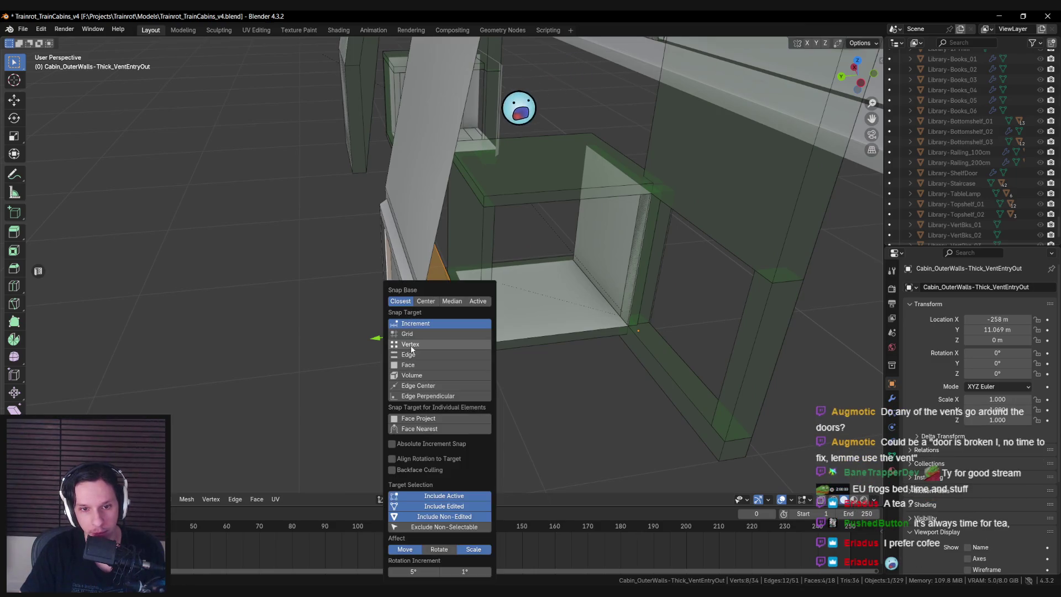
click(409, 343)
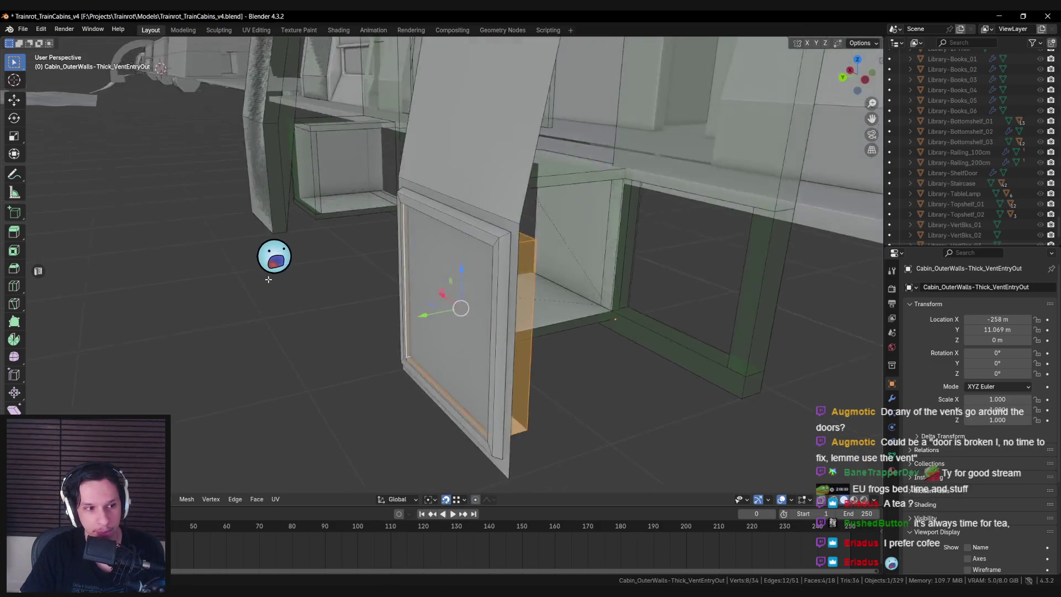
key(g)
key(x)
key(y)
click(393, 214)
key(alt+a)
scroll(393, 214, down, 3)
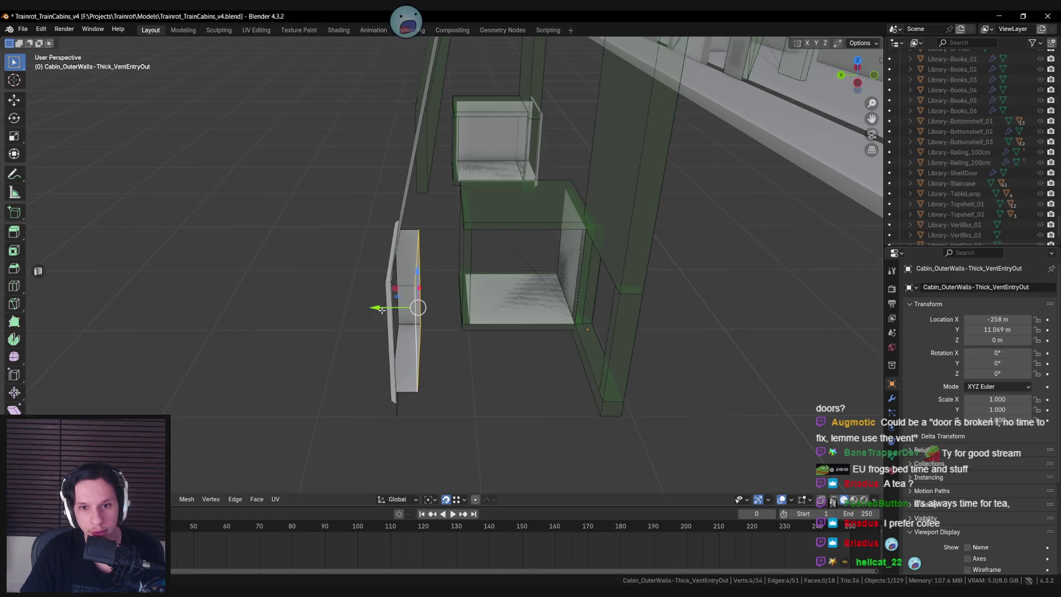
drag(354, 289, 458, 228)
scroll(500, 329, up, 5)
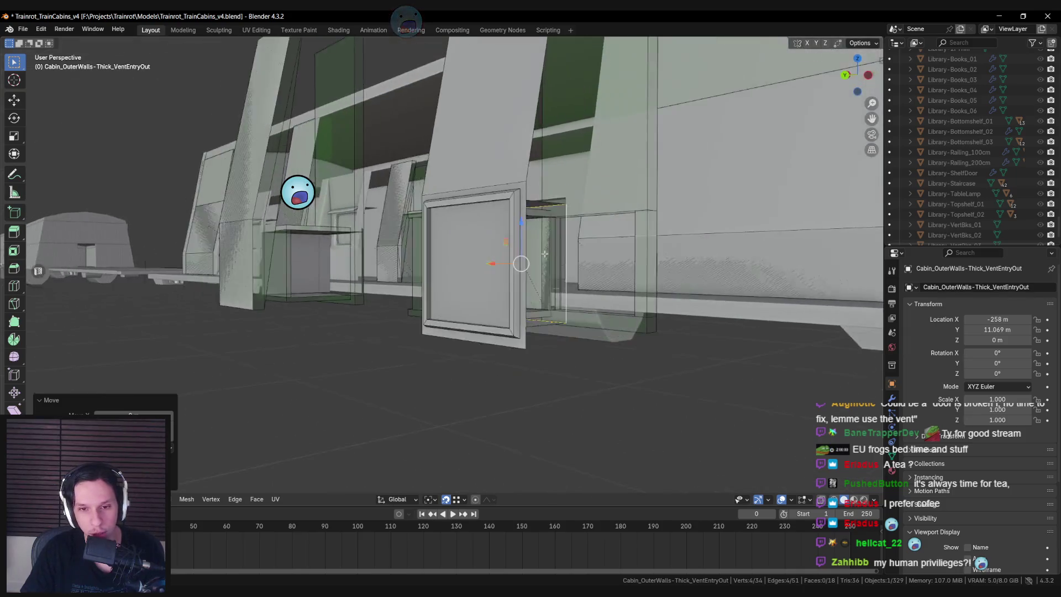
scroll(546, 252, up, 2)
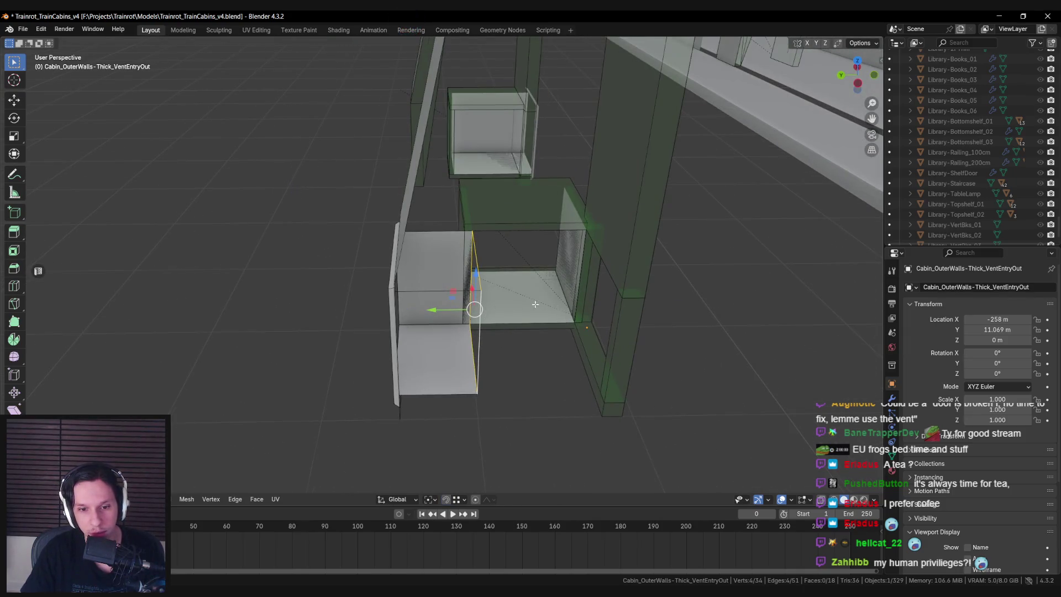
key(Tab)
Move UBX_Cabin_OuterWalls-Thick_VentEntry_02.001 and _03.001 along Y to 13.17 m
click(539, 279)
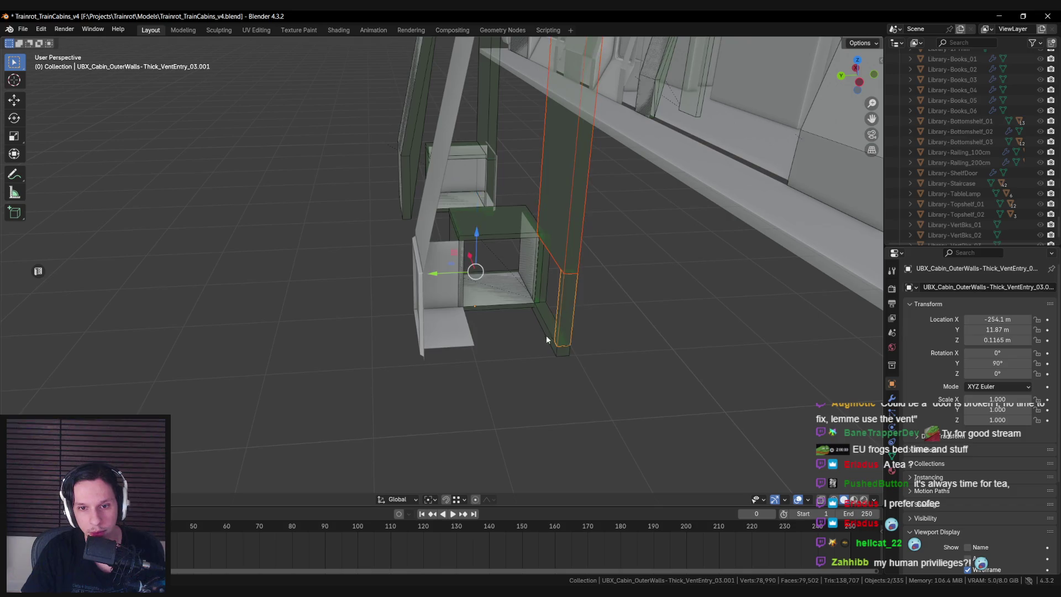
shift+click(545, 291)
mouse_move(433, 271)
mouse_down()
mouse_move(443, 270)
mouse_move(428, 273)
mouse_move(430, 340)
mouse_move(378, 394)
mouse_up()
scroll(424, 273, down, 1)
Select UBX_Cabin_OuterWalls-Thick_VentEntry_01.001 using wireframe and move its selected geometry along Y
scroll(430, 339, up, 3)
key(shift+z)
click(416, 228)
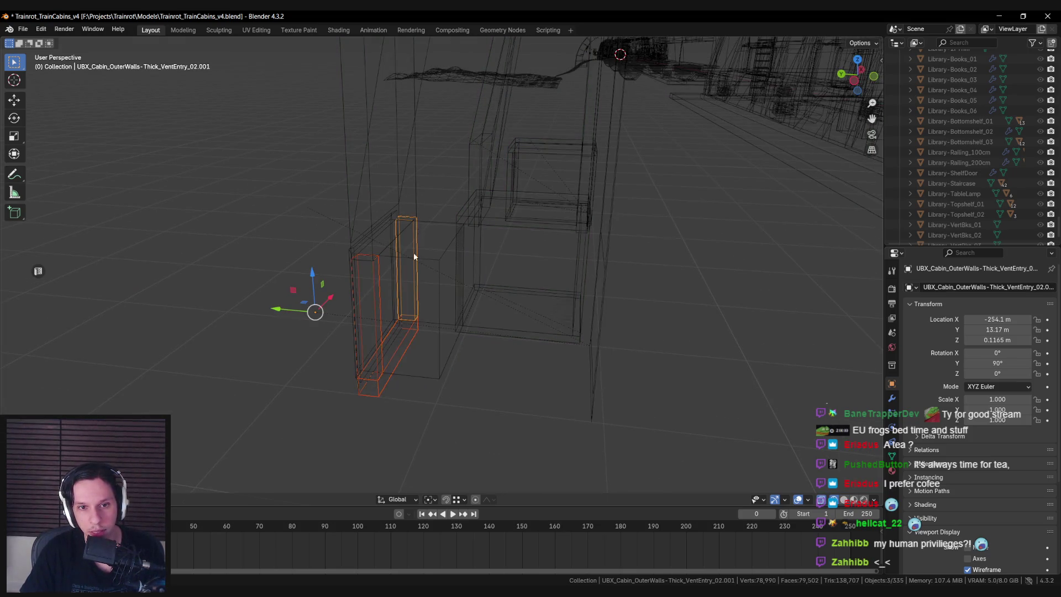
key(shift+z)
key(Tab)
mouse_move(420, 285)
mouse_down()
mouse_move(412, 260)
mouse_move(382, 271)
mouse_up()
key(g)
key(y)
click(388, 269)
Move the long thin wall face along Y, then select the opening's edge loop
click(434, 118)
drag(434, 118, 431, 182)
key(g)
key(y)
click(445, 174)
mouse_move(400, 189)
mouse_down()
mouse_move(476, 166)
mouse_move(431, 221)
mouse_move(440, 248)
mouse_up()
alt+click(439, 249)
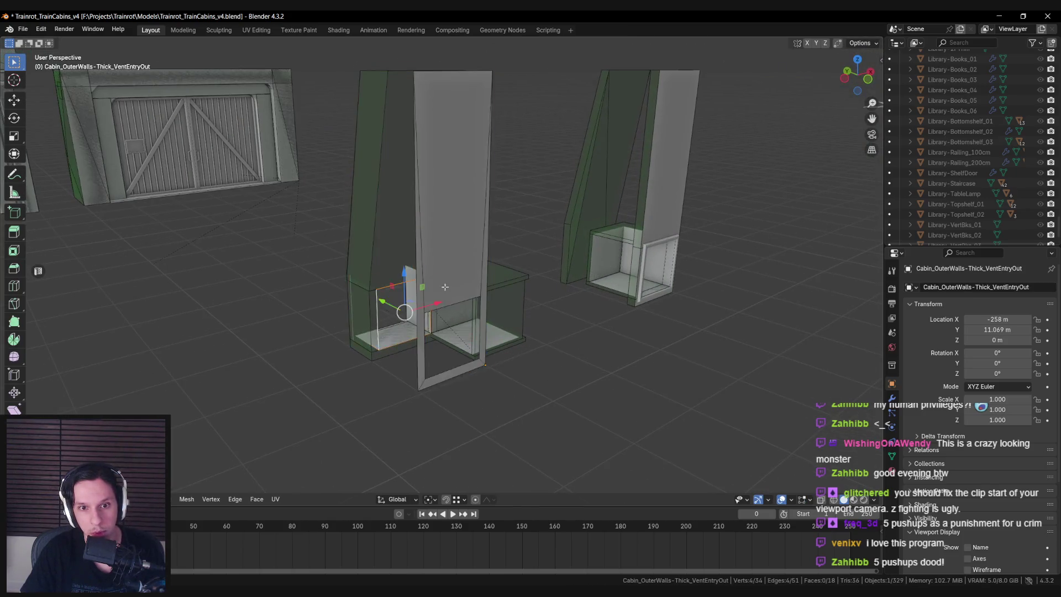
Try filling and deleting the opening's edge loop, undoing both attempts
scroll(443, 338, up, 3)
scroll(443, 339, down, 3)
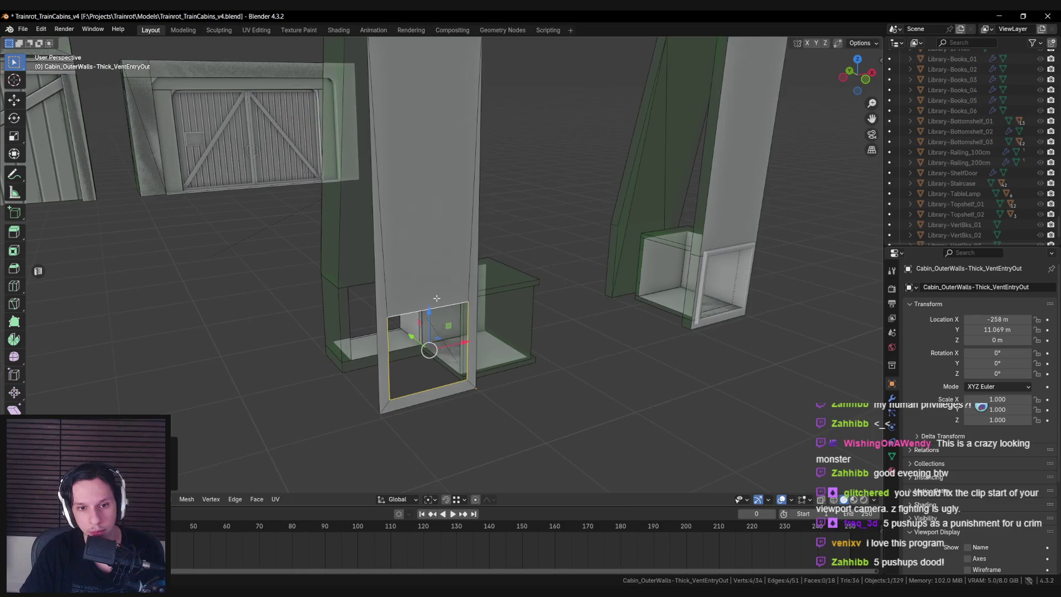
key(x)
key(Escape)
drag(433, 297, 432, 319)
key(f)
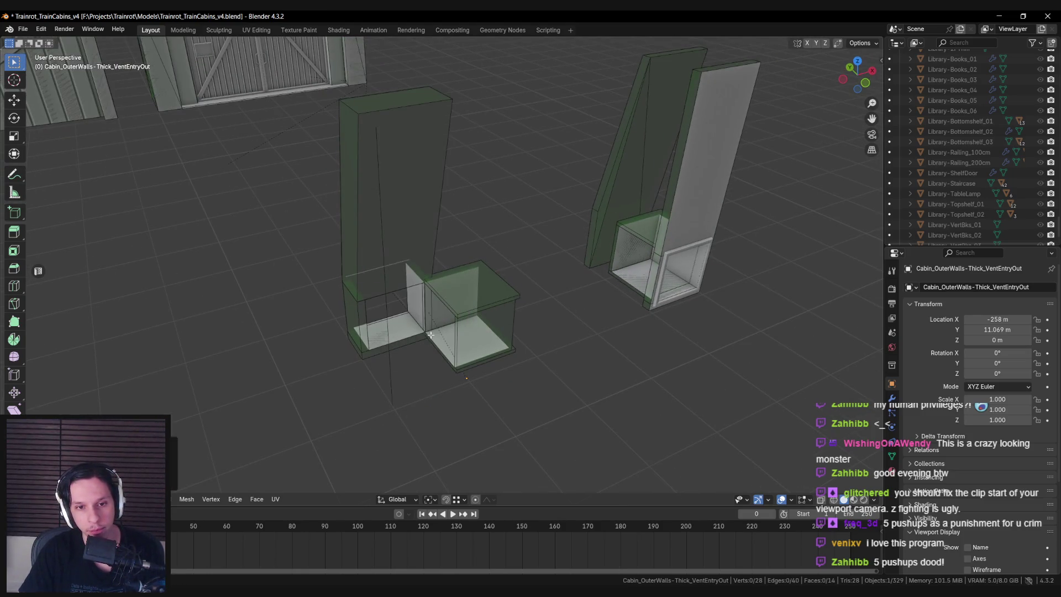
key(x)
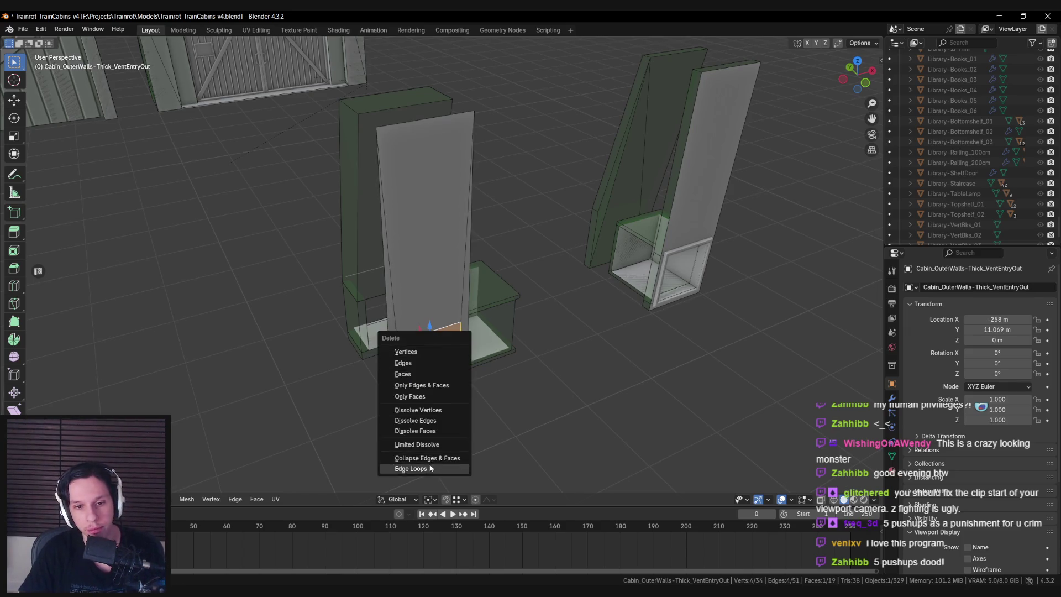
click(420, 467)
key(ctrl+z)
click(407, 337)
key(ctrl+z)
key(ctrl+shift+z)
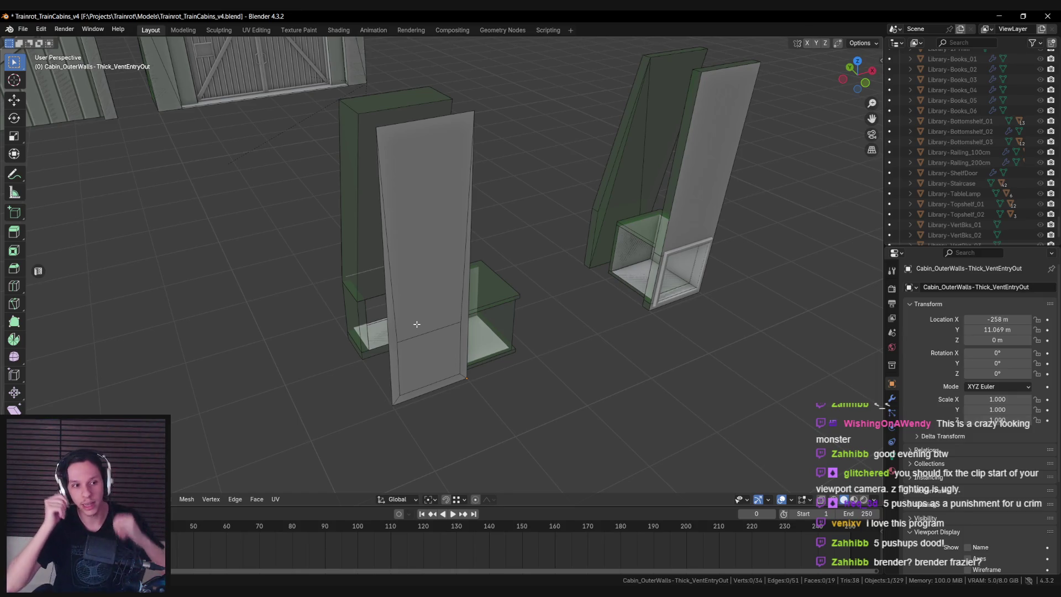
Delete the front panel's lower face to leave an open gap at the bottom
click(417, 338)
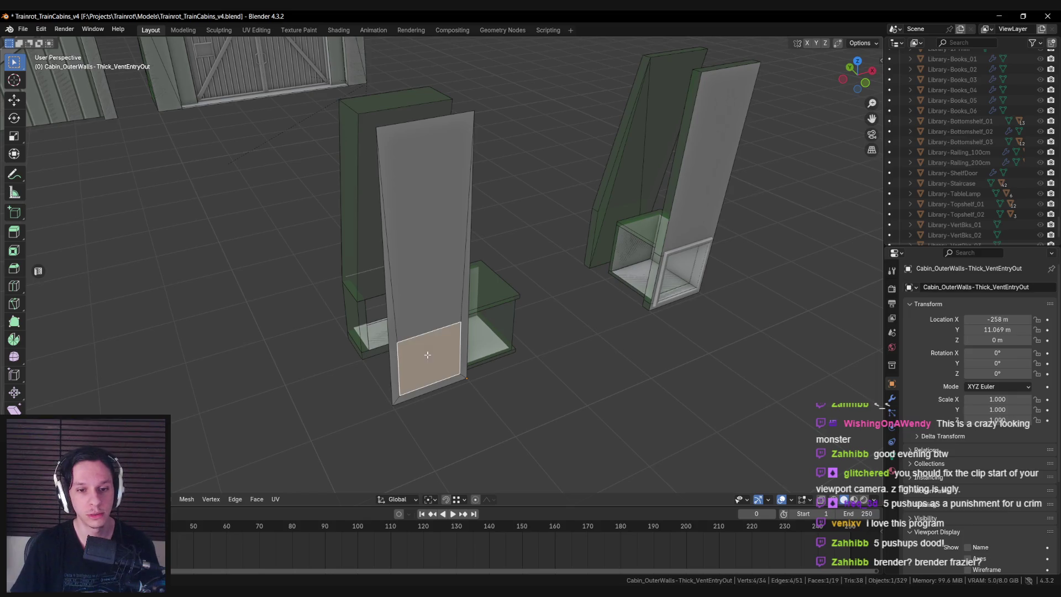
key(ctrl+z)
key(ctrl+z)
key(ctrl+z)
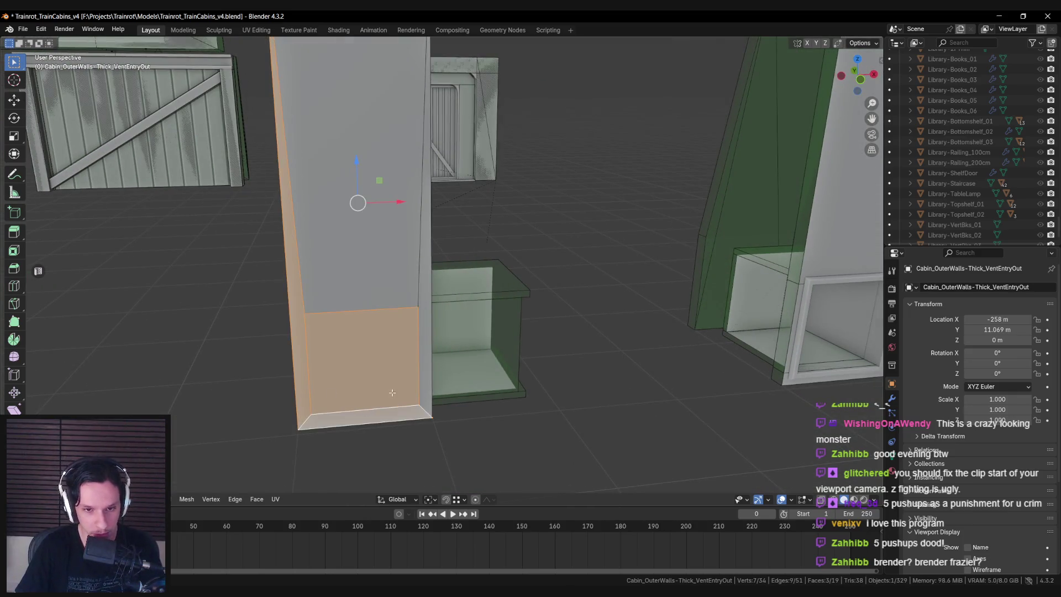
scroll(387, 310, down, 5)
key(ctrl+z)
key(ctrl+z)
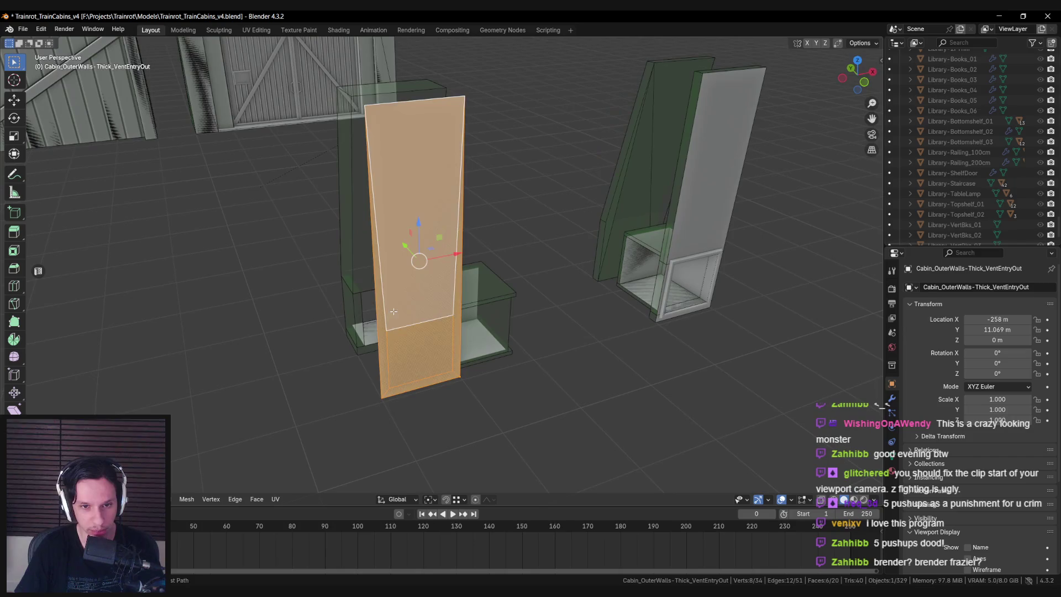
scroll(395, 318, up, 3)
click(400, 330)
key(x)
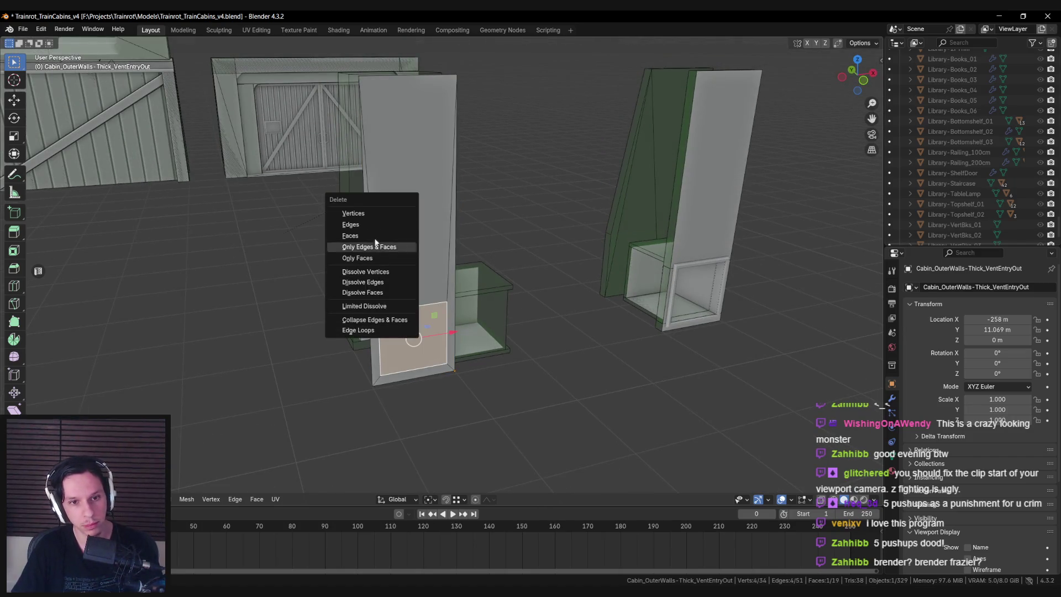
click(387, 247)
Back in Object Mode, select the crawl vent and its collision box and frame them
scroll(455, 251, up, 4)
key(Tab)
click(488, 334)
click(481, 336)
key(KP_Decimal)
scroll(459, 338, down, 1)
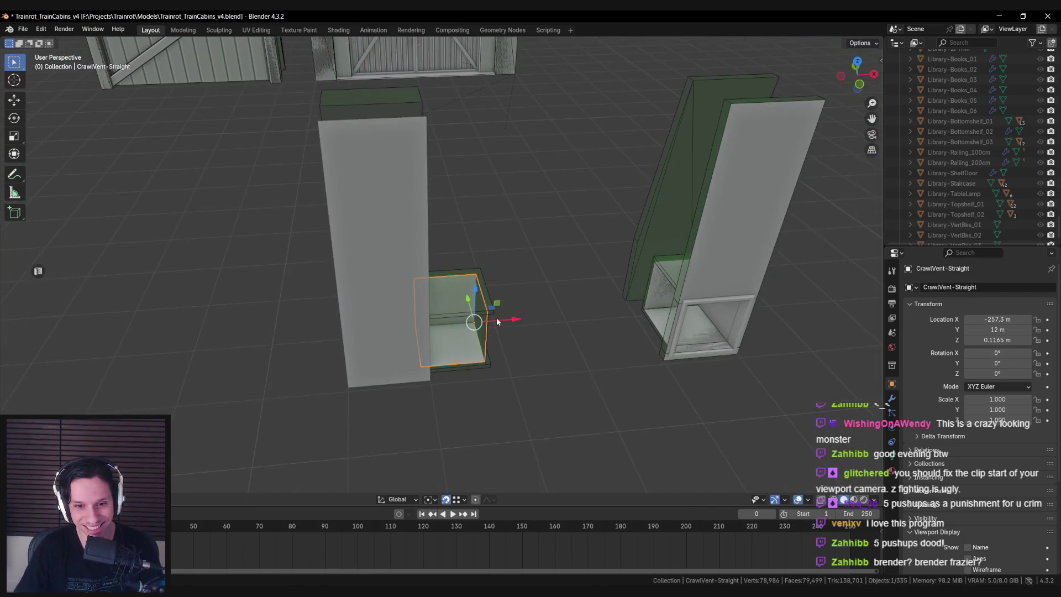
Slide CrawlVent-Straight along X against the right-hand vent, then edit the VentEntryOut wall's mesh
drag(500, 325, 658, 310)
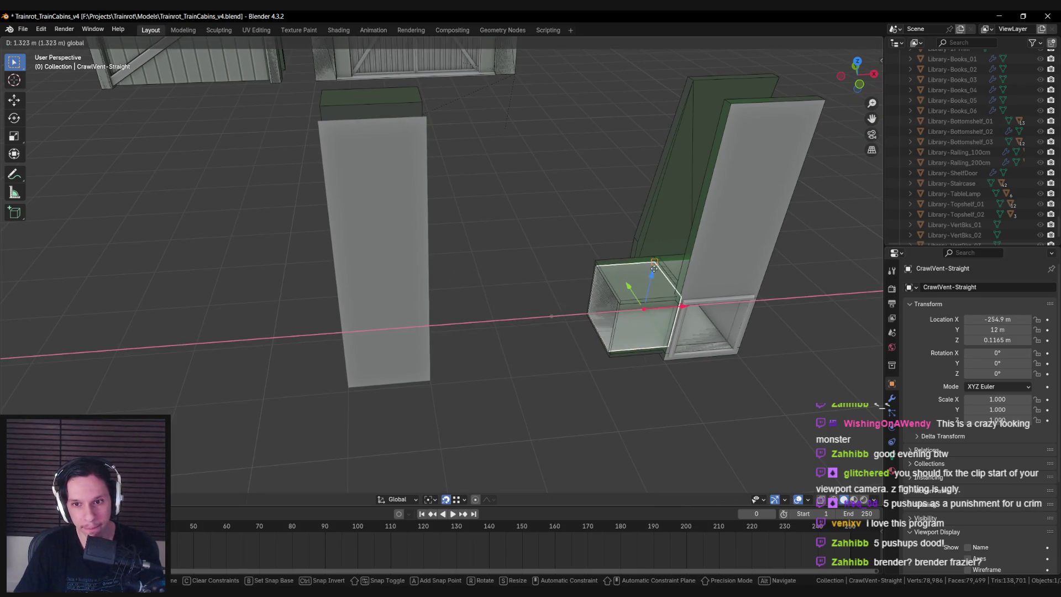
mouse_move(559, 296)
mouse_down()
mouse_move(464, 305)
mouse_move(626, 282)
mouse_move(553, 293)
mouse_up()
click(492, 315)
key(Tab)
Inset the wall's front face and delete the inner face to open a vent hole
scroll(514, 294, up, 4)
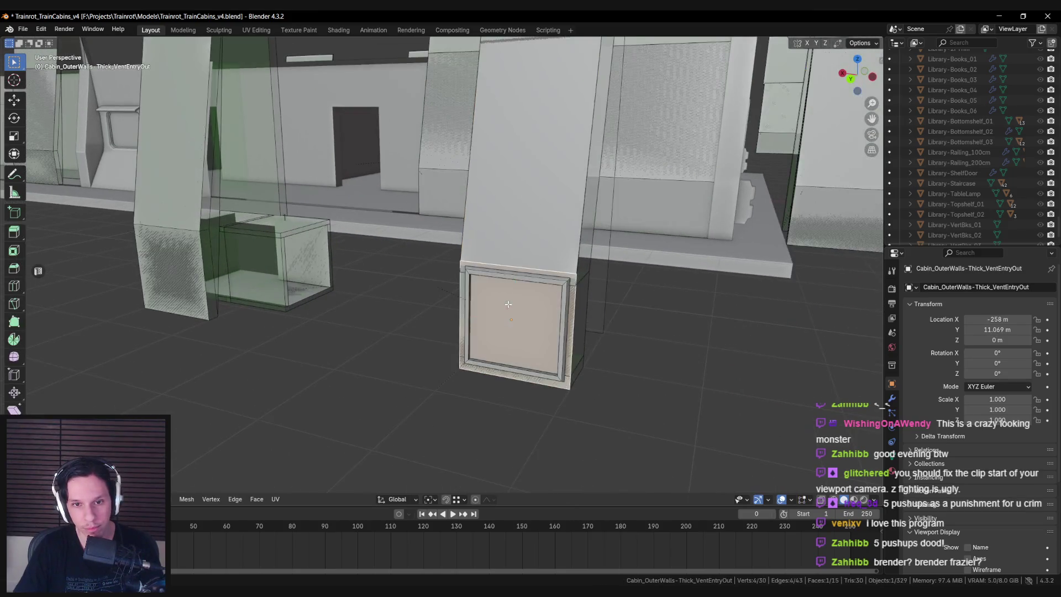
scroll(514, 294, up, 1)
key(i)
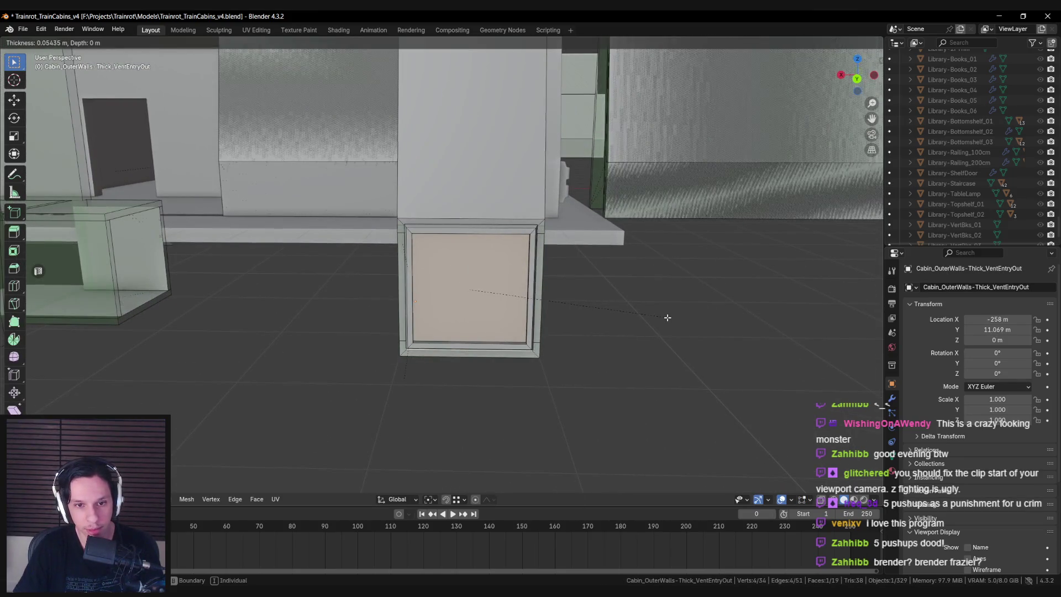
click(666, 318)
scroll(658, 324, up, 3)
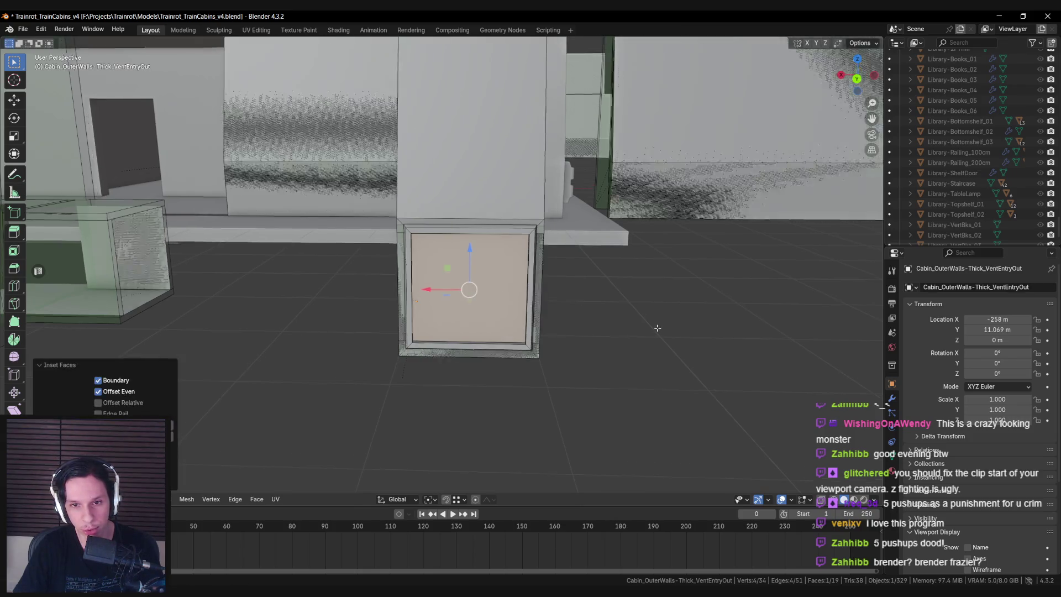
key(x)
click(651, 330)
scroll(651, 327, down, 3)
key(Tab)
mouse_move(651, 327)
mouse_down()
mouse_move(446, 319)
mouse_move(356, 347)
mouse_move(429, 332)
mouse_move(337, 331)
mouse_move(527, 287)
mouse_move(520, 273)
mouse_up()
scroll(528, 296, down, 5)
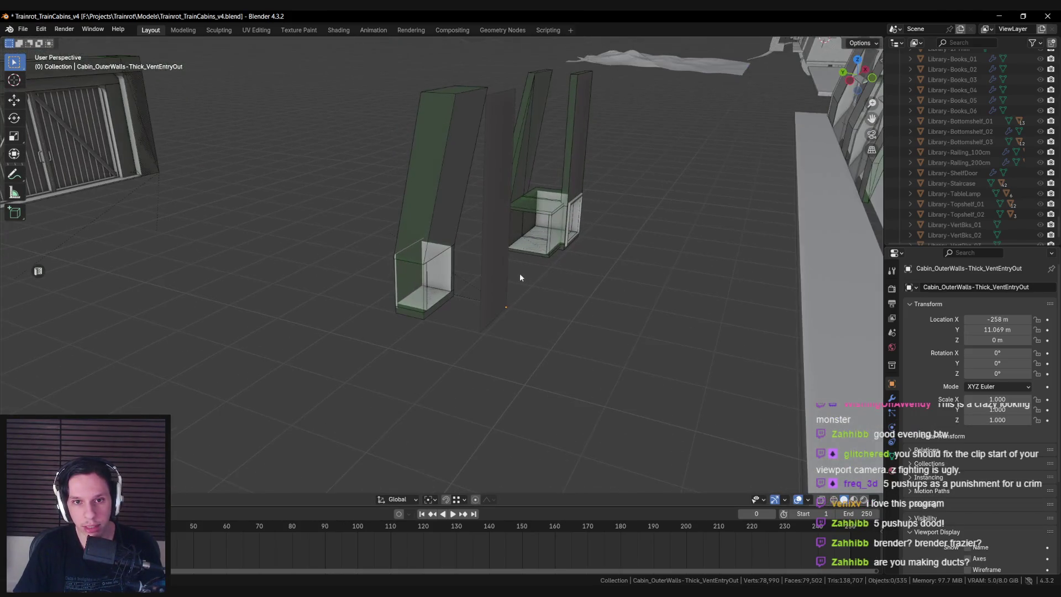
click(474, 231)
Duplicate the green vent collision box's mesh and move the copy sideways along Y
mouse_move(489, 238)
mouse_down()
mouse_move(509, 268)
mouse_move(442, 166)
mouse_move(383, 220)
mouse_move(408, 247)
mouse_up()
click(439, 230)
key(Tab)
key(a)
key(shift+d)
key(Escape)
key(g)
key(y)
click(437, 227)
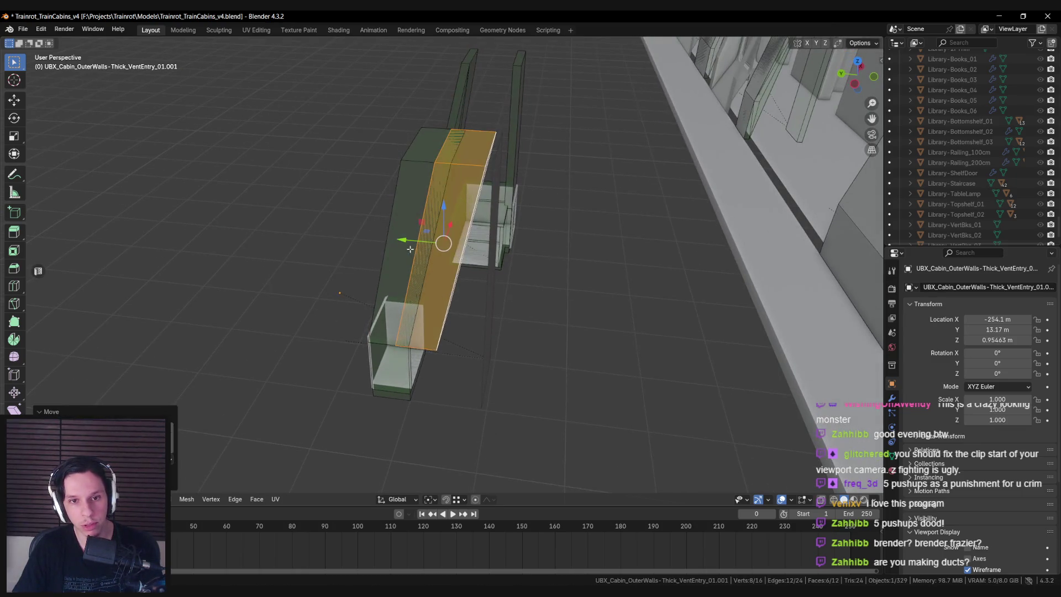
key(g)
key(y)
click(474, 185)
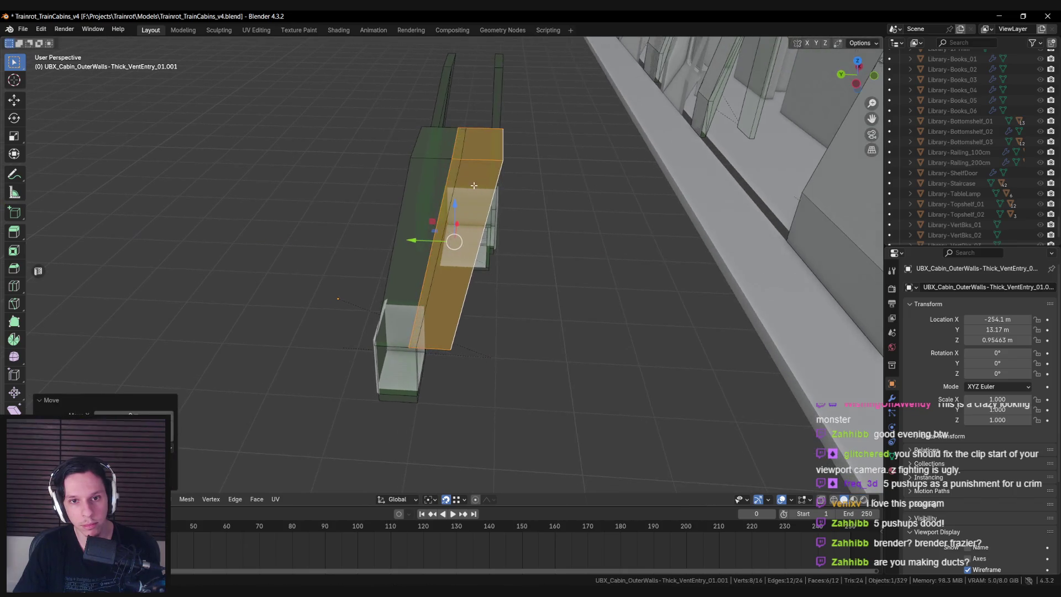
Push the copy's faces along Y to thin it into a narrow panel
key(alt+z)
click(437, 243)
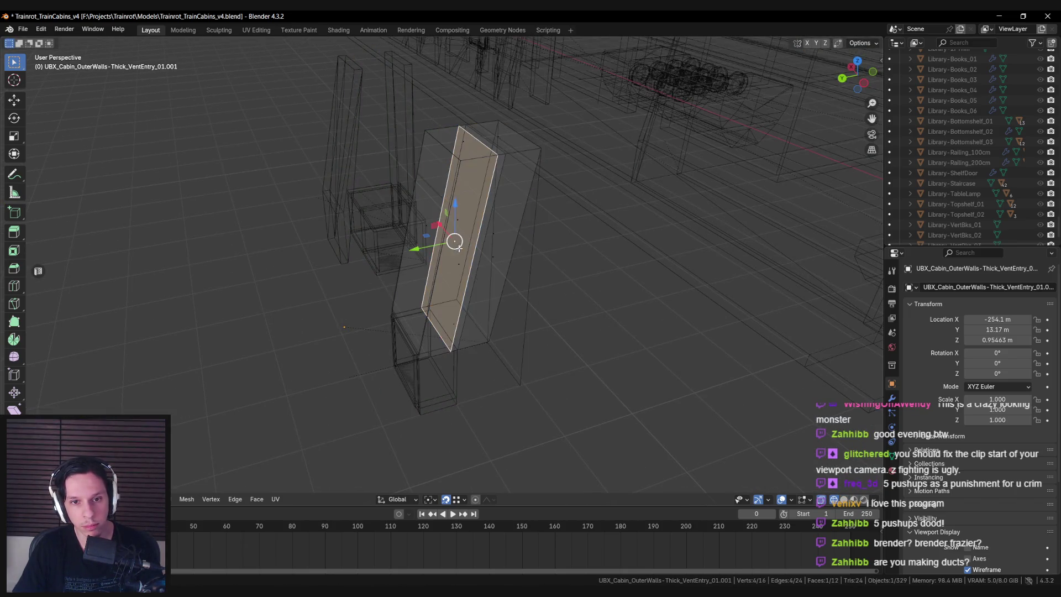
key(alt+z)
drag(396, 243, 430, 243)
key(alt+z)
click(427, 318)
key(alt+z)
mouse_move(416, 323)
mouse_down()
mouse_move(520, 362)
mouse_move(507, 355)
mouse_up()
click(489, 232)
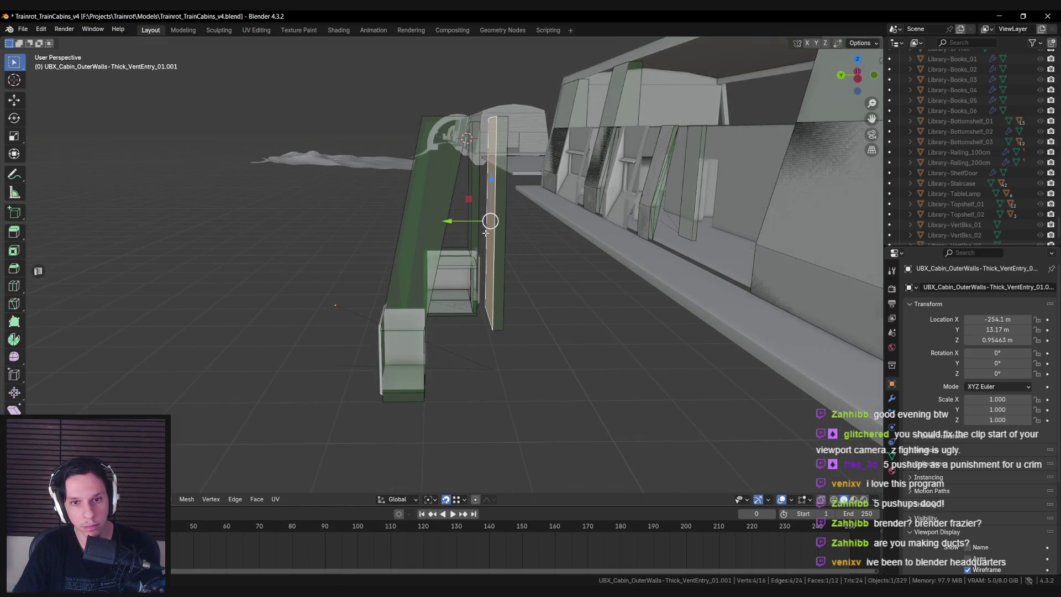
key(g)
key(y)
key(Return)
Lower the tall thin panel face along Z
click(509, 324)
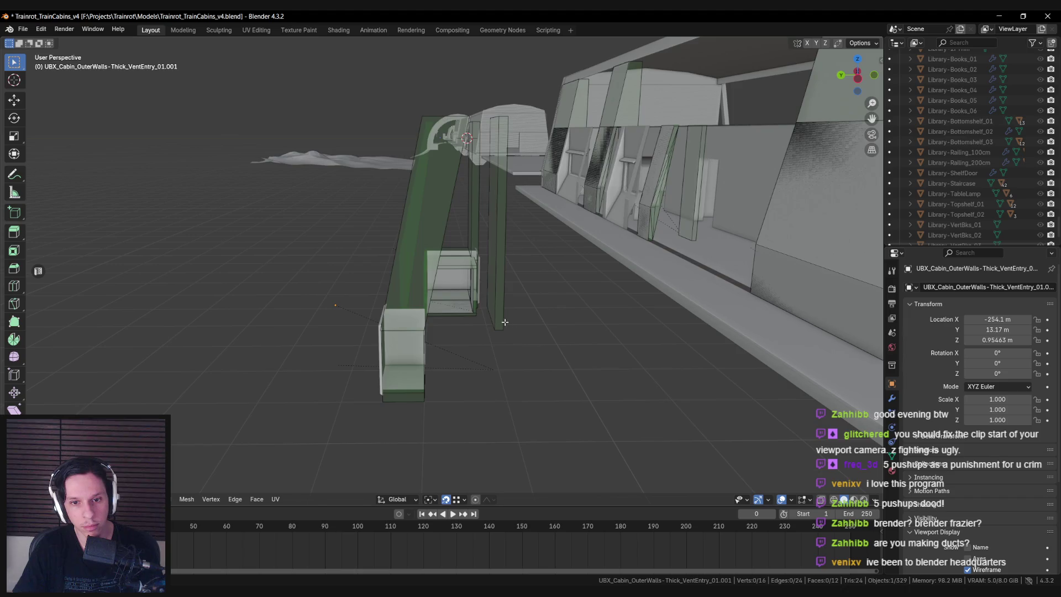
click(499, 265)
key(g)
key(z)
click(465, 418)
scroll(470, 398, down, 3)
scroll(470, 386, up, 5)
scroll(472, 372, down, 4)
Return to object mode and save the blend file
key(Tab)
scroll(472, 372, up, 3)
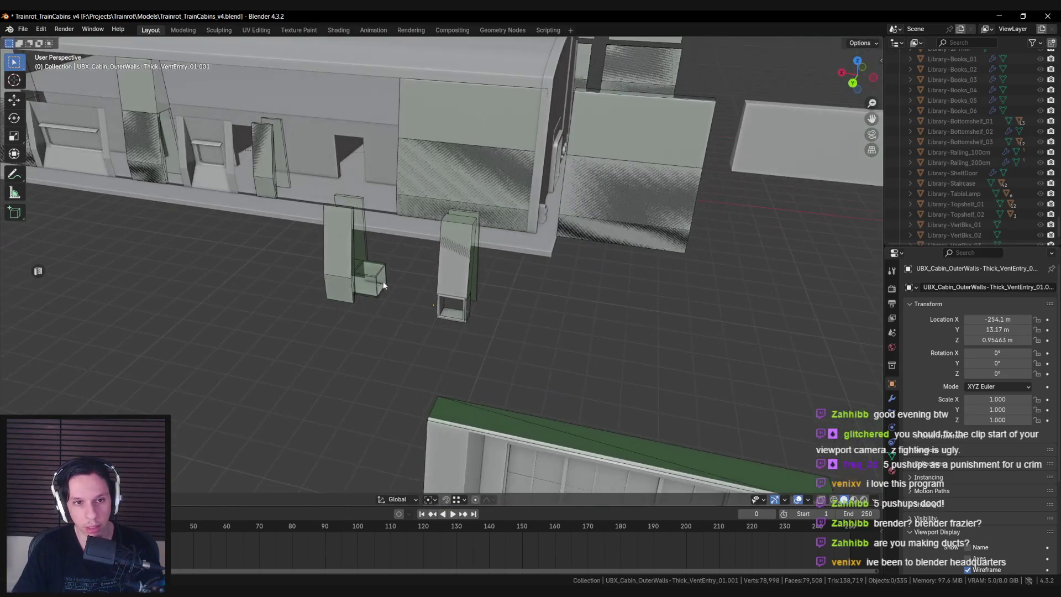
scroll(445, 320, up, 2)
mouse_move(455, 384)
mouse_down()
mouse_move(445, 389)
mouse_move(434, 369)
mouse_up()
mouse_move(458, 316)
mouse_down()
mouse_move(407, 372)
mouse_move(355, 330)
mouse_move(381, 339)
mouse_move(370, 343)
mouse_move(429, 291)
mouse_move(426, 305)
mouse_move(440, 308)
mouse_move(533, 292)
mouse_move(454, 286)
mouse_move(475, 283)
mouse_move(437, 263)
mouse_move(485, 260)
mouse_up()
key(ctrl+s)
scroll(429, 291, down, 1)
Select the thin collision panel's linked geometry and add the vent-entry wall to the selection
click(453, 286)
click(503, 282)
key(Tab)
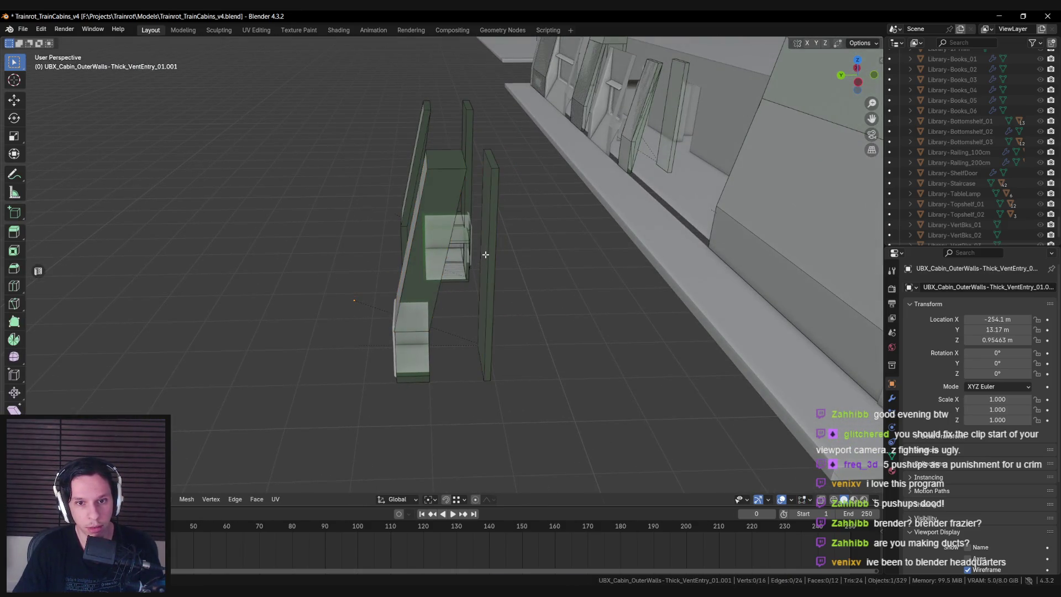
key(l)
key(Tab)
shift+click(444, 243)
drag(512, 249, 480, 228)
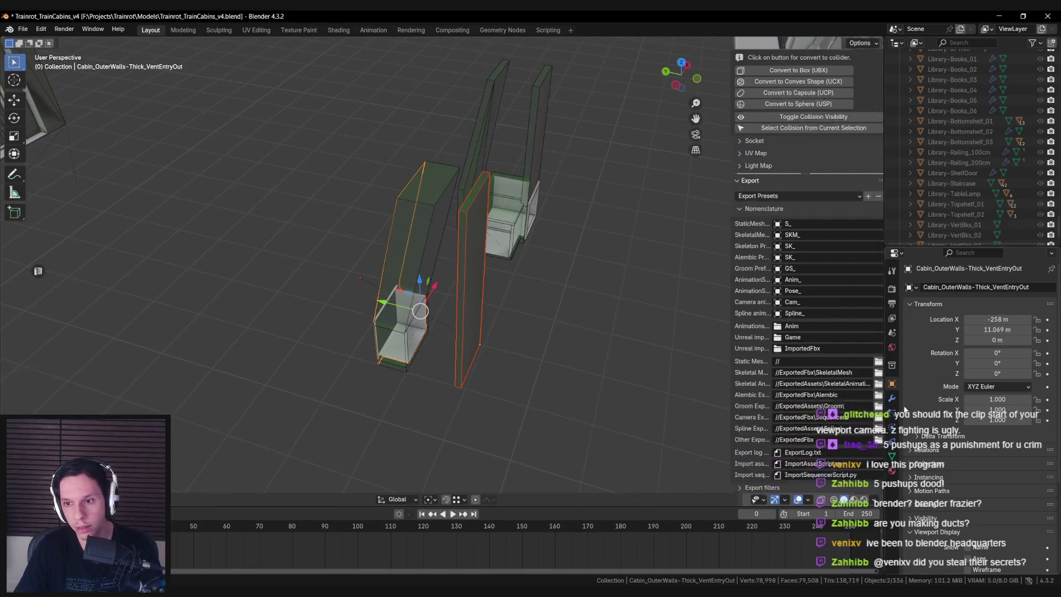
Convert the selected panel into an Unreal collision from the sidebar's Unreal Engine tab
key(n)
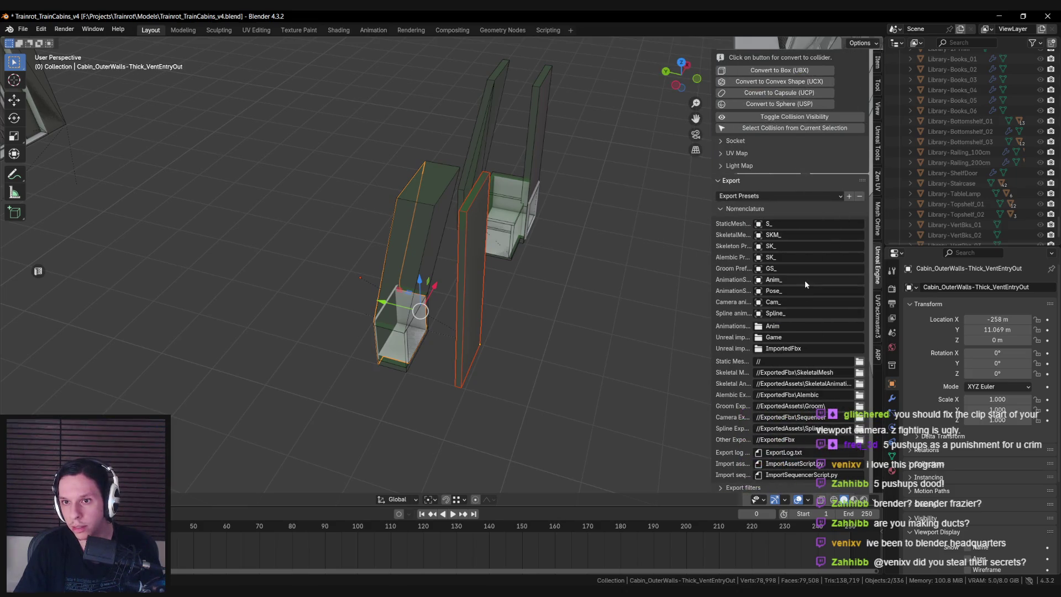
scroll(806, 285, up, 6)
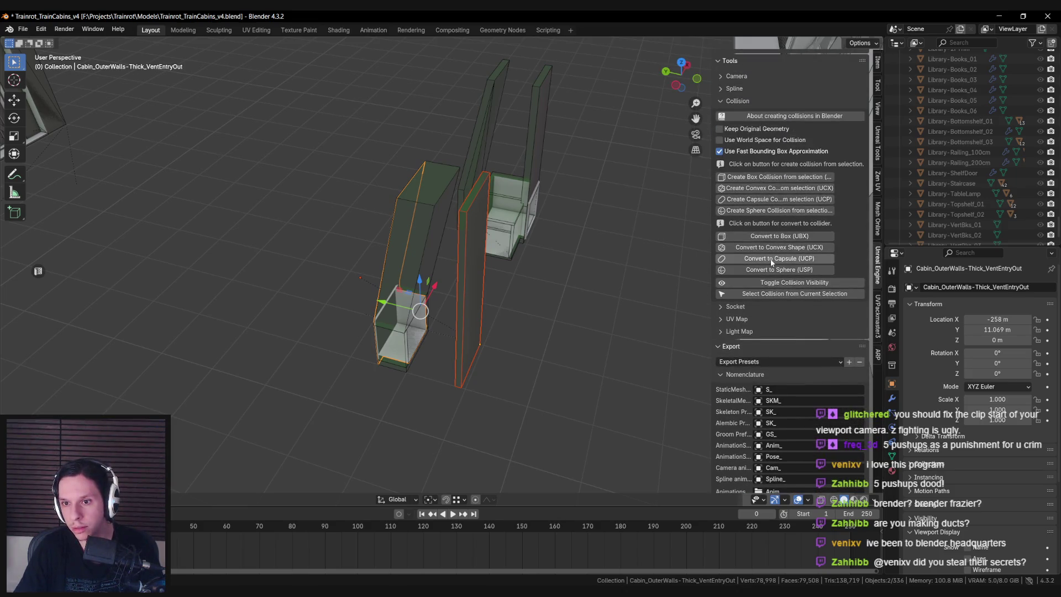
click(765, 242)
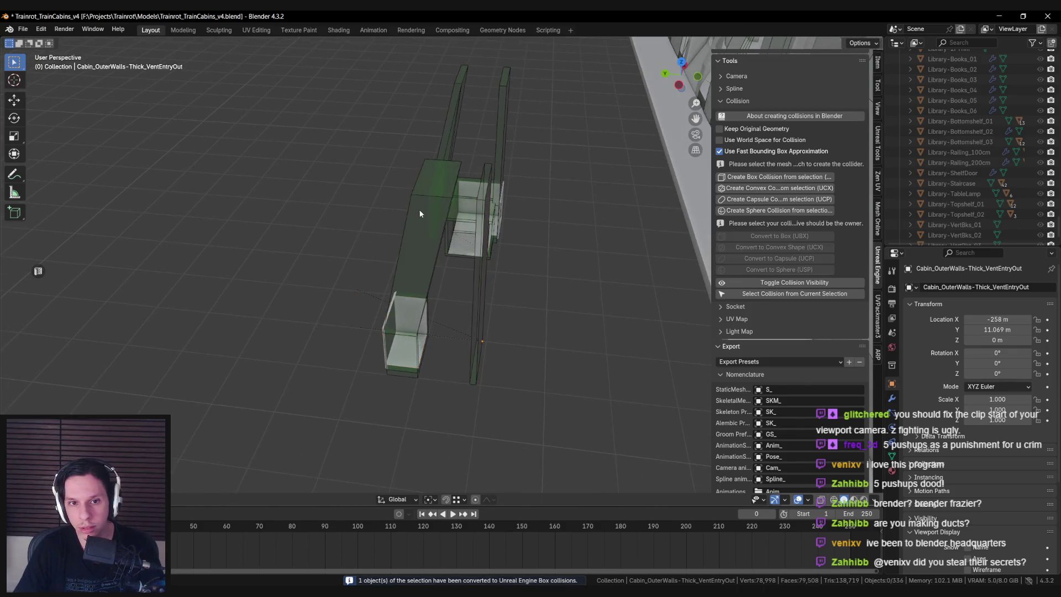
key(alt+z)
key(alt+z)
click(785, 250)
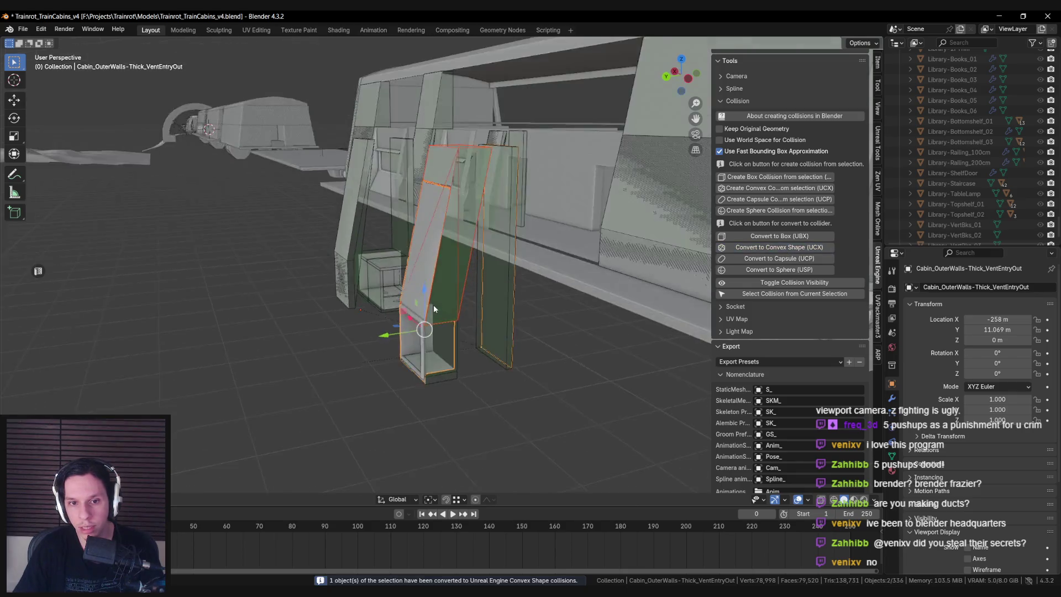
scroll(436, 285, up, 4)
Select three more vent collision pieces and convert them with Convert to Box (UBX)
shift+click(392, 359)
scroll(422, 343, up, 3)
scroll(422, 339, down, 3)
shift+click(433, 294)
scroll(423, 301, up, 3)
shift+click(484, 245)
scroll(485, 245, down, 3)
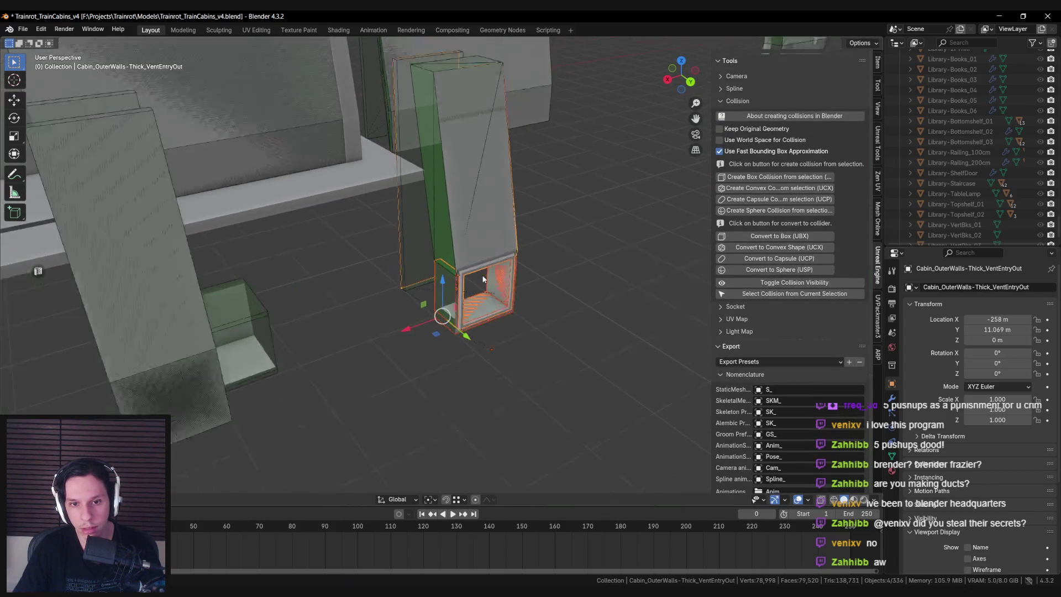
click(779, 236)
scroll(500, 276, up, 3)
Select only the vent column and save the file
click(517, 264)
scroll(385, 259, down, 3)
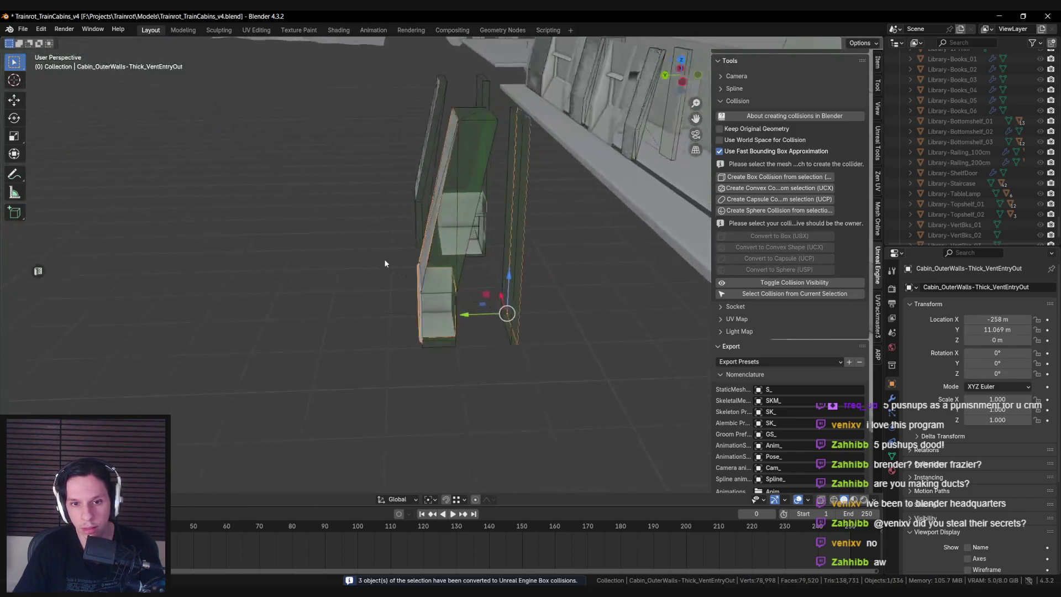
scroll(473, 271, up, 3)
key(ctrl+s)
Export Cabin_OuterWalls-Thick_VentEntryOut with Export for Unreal Engine
key(n)
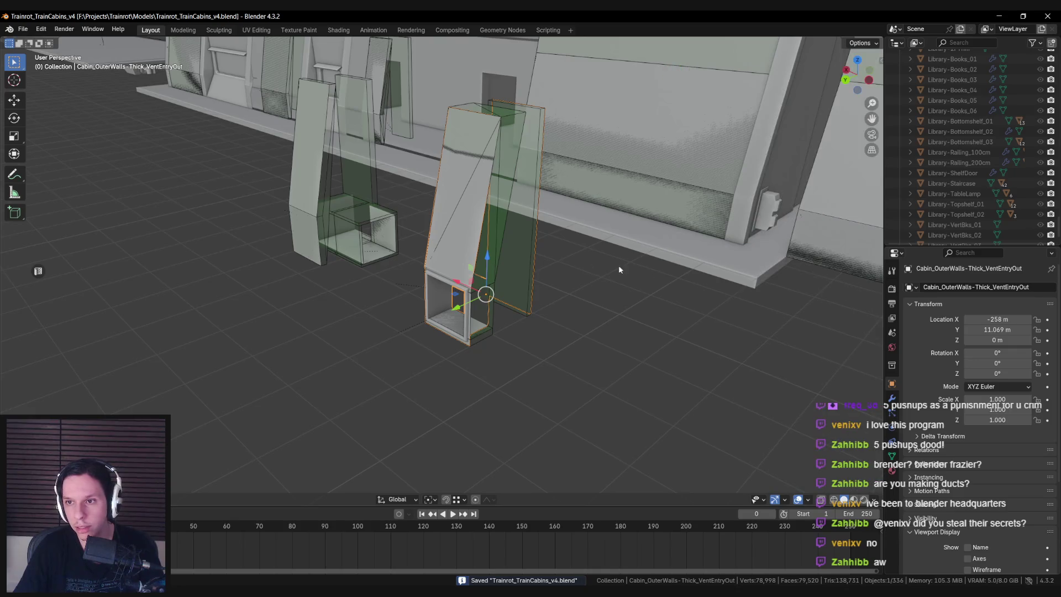
key(n)
scroll(798, 336, down, 10)
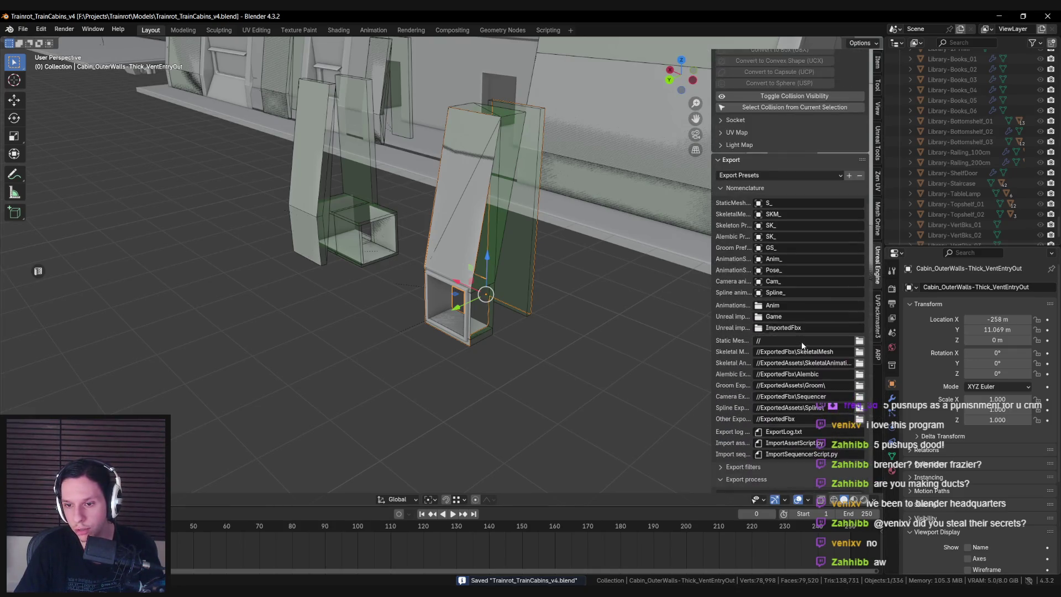
click(781, 468)
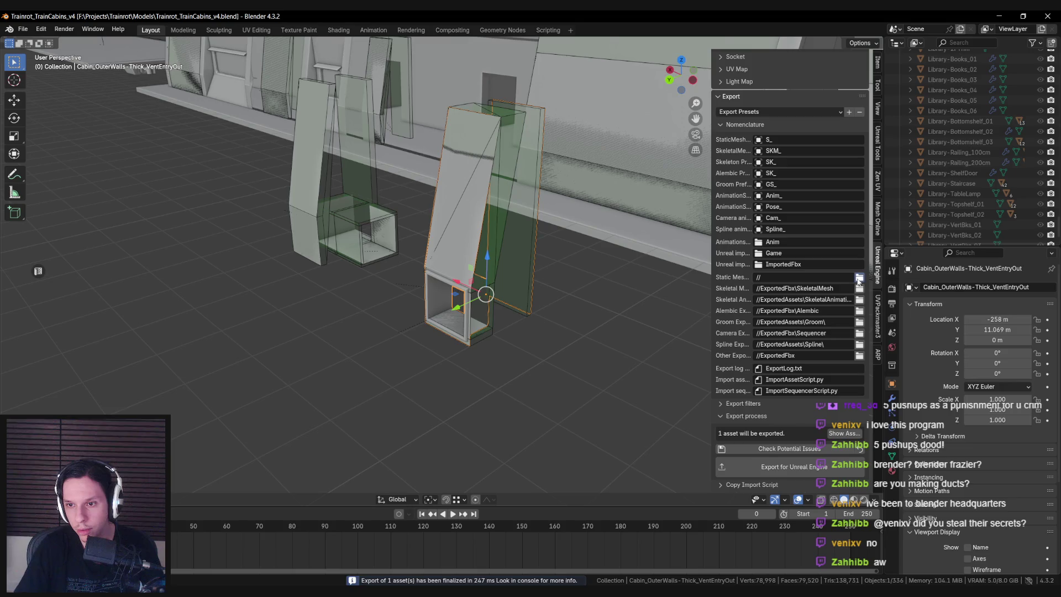
mouse_move(531, 335)
mouse_down()
mouse_move(509, 317)
mouse_move(392, 336)
mouse_move(462, 292)
mouse_up()
Select the tall panel and all of its geometry in edit mode
click(462, 292)
key(Tab)
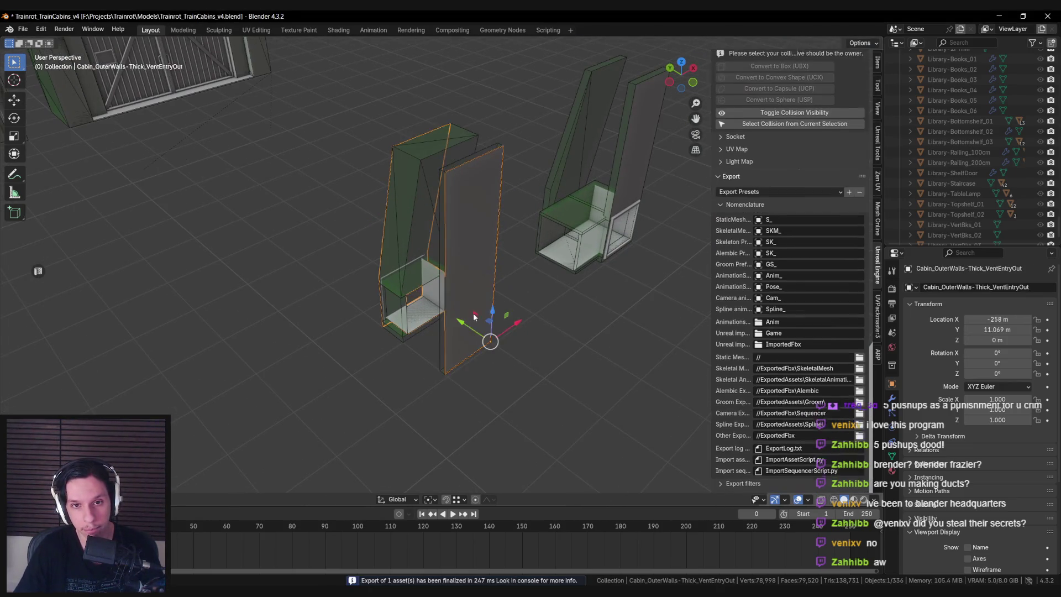
key(a)
drag(476, 340, 574, 313)
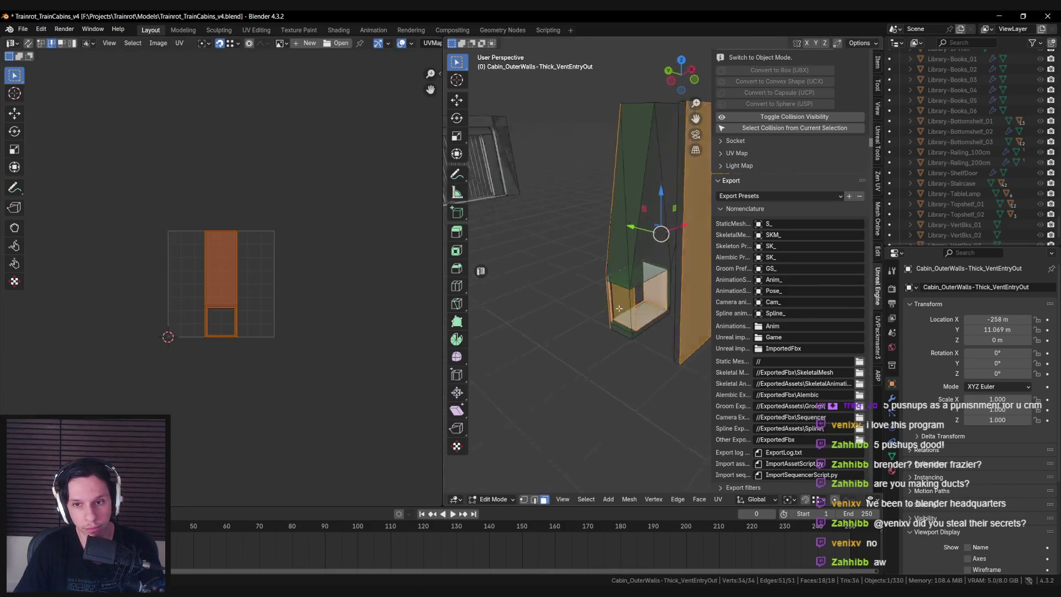
click(636, 247)
key(u)
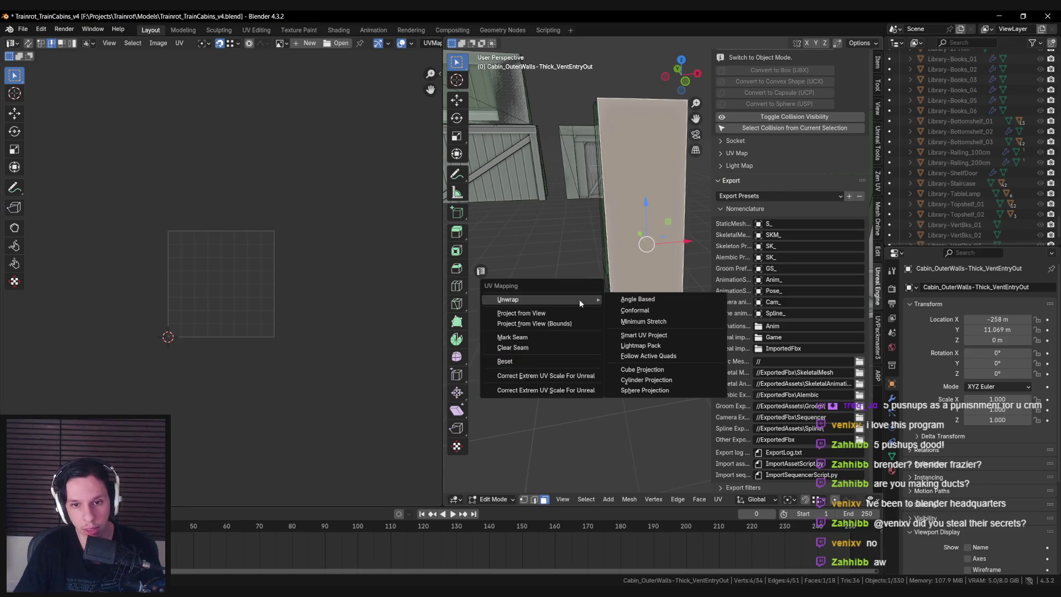
mouse_move(600, 299)
click(636, 299)
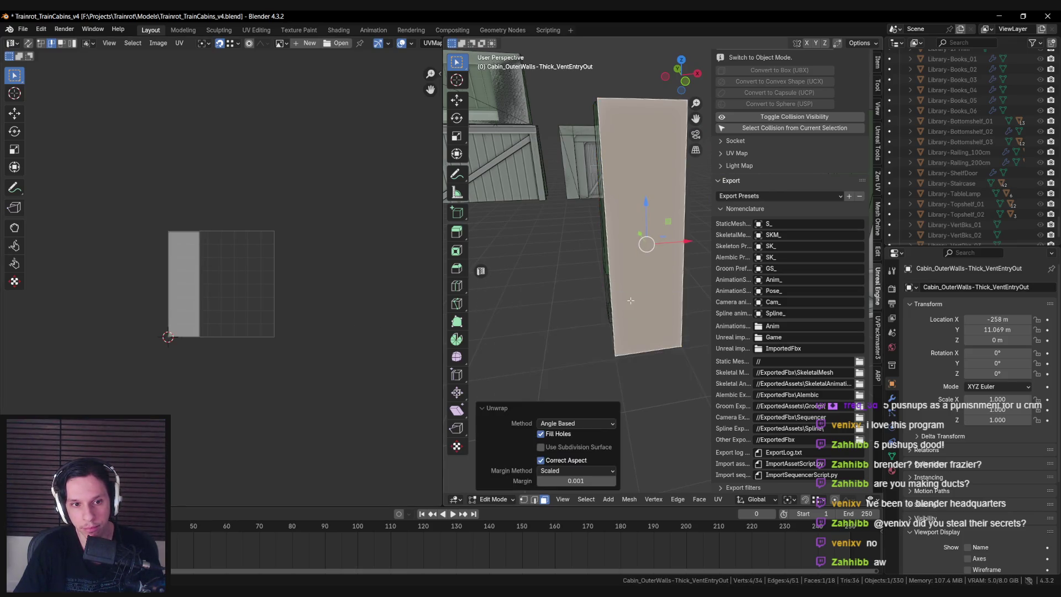
key(g)
key(x)
right_click(271, 313)
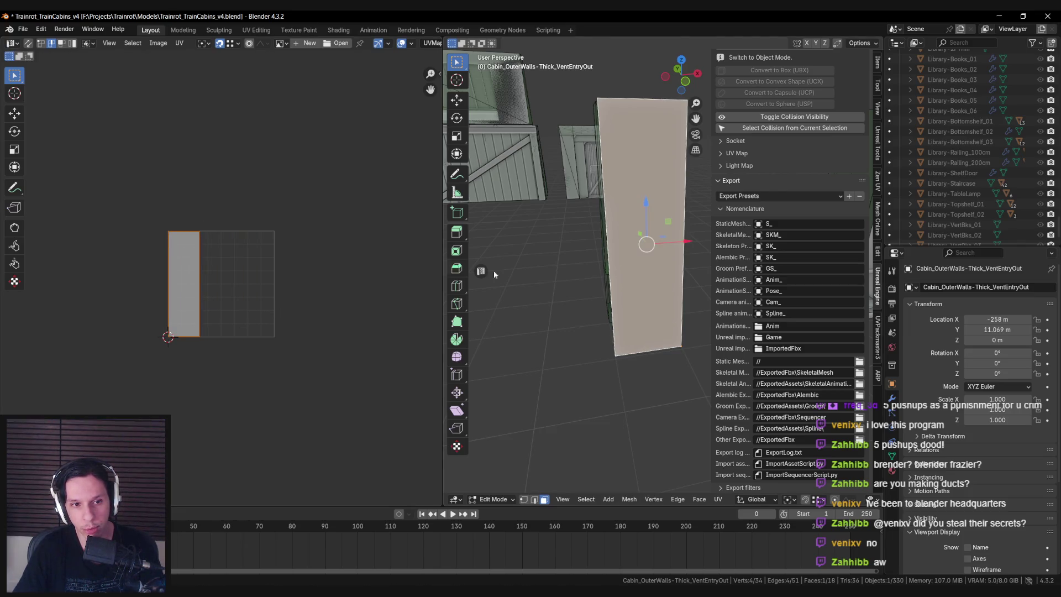
key(Tab)
scroll(643, 302, down, 5)
key(ctrl+s)
key(n)
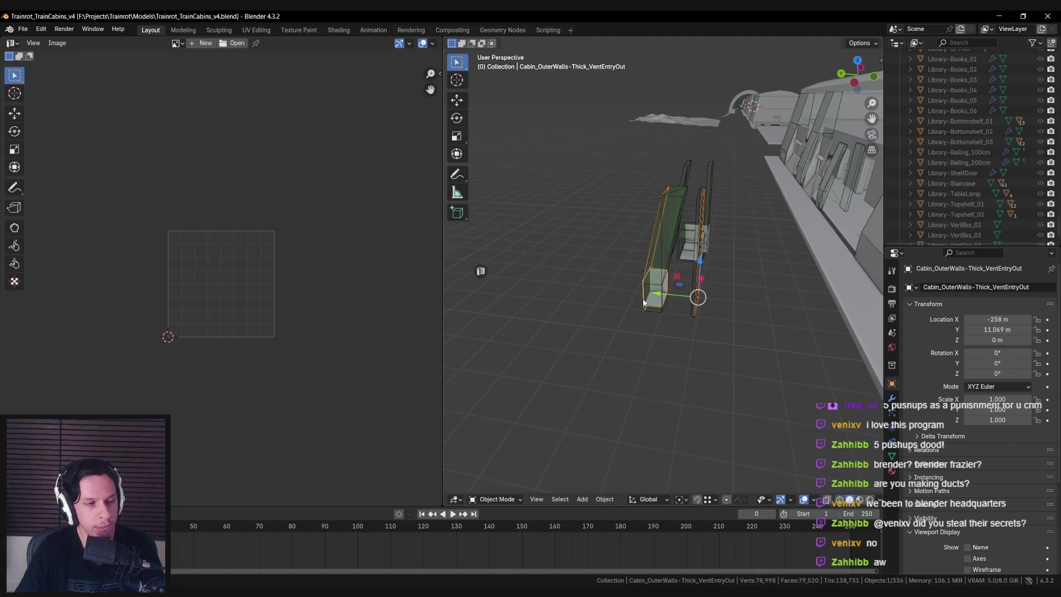
drag(644, 302, 640, 303)
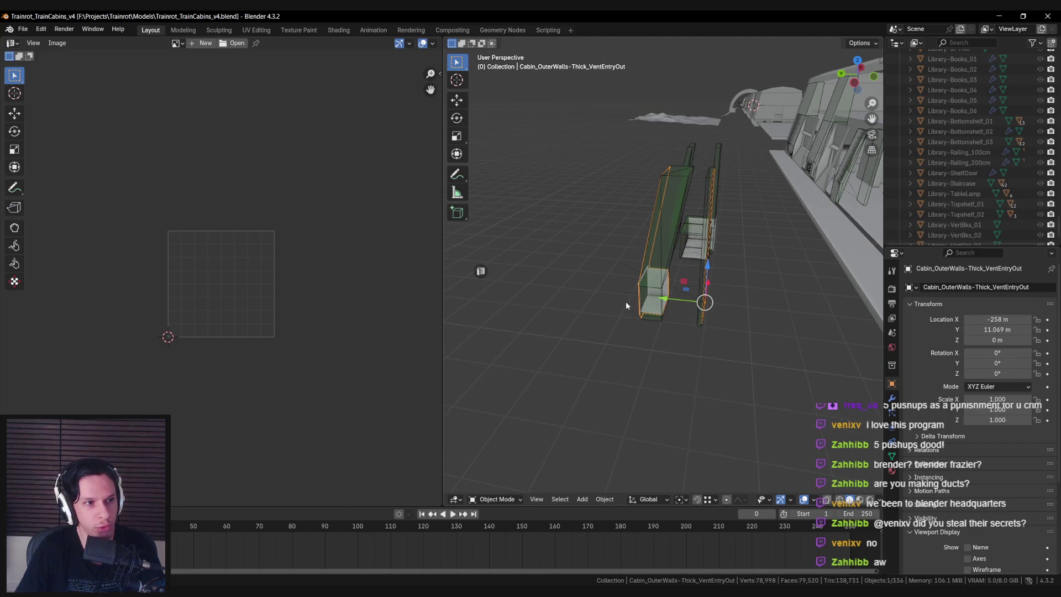
scroll(630, 304, up, 5)
click(562, 309)
mouse_move(609, 314)
mouse_down()
mouse_move(728, 309)
mouse_move(680, 351)
mouse_up()
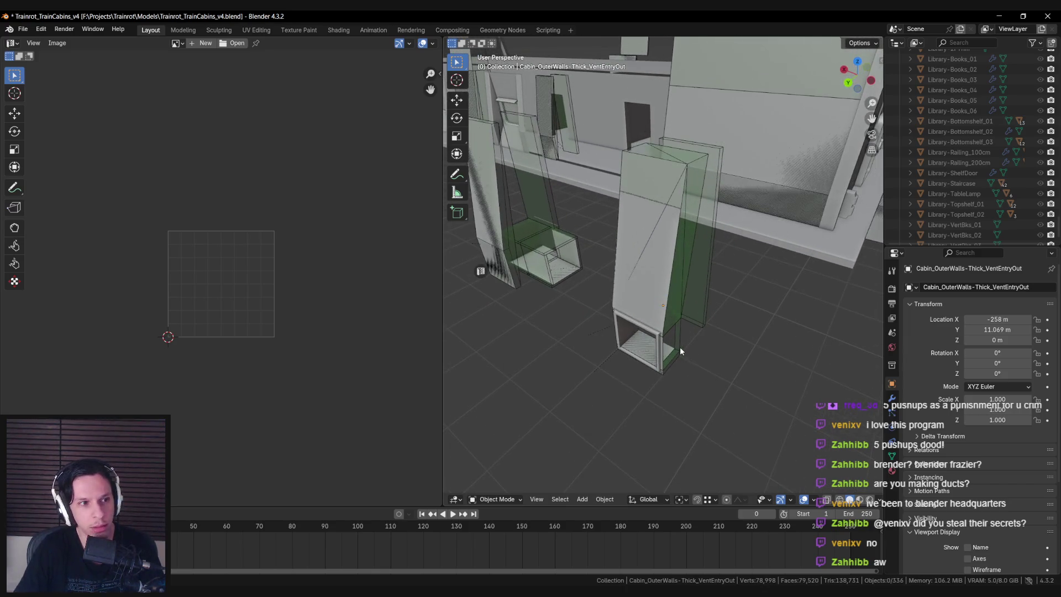
scroll(672, 341, down, 3)
scroll(648, 334, up, 8)
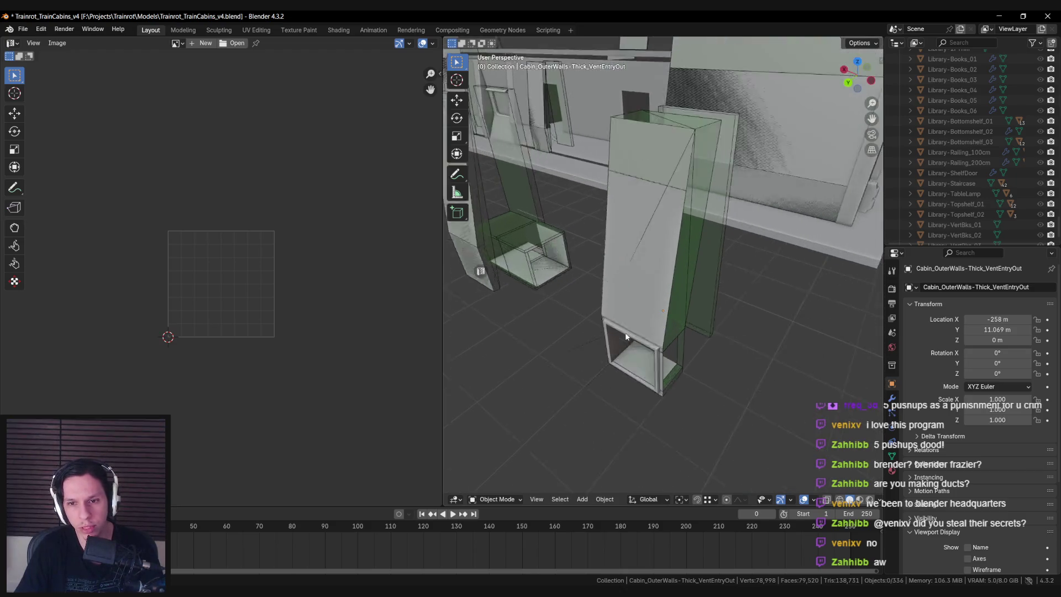
scroll(626, 336, up, 2)
scroll(626, 334, down, 10)
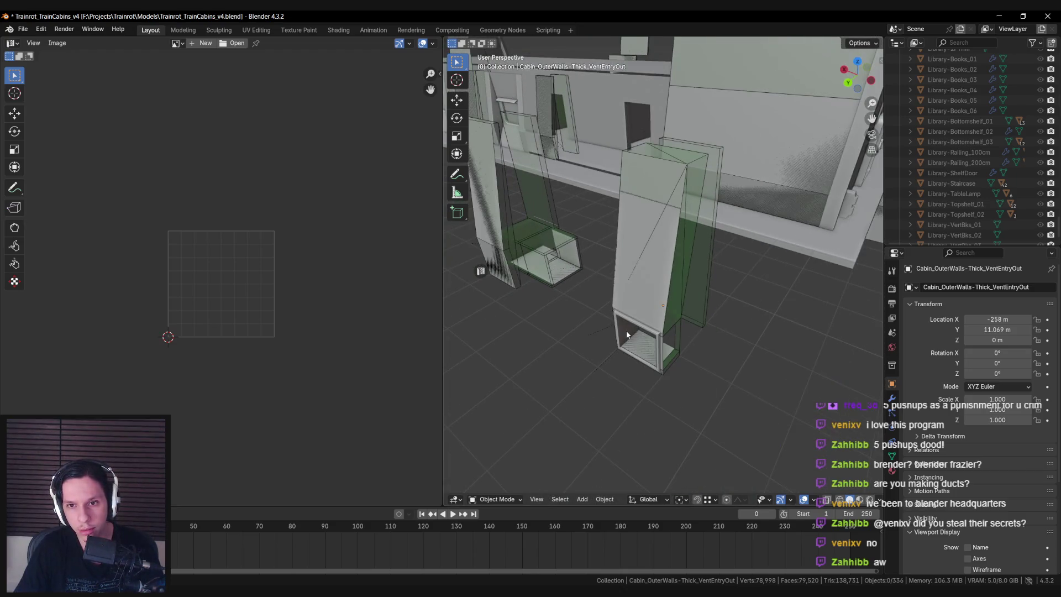
key(n)
drag(627, 334, 641, 326)
scroll(832, 392, down, 3)
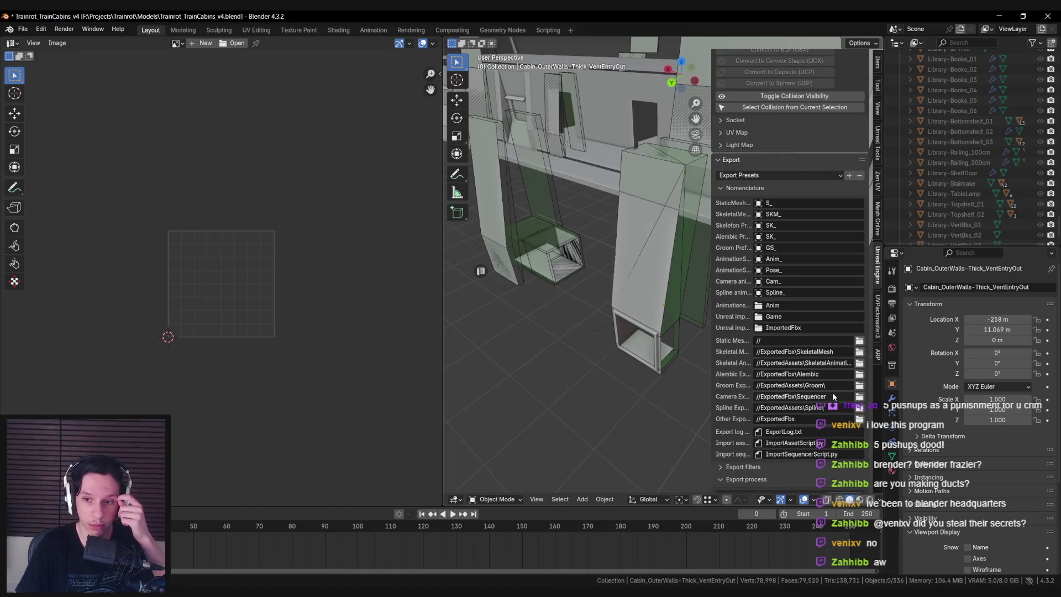
click(878, 108)
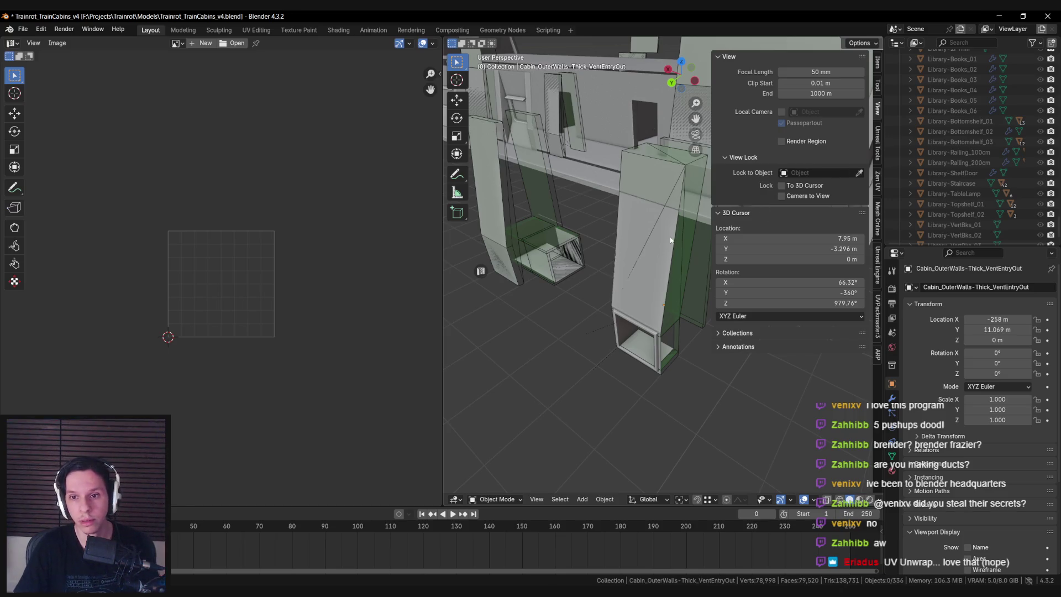
key(n)
click(813, 499)
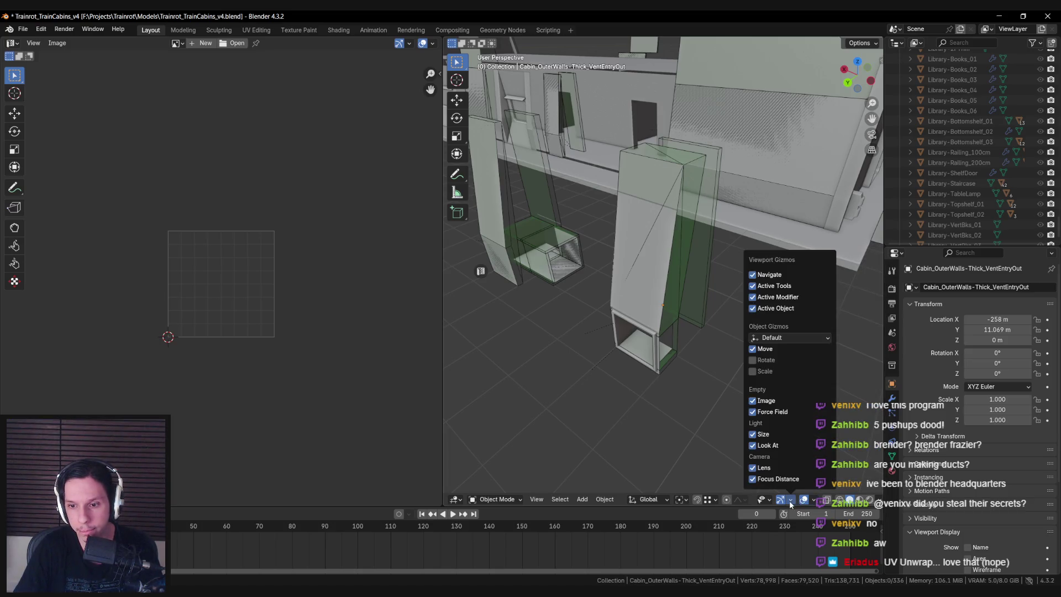
click(790, 499)
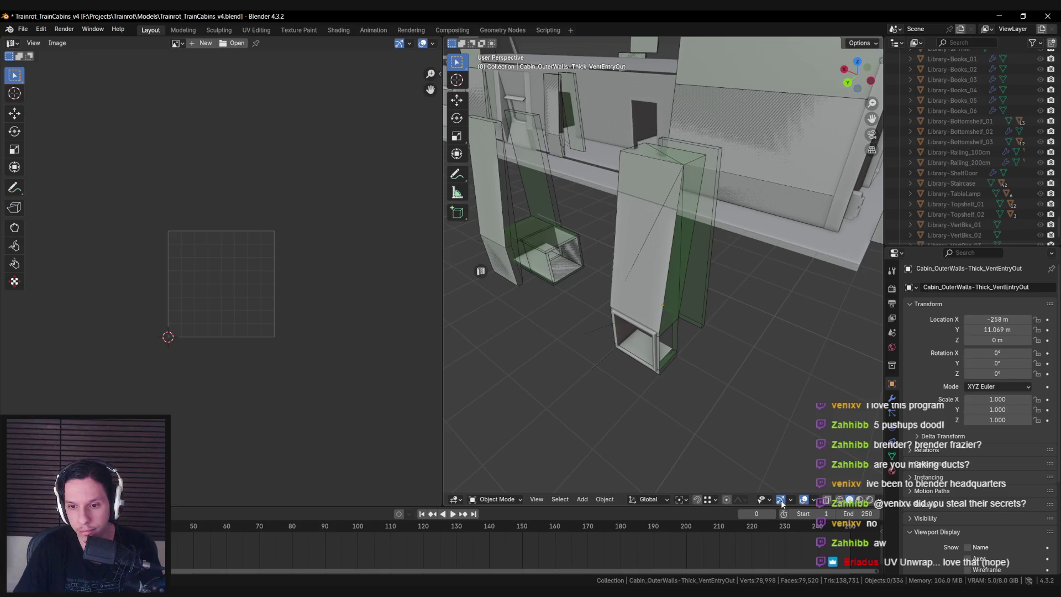
click(814, 500)
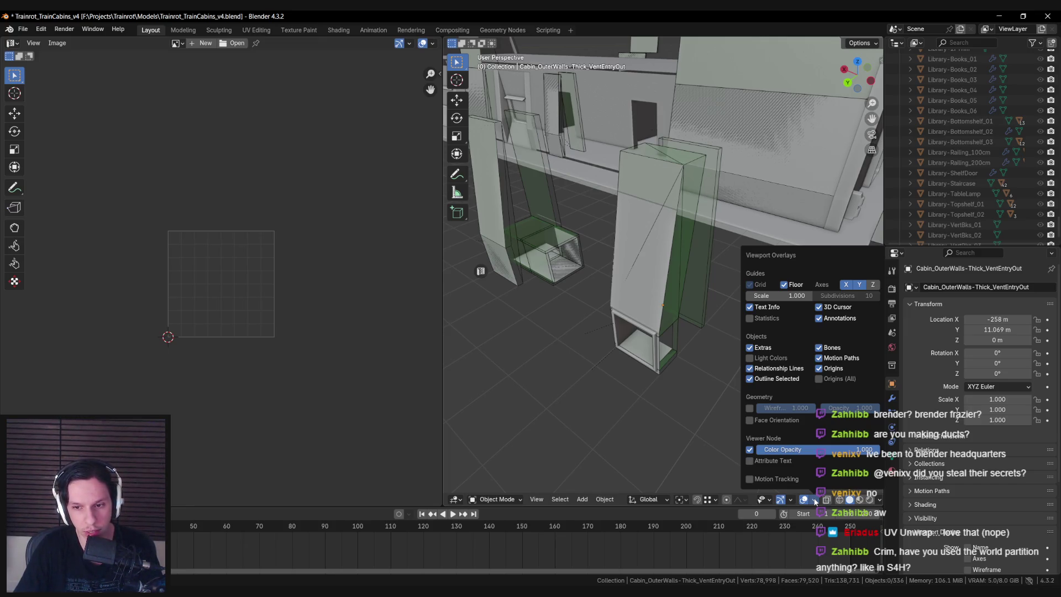
click(814, 500)
click(368, 547)
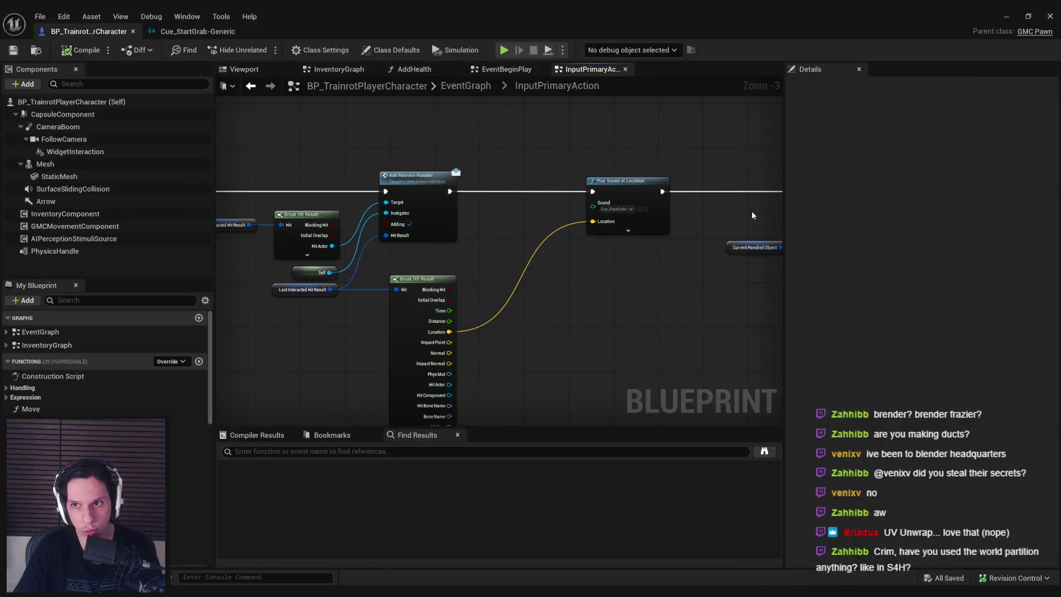
Bring up the GameWorldLevel editor and look through the Levels dropdown
click(1031, 15)
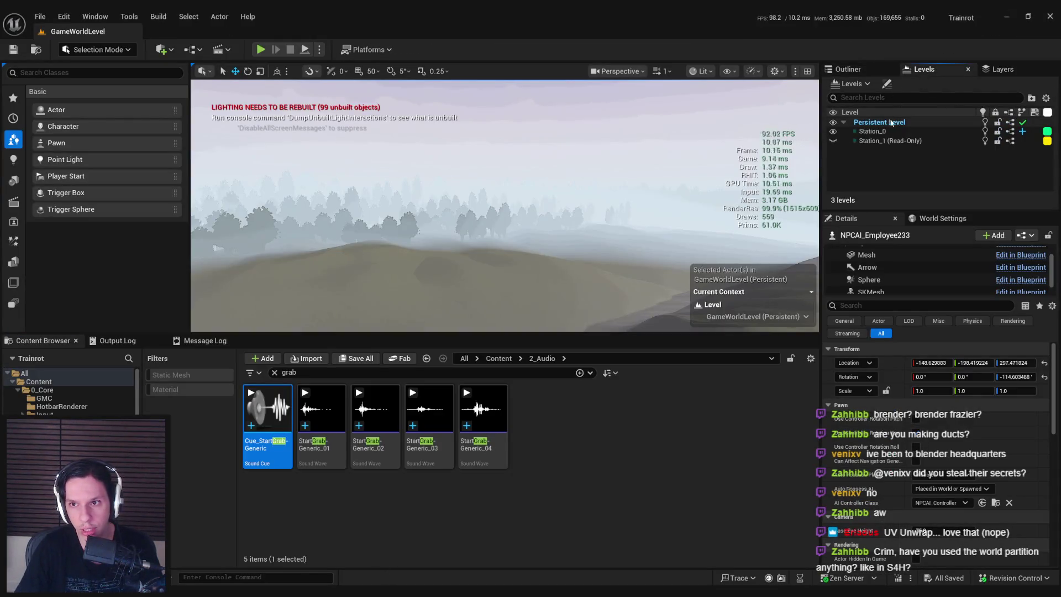
click(866, 85)
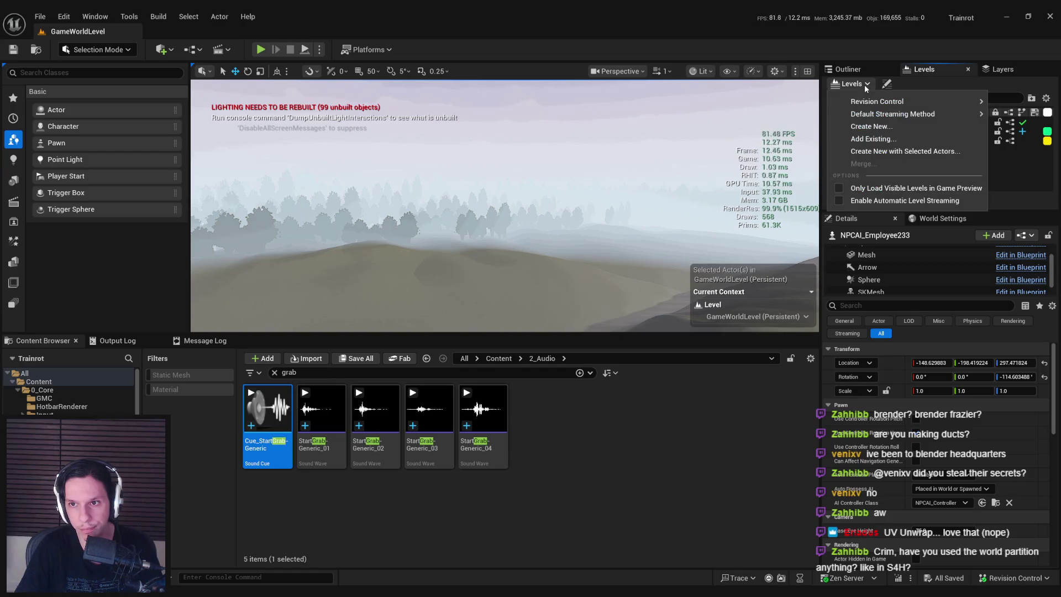
click(866, 86)
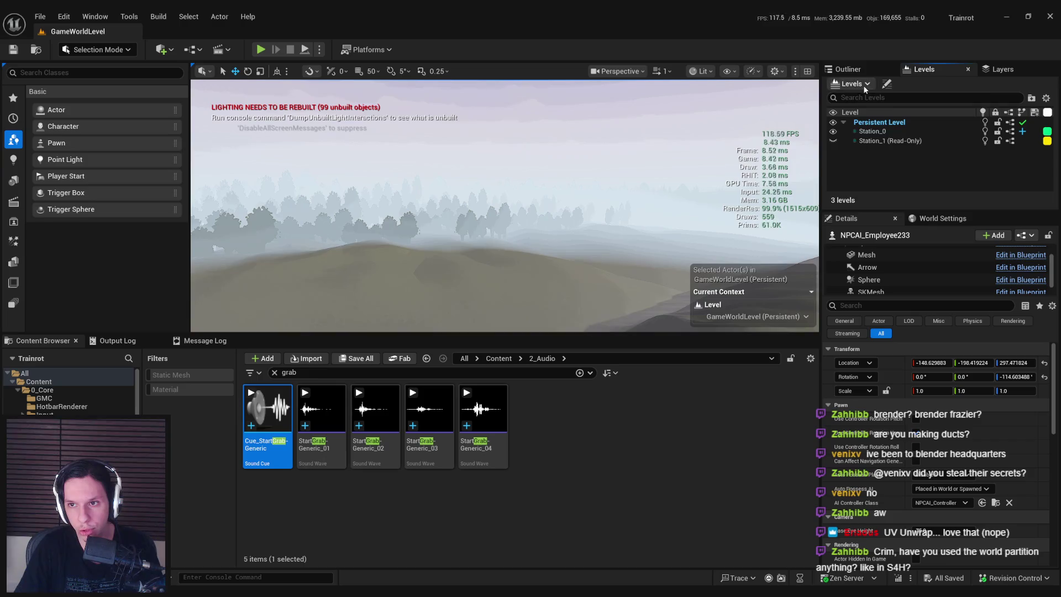
click(865, 86)
click(887, 83)
Inspect the Level Details window and its levels list, then return to Blender
click(887, 83)
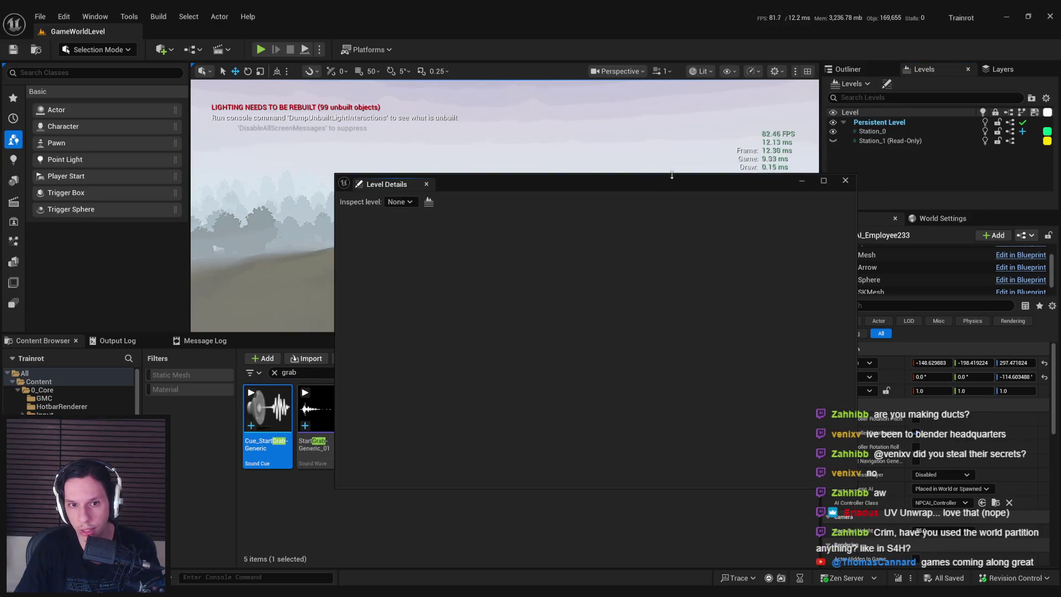
drag(682, 171, 676, 146)
click(393, 176)
click(405, 230)
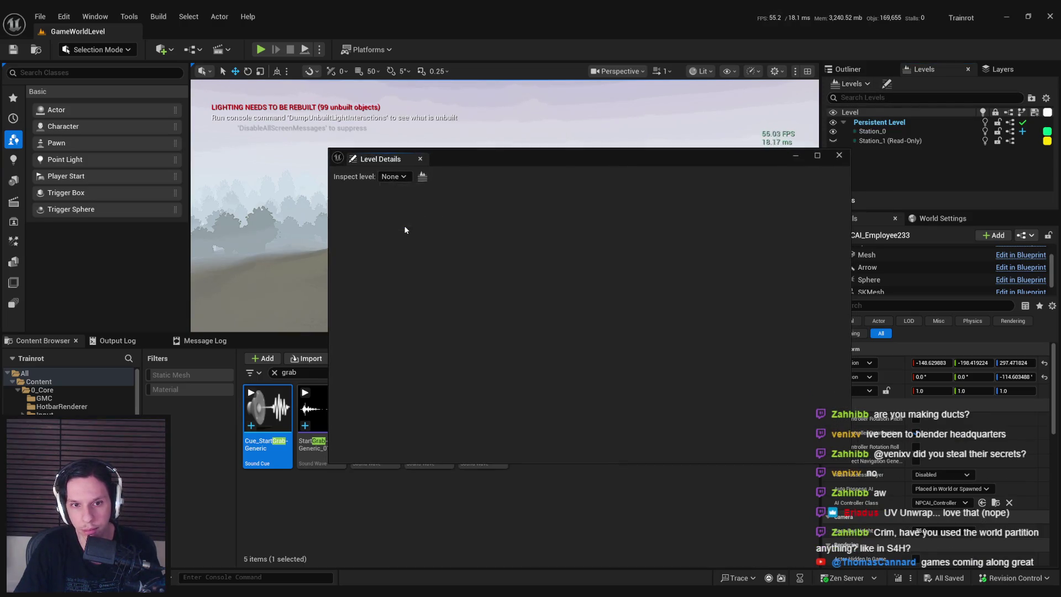
click(420, 158)
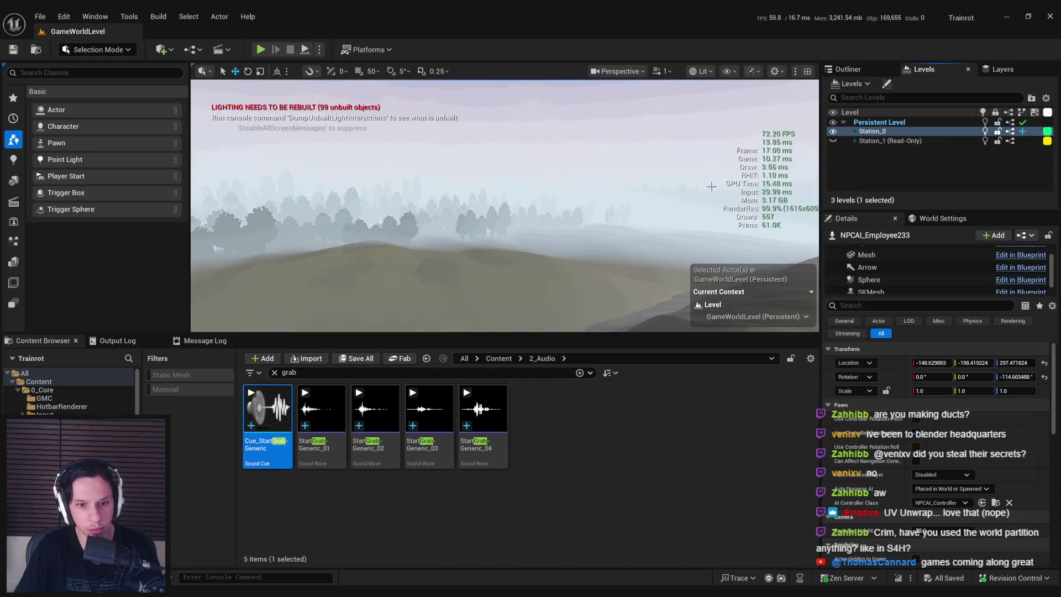
mouse_move(271, 594)
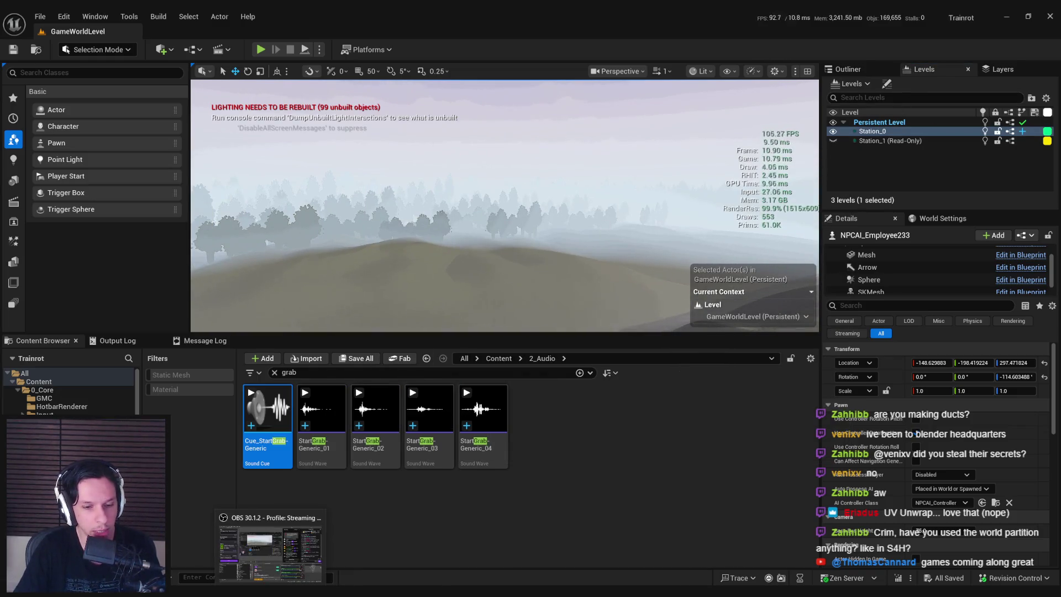
key(alt+Tab)
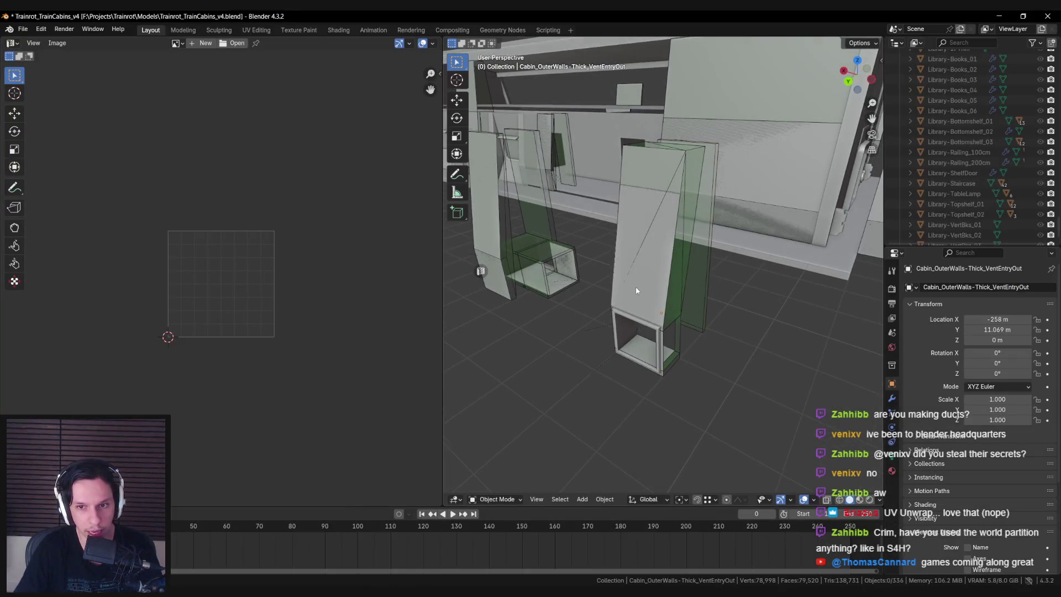
Show the sidebar's Unreal Engine tab and scroll down to its export section
key(n)
mouse_move(645, 292)
mouse_down()
mouse_move(576, 315)
mouse_move(615, 302)
mouse_move(703, 332)
mouse_up()
click(878, 263)
scroll(800, 396, down, 10)
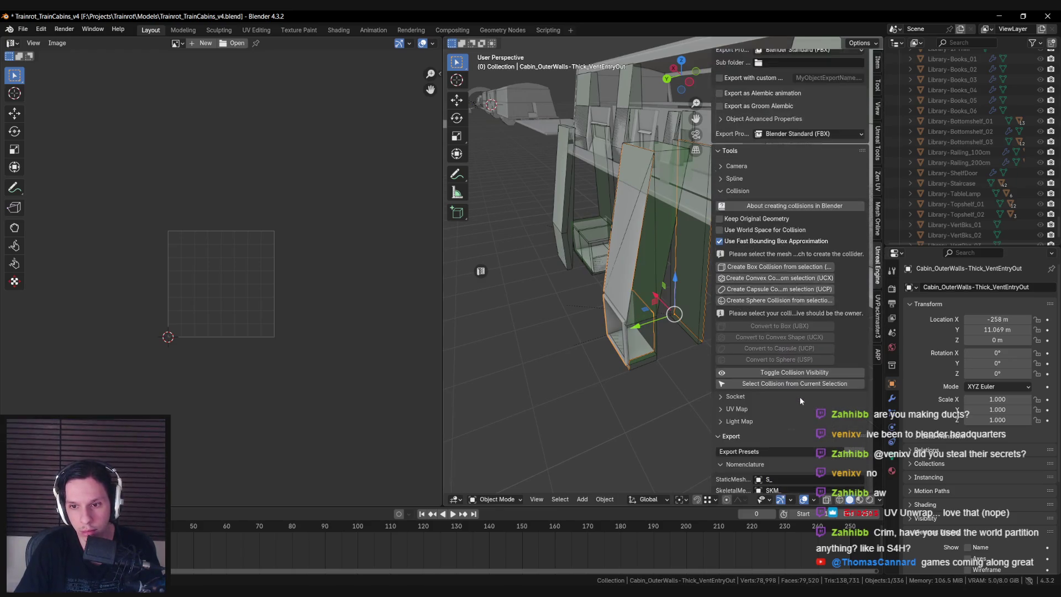
scroll(800, 396, down, 5)
mouse_move(636, 387)
mouse_down()
mouse_move(608, 380)
mouse_move(580, 338)
mouse_up()
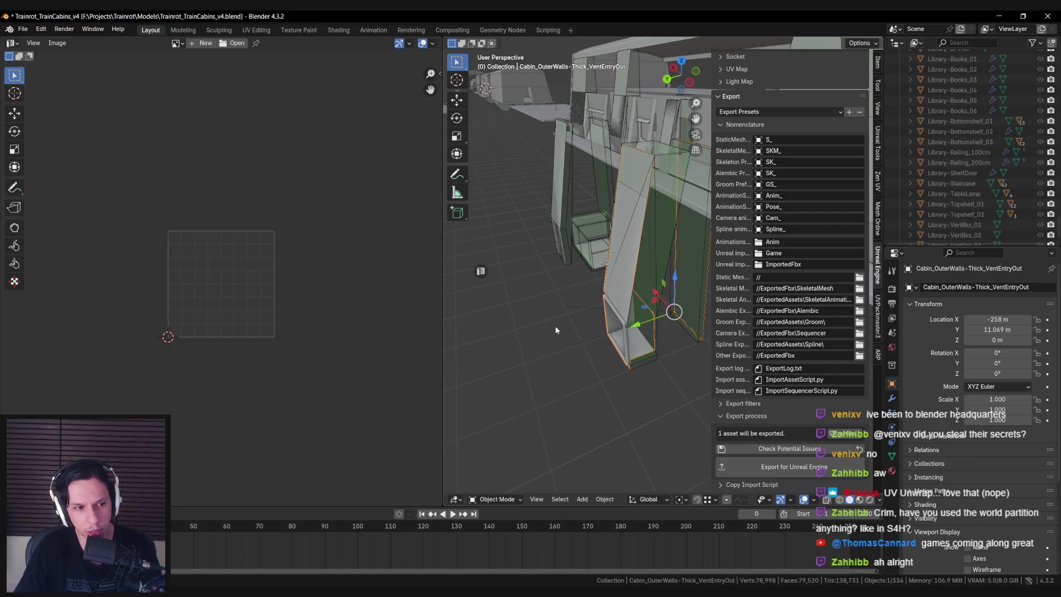
Run Export for Unreal Engine from Quick Favorites to export the VentEntryOut wall
right_click(826, 471)
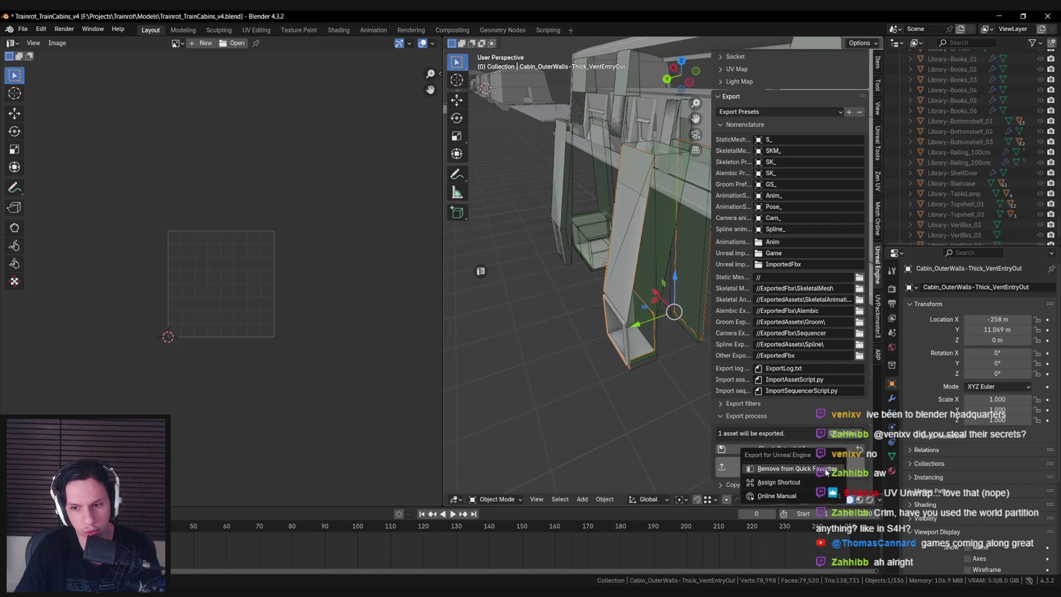
key(q)
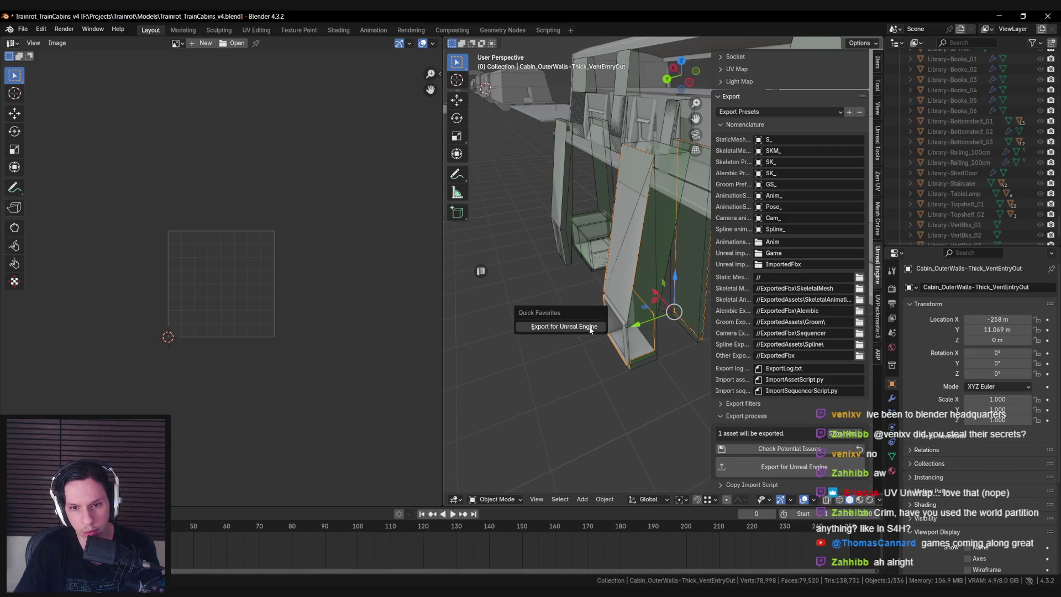
click(590, 327)
scroll(580, 354, down, 3)
key(n)
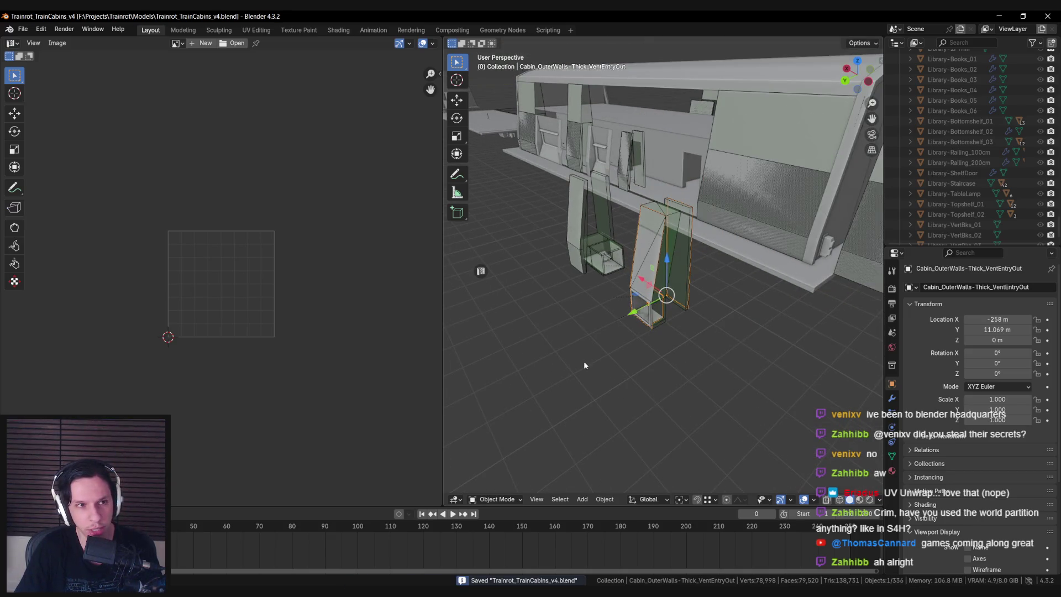
Maximize the 3D view and bring up the Unreal Engine level editor
key(ctrl+space)
scroll(494, 314, up, 2)
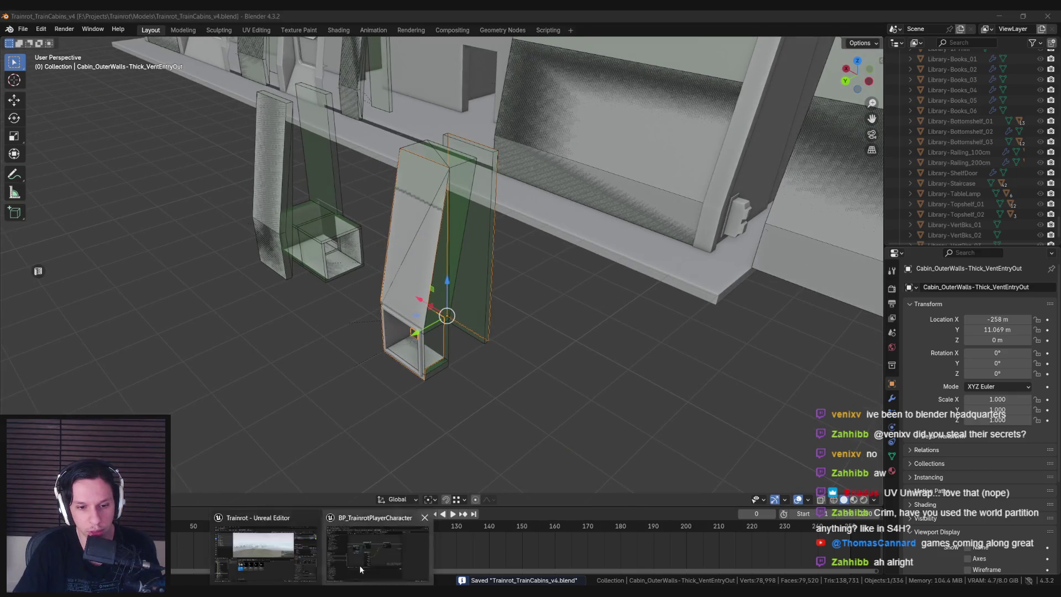
click(352, 571)
click(1007, 15)
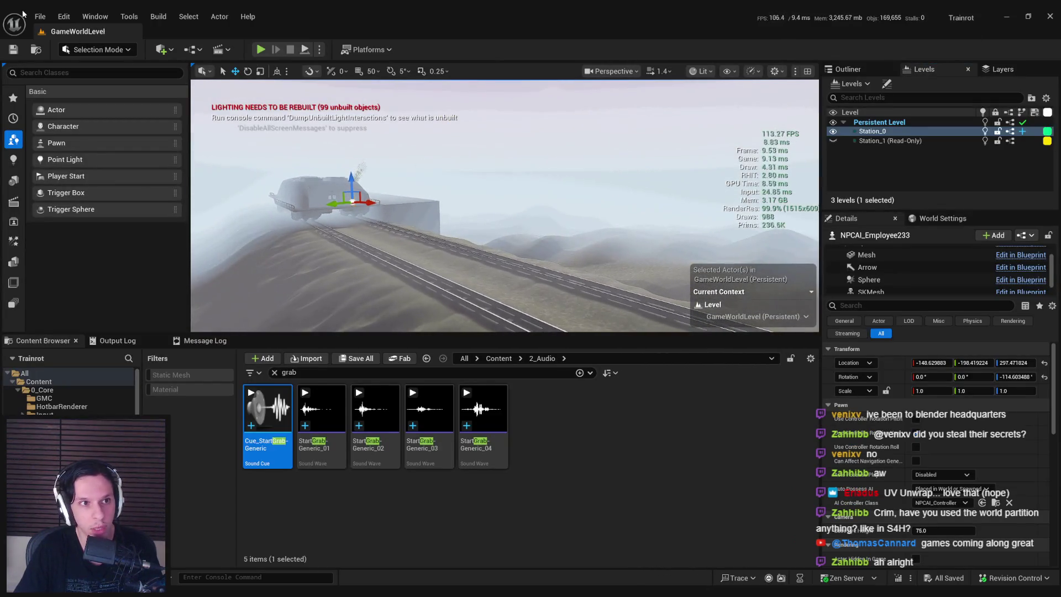
Open LevelTrain_Cabin-Cargo_1 from File > Recent Levels
click(40, 16)
mouse_move(74, 93)
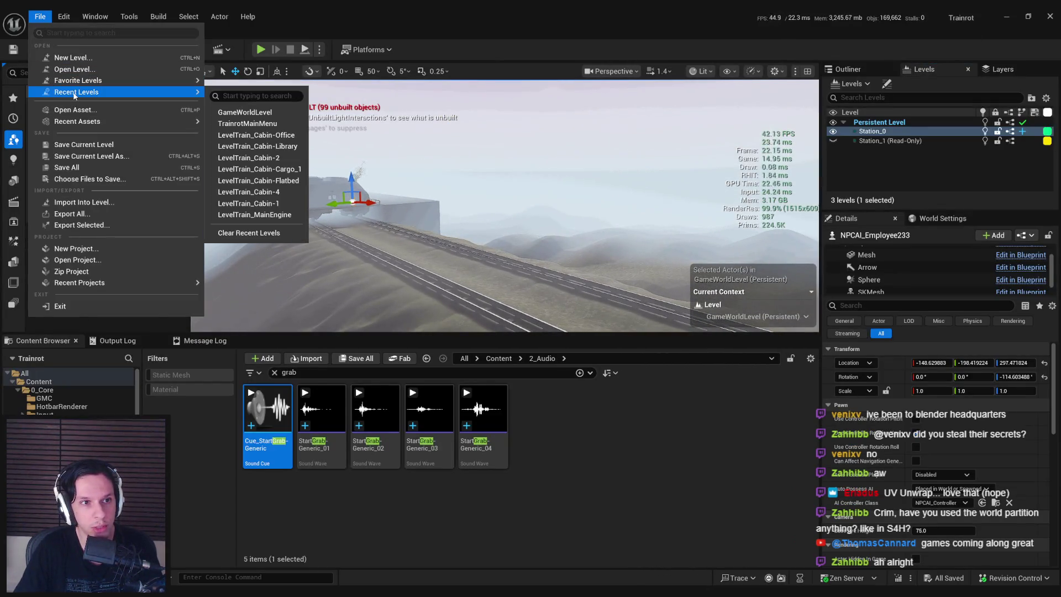
click(262, 169)
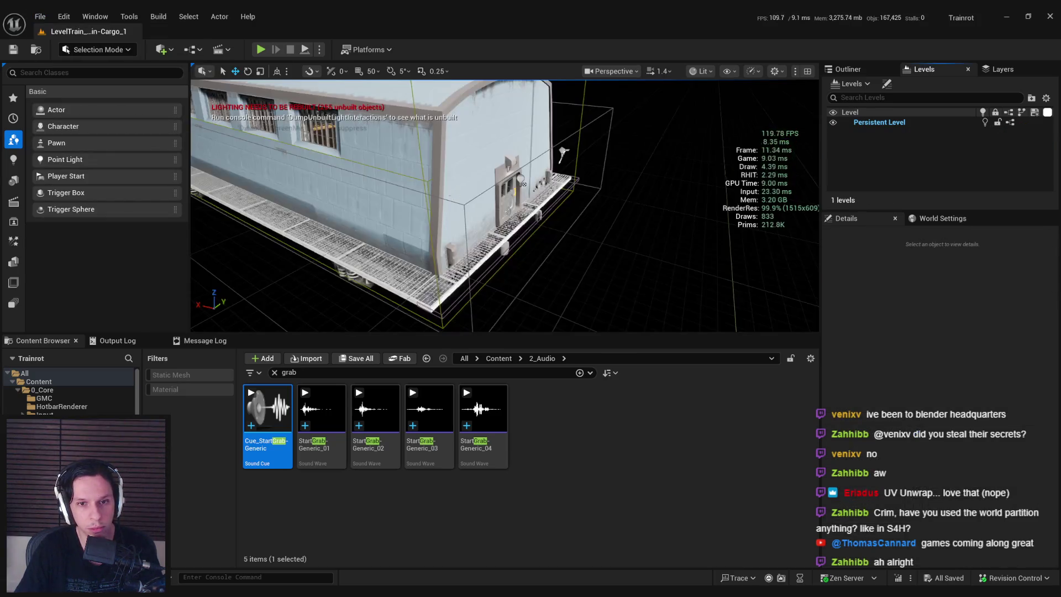
scroll(505, 206, down, 1)
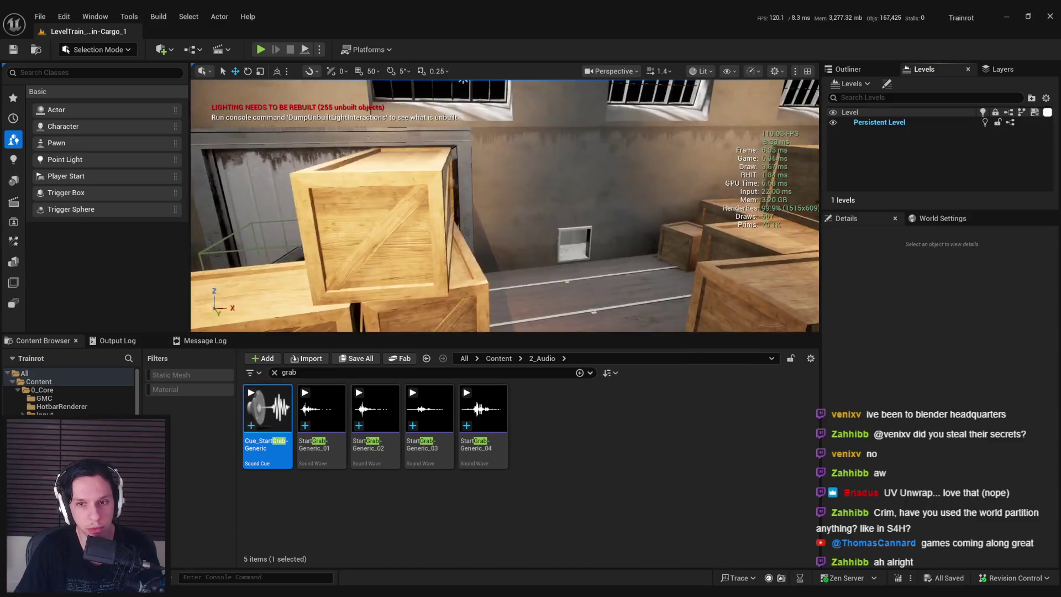
click(700, 71)
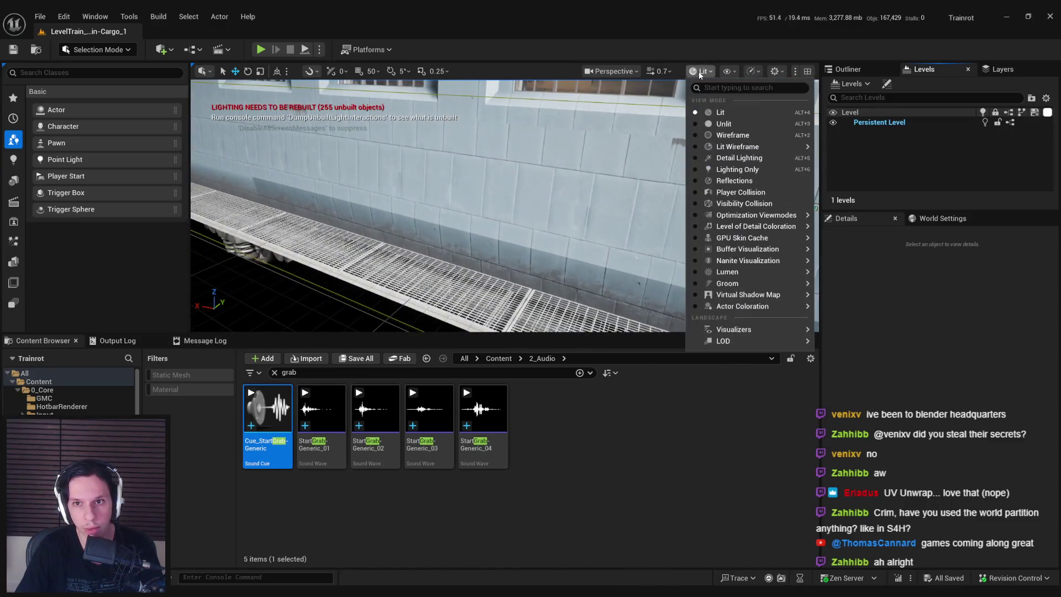
click(611, 70)
Locate the cabin outer wall's asset in the Content Browser and frame it in view
click(593, 320)
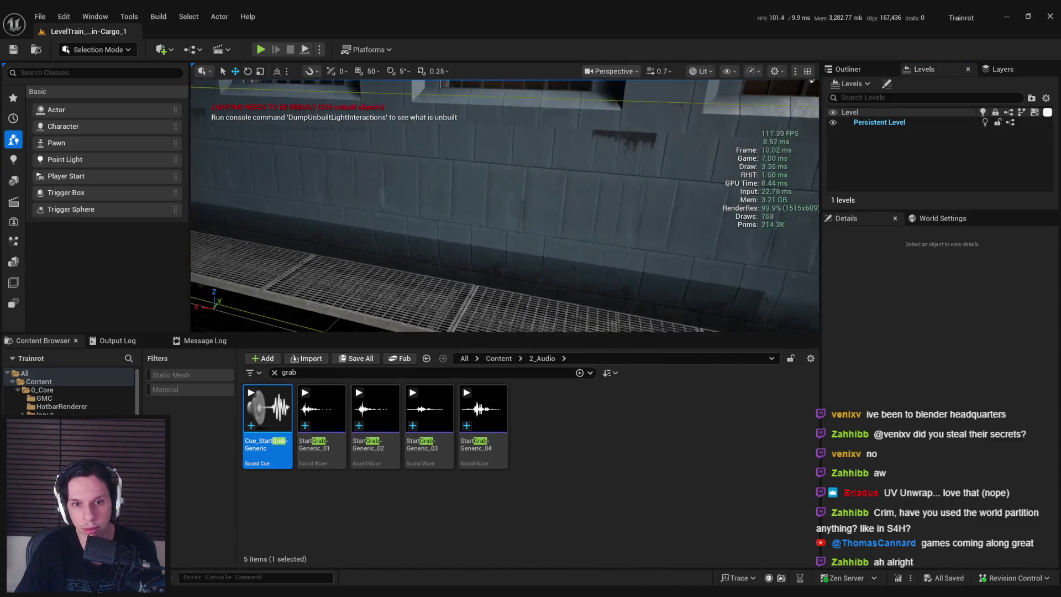
click(276, 374)
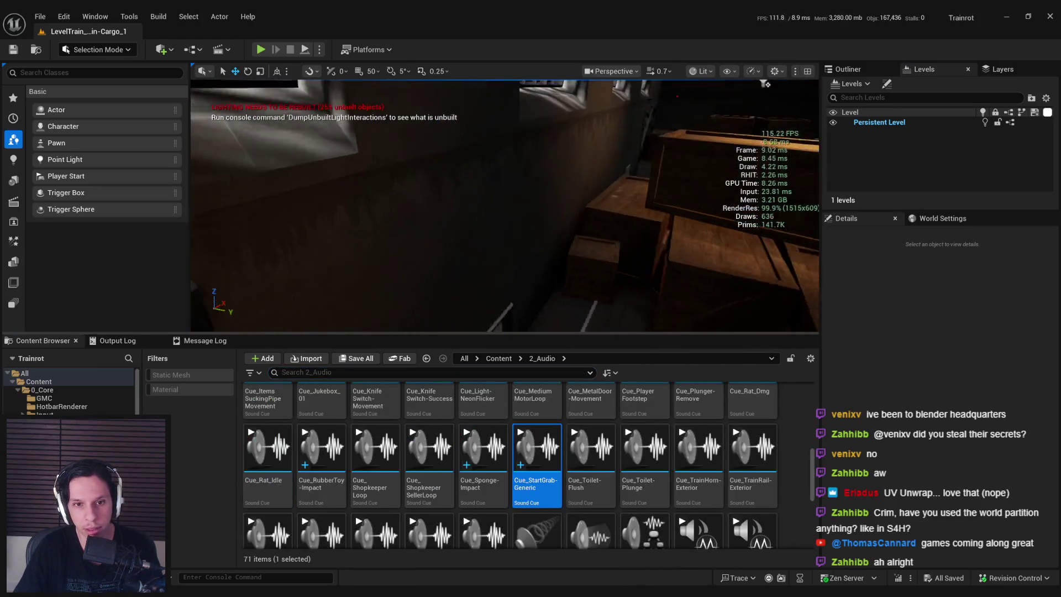
click(437, 222)
key(ctrl+b)
key(f)
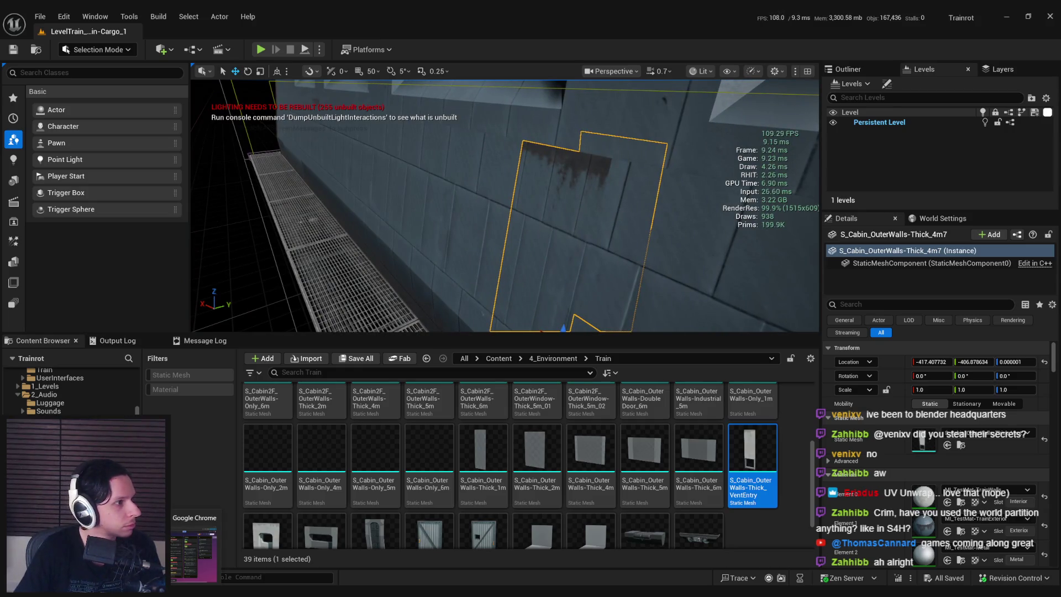
Import S_Cabin_OuterWalls-Thick_VentEntryOut into the Train folder, open it, then return to Blender
drag(760, 547, 760, 547)
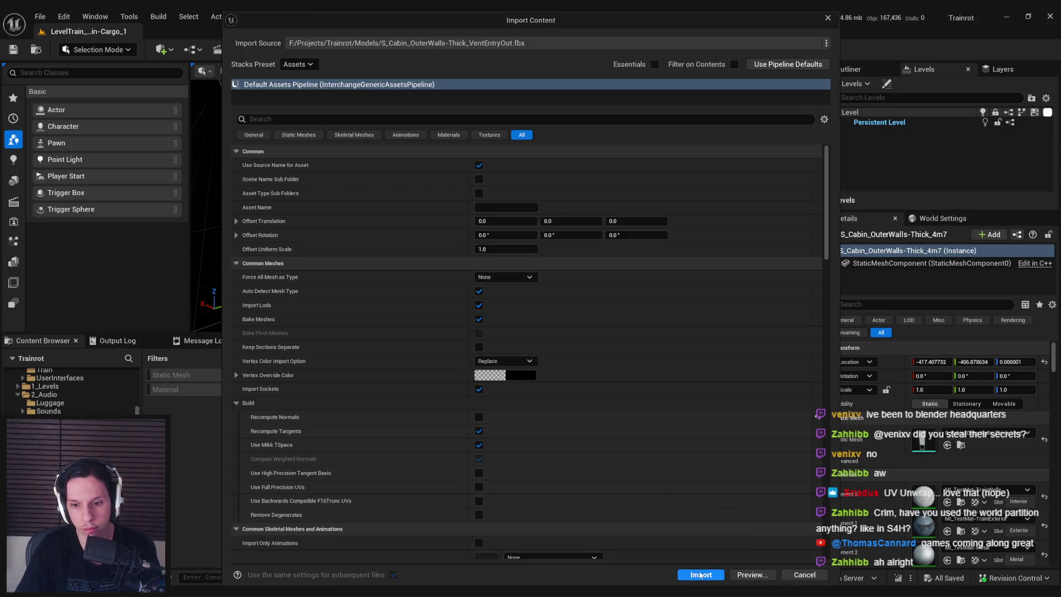
click(699, 571)
double_click(254, 486)
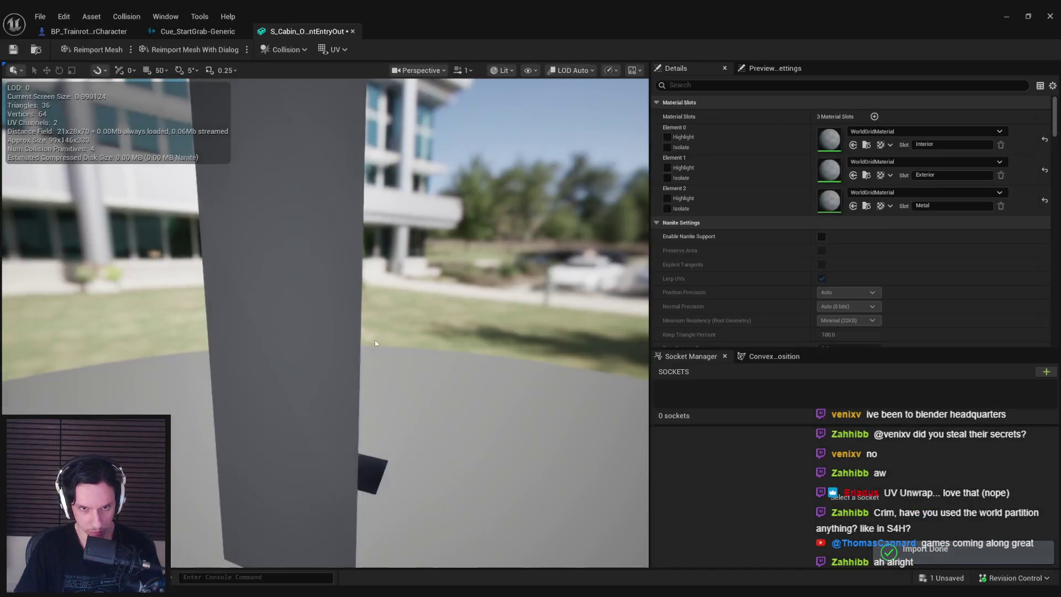
drag(376, 343, 375, 343)
mouse_move(221, 594)
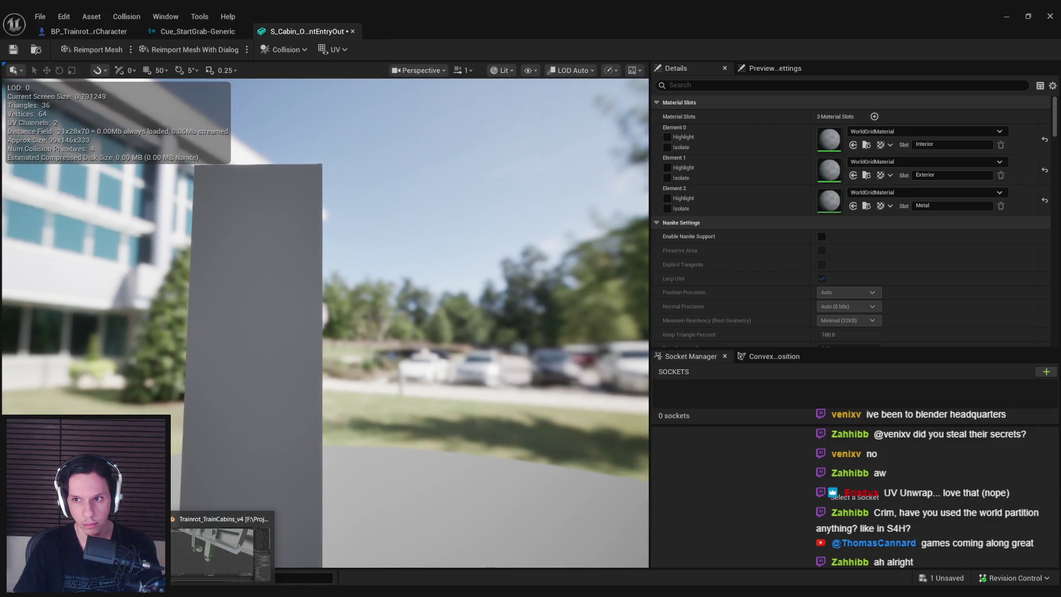
click(222, 547)
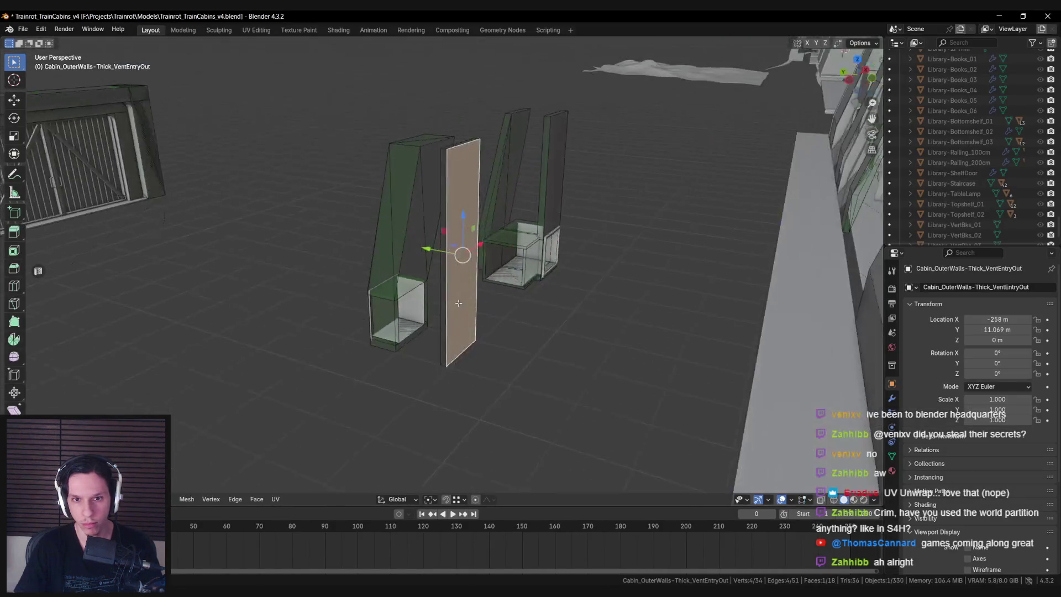
Make UVMap the active UV map and unwrap all of the wall's faces
click(892, 456)
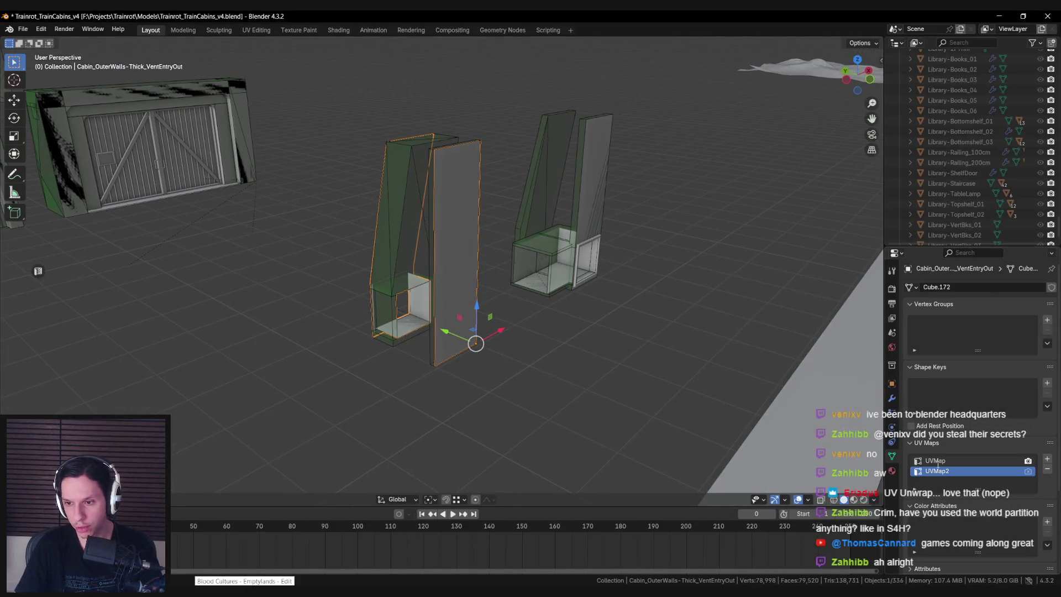
click(936, 460)
key(Tab)
key(KP_Decimal)
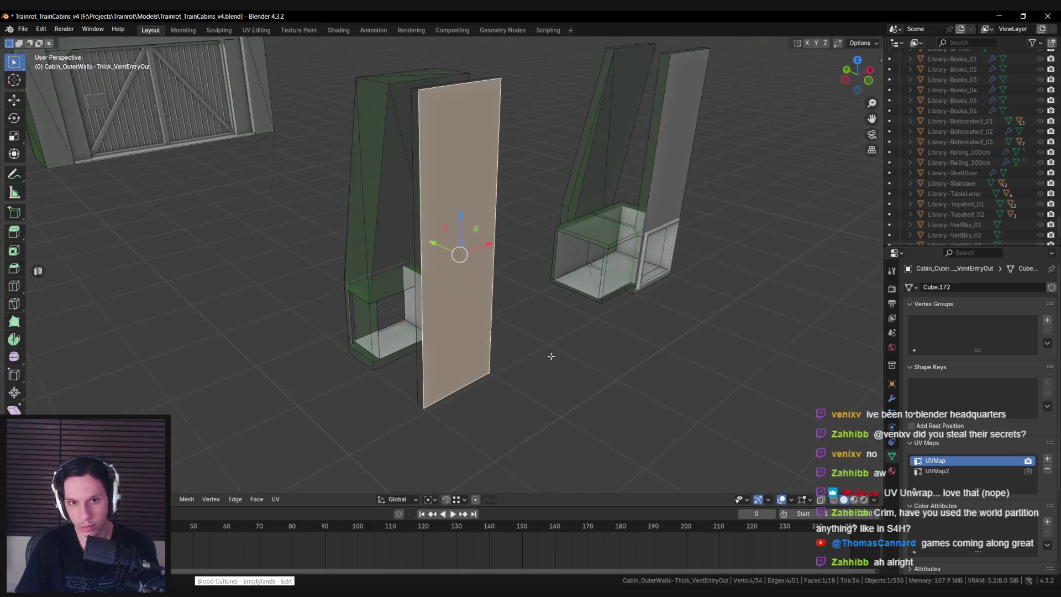
click(39, 272)
key(u)
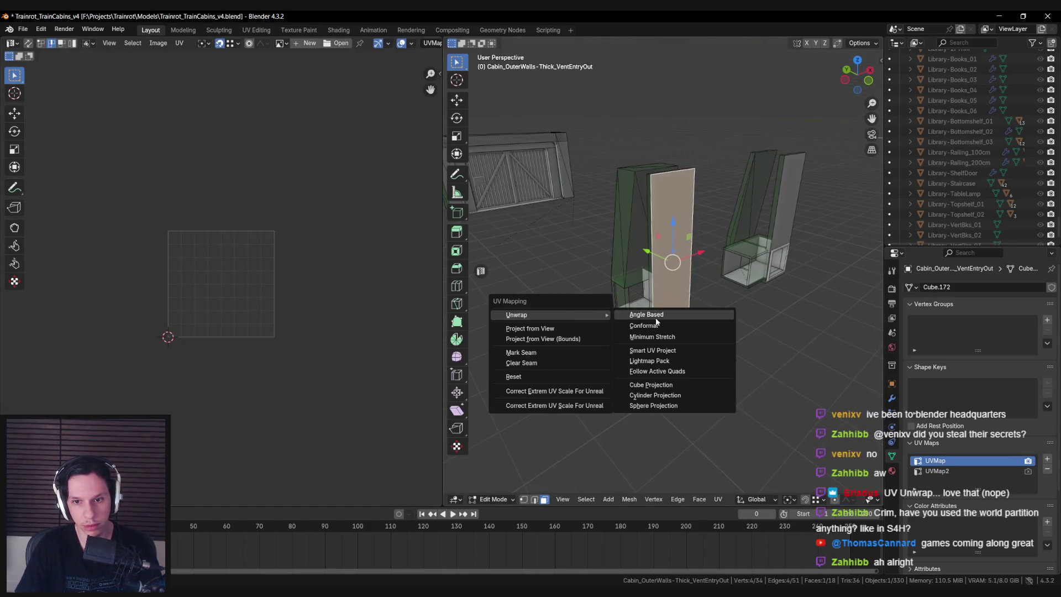
click(680, 318)
Export the updated vent-entry wall to Unreal Engine
key(Tab)
click(702, 352)
key(alt+Tab)
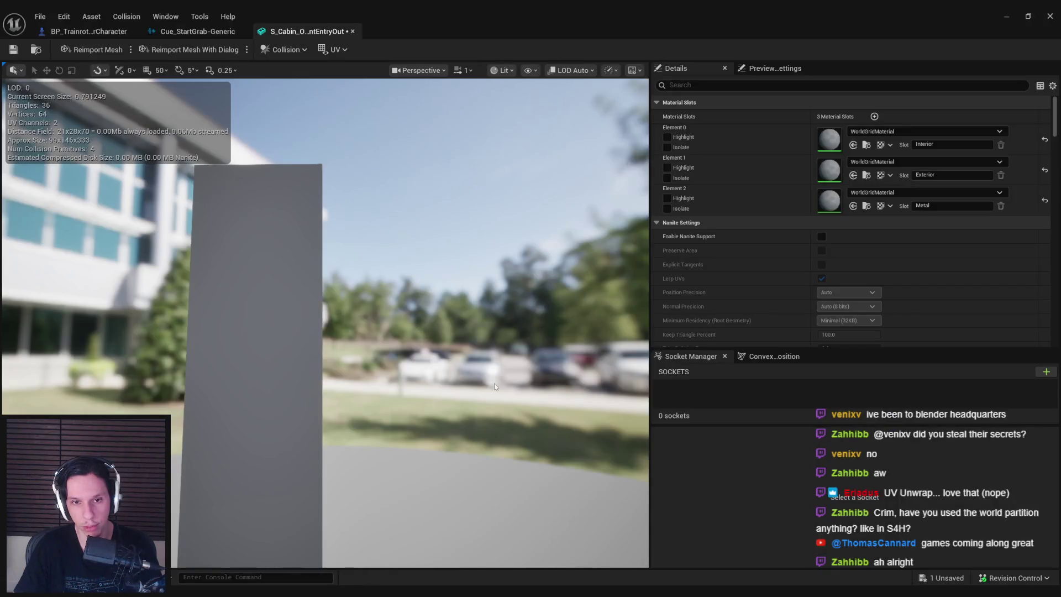
Reimport and save the wall mesh, then give Element 0 MI_TestMat-TrainWalls
click(130, 47)
key(ctrl+s)
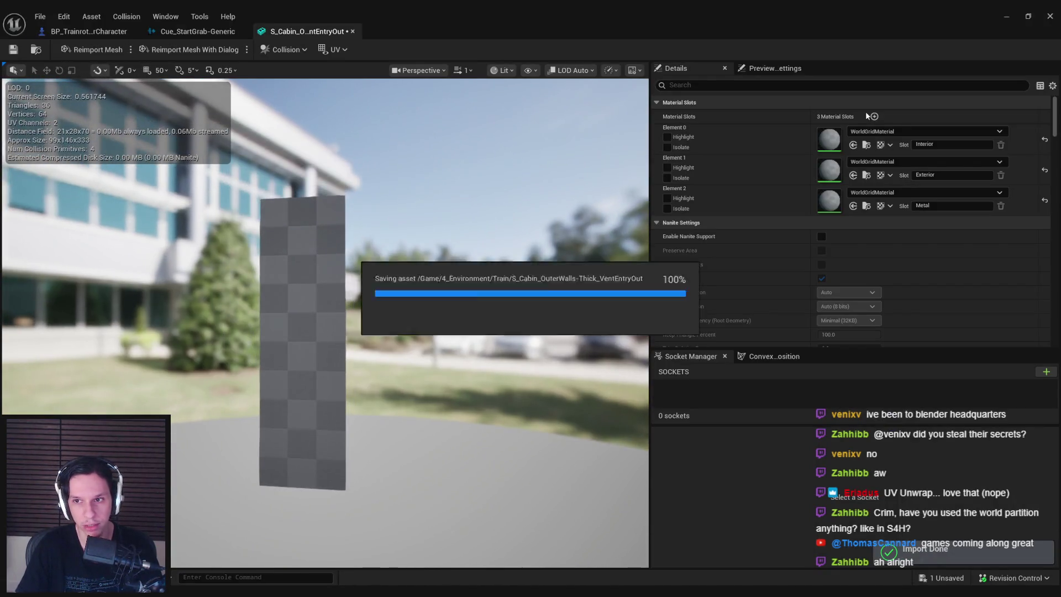
click(897, 131)
text(wall)
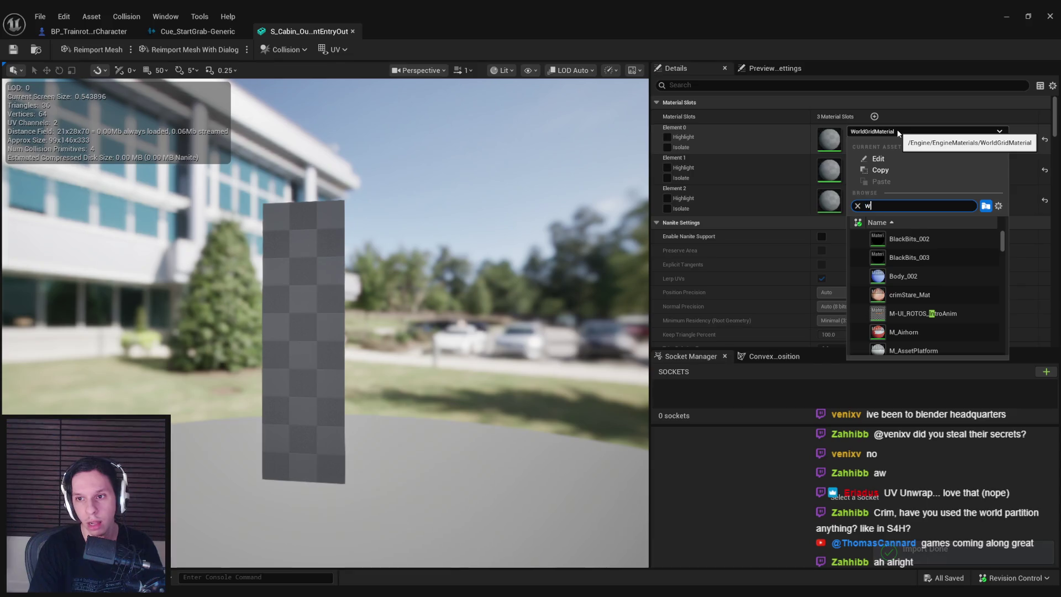
click(911, 259)
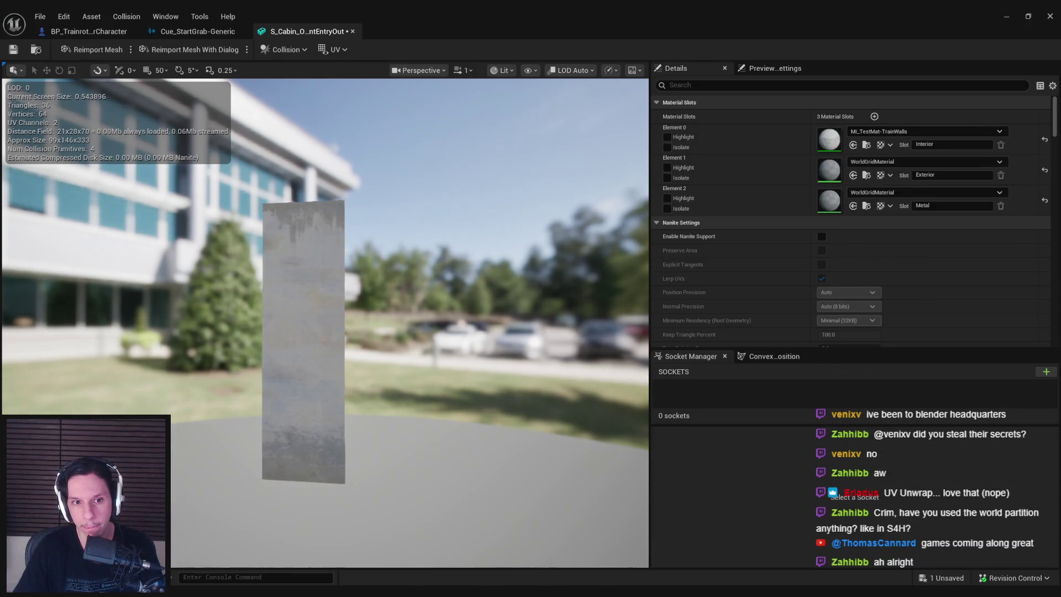
Assign MI_TestMat-TrainExterior to Element 1 and MI_TestMat-Metal to Element 2
click(920, 160)
text(exteri)
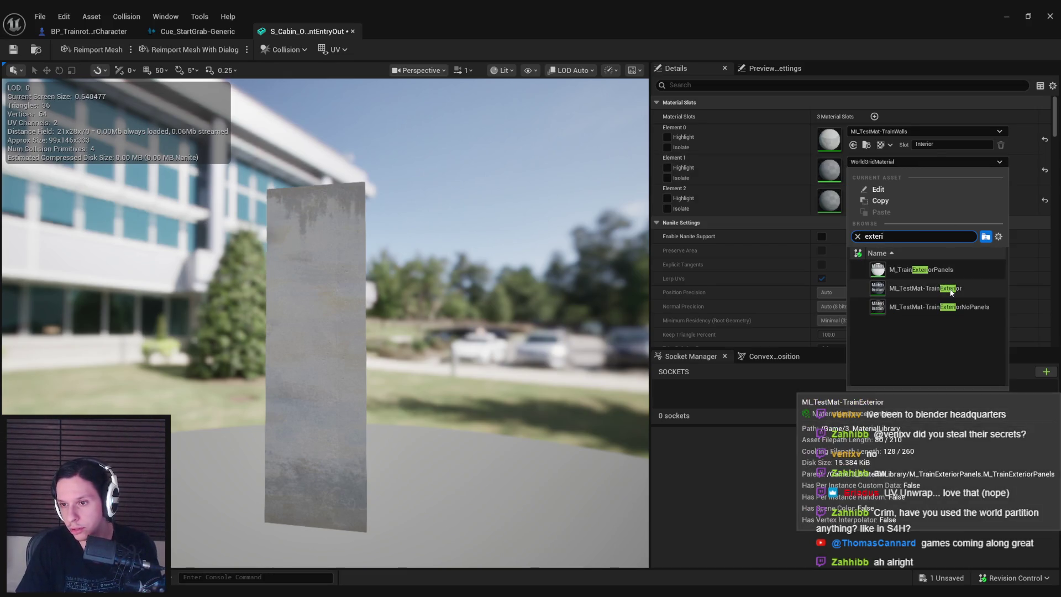
click(952, 290)
mouse_move(615, 300)
mouse_down()
mouse_move(552, 309)
mouse_move(469, 293)
mouse_move(547, 288)
mouse_up()
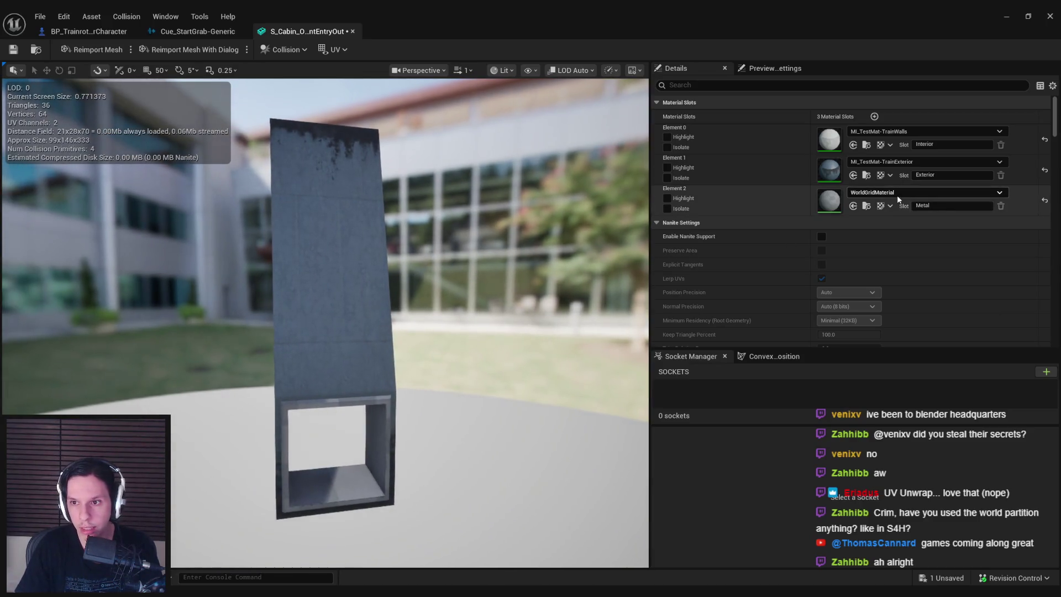
click(897, 194)
text(meta)
scroll(934, 304, down, 2)
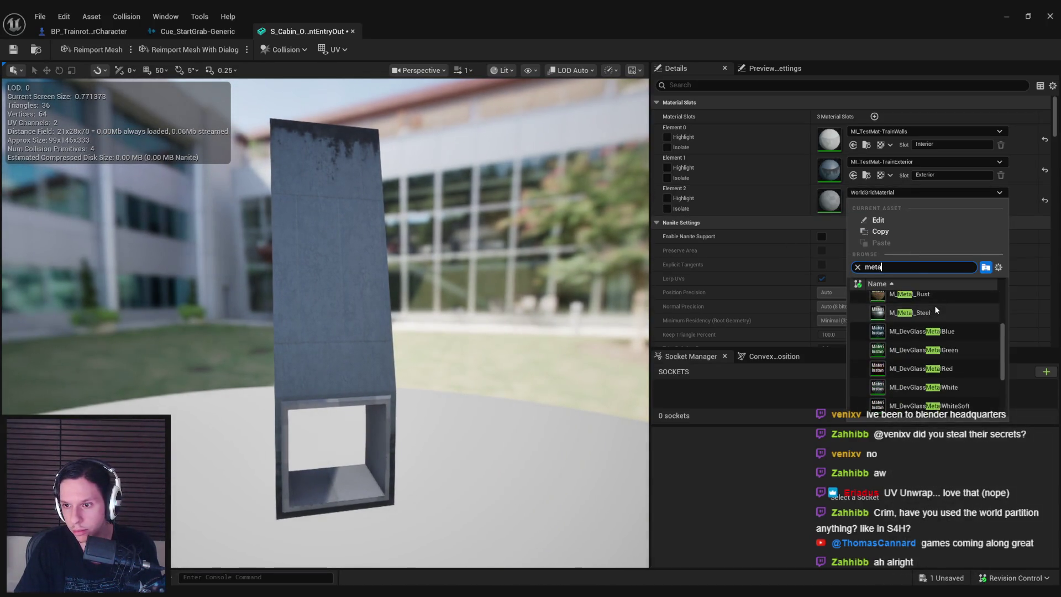
scroll(936, 330, down, 2)
click(936, 331)
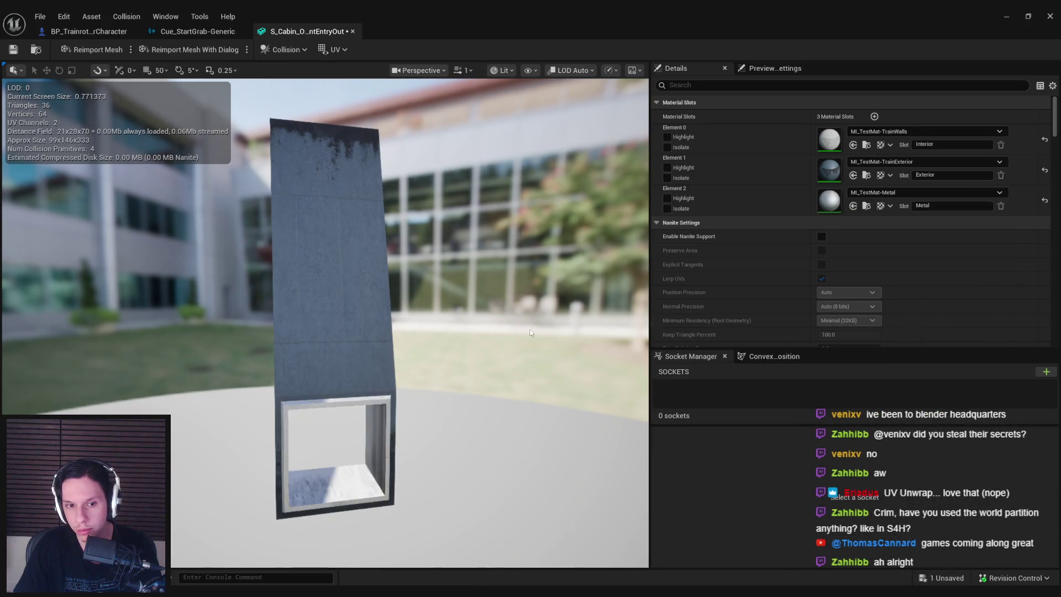
Try MI_TestMat-Metal2 and MI_TestMat-MetalDark on Element 2, settling back on MI_TestMat-Metal
drag(531, 328, 531, 332)
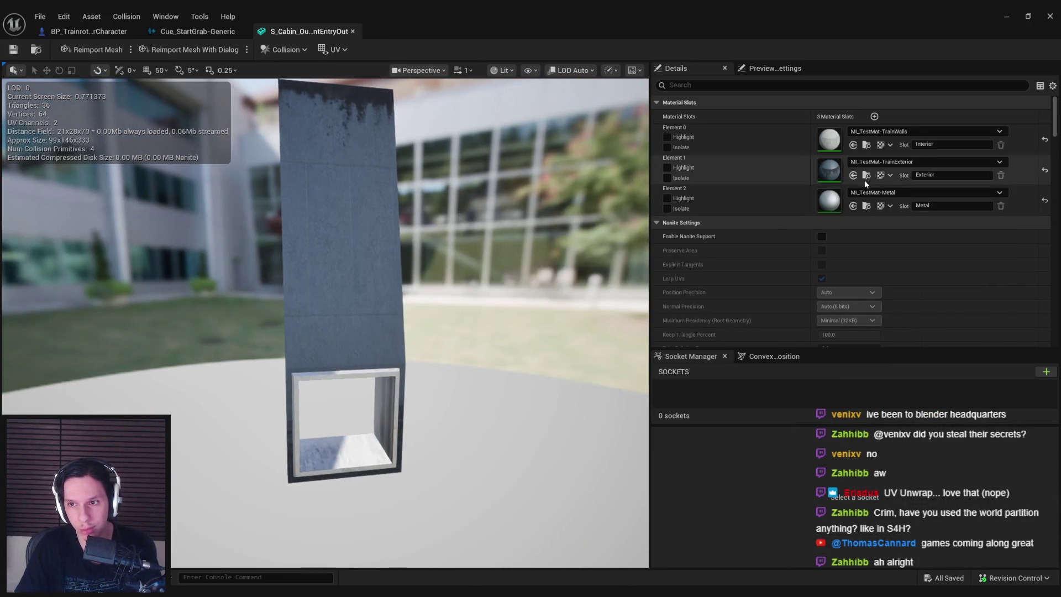
click(884, 192)
click(934, 319)
scroll(534, 354, up, 3)
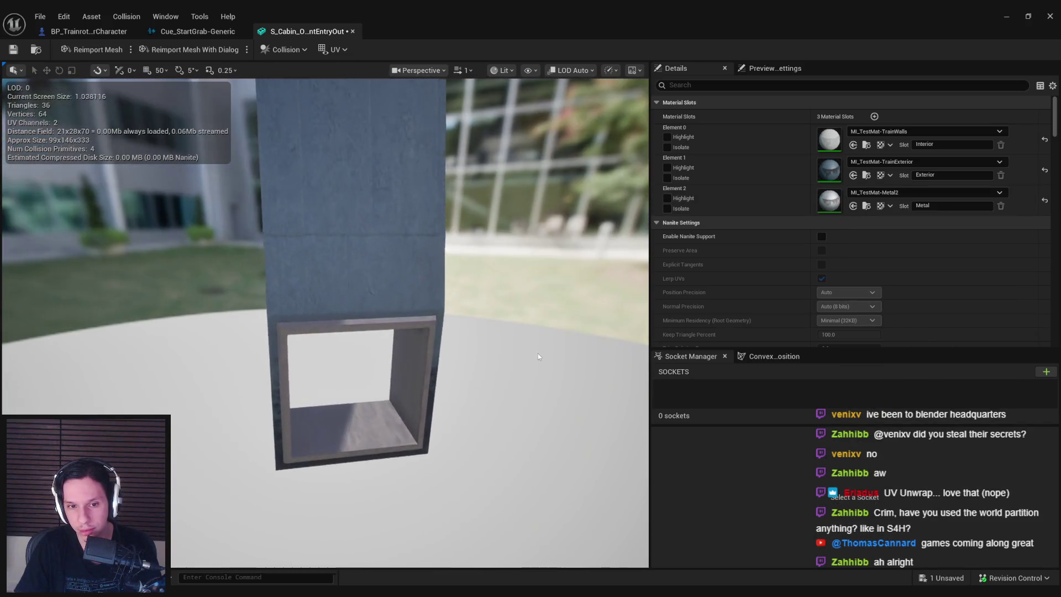
click(873, 192)
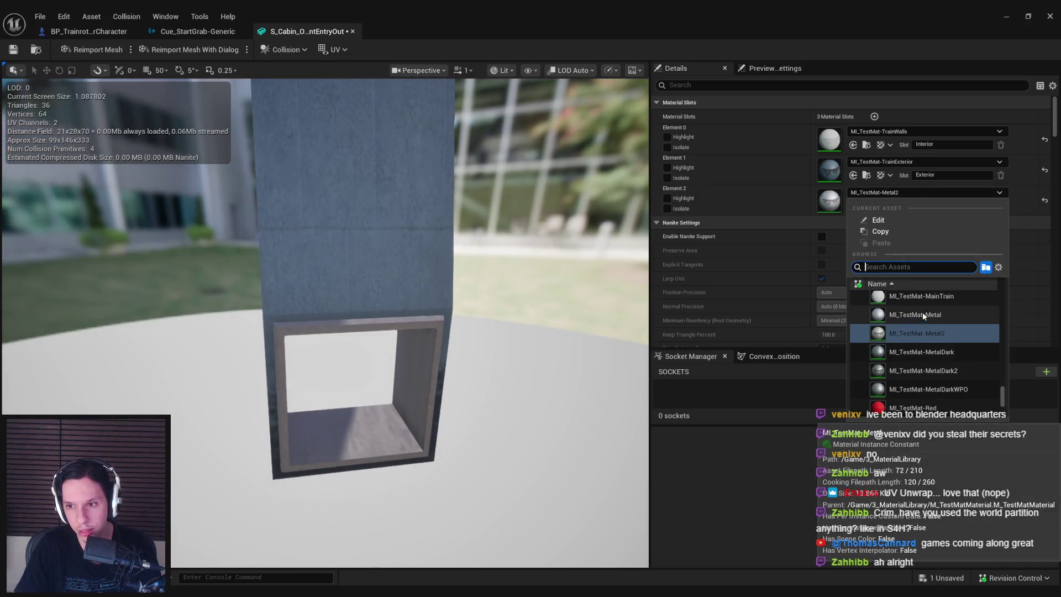
click(922, 336)
click(909, 193)
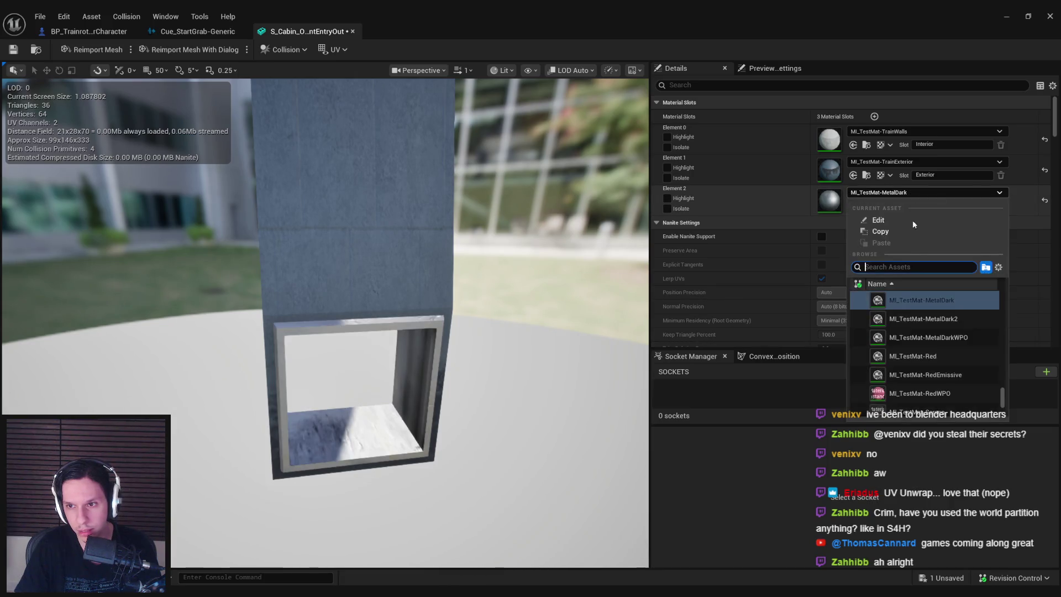
click(897, 330)
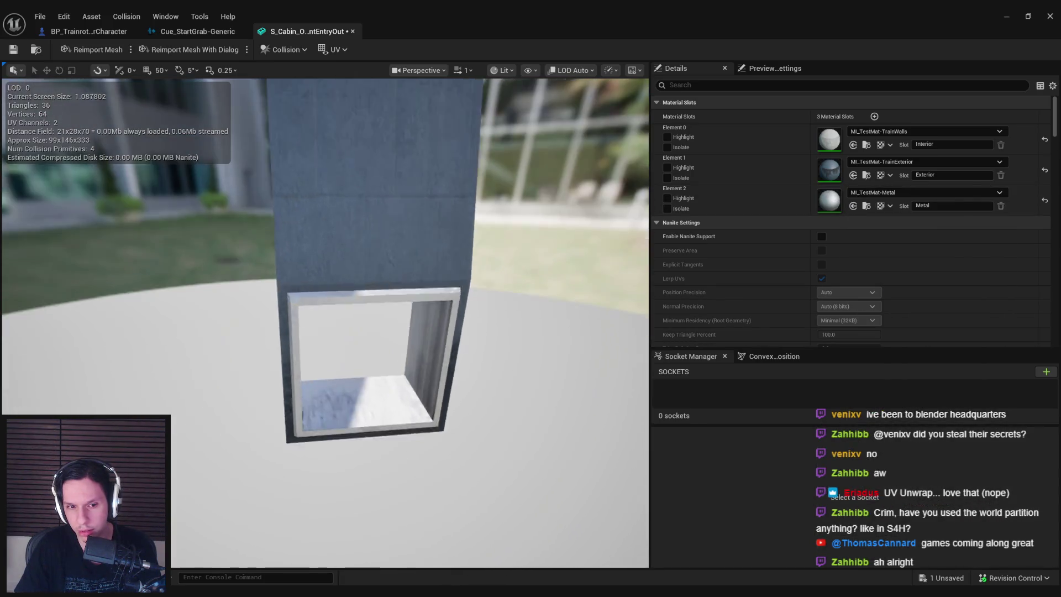
scroll(387, 221, down, 3)
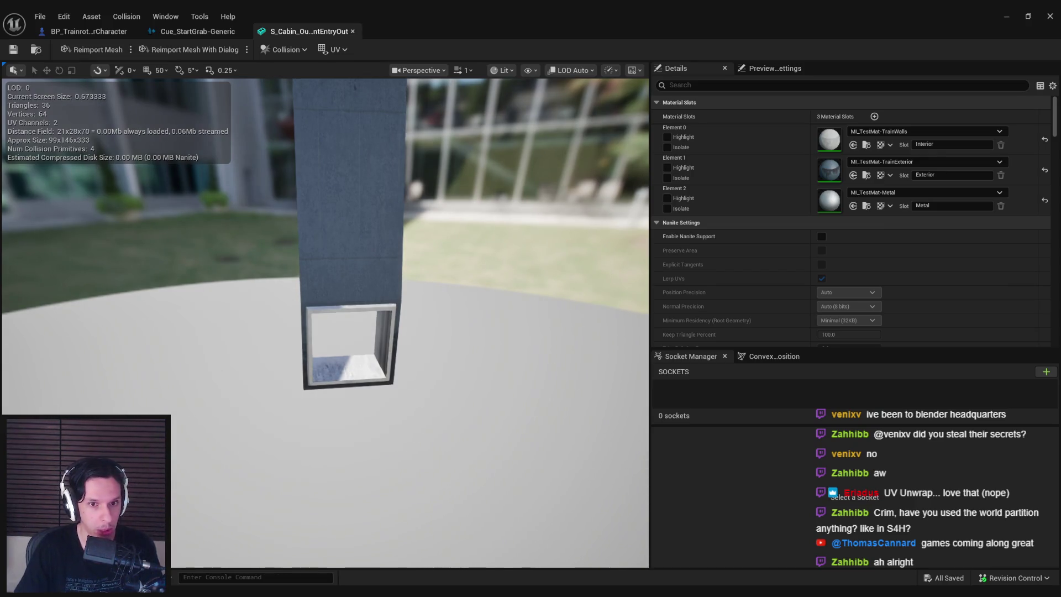
scroll(326, 266, up, 5)
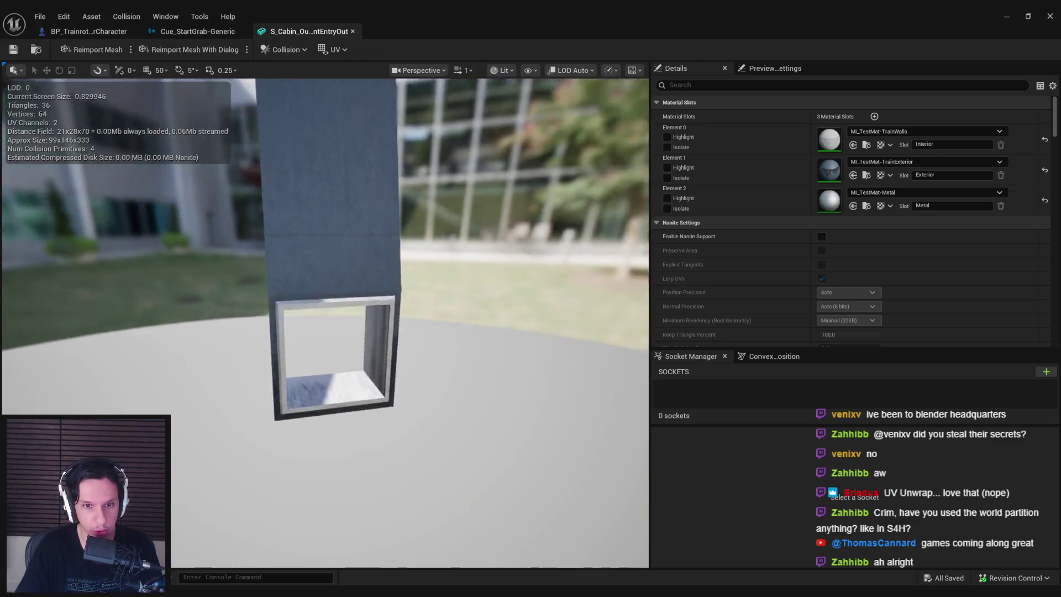
scroll(326, 317, down, 2)
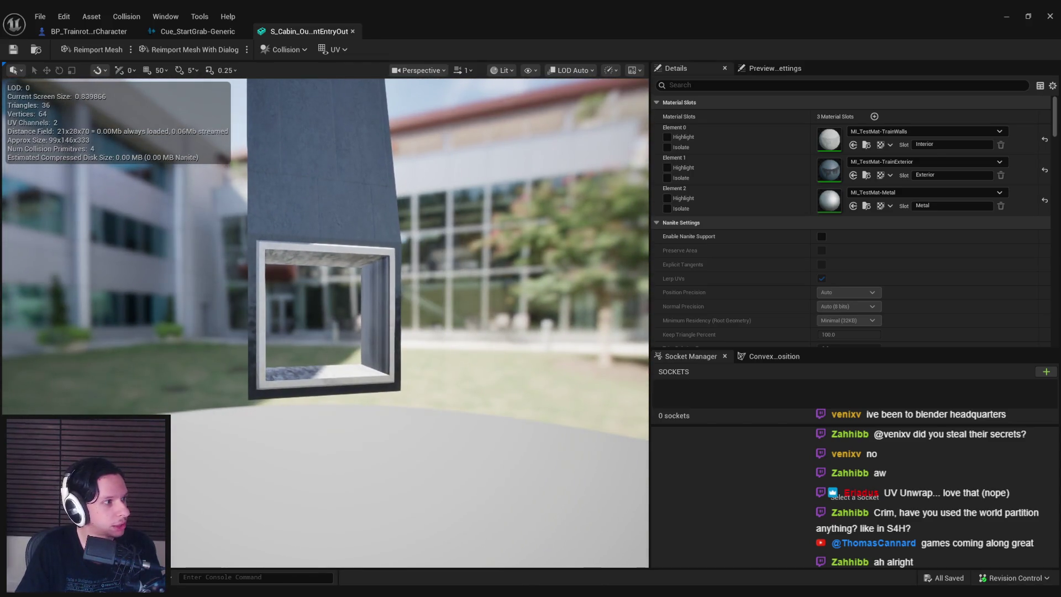
drag(169, 219, 328, 256)
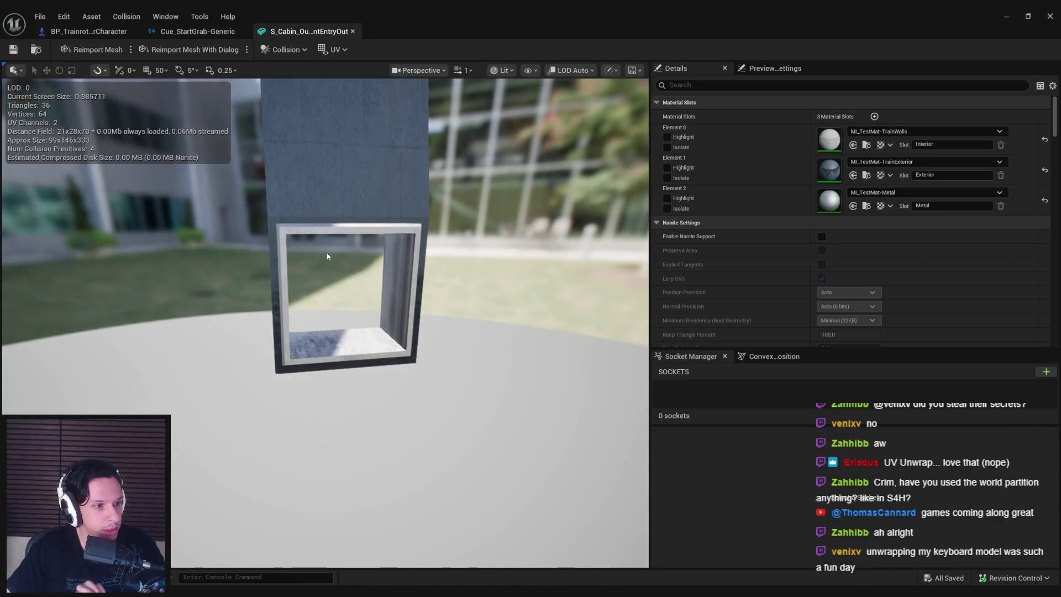
Preview the wall in Player Collision view mode, then return to Lit shading
click(530, 71)
click(511, 70)
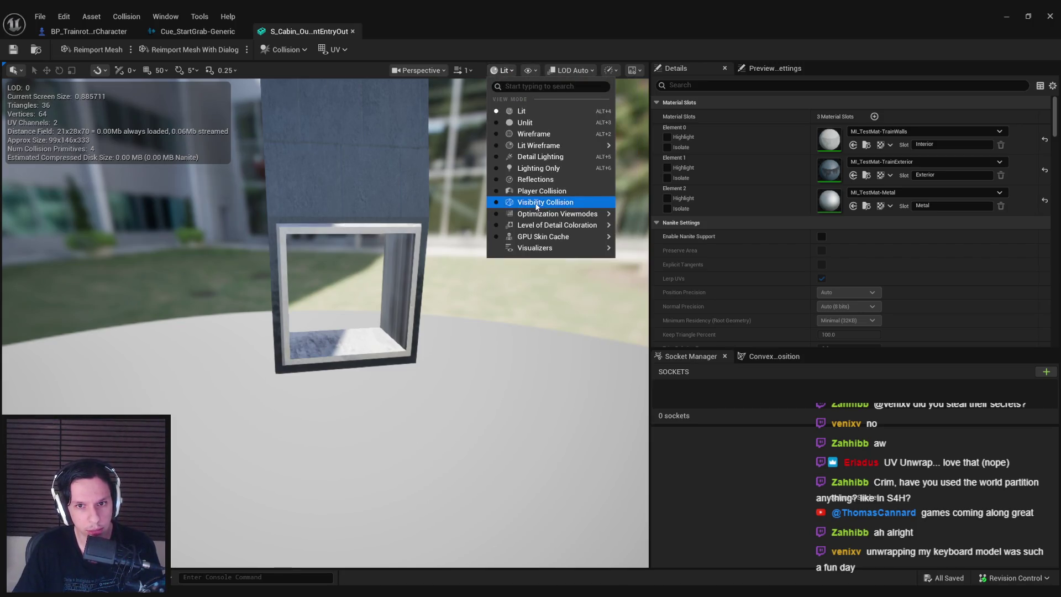
click(545, 201)
drag(456, 207, 353, 252)
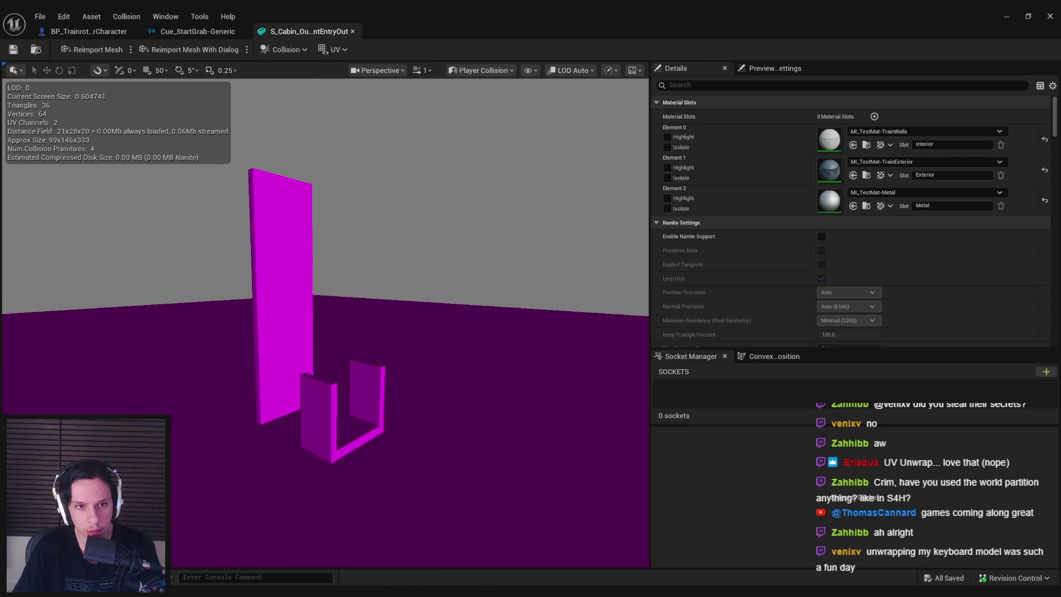
click(481, 70)
click(487, 85)
Back in Blender, select the vent-entry wall and its collision box
mouse_move(222, 589)
click(223, 547)
mouse_move(602, 299)
mouse_down()
mouse_move(688, 257)
mouse_move(649, 259)
mouse_up()
click(649, 260)
click(649, 259)
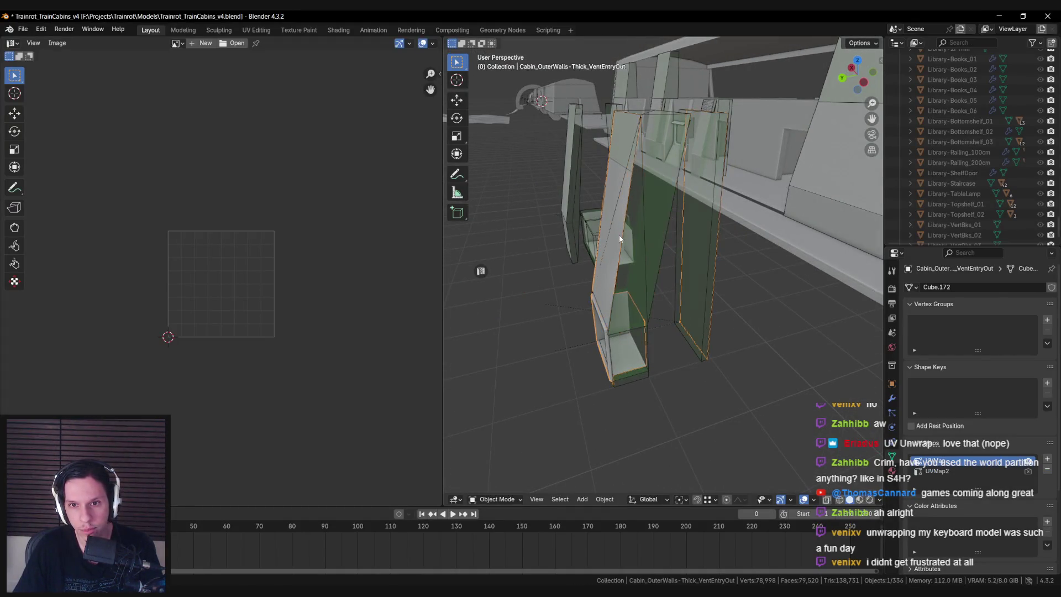
Select collision box UBX_Cabin_OuterWalls-Thick_VentEntryOut_01 and check its dimensions in the sidebar
click(650, 259)
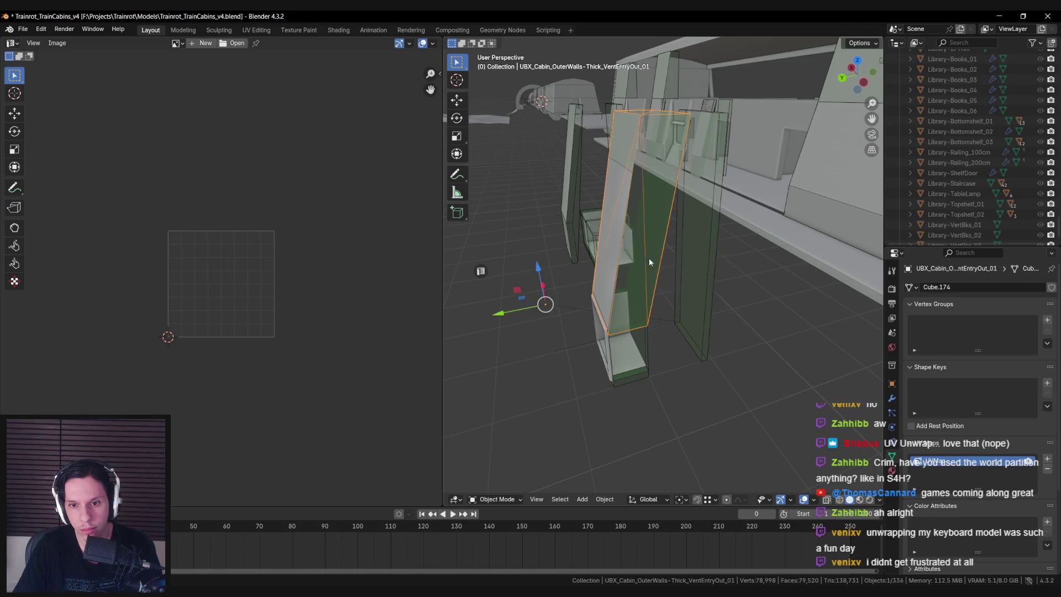
key(n)
click(878, 61)
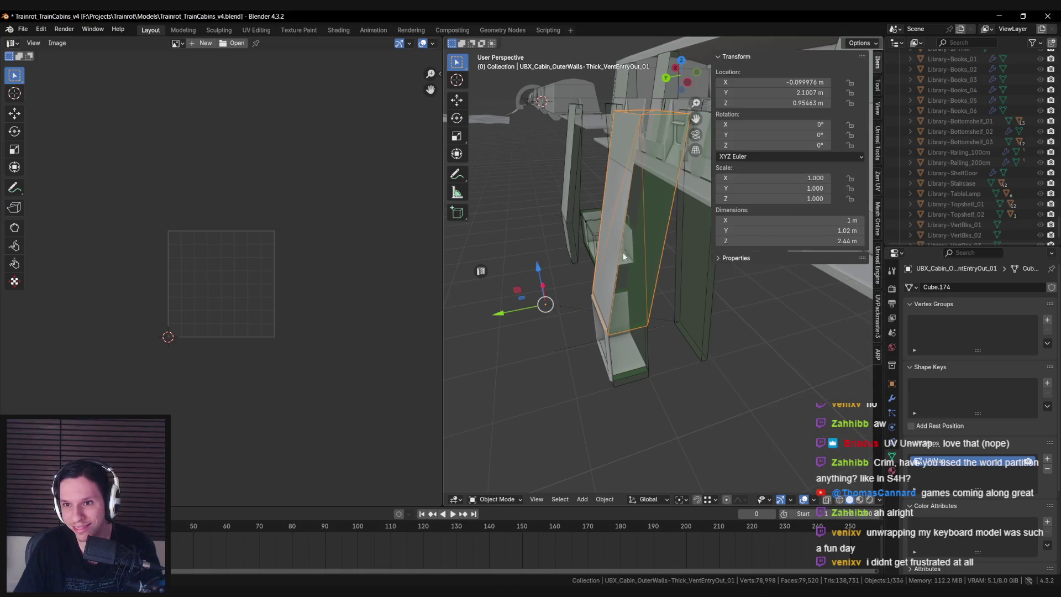
Convert the selected helper piece into a box (UBX) collision for the vent-entry wall
click(879, 271)
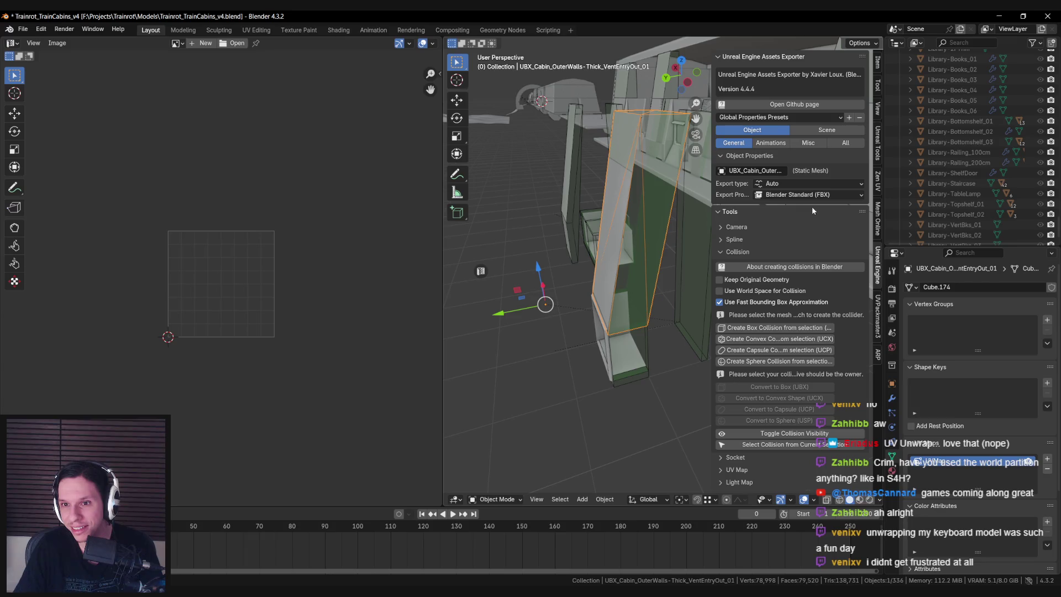
click(616, 222)
click(642, 225)
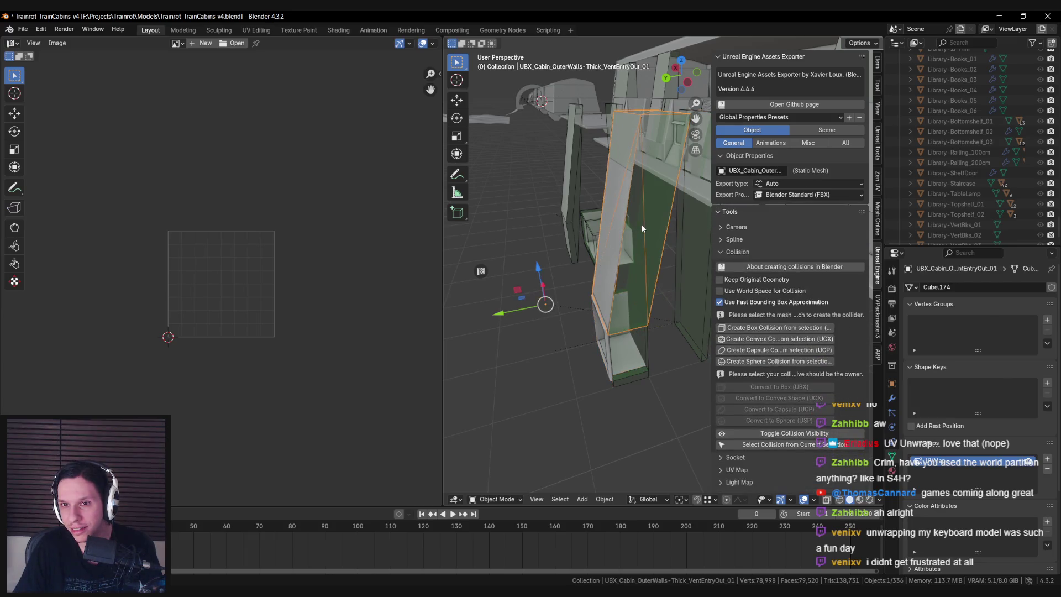
click(636, 224)
click(643, 227)
click(619, 238)
scroll(801, 390, down, 5)
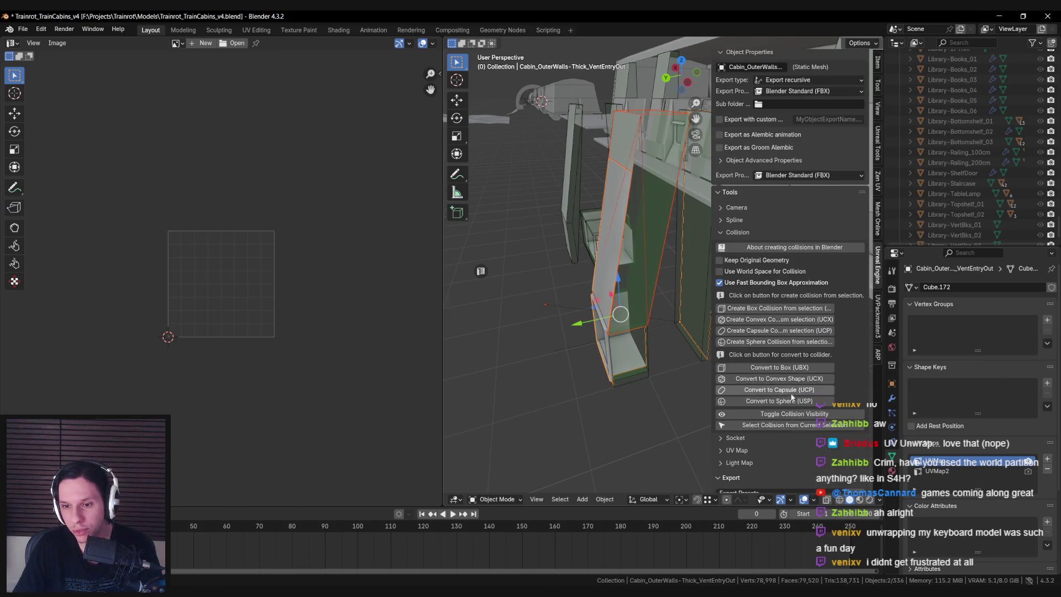
click(789, 379)
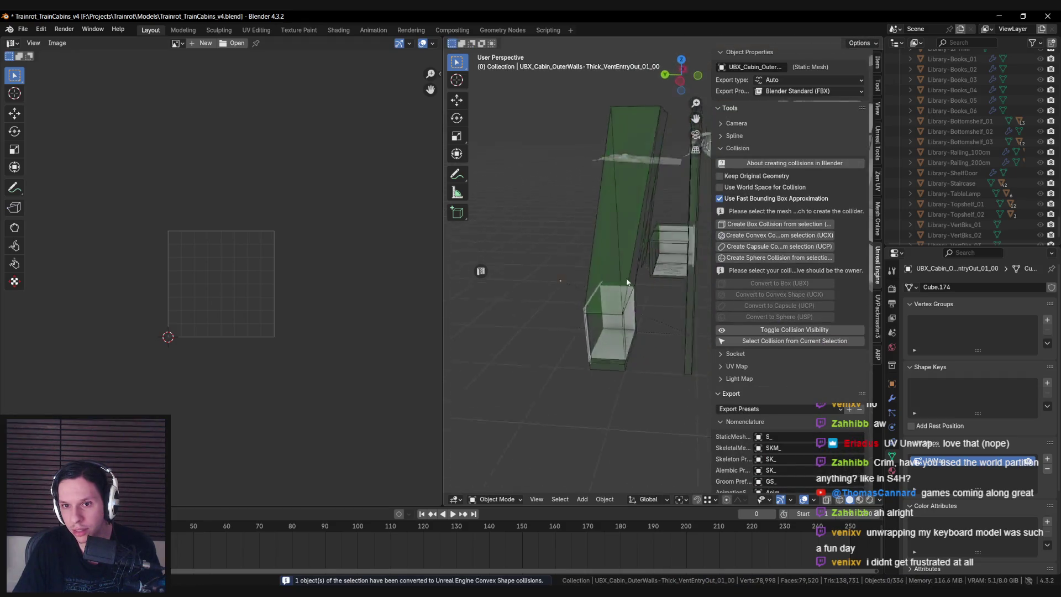
Export the vent-entry wall and its collisions to Unreal Engine via Quick Favorites
click(618, 270)
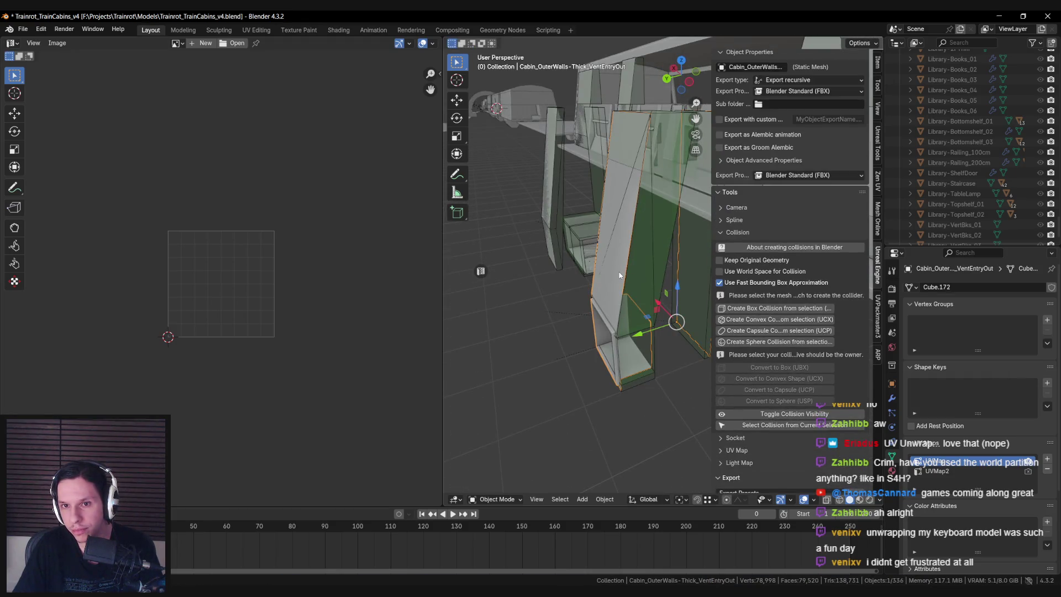
scroll(815, 396, down, 5)
key(q)
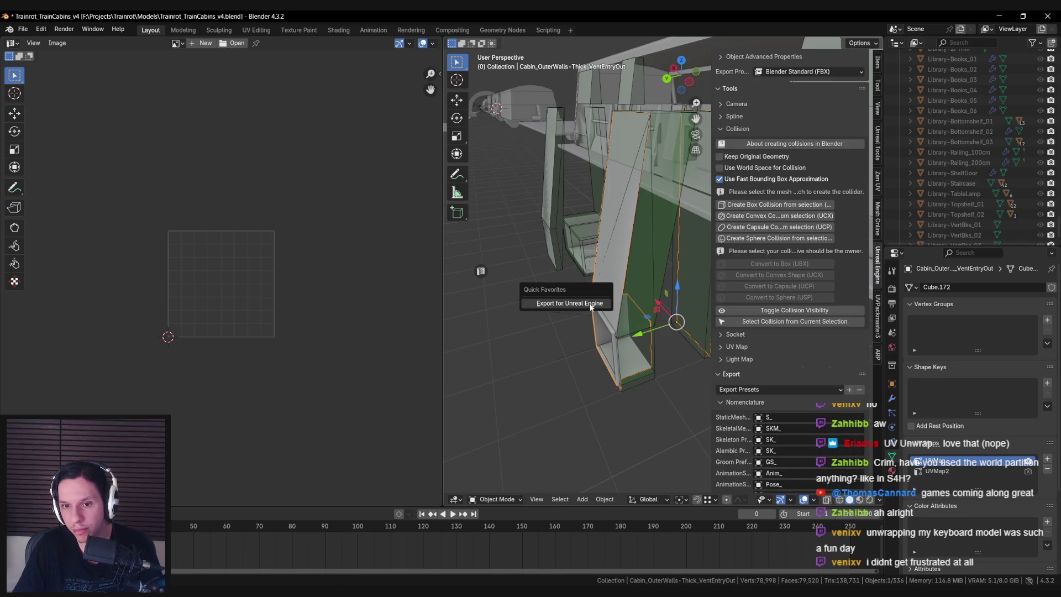
click(591, 303)
click(376, 555)
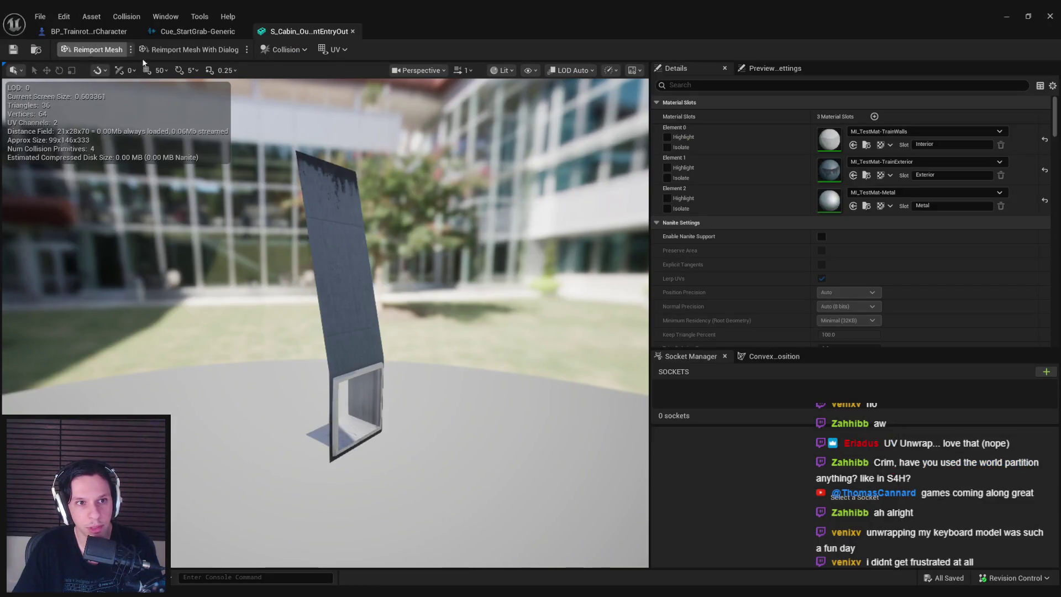
Reimport the wall and view it in Player Collision, Visibility Collision, then Lit modes
click(120, 54)
click(502, 70)
click(533, 189)
drag(533, 189, 498, 193)
click(467, 70)
click(487, 203)
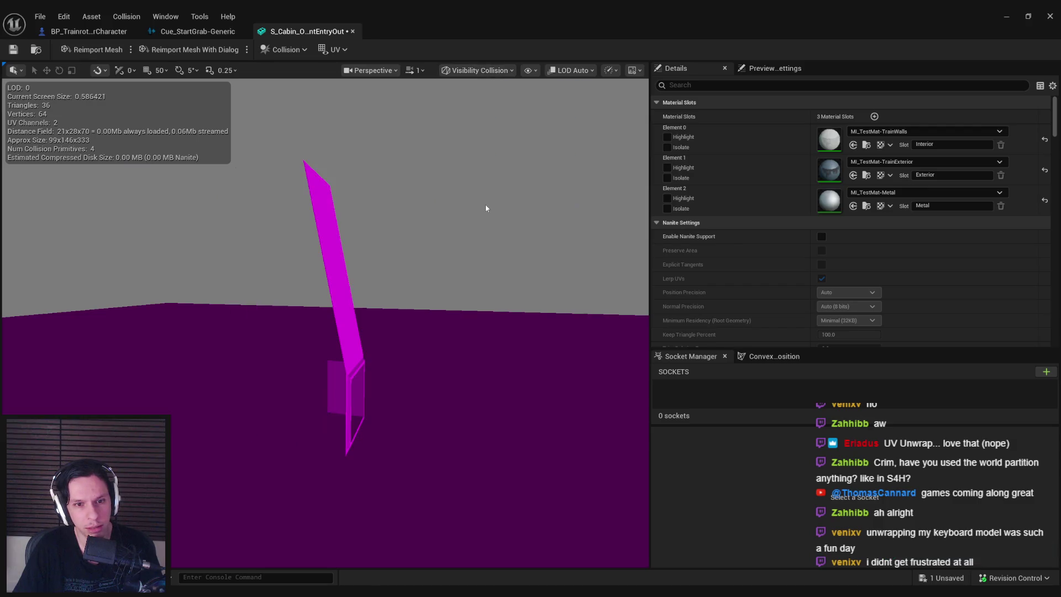
click(477, 71)
click(495, 90)
Turn on Simple Collision outlines to inspect them, then select the box collision in Blender
click(530, 70)
click(561, 259)
drag(387, 221, 260, 185)
key(alt+Tab)
click(642, 257)
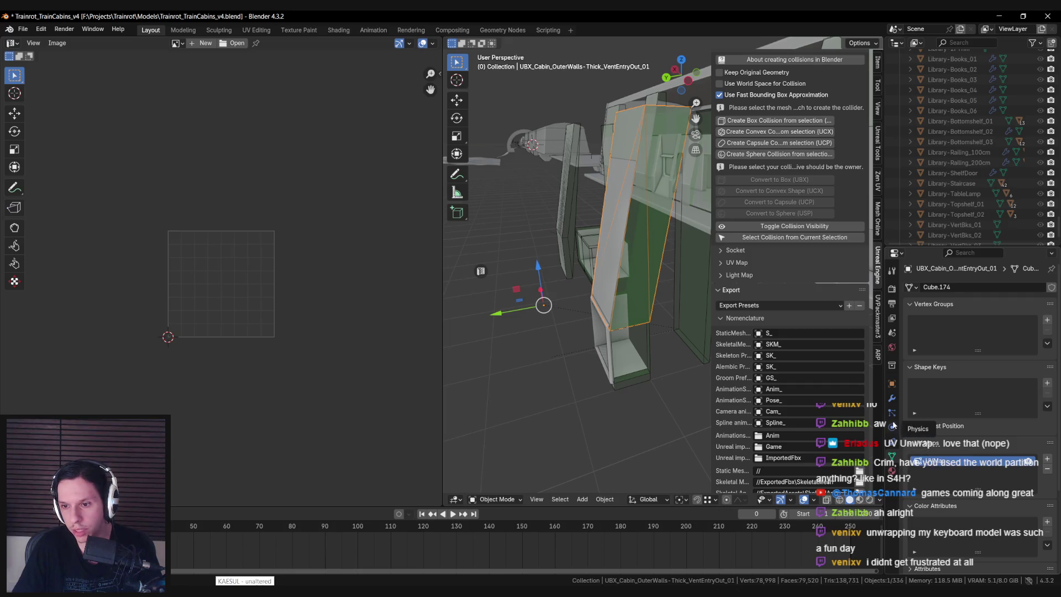
Hide the sidebar, select Cabin_OuterWalls-Thick_VentEntryOut, and export it with its collisions
click(892, 384)
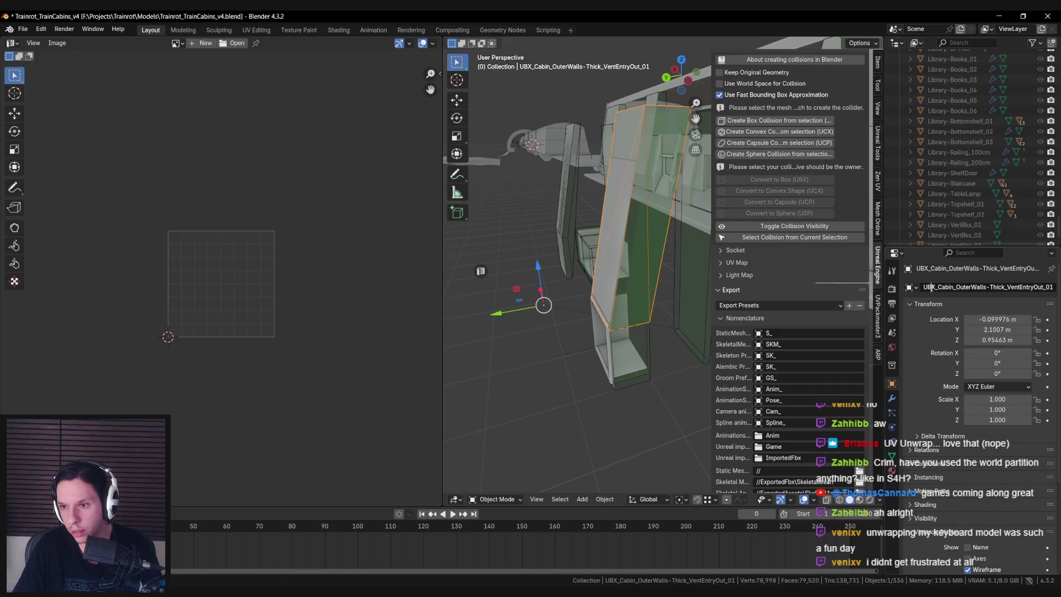
key(n)
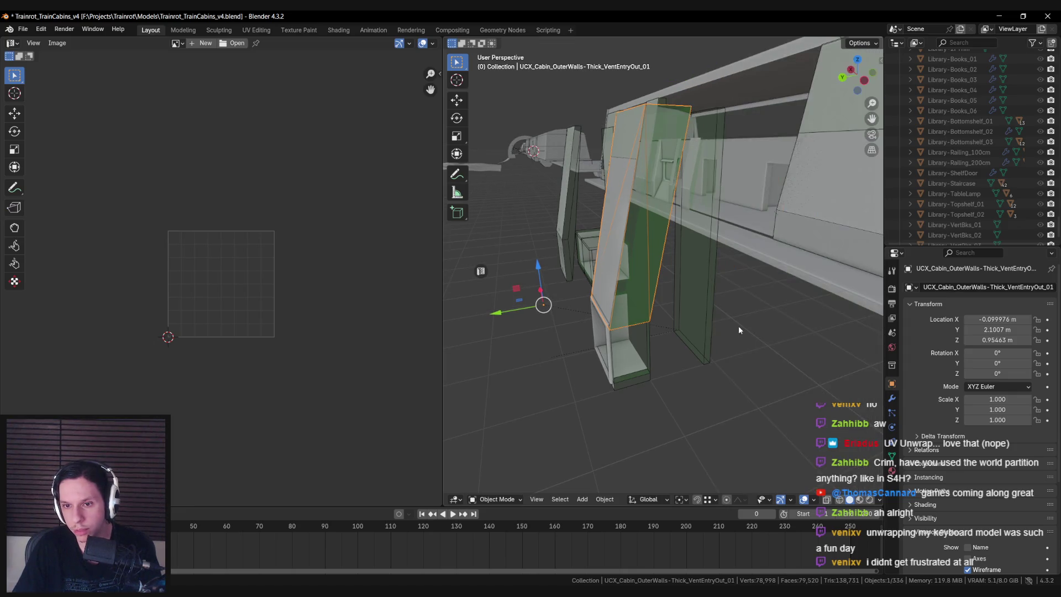
click(613, 279)
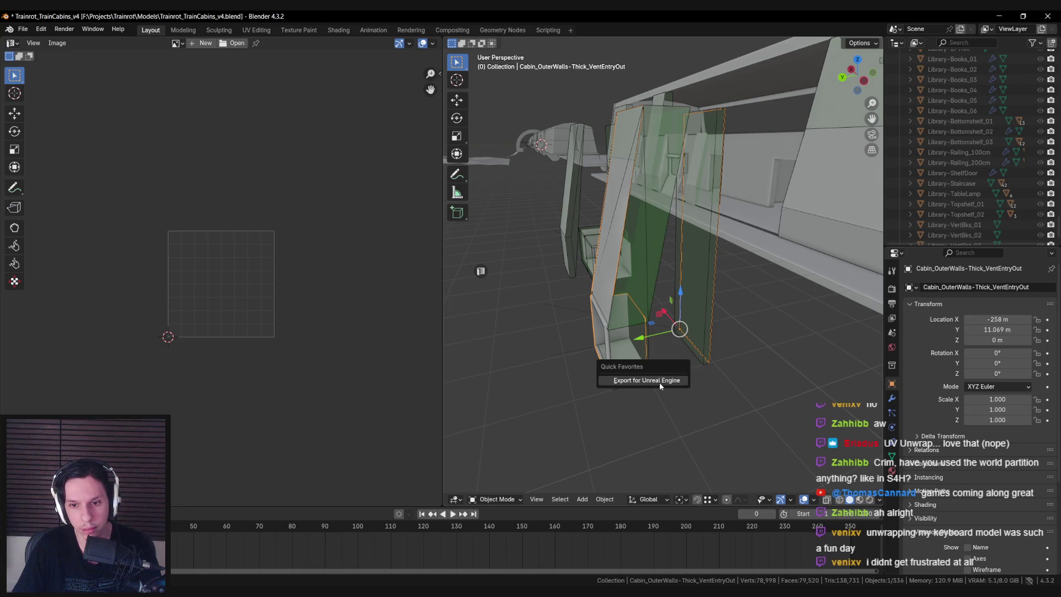
click(659, 381)
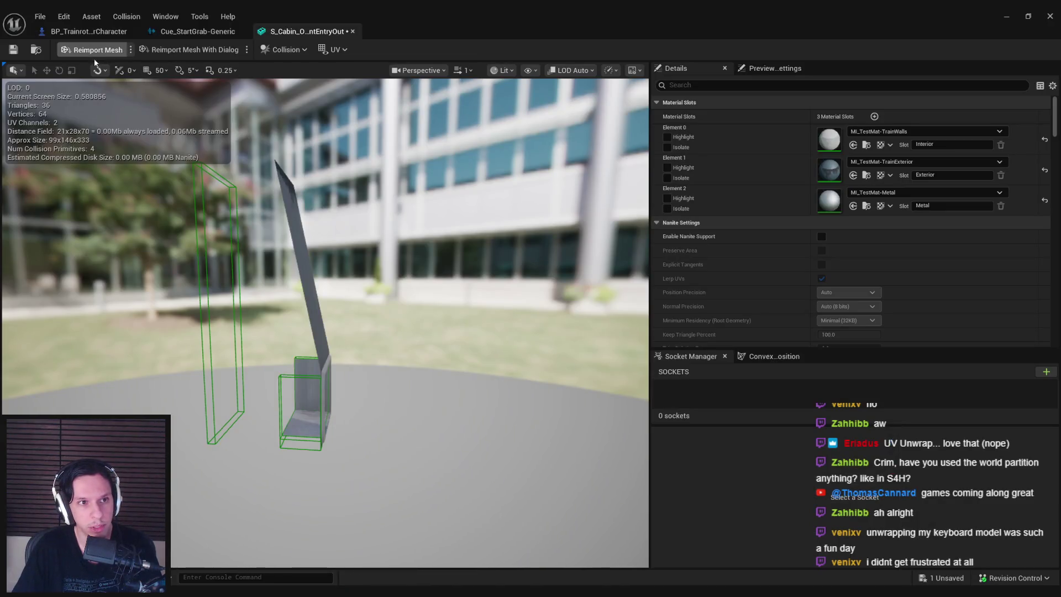
Reimport the wall with its five collision primitives and close the editor windows
click(94, 54)
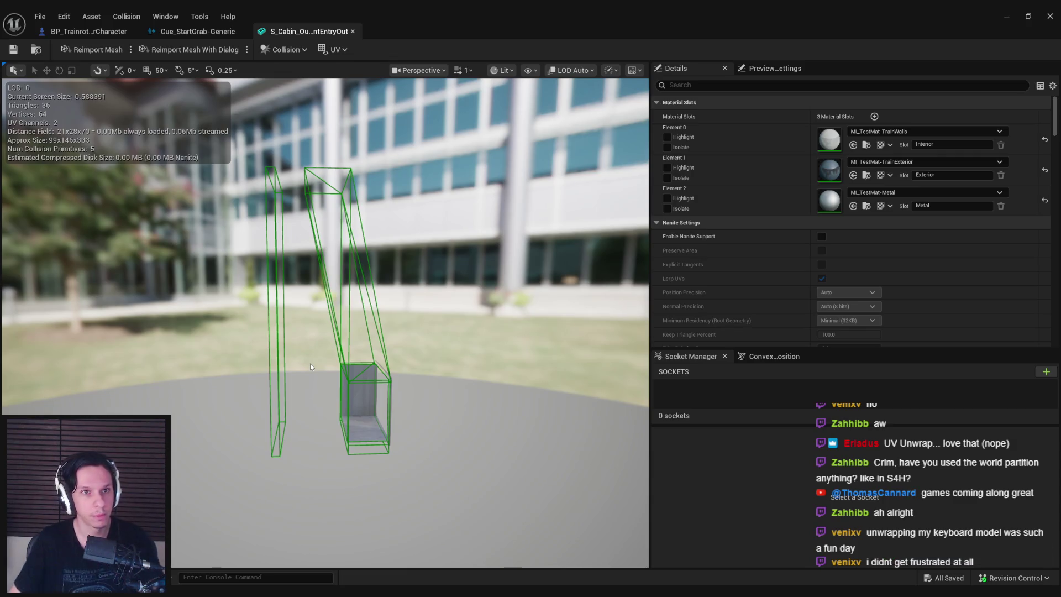
click(353, 31)
click(1006, 16)
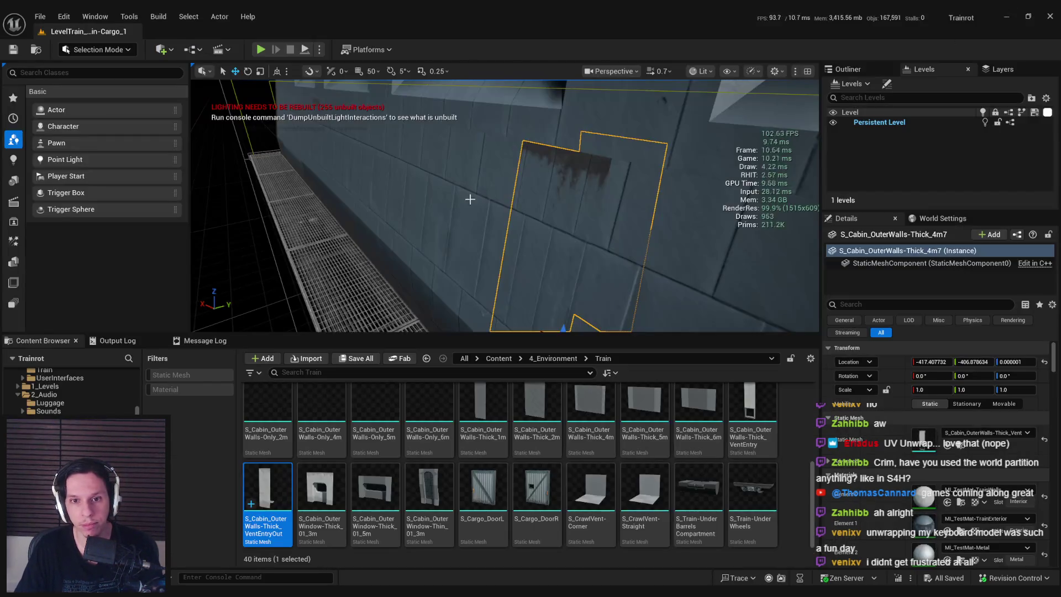
Swap the large outer wall section's mesh for S_Cabin_OuterWalls-Thick_VentEntryOut
mouse_move(505, 208)
mouse_down()
mouse_move(475, 207)
mouse_move(498, 177)
mouse_up()
click(505, 170)
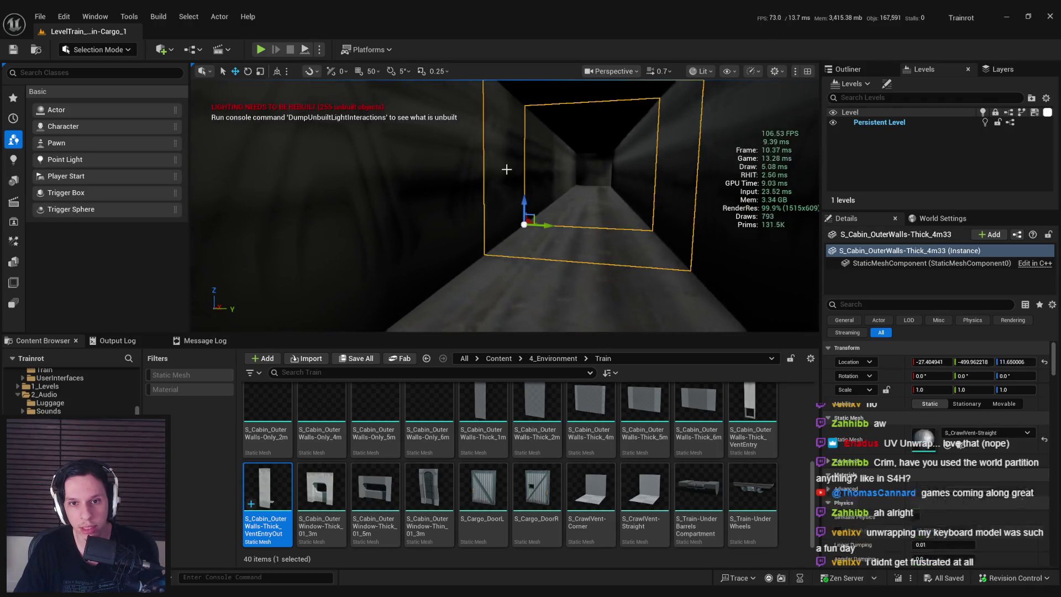
key(f)
click(552, 248)
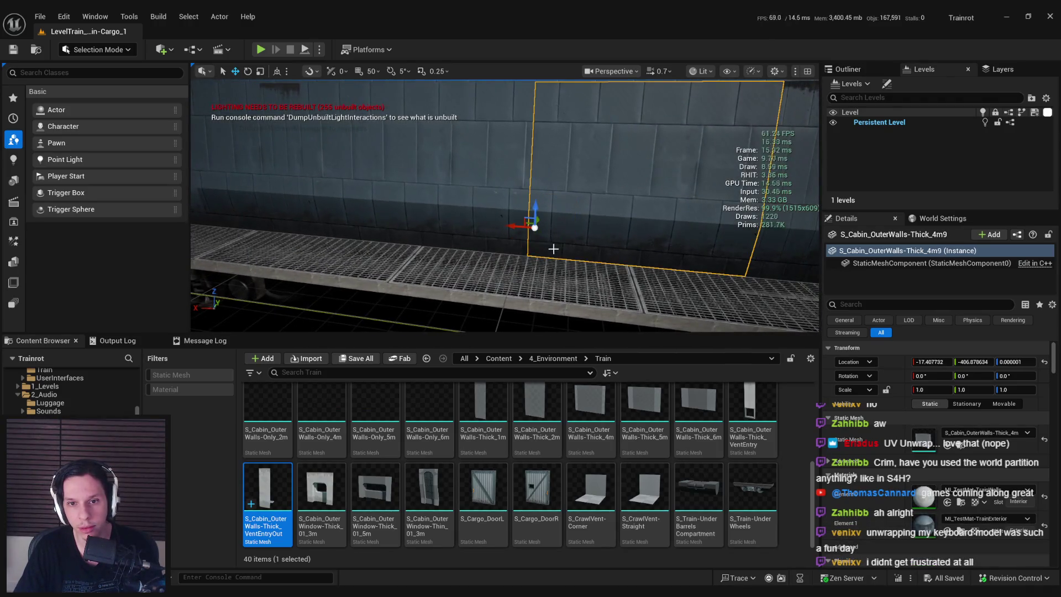
mouse_move(268, 489)
mouse_down()
mouse_move(907, 467)
mouse_move(986, 433)
mouse_up()
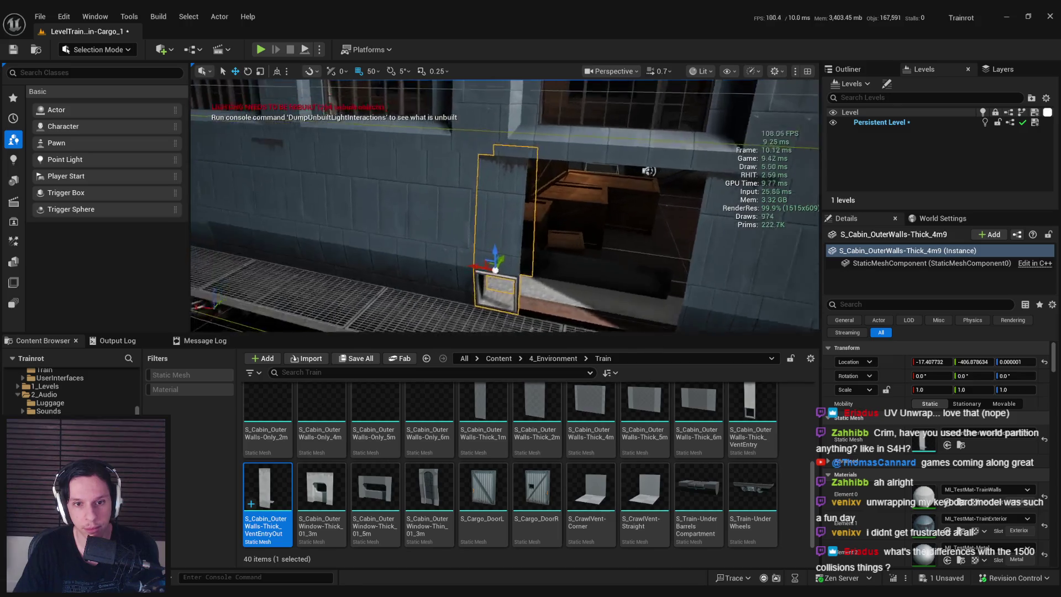
Place a new wall piece in the gap, trying 4m and 2m before settling on Thick_1m
click(530, 270)
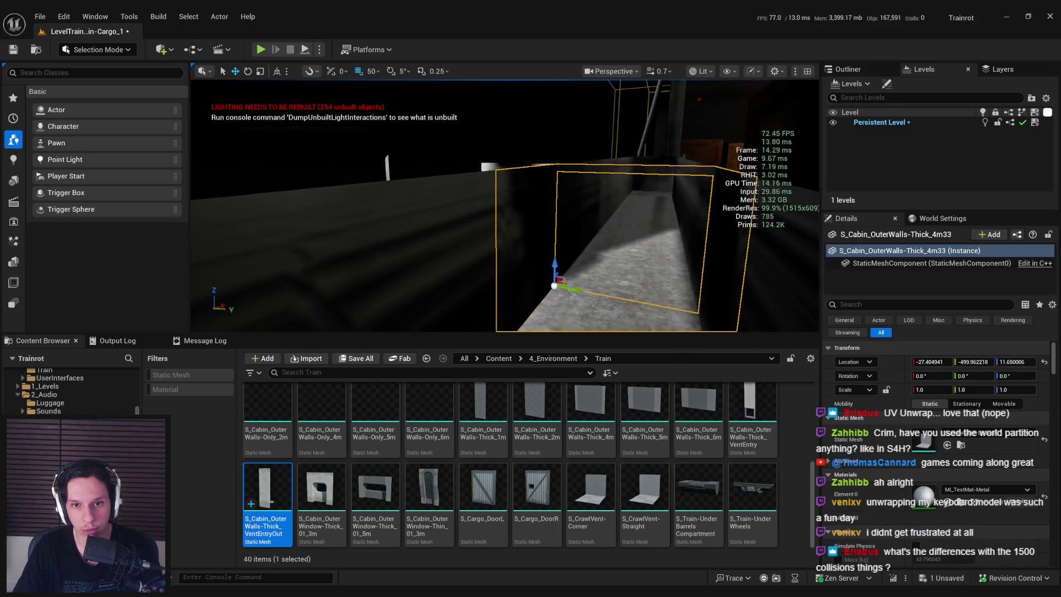
click(456, 166)
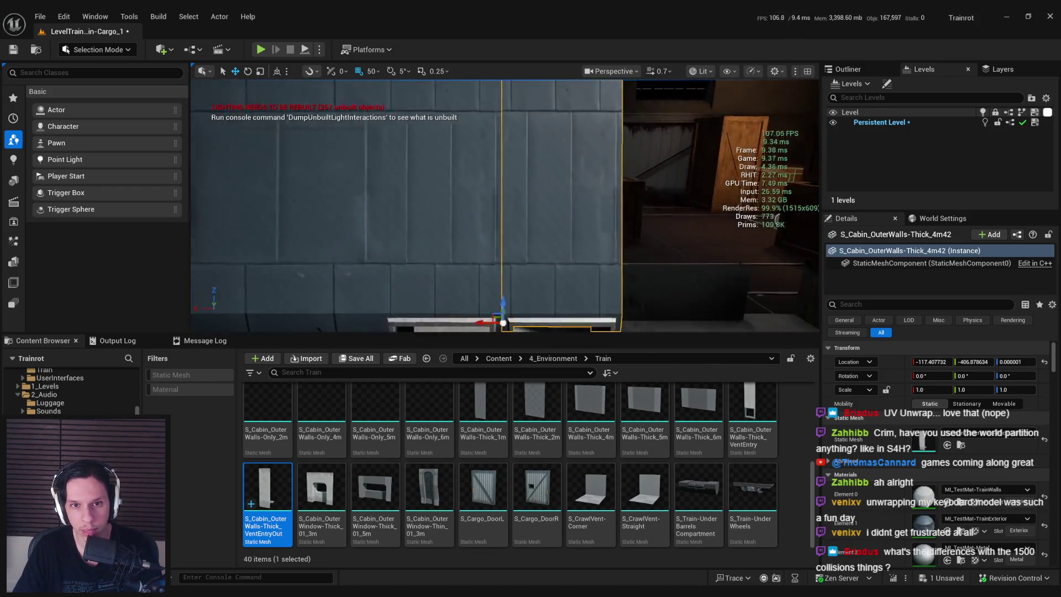
scroll(505, 206, down, 5)
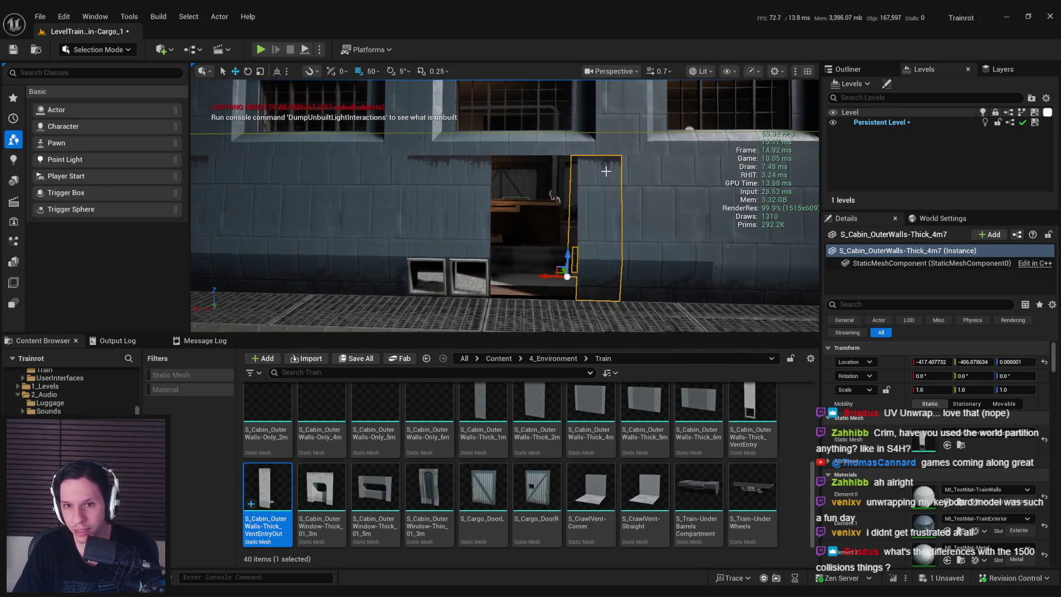
scroll(726, 282, up, 1)
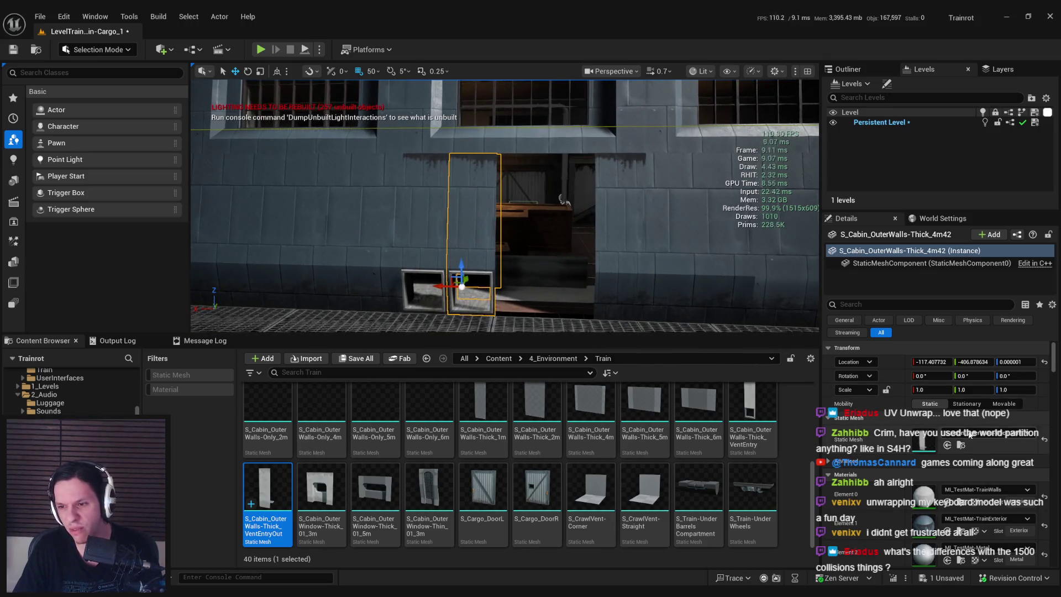
drag(535, 406, 440, 276)
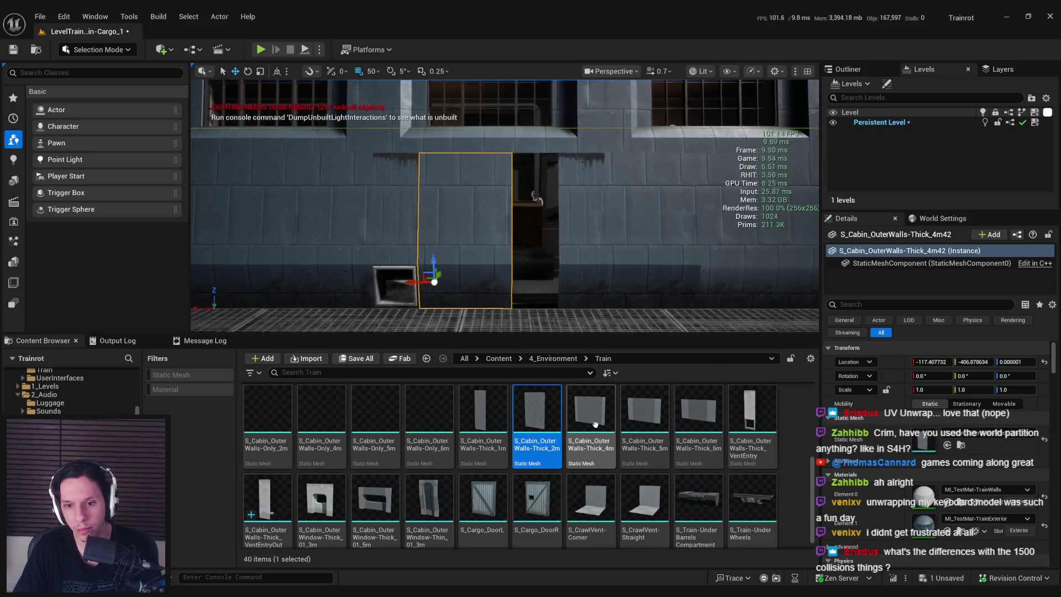
click(597, 420)
drag(597, 420, 920, 442)
drag(547, 417, 920, 449)
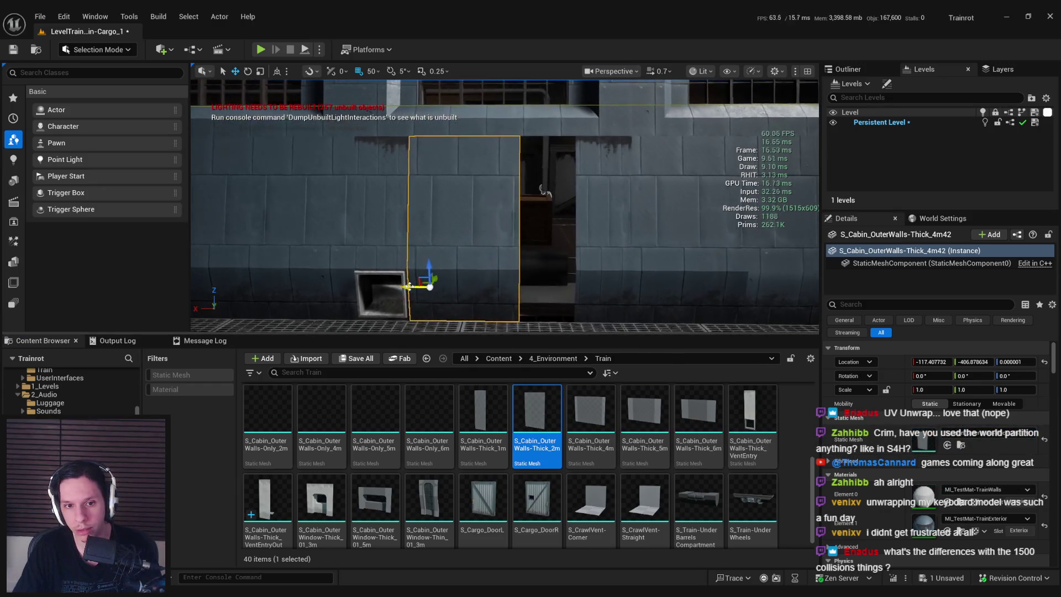
drag(482, 420, 920, 442)
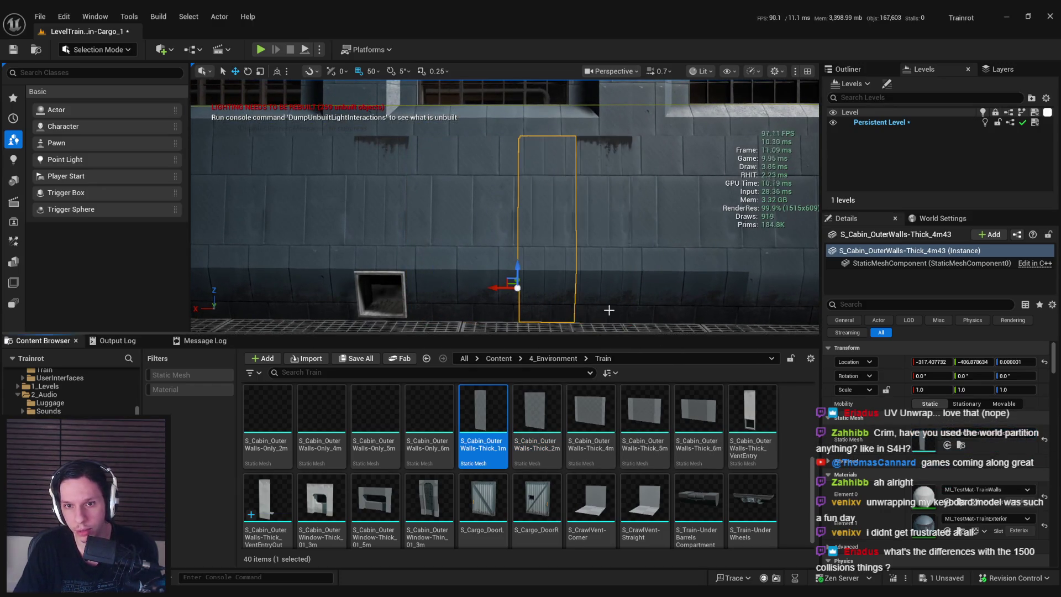
Check the new wall layout from along the wall and save the level
mouse_move(511, 281)
mouse_down()
mouse_move(484, 303)
mouse_move(475, 293)
mouse_move(486, 293)
mouse_up()
click(532, 256)
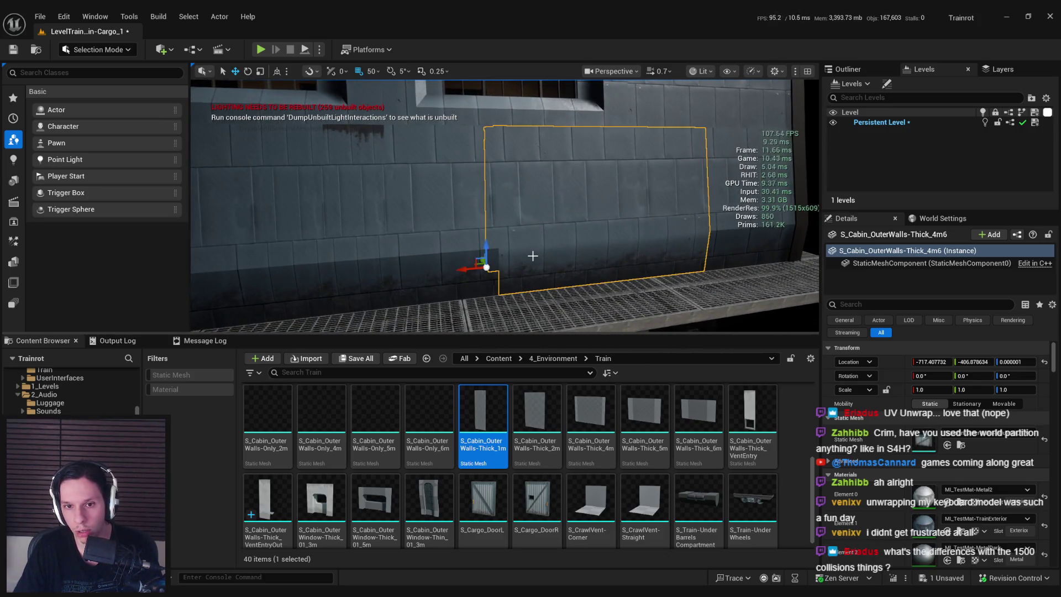
mouse_move(531, 255)
mouse_down()
mouse_move(514, 226)
mouse_move(509, 260)
mouse_move(474, 253)
mouse_up()
key(ctrl+s)
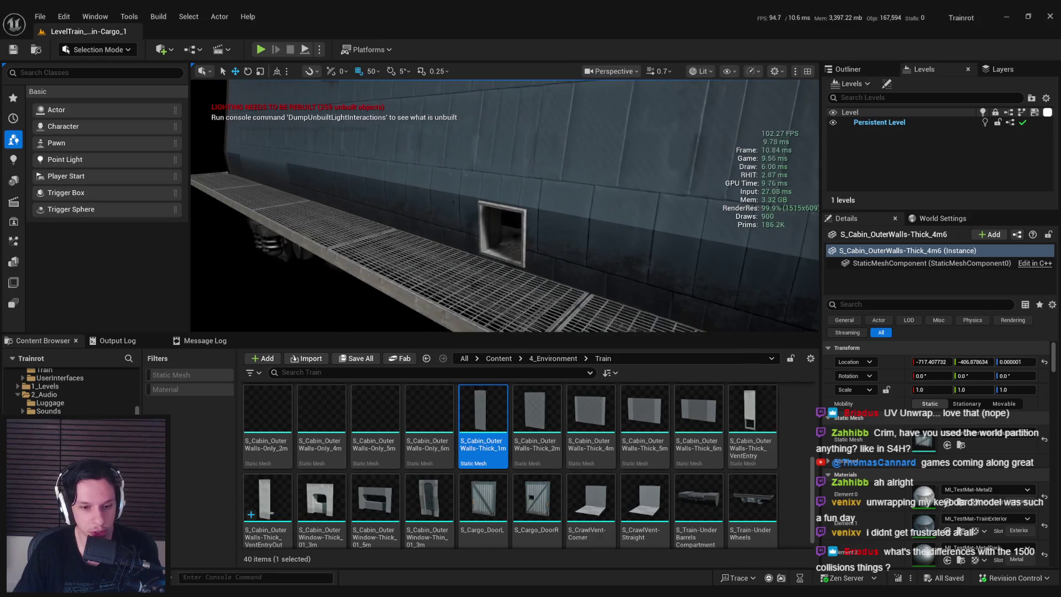
key(alt+Tab)
drag(613, 320, 651, 273)
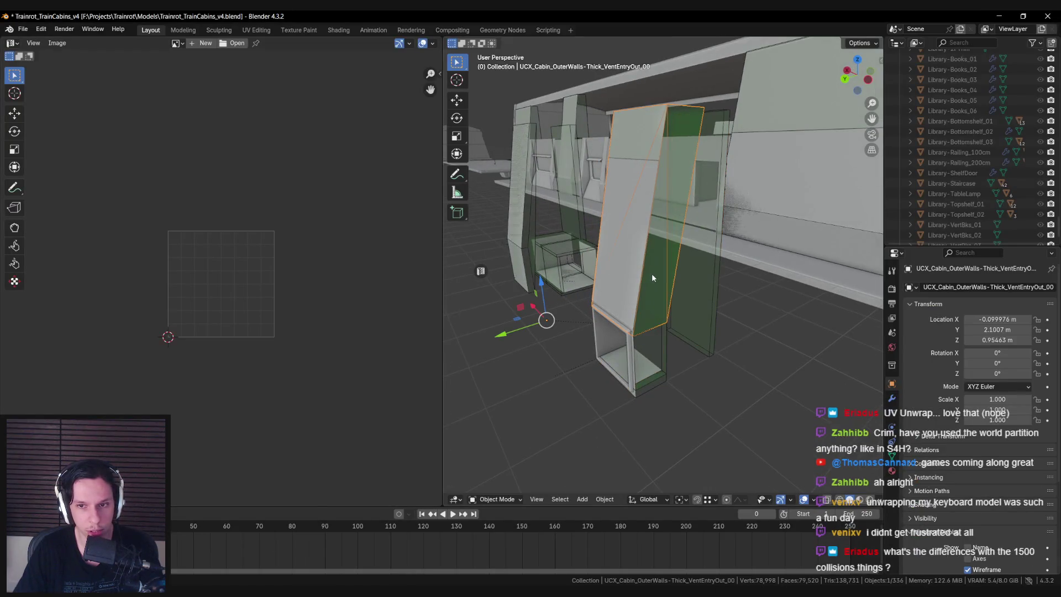
Select UCX_Cabin_OuterWalls-Thick_VentEntryOut_00 among the overlapping objects and orbit to inspect it
click(633, 253)
click(659, 256)
click(661, 257)
mouse_move(661, 255)
mouse_down()
mouse_move(641, 261)
mouse_move(626, 95)
mouse_up()
drag(595, 335, 599, 337)
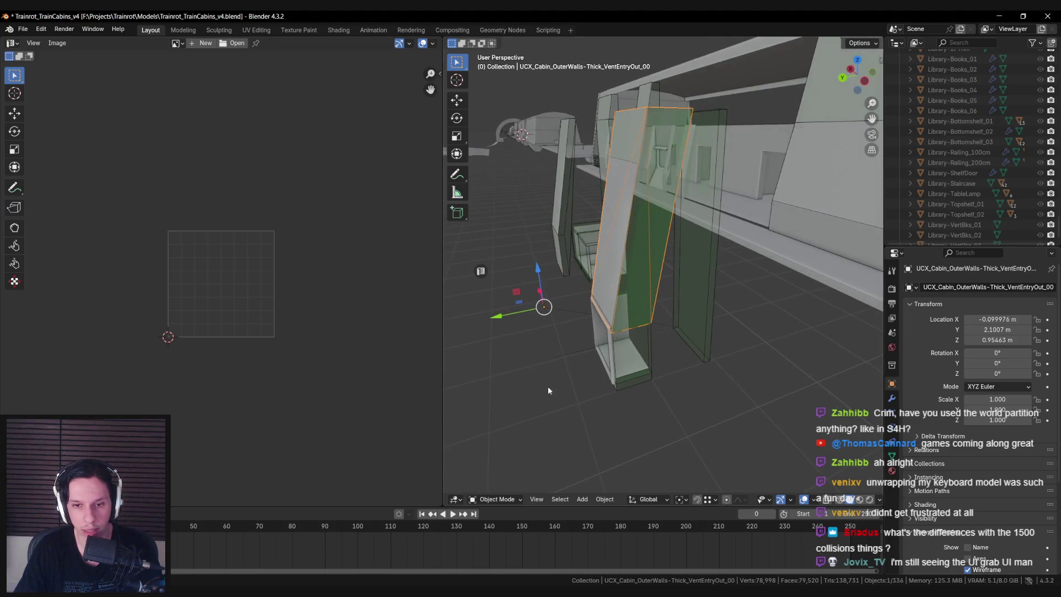
key(alt+Tab)
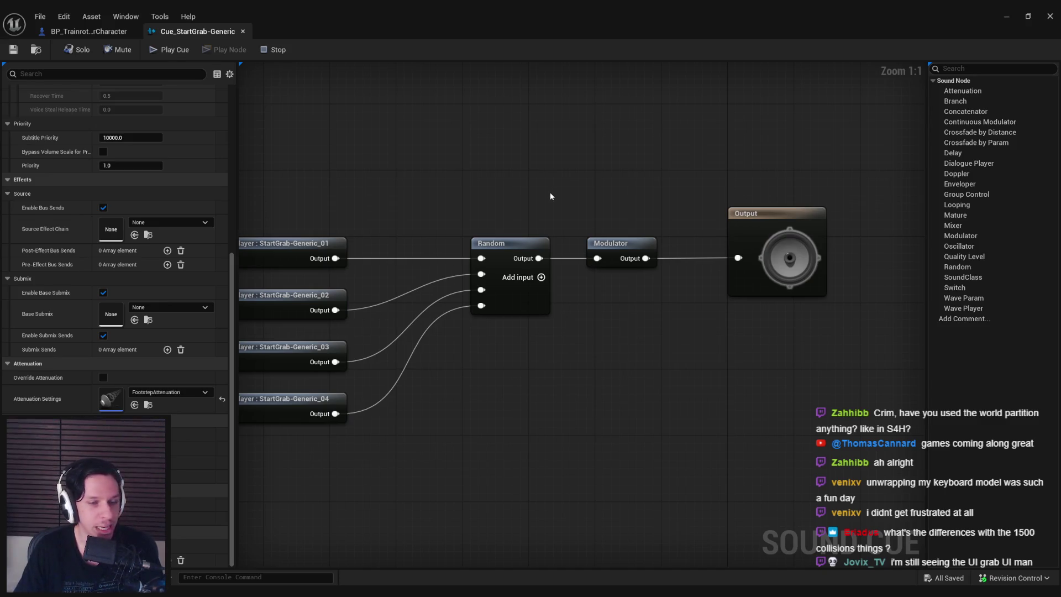
Close the Cue_StartGrab-Generic editor, select the wall piece beside the vent, and return to Blender
click(1047, 20)
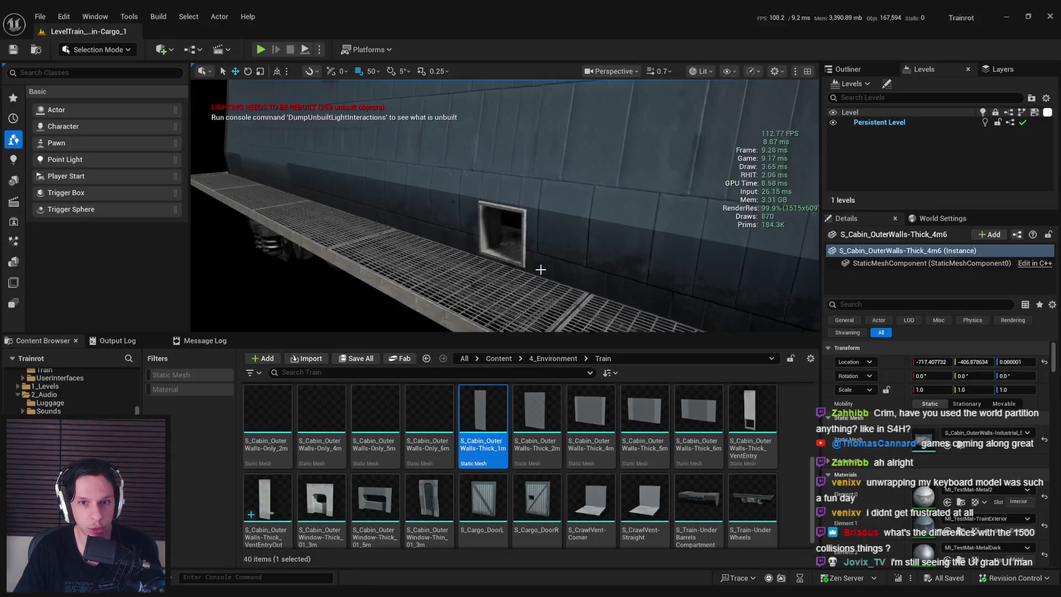
click(553, 277)
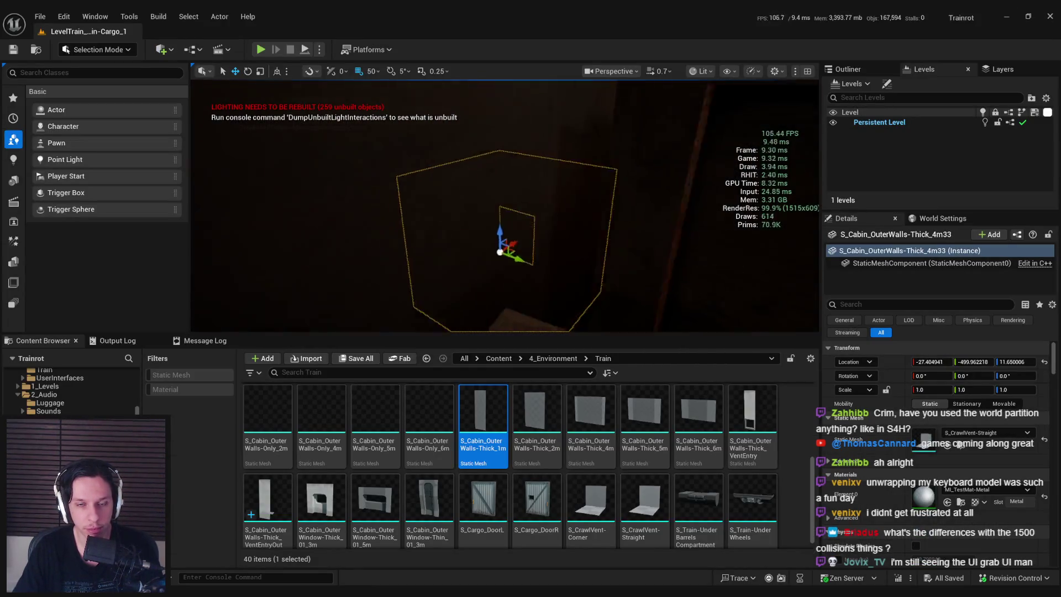
key(alt+Tab)
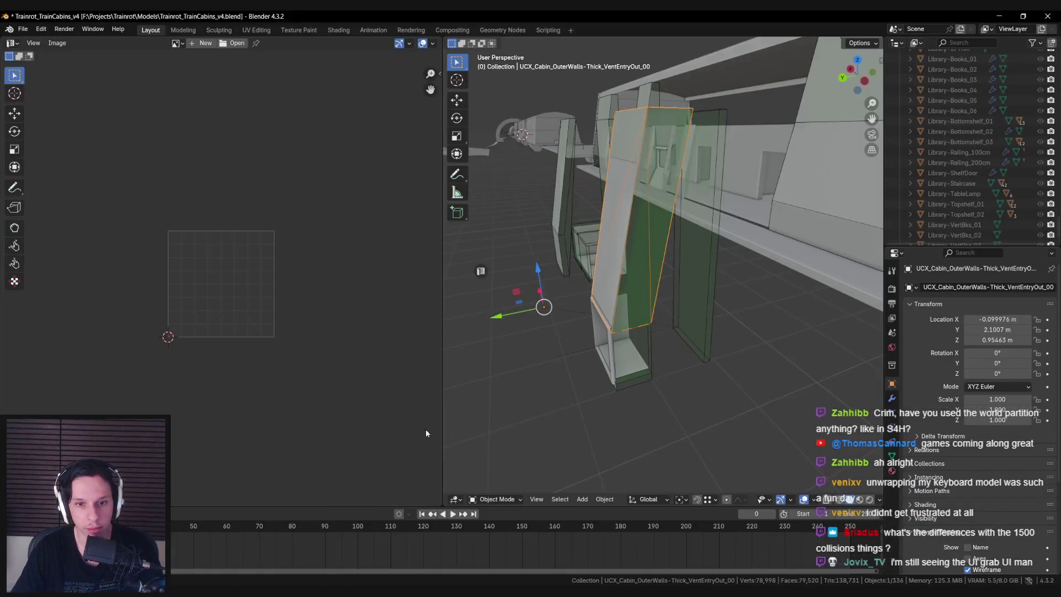
Select the straight crawl-vent collision boxes using see-through shading and frame them
click(524, 282)
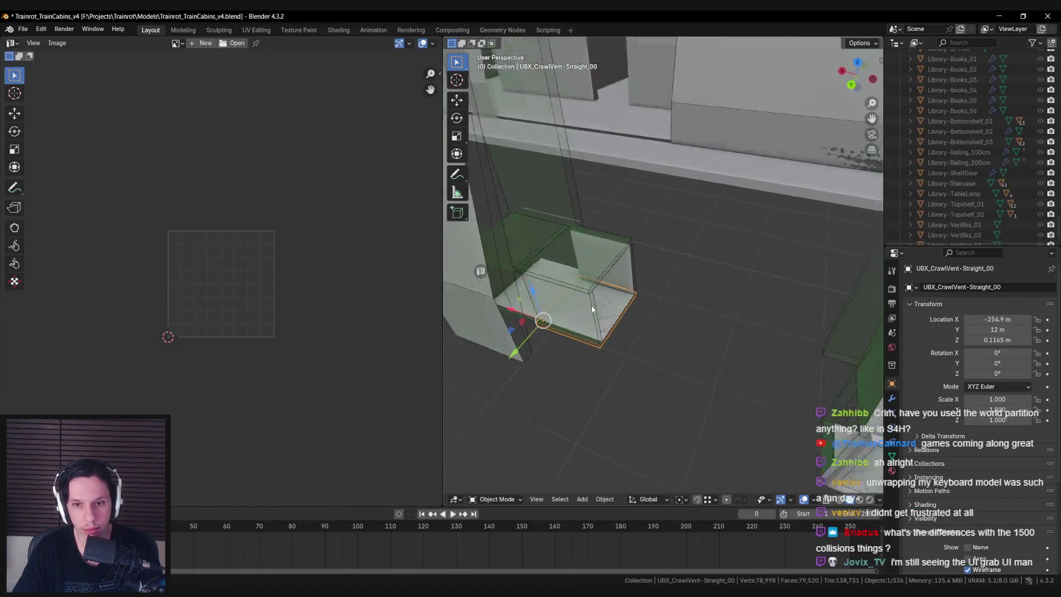
key(shift+z)
drag(607, 254, 725, 416)
key(shift+z)
key(KP_Decimal)
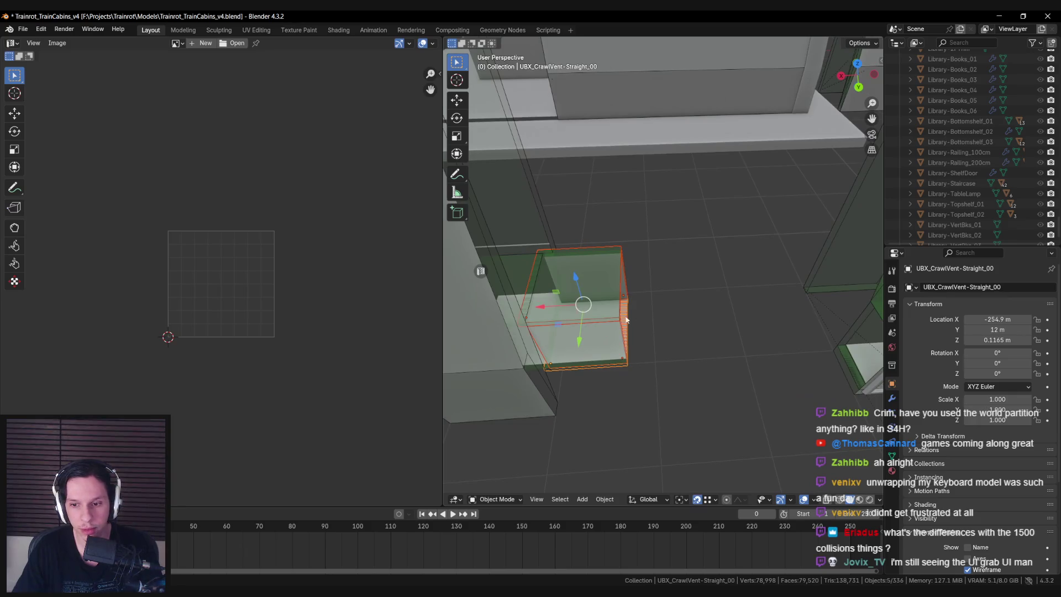
Duplicate the crawl-vent pieces and move the copy along the X axis
key(shift+d)
key(Escape)
key(g)
key(x)
key(Return)
key(g)
key(x)
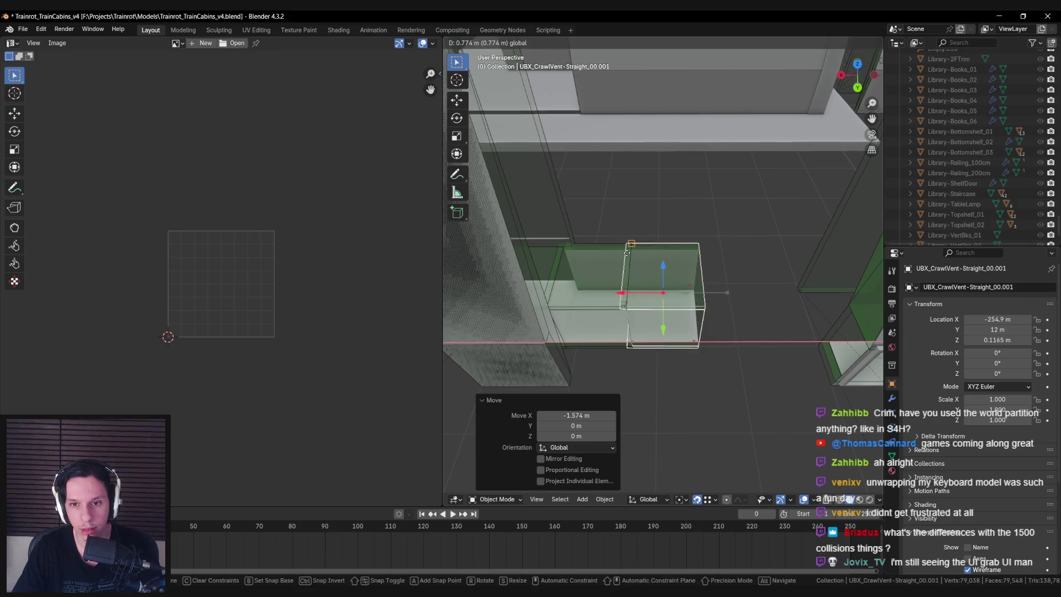
scroll(627, 253, up, 3)
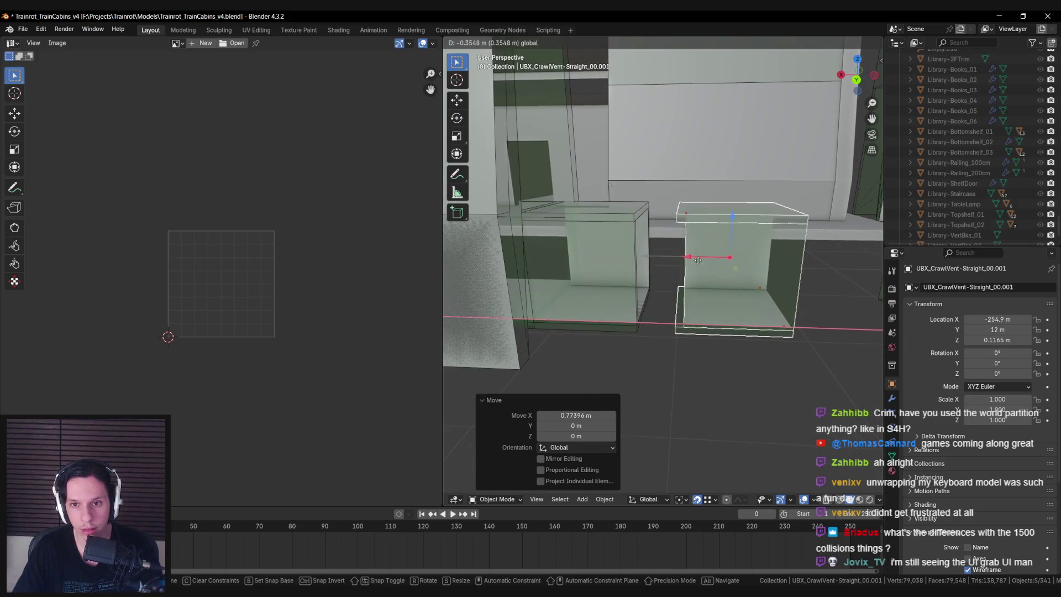
click(698, 260)
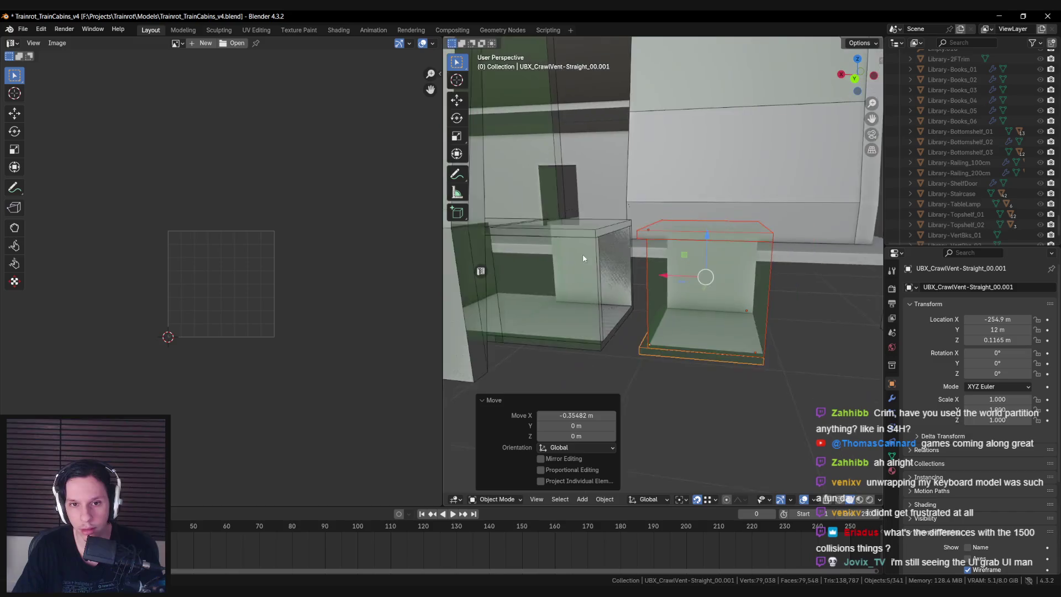
scroll(583, 259, up, 3)
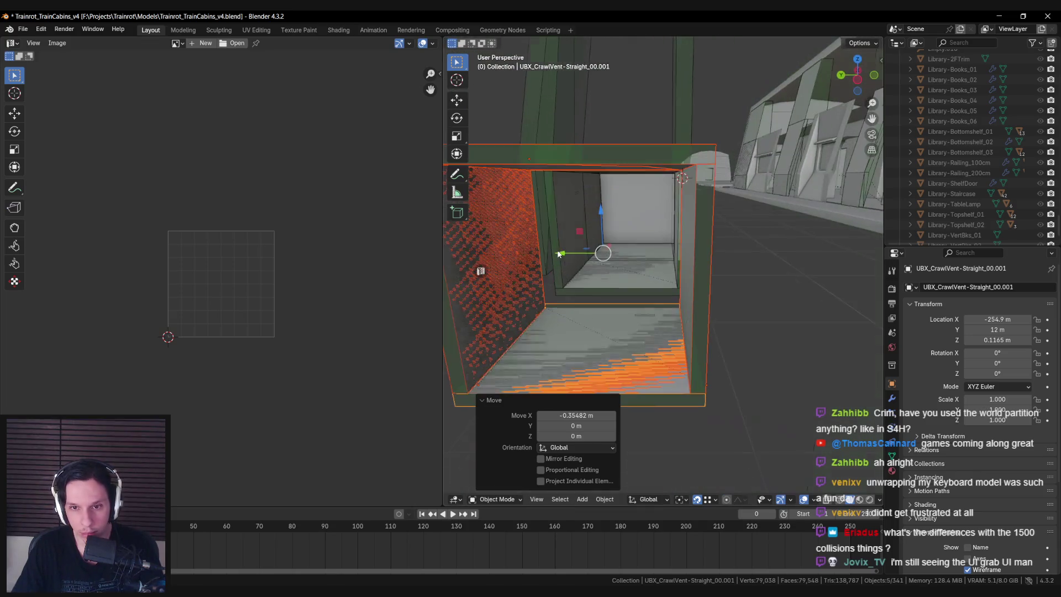
Slide one vent collision box's right-side vertices inward along X
click(640, 340)
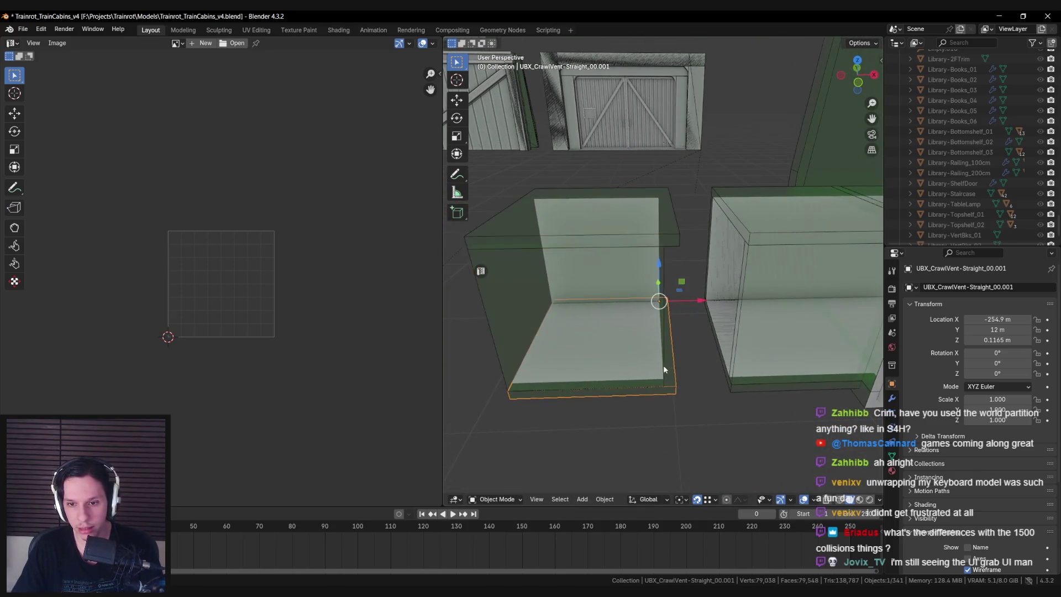
key(Tab)
mouse_move(651, 264)
mouse_down()
mouse_move(700, 405)
mouse_move(694, 435)
mouse_up()
key(g)
key(x)
key(Return)
key(Tab)
Slide the top vent collision box's vertices along X
click(669, 212)
key(Tab)
key(g)
key(x)
click(662, 205)
key(Tab)
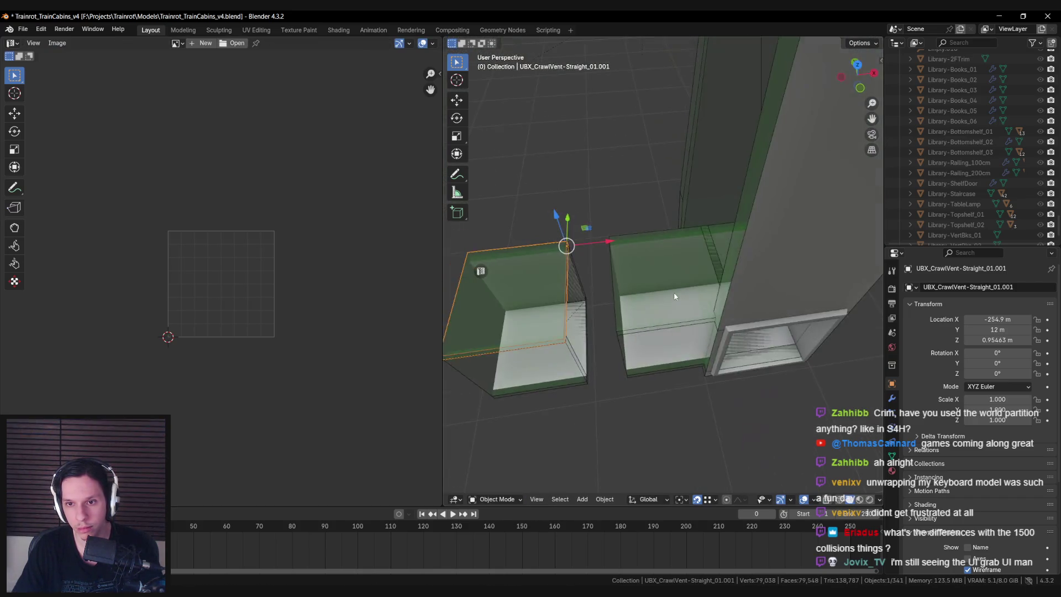
Select the larger CrawlVent-Straight.001 box behind the overlapping UBX boxes using X-ray
click(670, 292)
scroll(670, 290, down, 4)
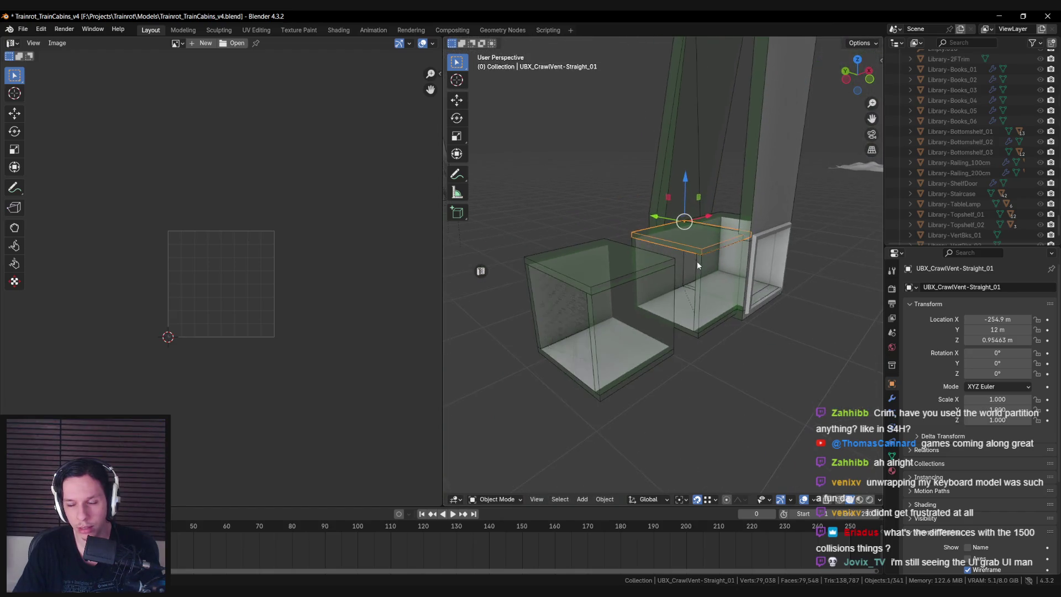
scroll(649, 276, up, 3)
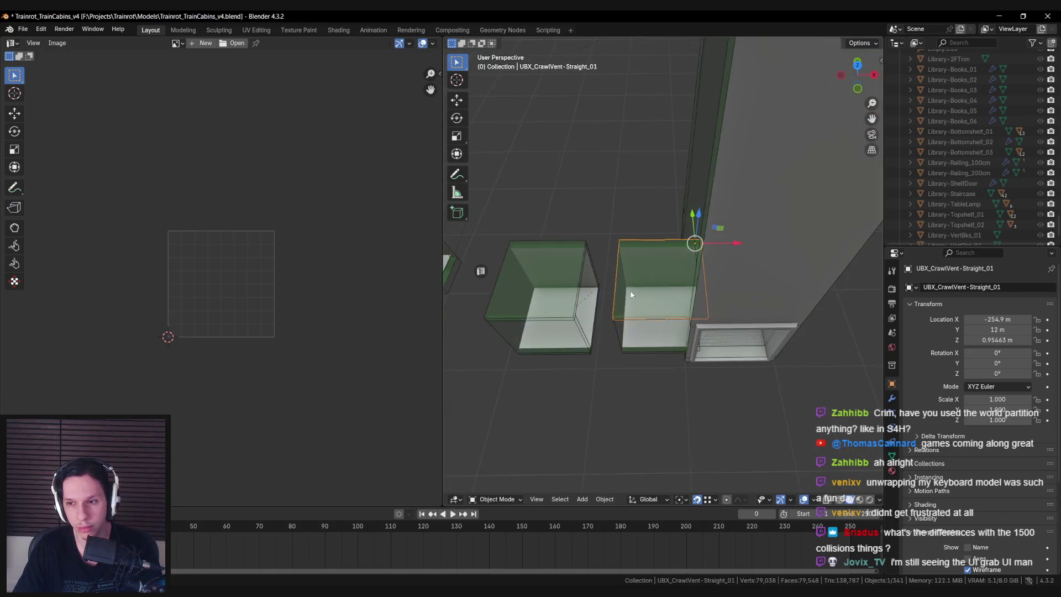
click(698, 249)
drag(698, 249, 645, 262)
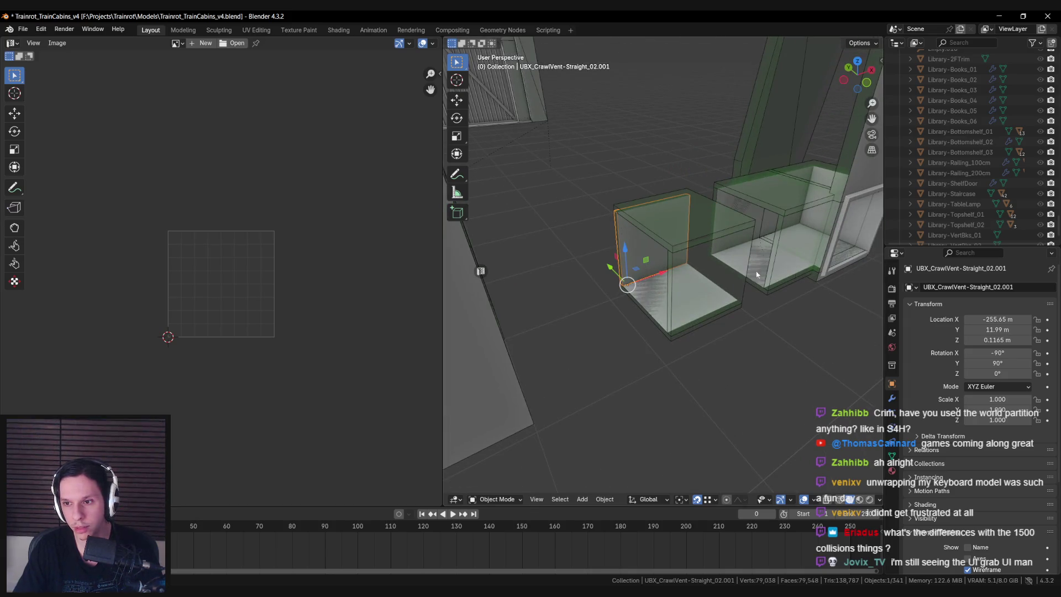
key(alt+z)
key(alt+z)
click(647, 267)
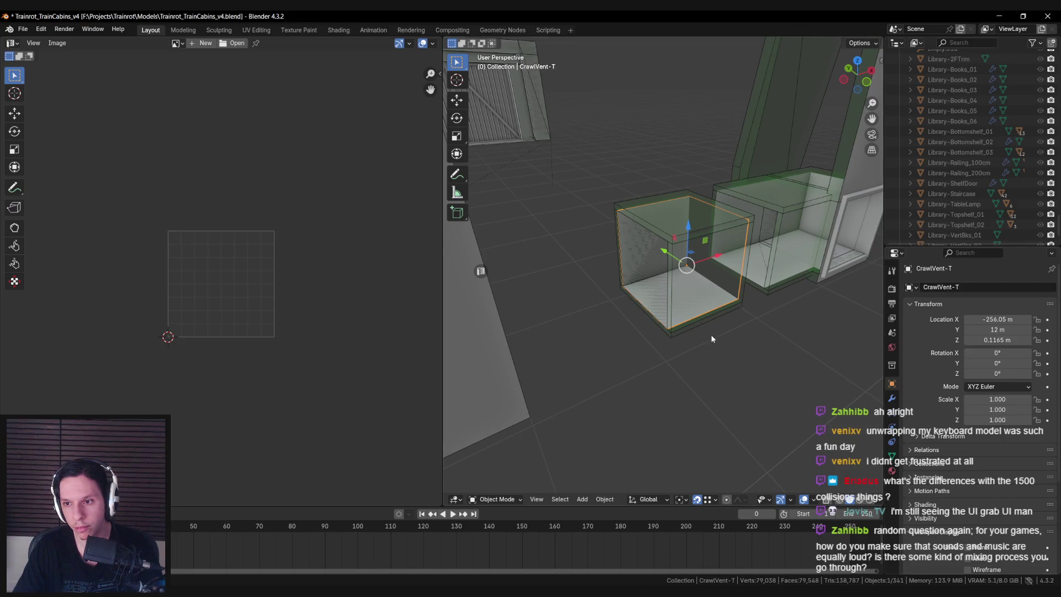
Convert the vent's four boxes into Unreal box collisions (UBX)
scroll(691, 339, up, 3)
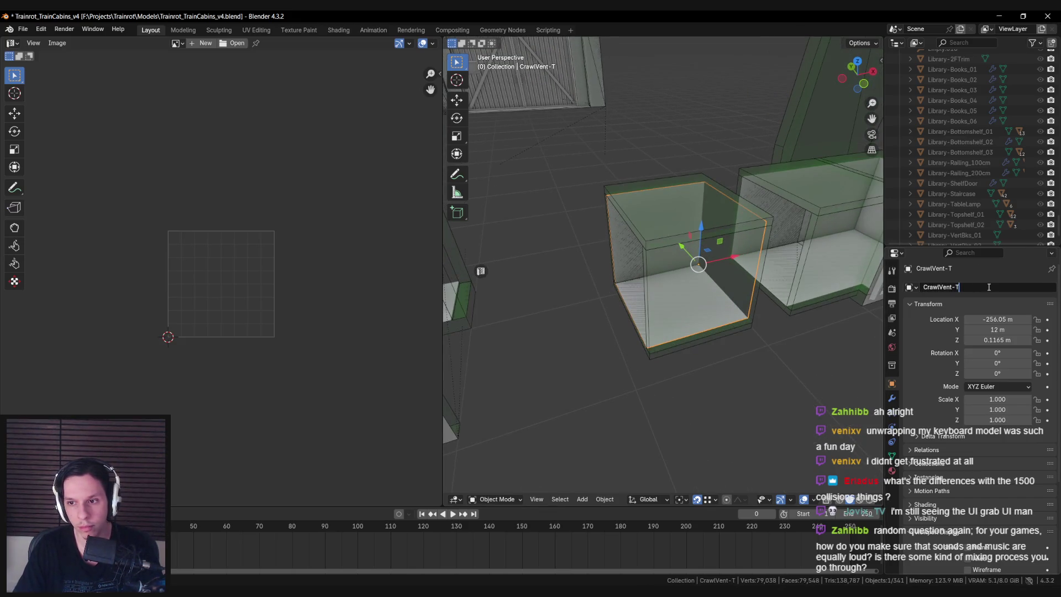
click(636, 243)
click(632, 243)
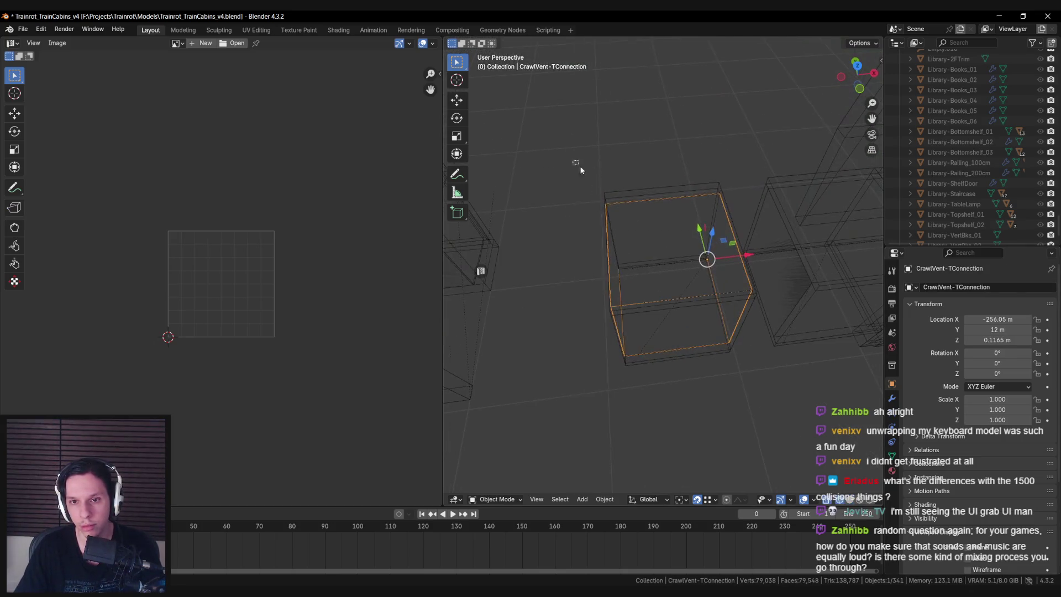
key(n)
scroll(784, 376, down, 3)
click(769, 229)
key(n)
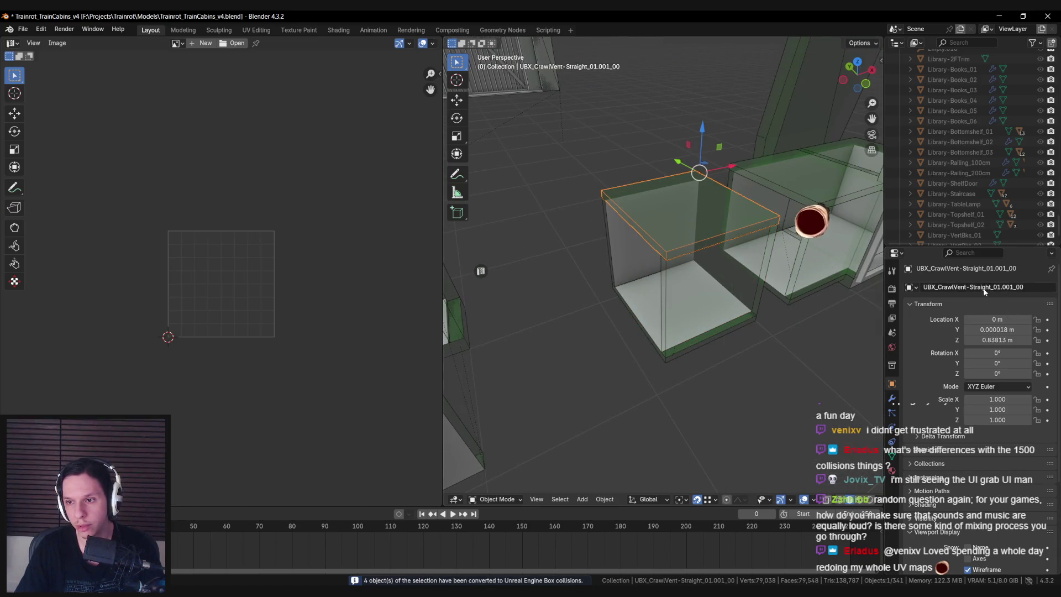
Reposition the CrawlVent-TConnection mesh, delete its left side face, and save the file
click(628, 252)
key(g)
click(636, 233)
key(Tab)
click(643, 252)
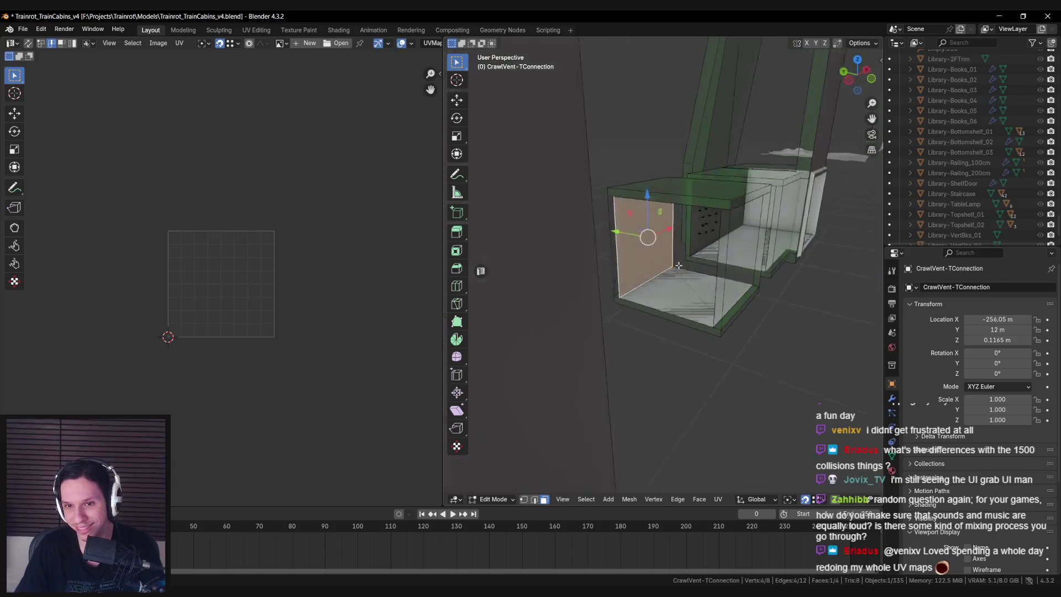
key(x)
click(635, 269)
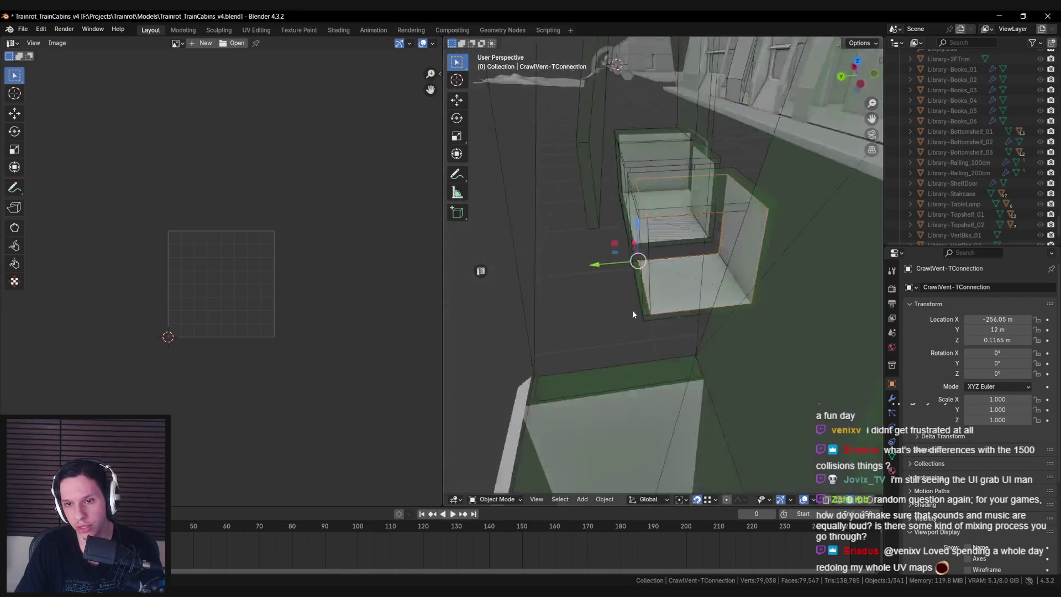
key(Tab)
key(ctrl+s)
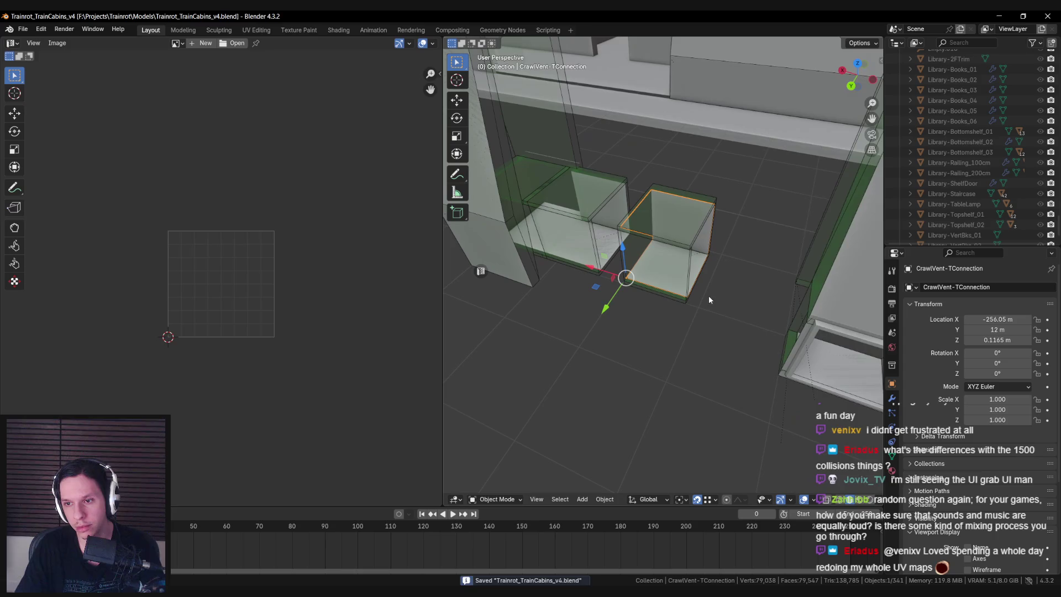
Export CrawlVent-TConnection for Unreal and move the Unreal sound cue editor out of the way
key(n)
scroll(792, 431, down, 10)
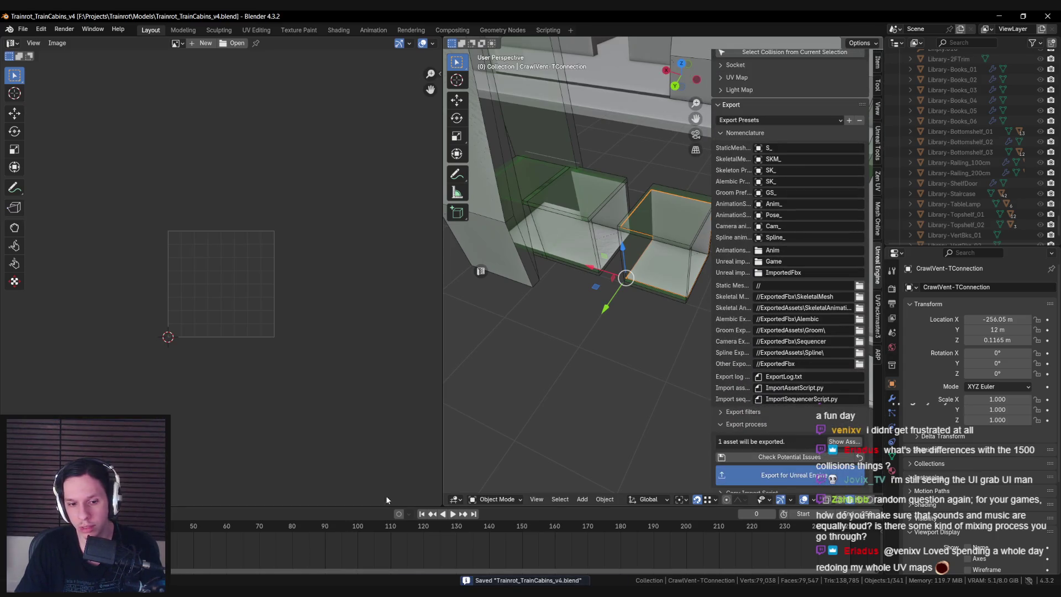
key(alt+Tab)
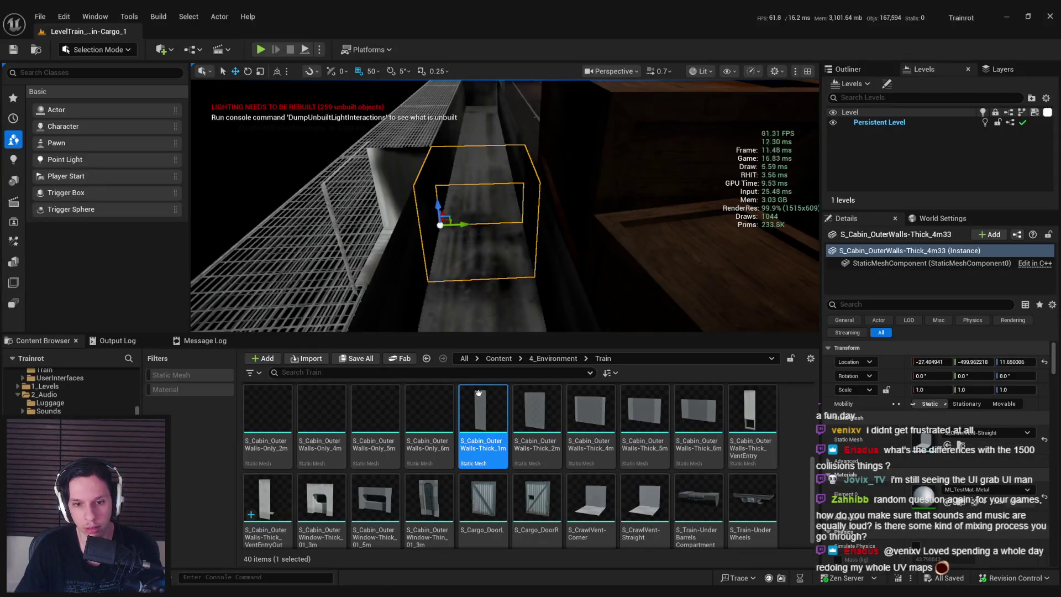
key(alt+Tab)
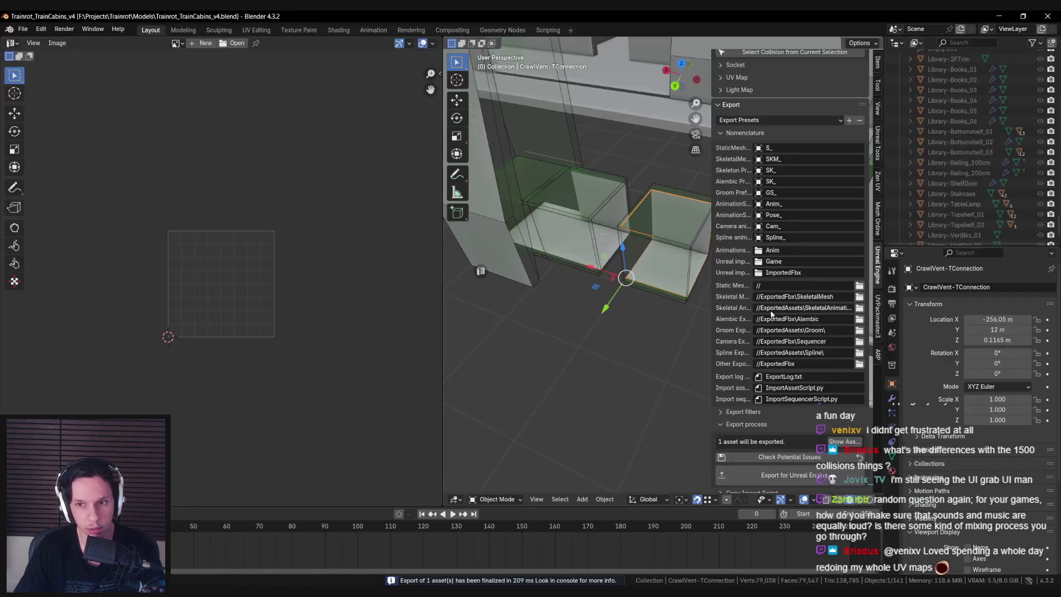
key(alt+Tab)
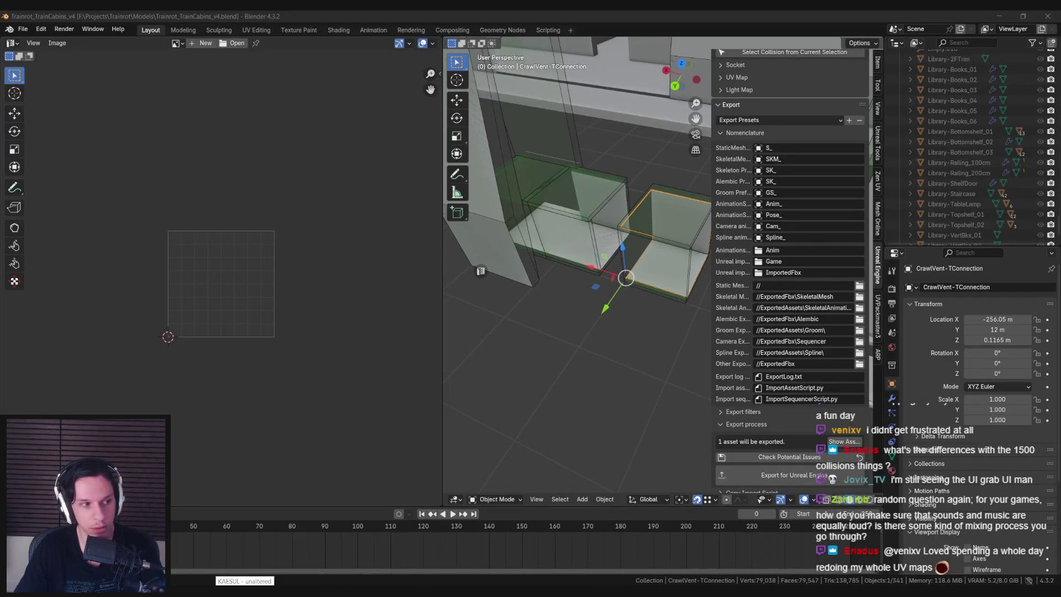
key(alt+Tab)
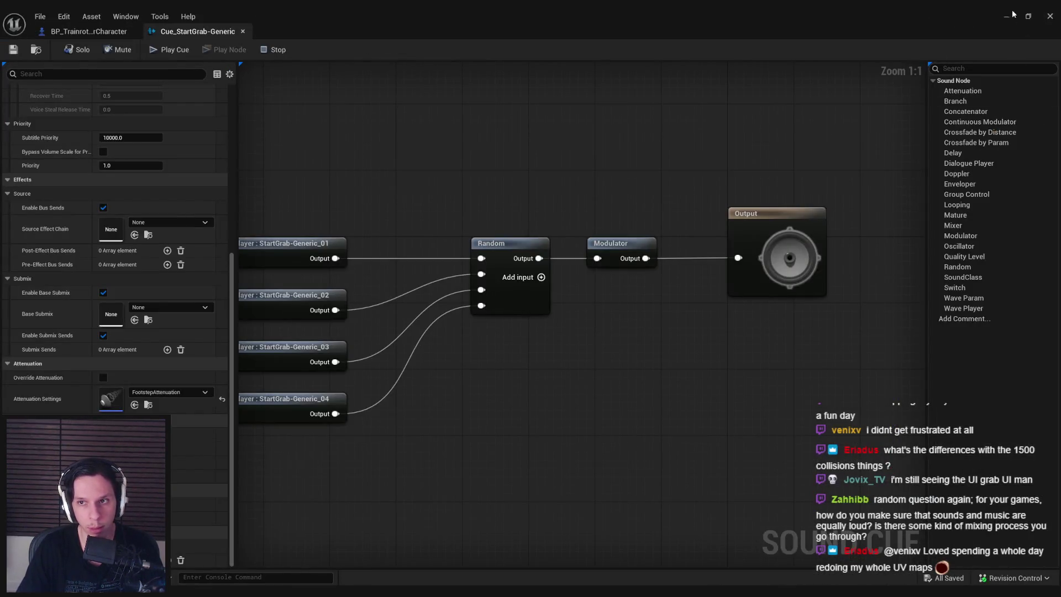
click(1014, 13)
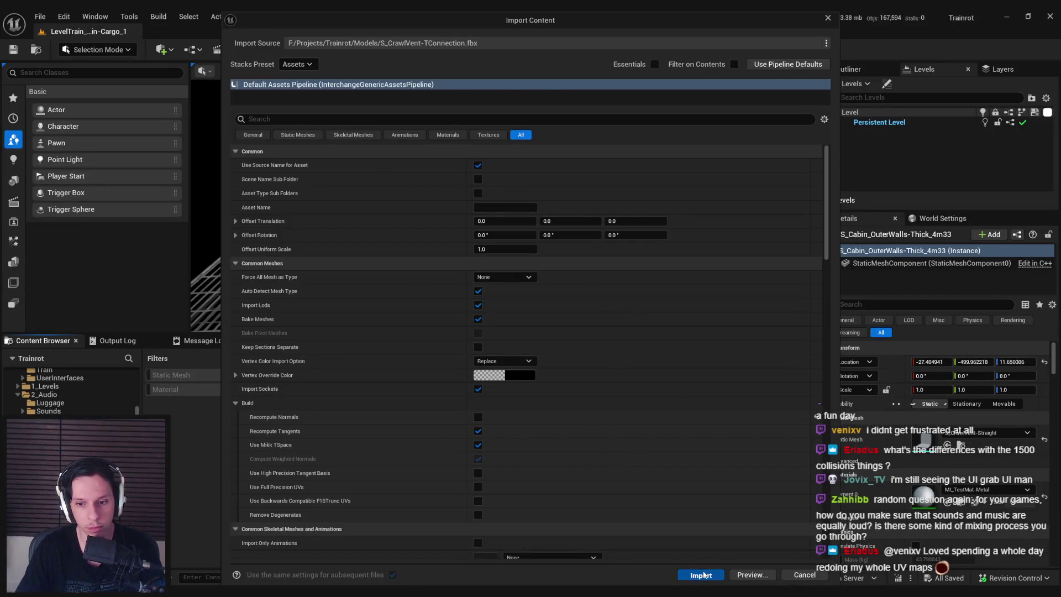
Import and open S_CrawlVent-TConnection, then delete UBX_CrawlVent-TConnection_02 in Blender and re-export
click(702, 573)
double_click(710, 495)
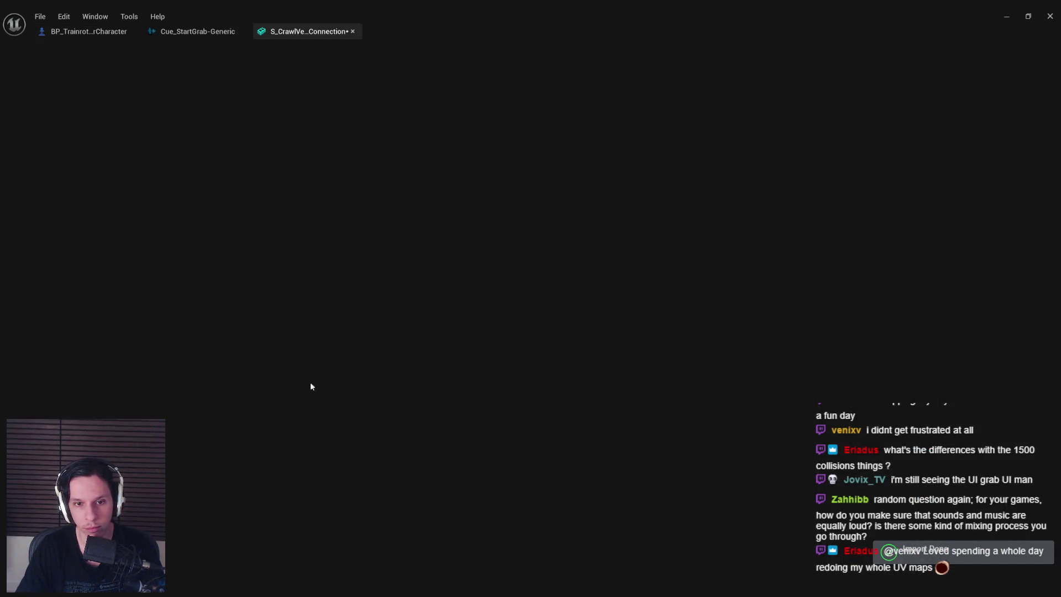
key(alt+Tab)
scroll(511, 284, up, 5)
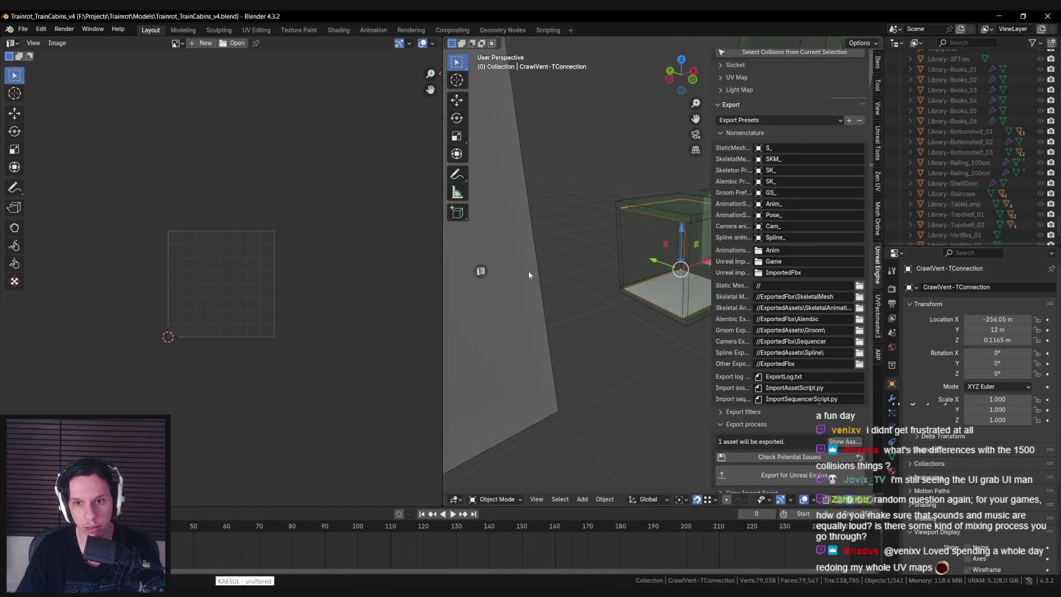
click(607, 227)
key(Delete)
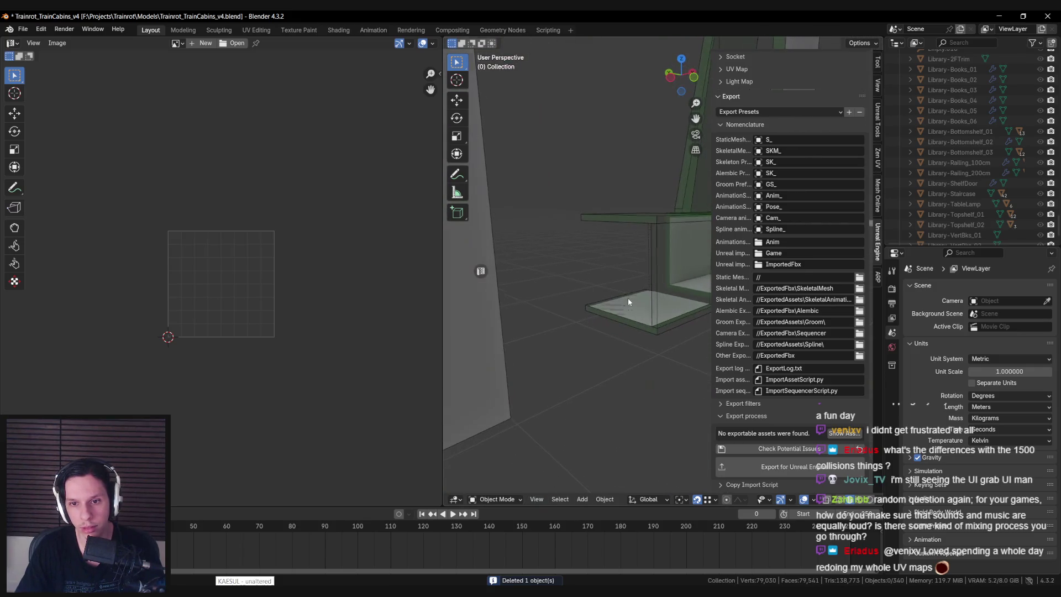
click(635, 301)
click(636, 301)
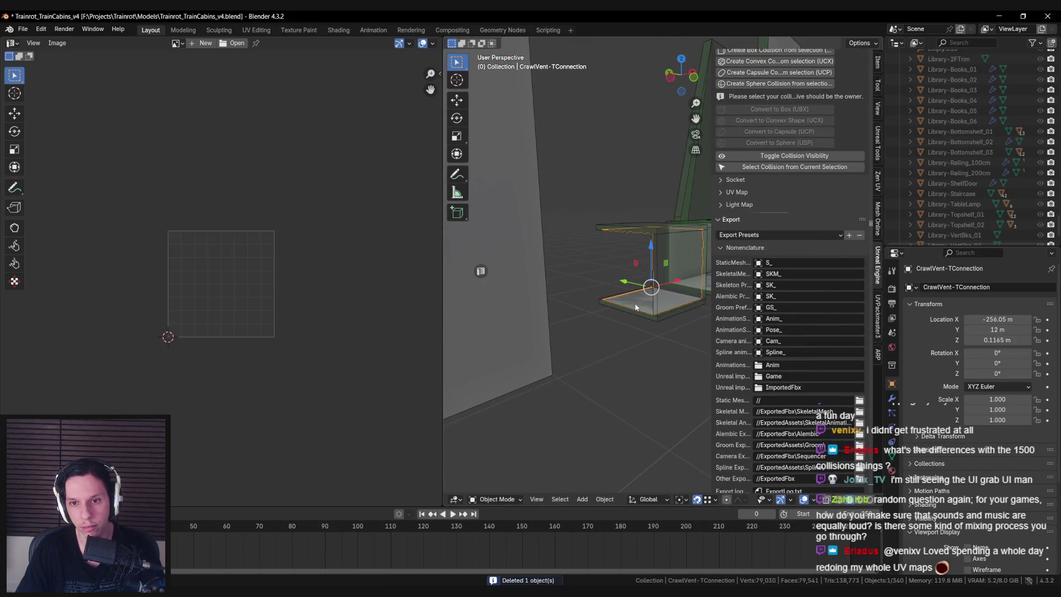
click(577, 338)
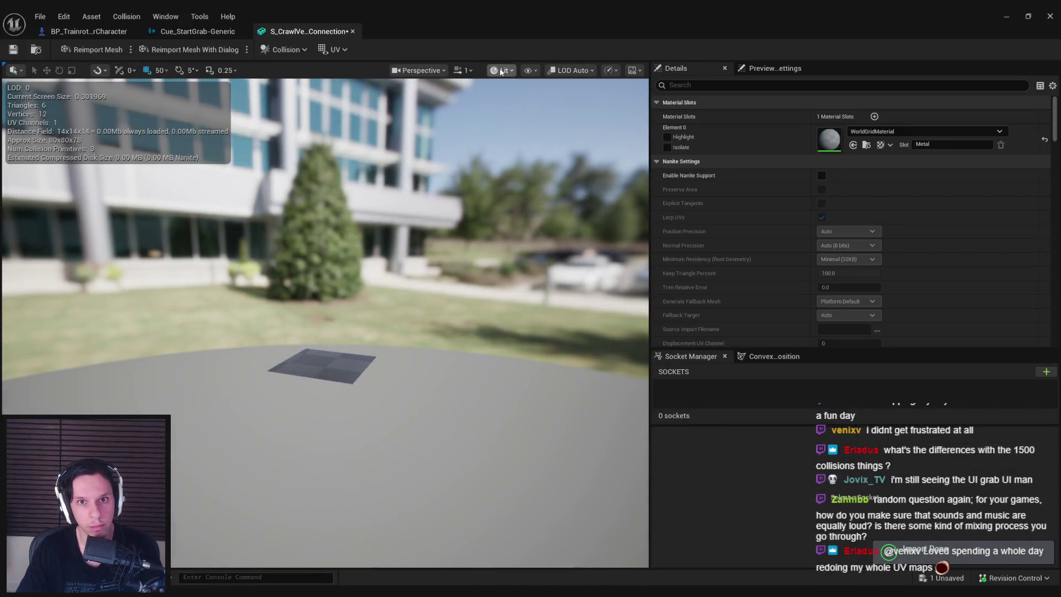
Switch the mesh viewport to Player Collision view and orbit to inspect the box collisions
click(501, 70)
click(541, 191)
mouse_move(326, 331)
mouse_down()
mouse_move(353, 332)
mouse_move(365, 310)
mouse_move(342, 348)
mouse_move(409, 307)
mouse_up()
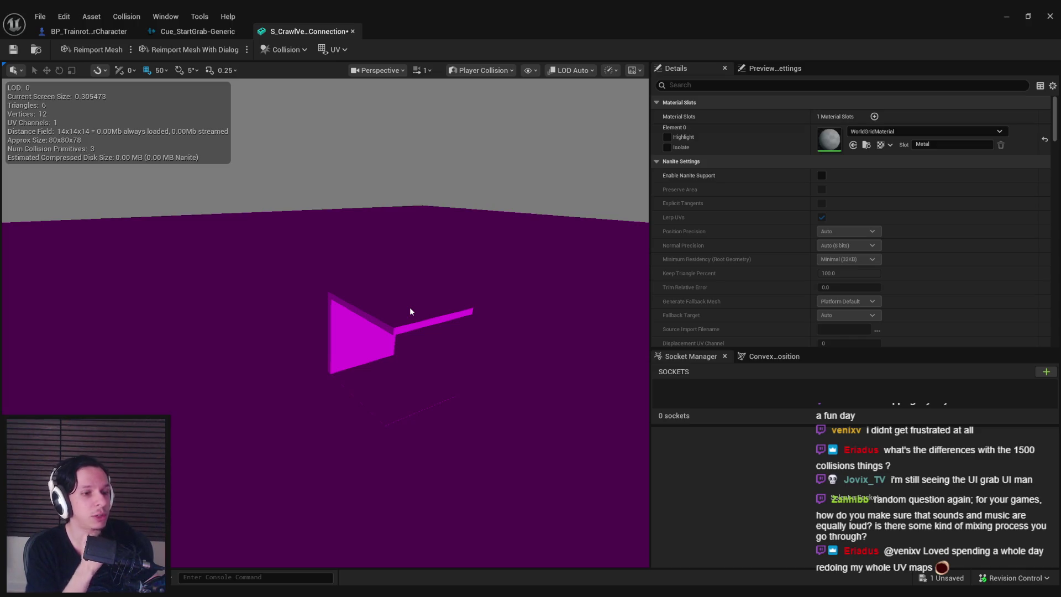
key(super)
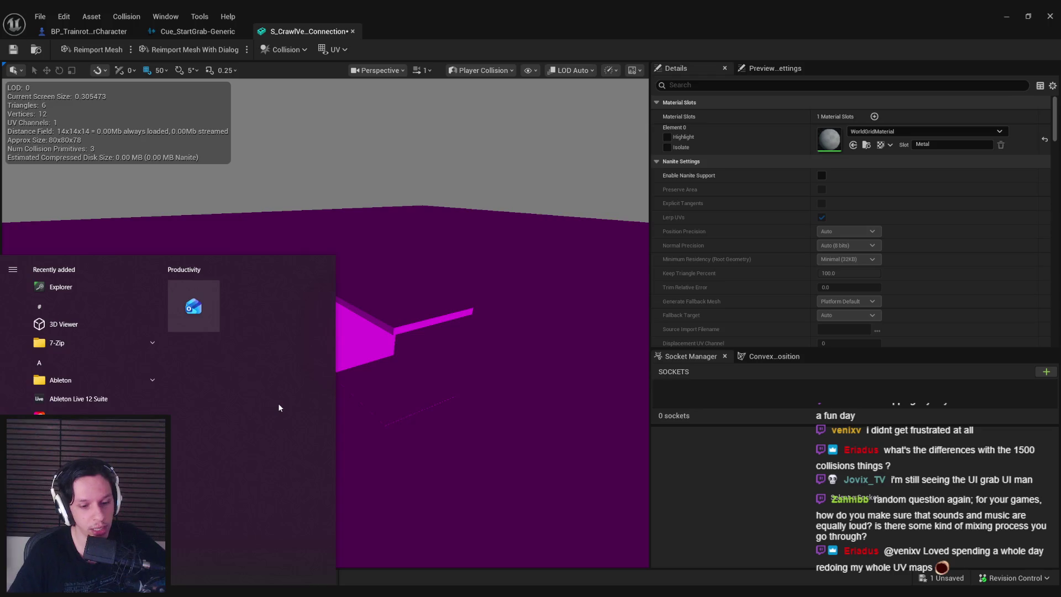
text(loud)
click(133, 316)
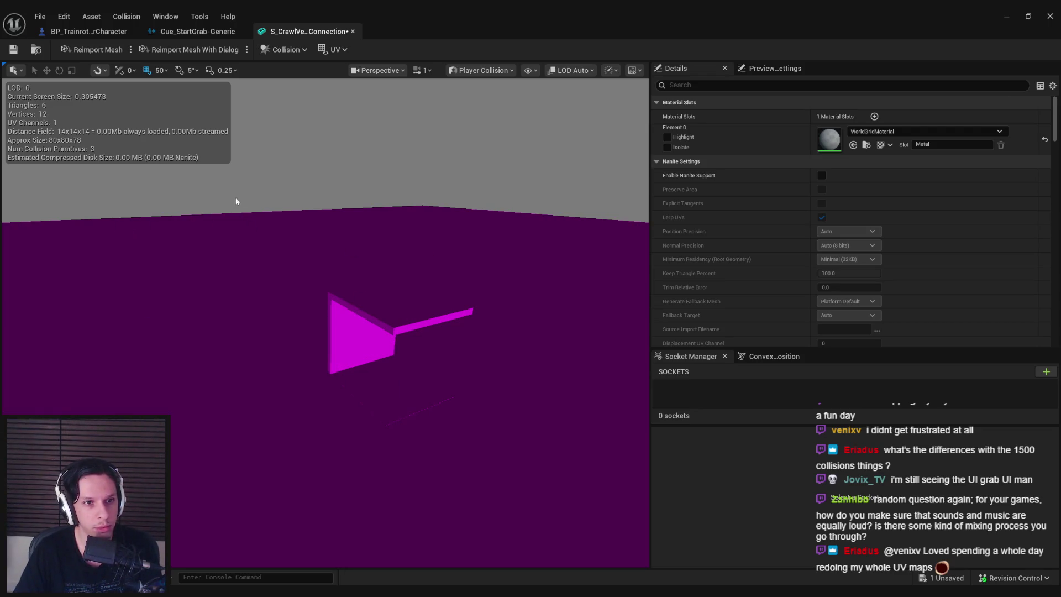
mouse_move(169, 150)
mouse_down()
mouse_move(574, 119)
mouse_move(676, 132)
mouse_up()
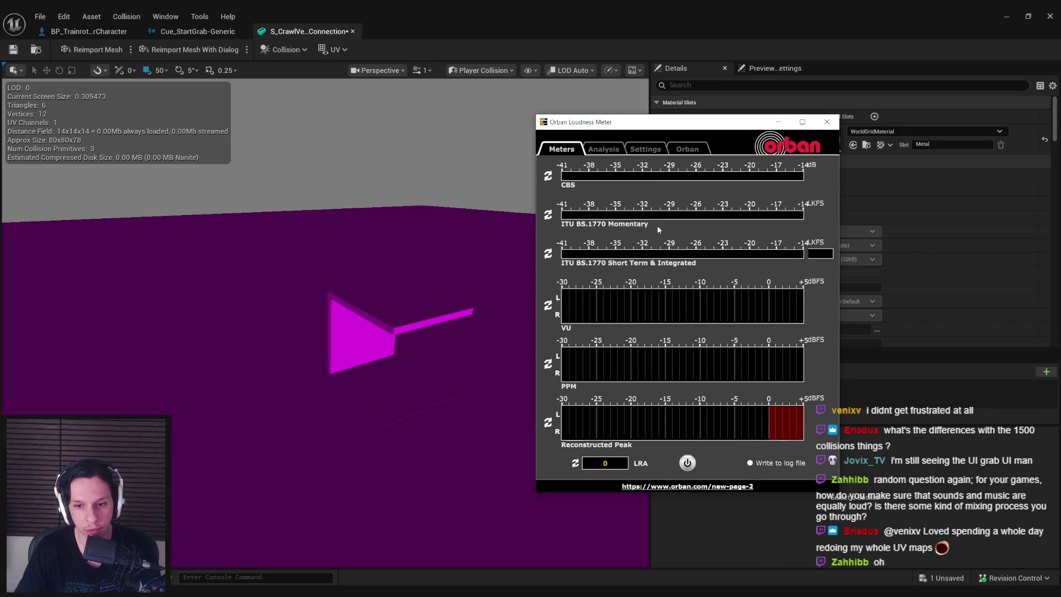
click(827, 122)
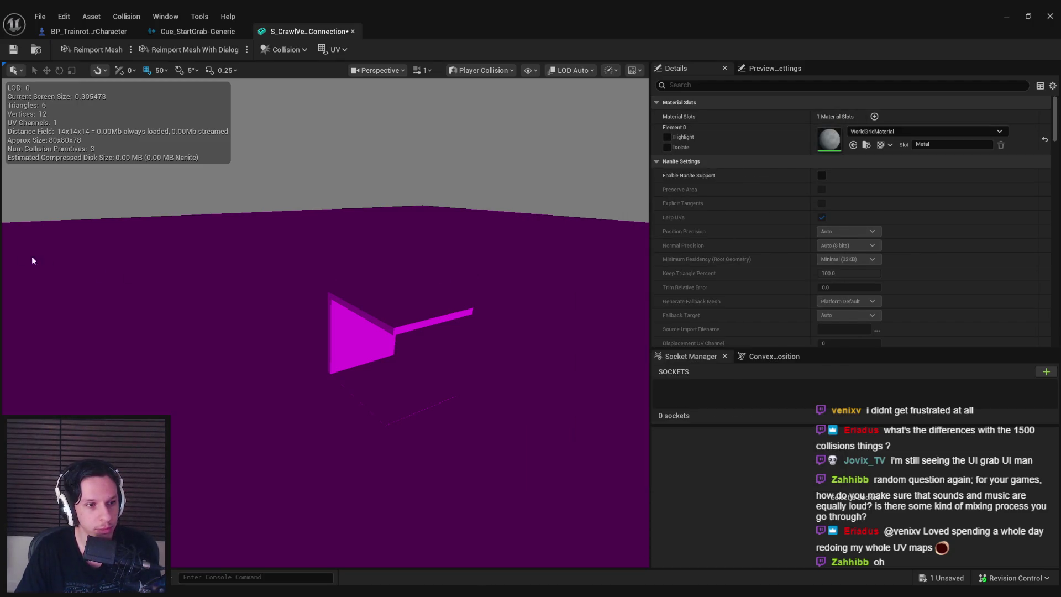
drag(207, 284, 225, 281)
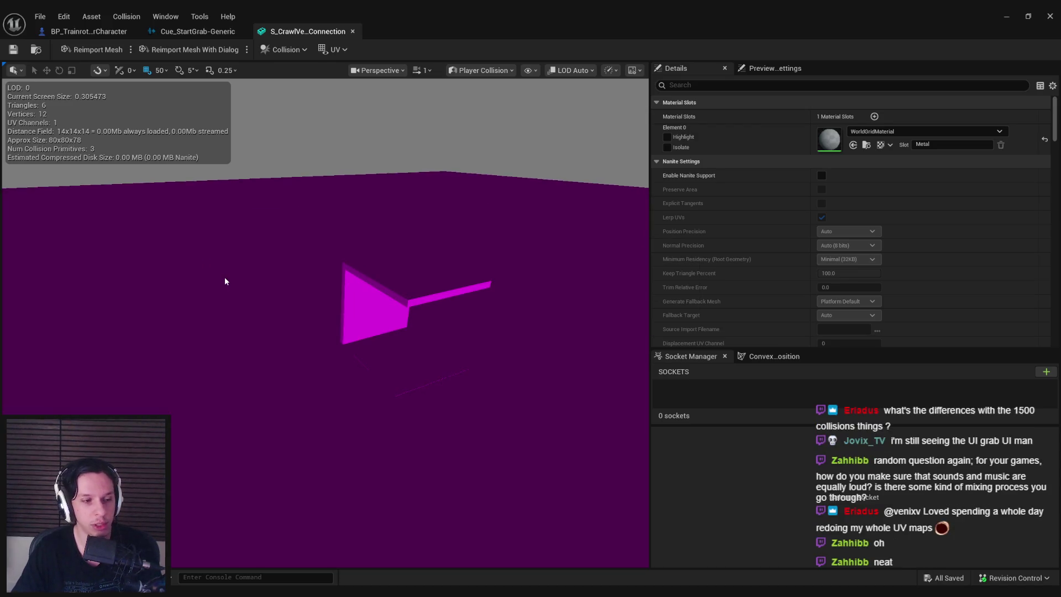
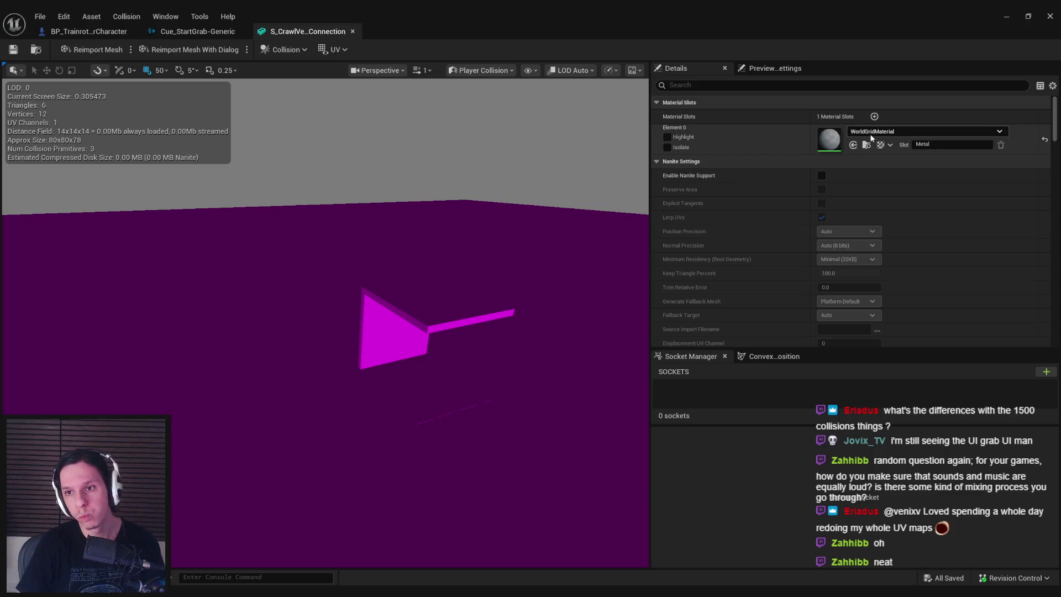
Assign MI_TestMat-Metal to Element 0 of the T-connection vent mesh and close the mesh editor
click(928, 131)
text(meta)
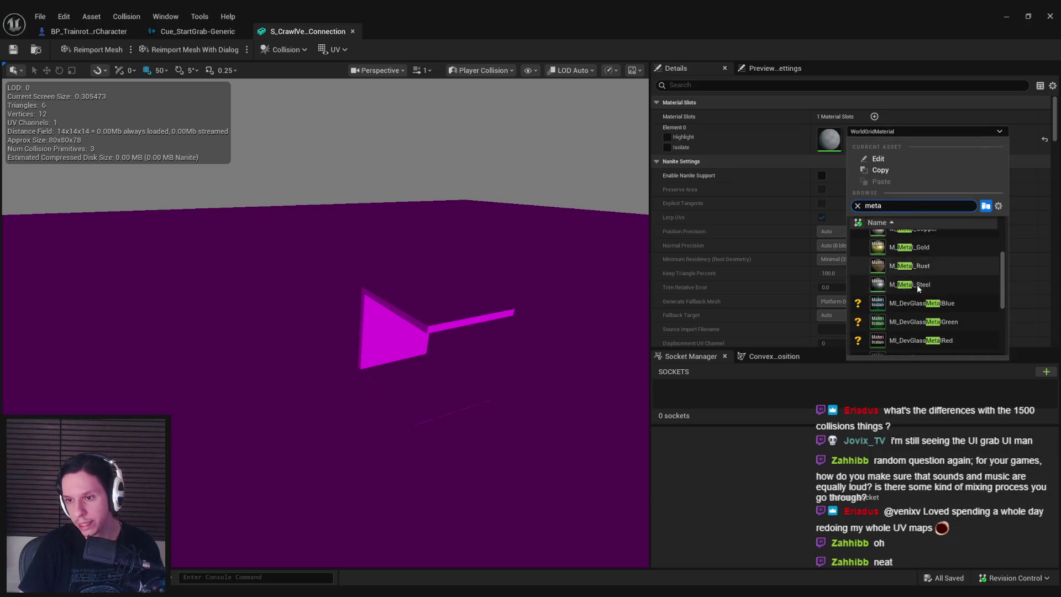
scroll(917, 284, down, 3)
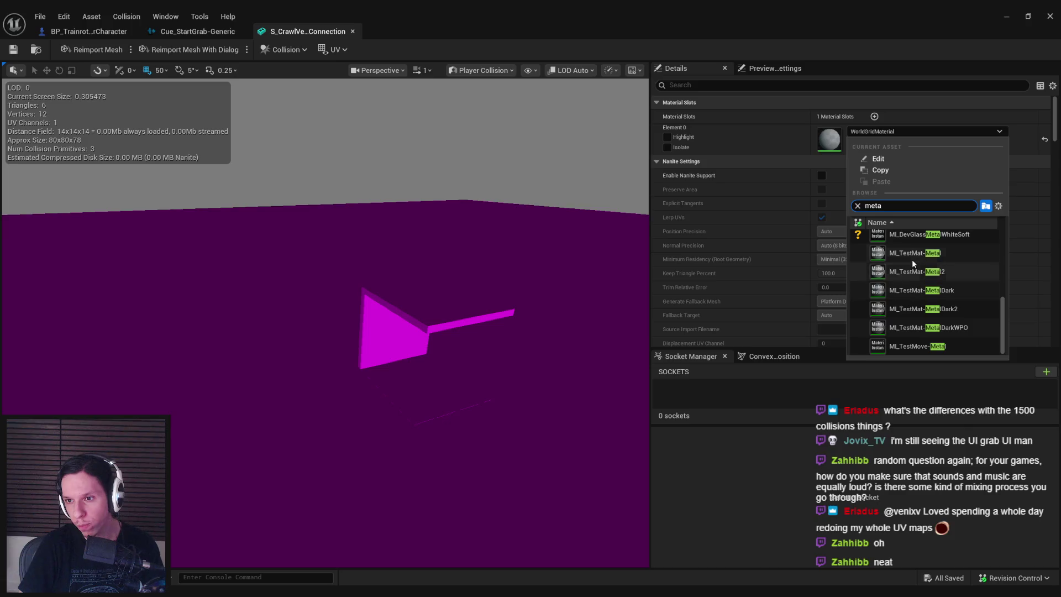
click(911, 257)
click(353, 31)
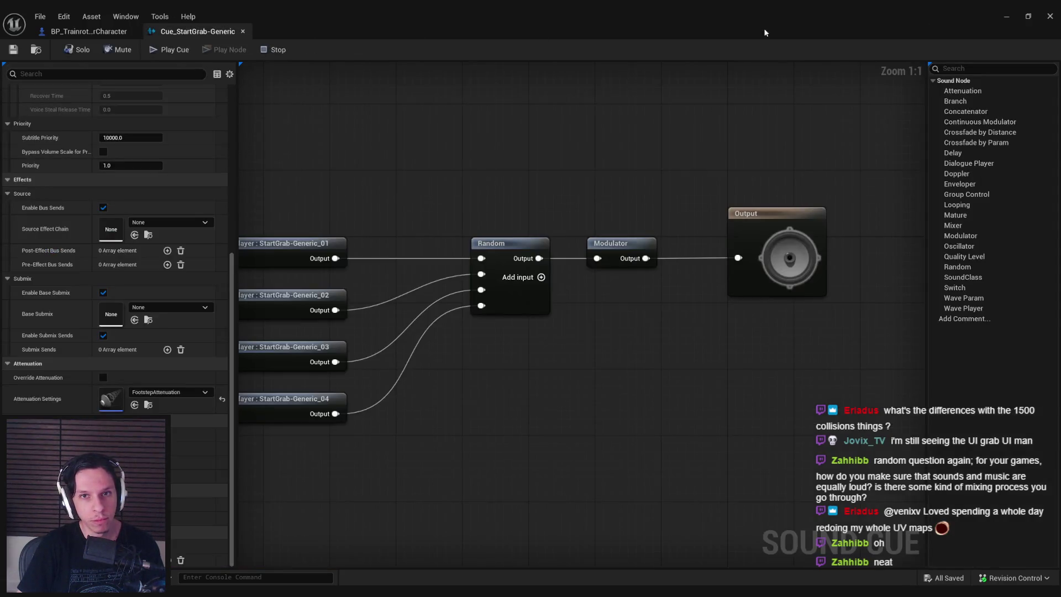
key(alt+Tab)
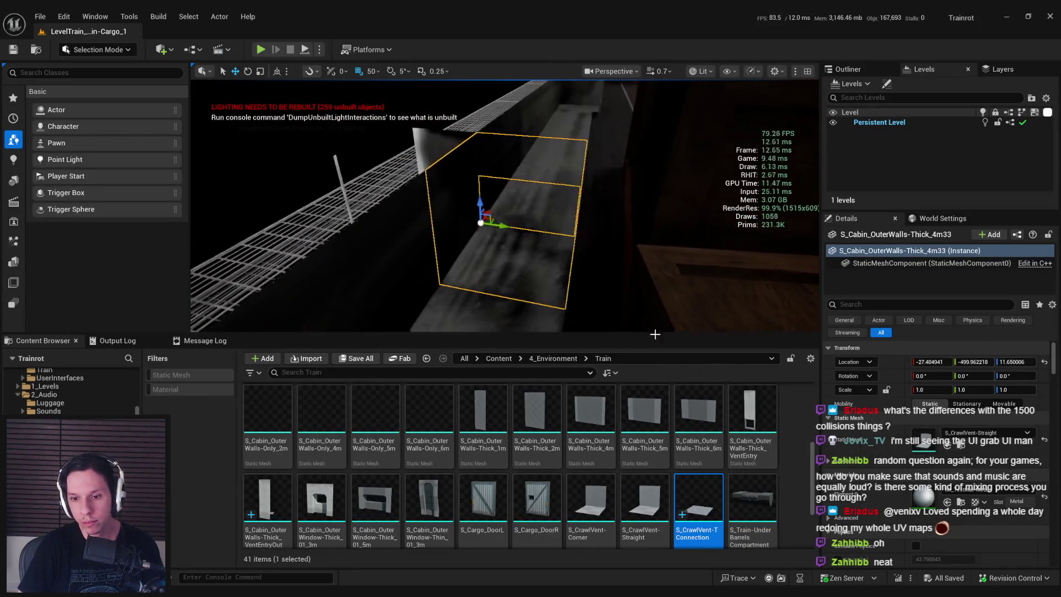
Replace the placed straight vent with S_CrawlVent-TConnection and inspect the corridor in Player Collision view
drag(924, 444, 924, 444)
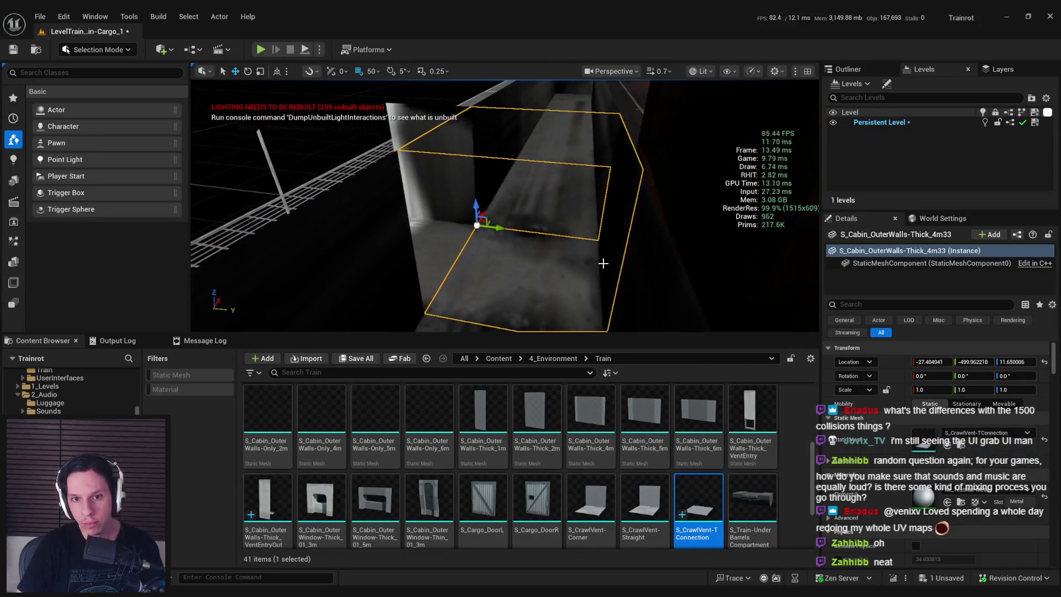
click(701, 71)
mouse_move(740, 217)
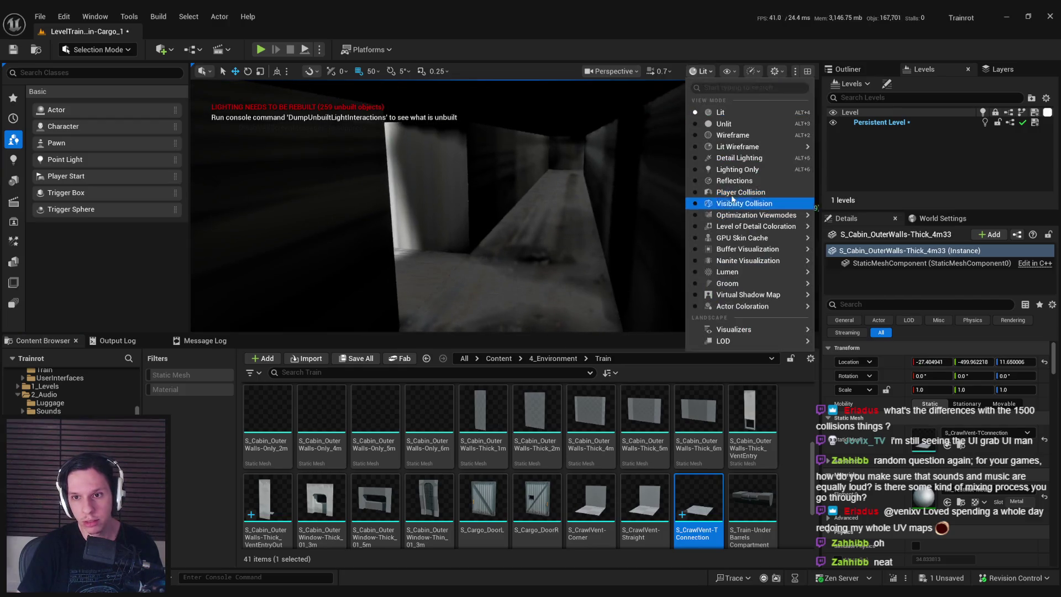
click(802, 366)
scroll(505, 206, up, 1)
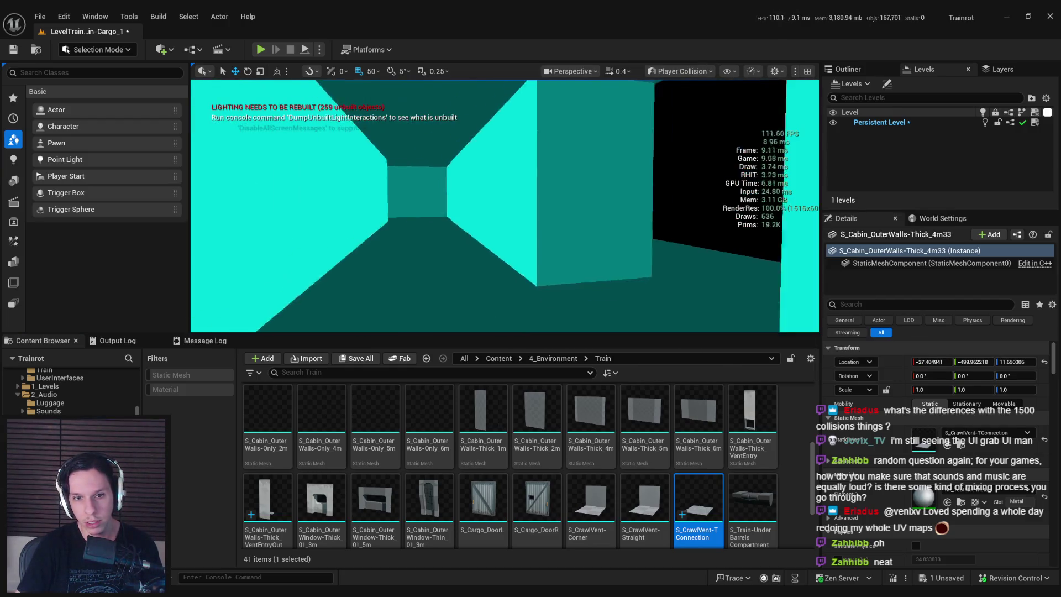
key(w)
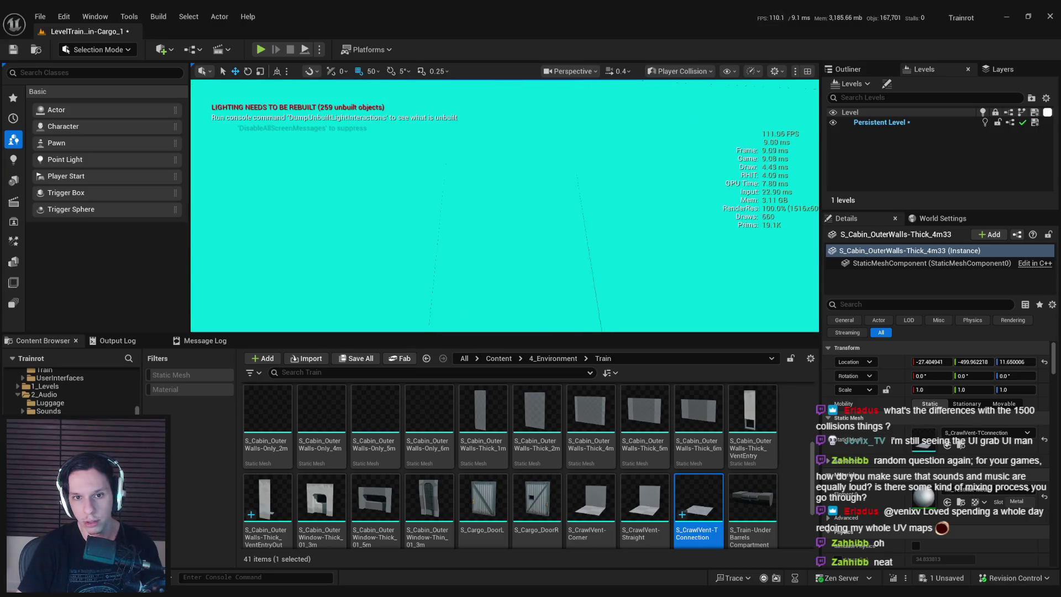
key(w)
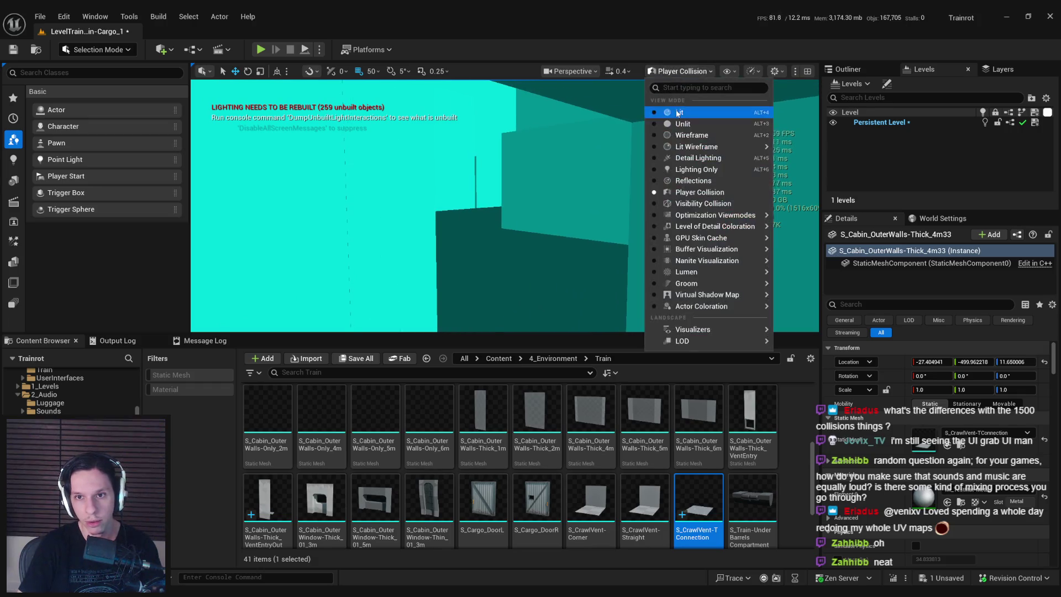
Switch back to Lit view and frame the vent opening in the train car's side wall
click(679, 113)
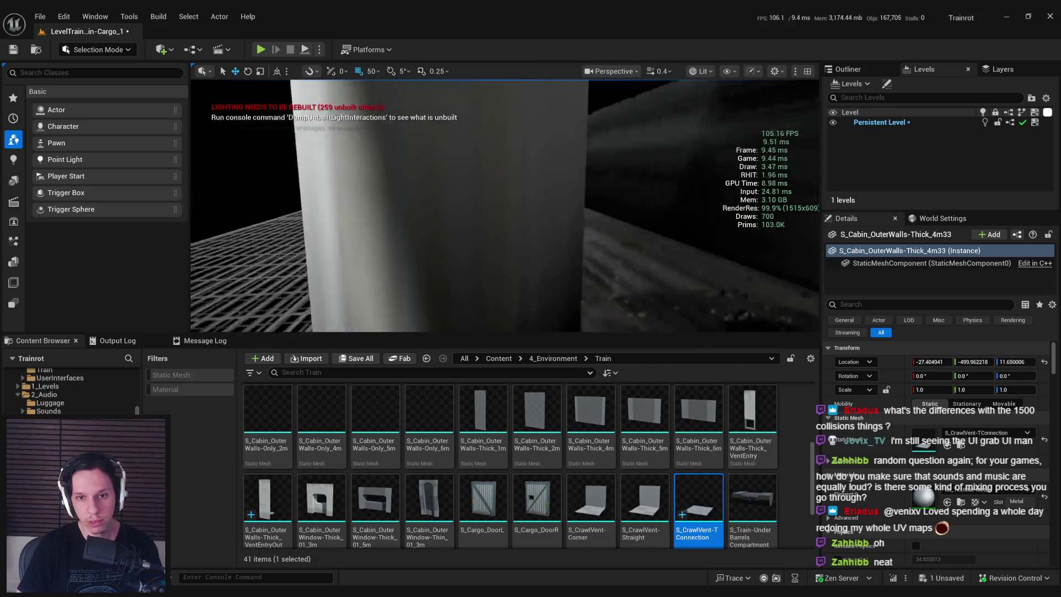
scroll(505, 206, up, 2)
key(s)
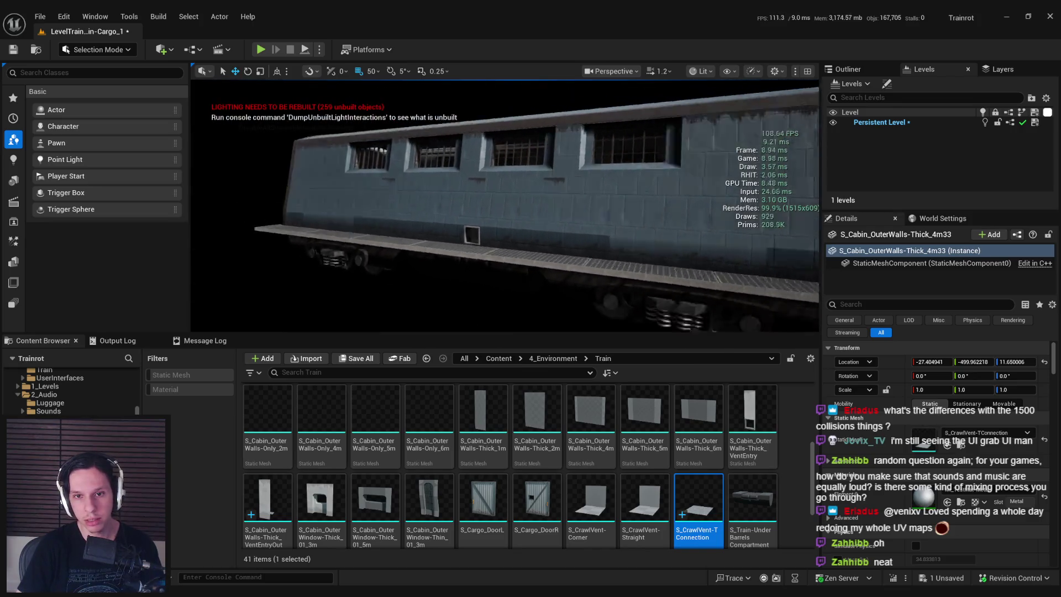
key(s)
key(w)
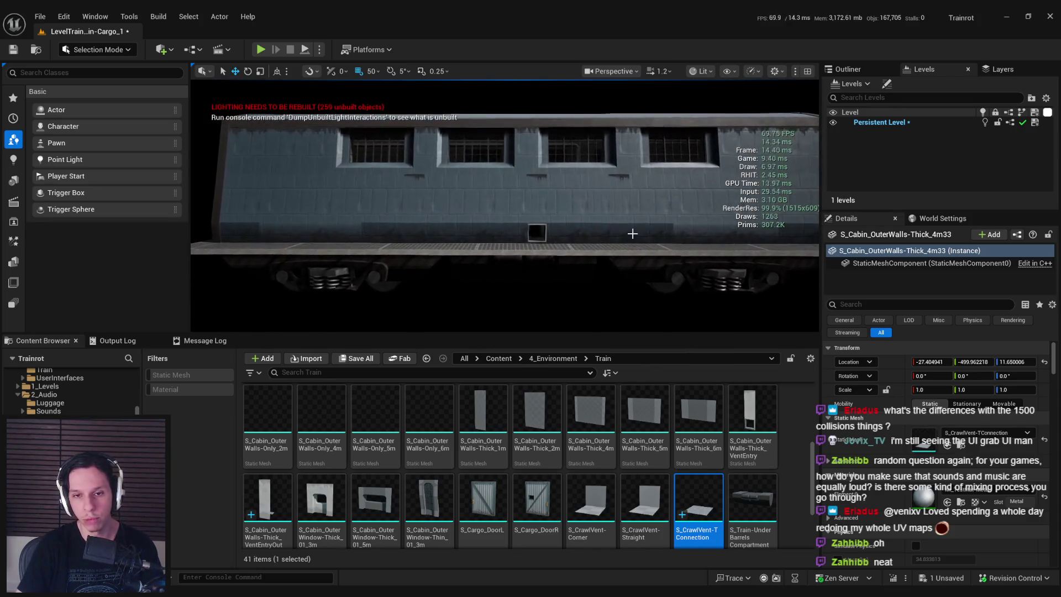
key(w)
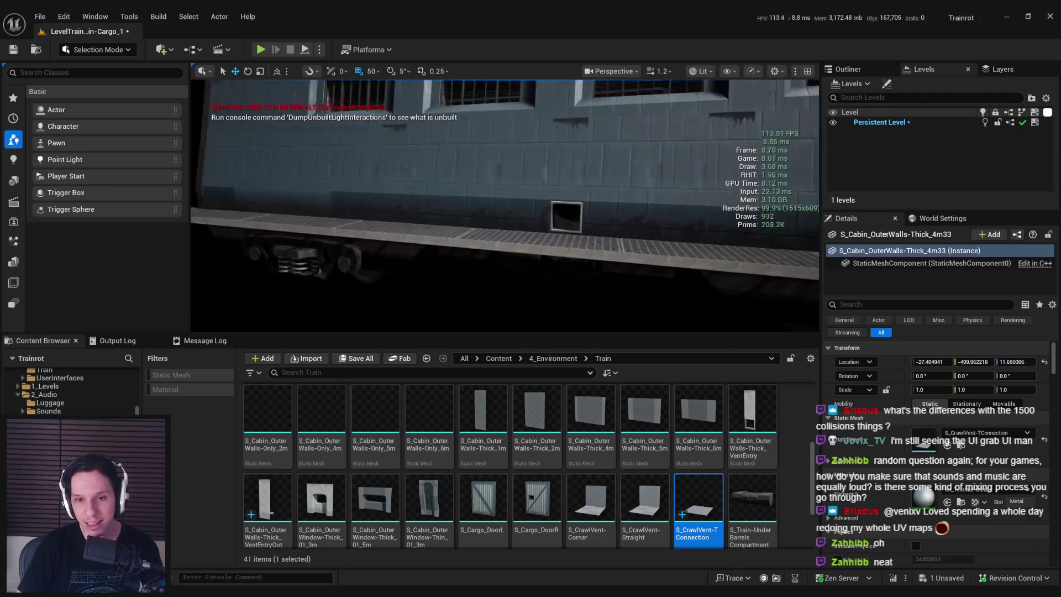
key(w)
key(s)
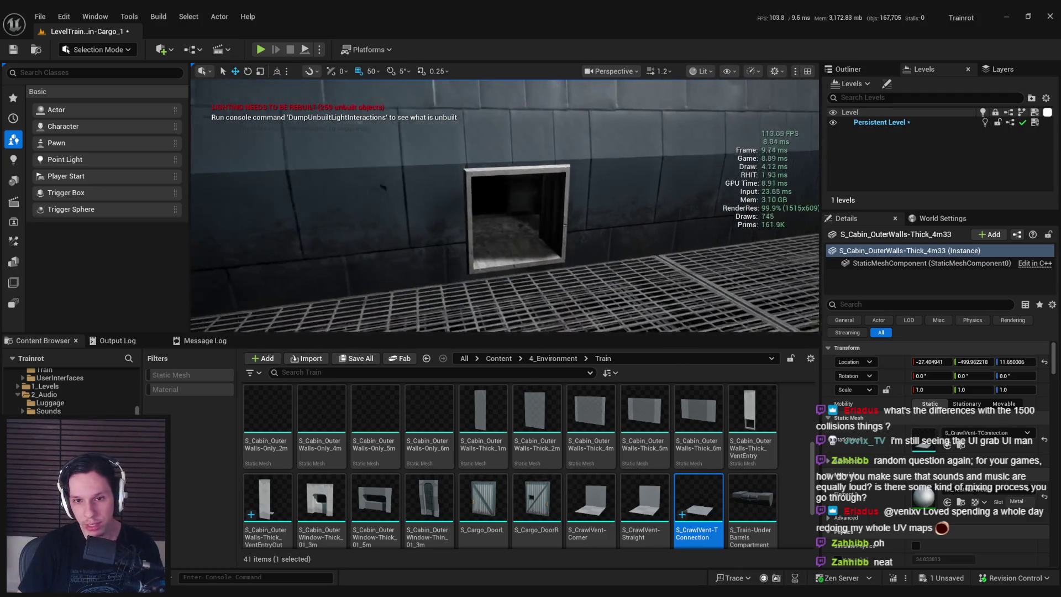
scroll(482, 214, down, 1)
key(w)
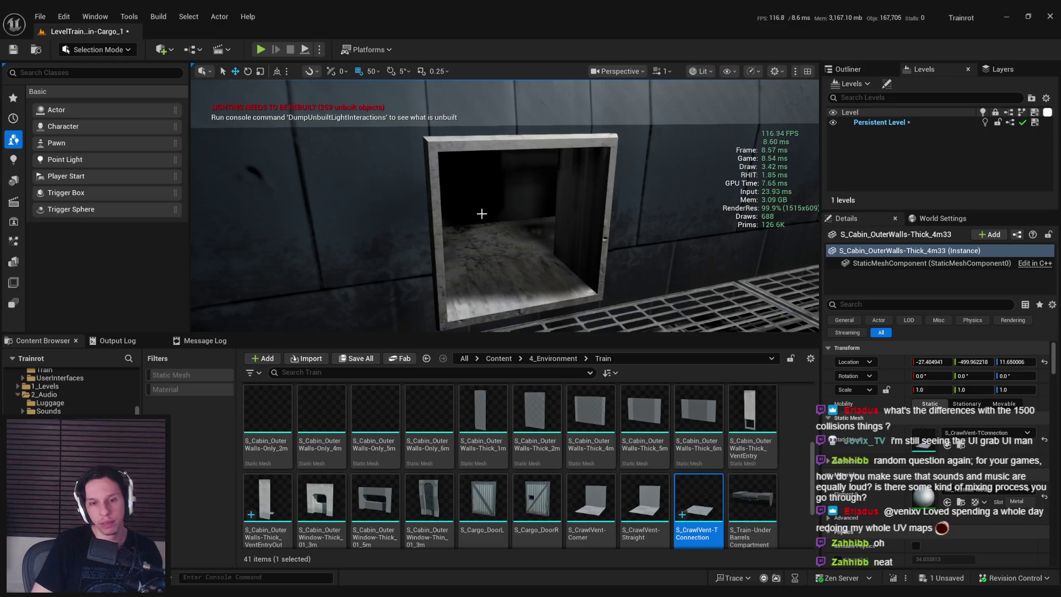
scroll(482, 213, down, 3)
Save the level with Ctrl+S, then fly the camera into the vent and around the cabin
key(ctrl+s)
mouse_move(532, 272)
mouse_down()
mouse_move(537, 254)
mouse_move(532, 272)
mouse_up()
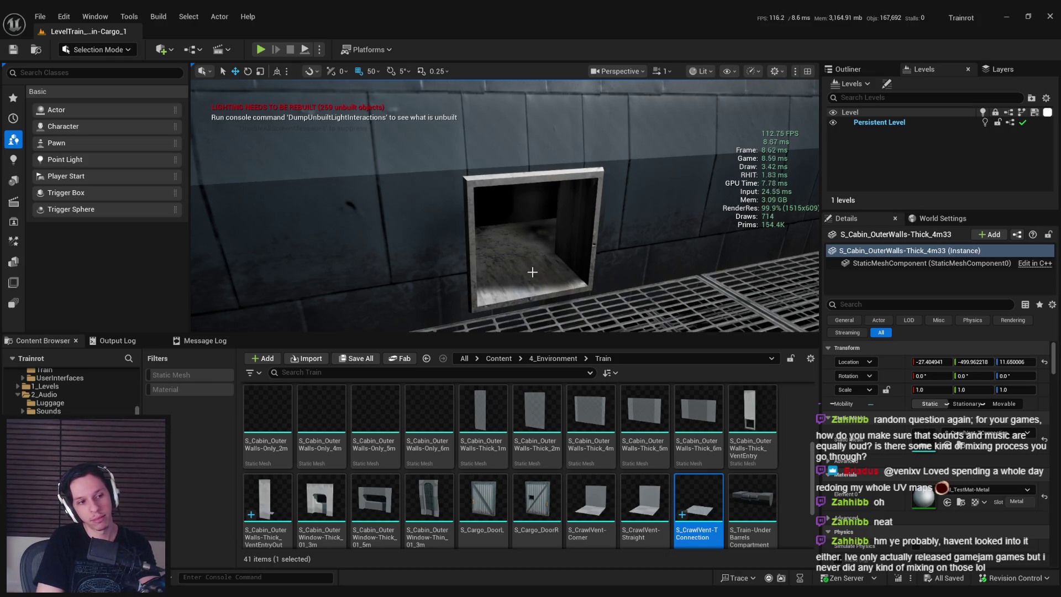
drag(532, 272, 498, 261)
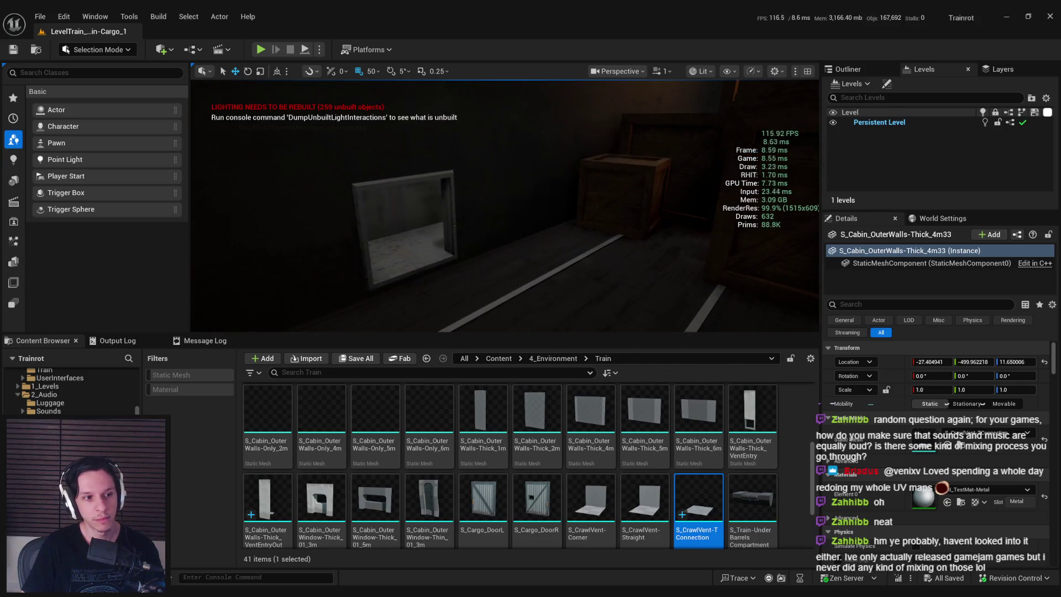
drag(497, 261, 612, 272)
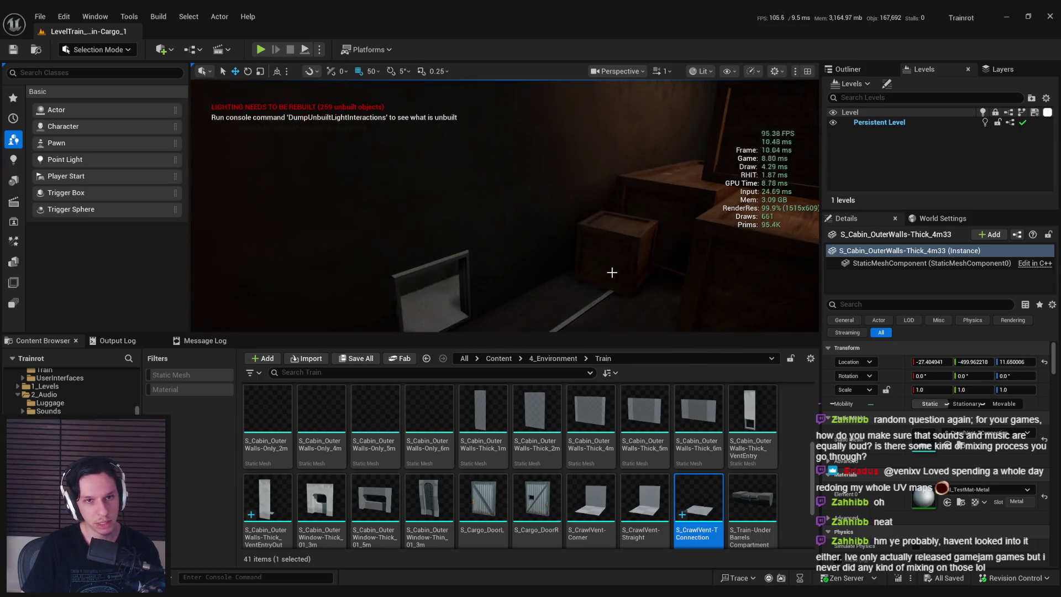
click(46, 21)
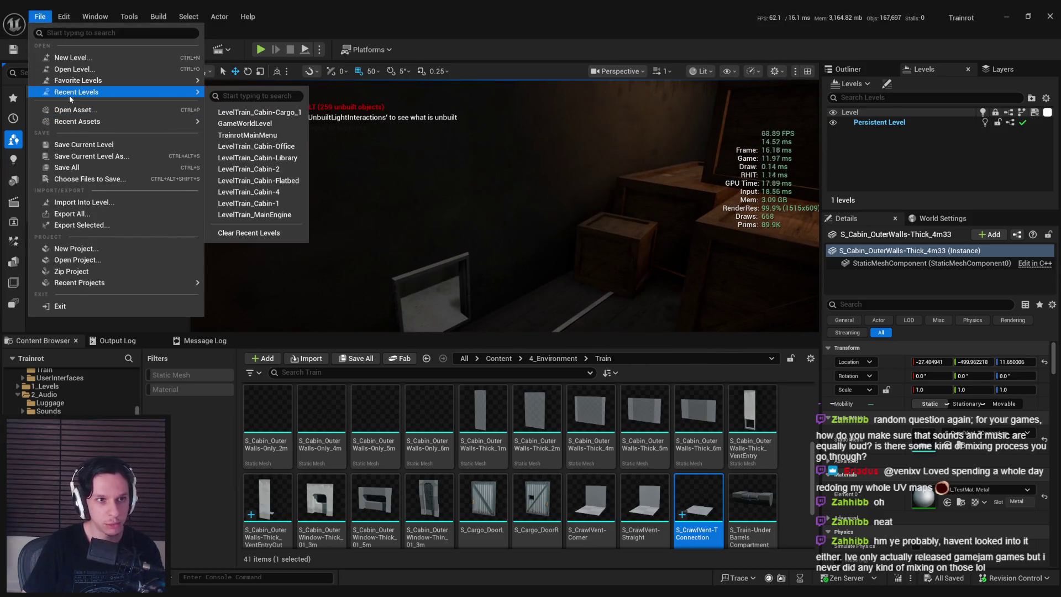
Load GameWorldLevel from the File menu's Recent Levels list
click(45, 20)
click(43, 20)
mouse_move(85, 98)
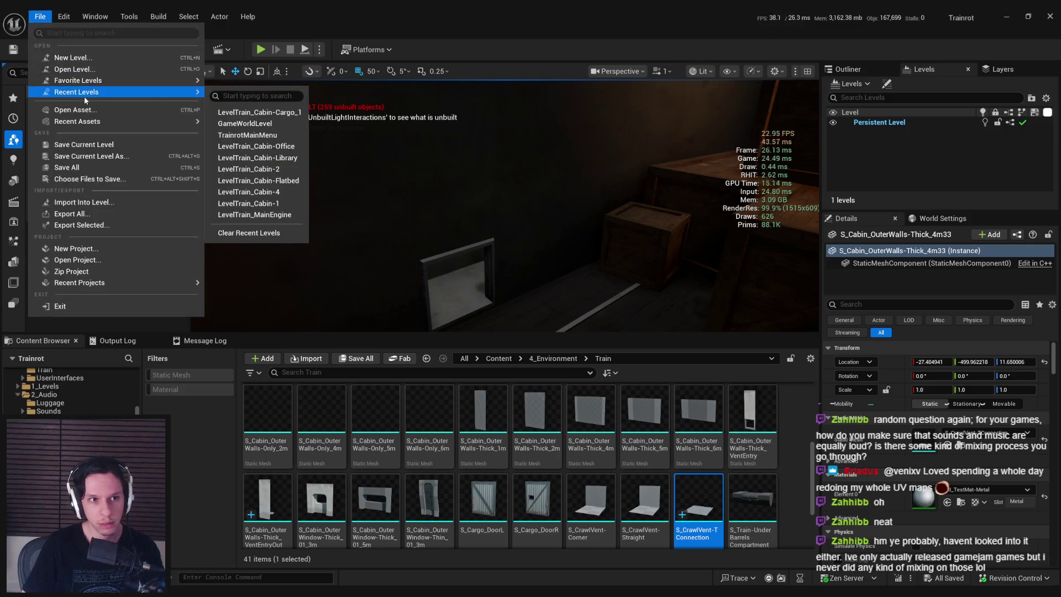
click(277, 113)
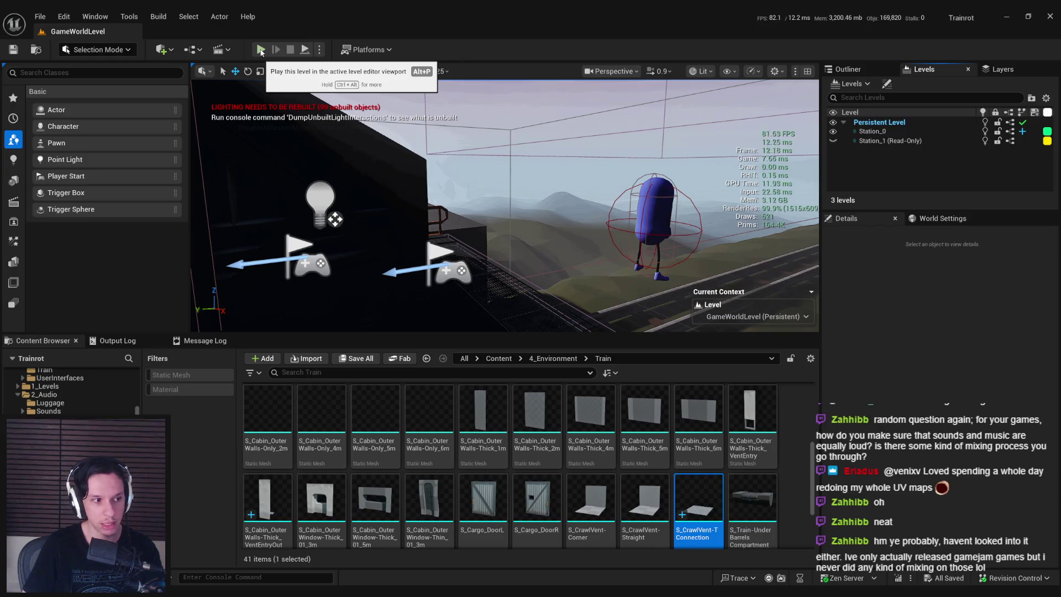
Start a full-screen play-test, open the door, and walk into the dark corridor
key(alt+p)
key(F11)
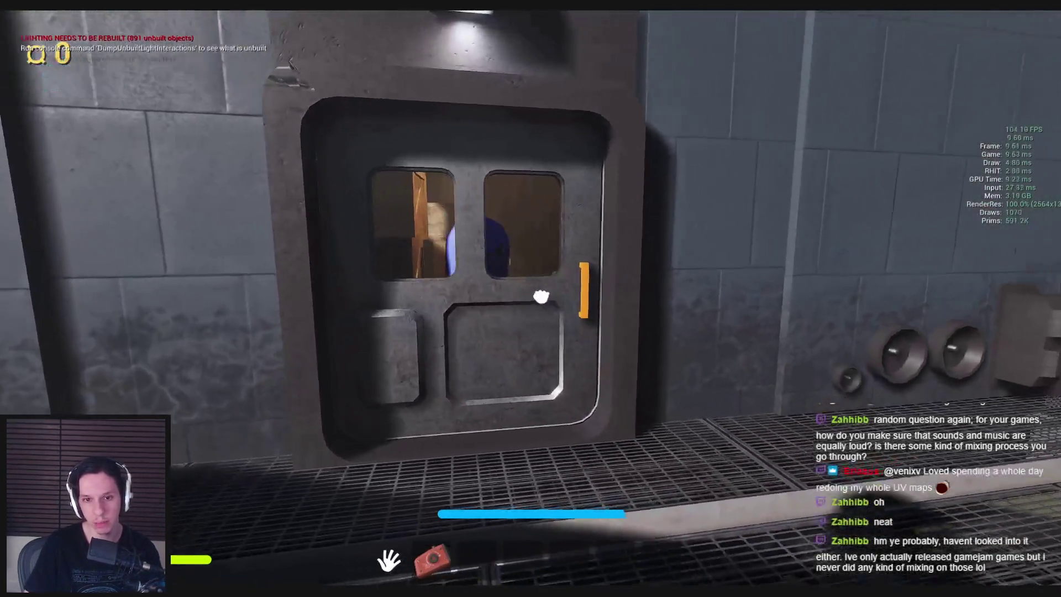
click(541, 297)
key(w)
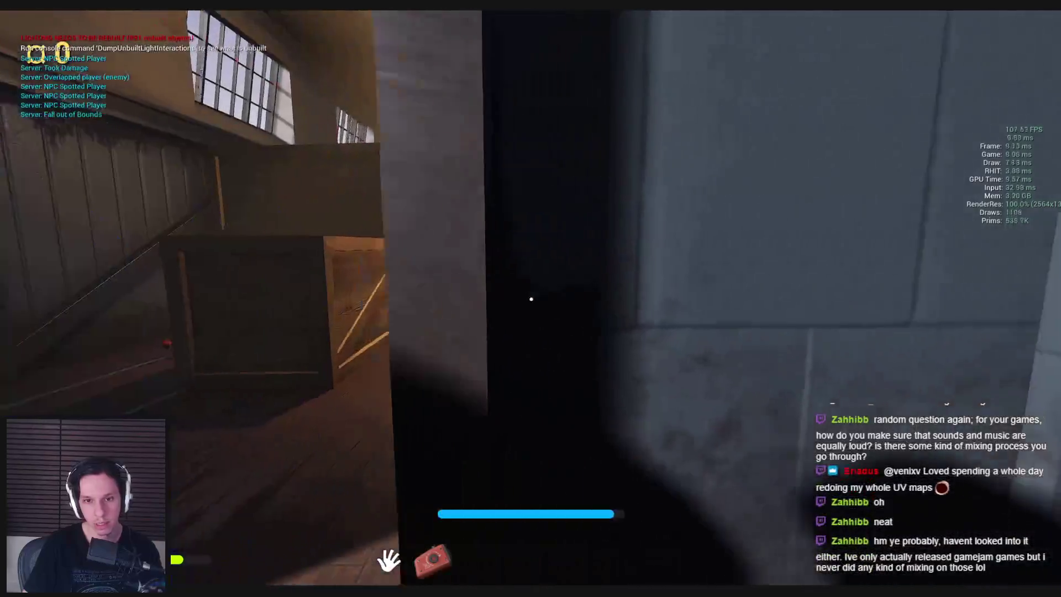
key(w)
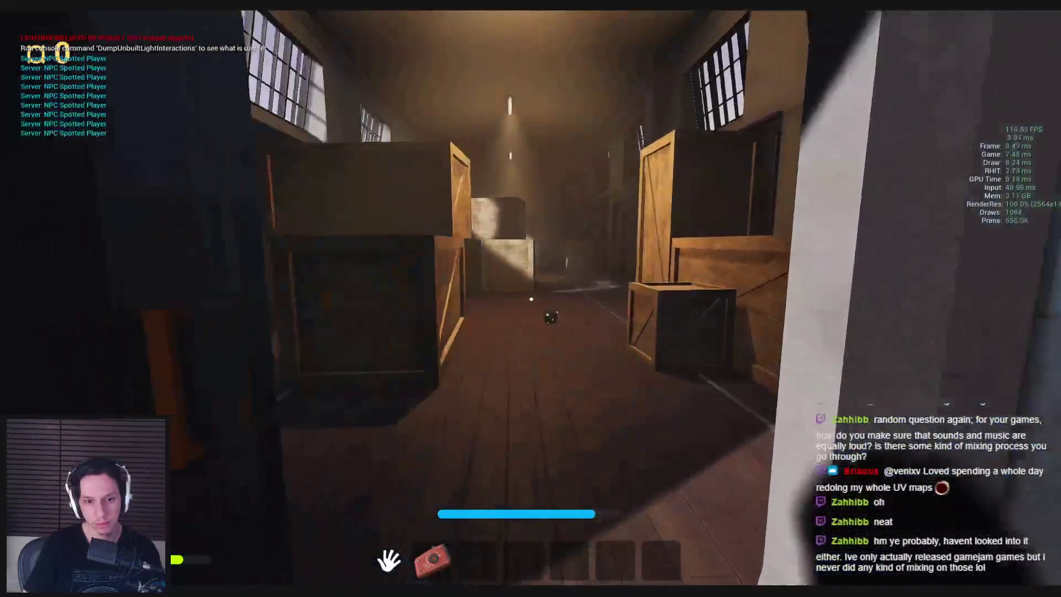
key(w)
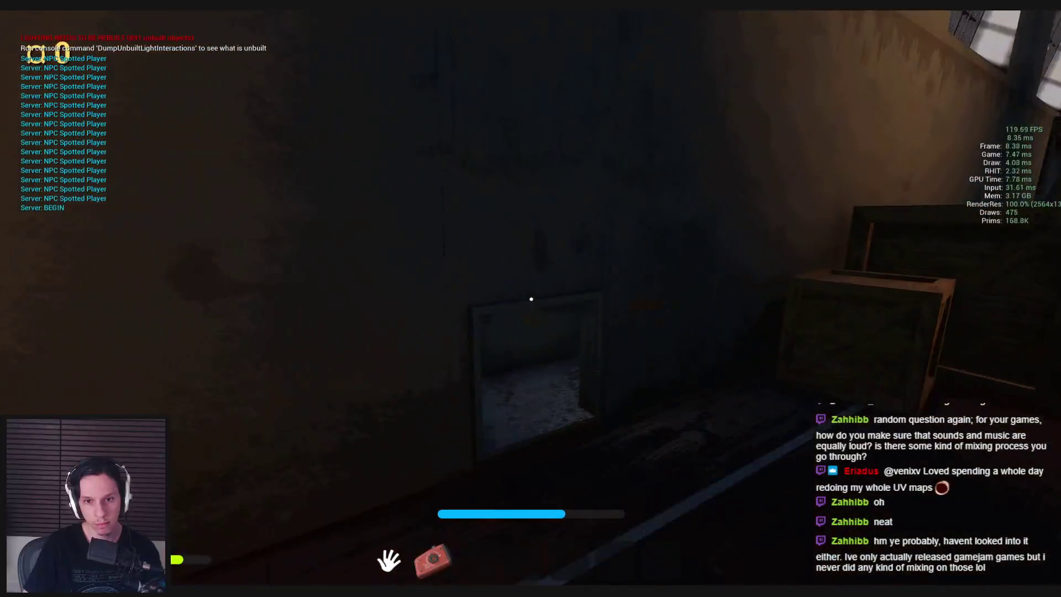
Walk past the NPC and down the longer corridor into the crate room
key(w)
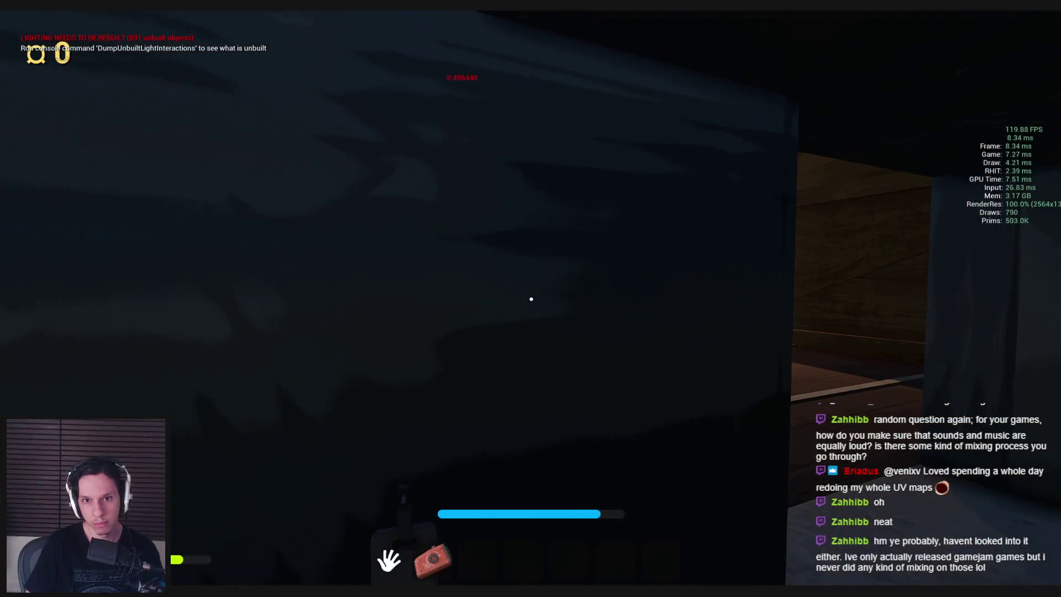
key(w)
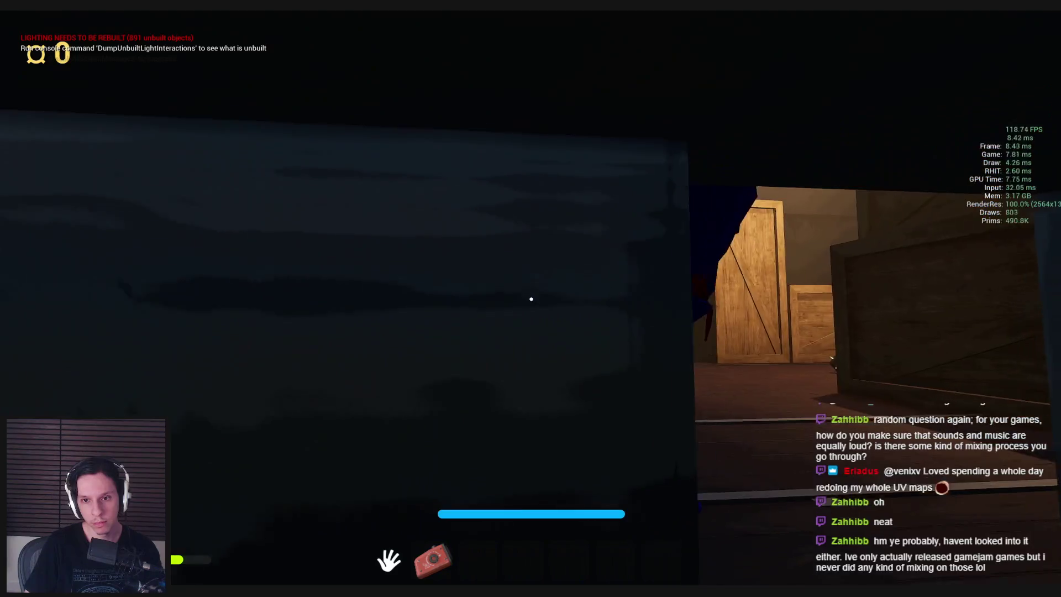
key(w)
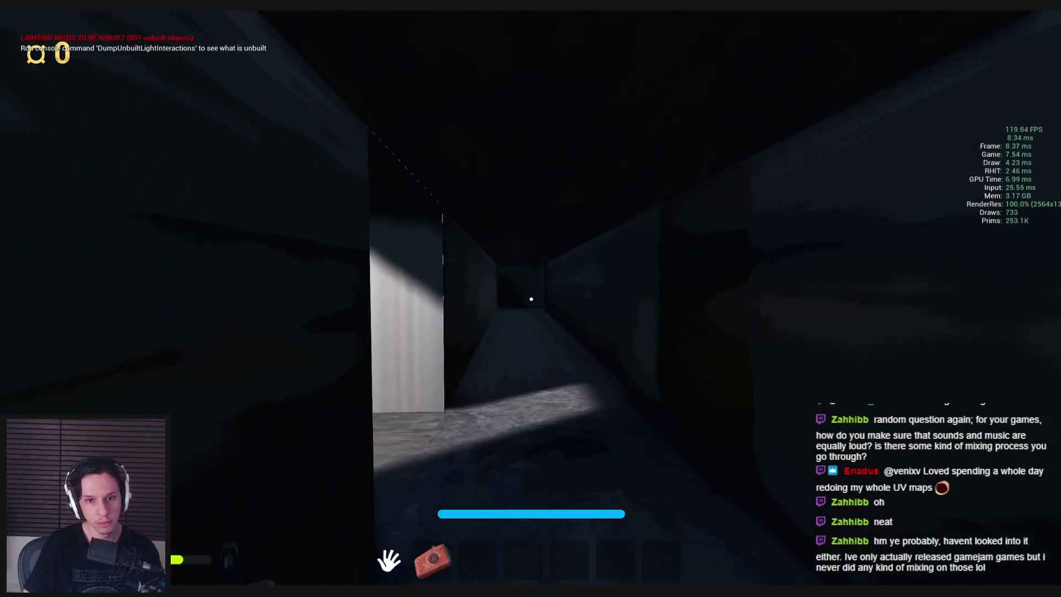
key(w)
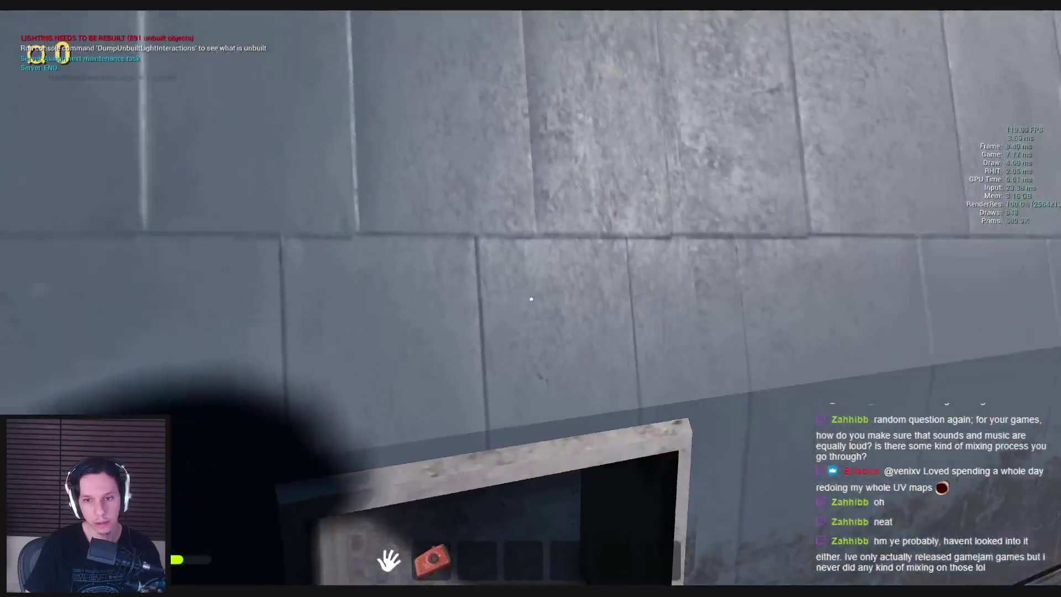
key(w)
key(w)
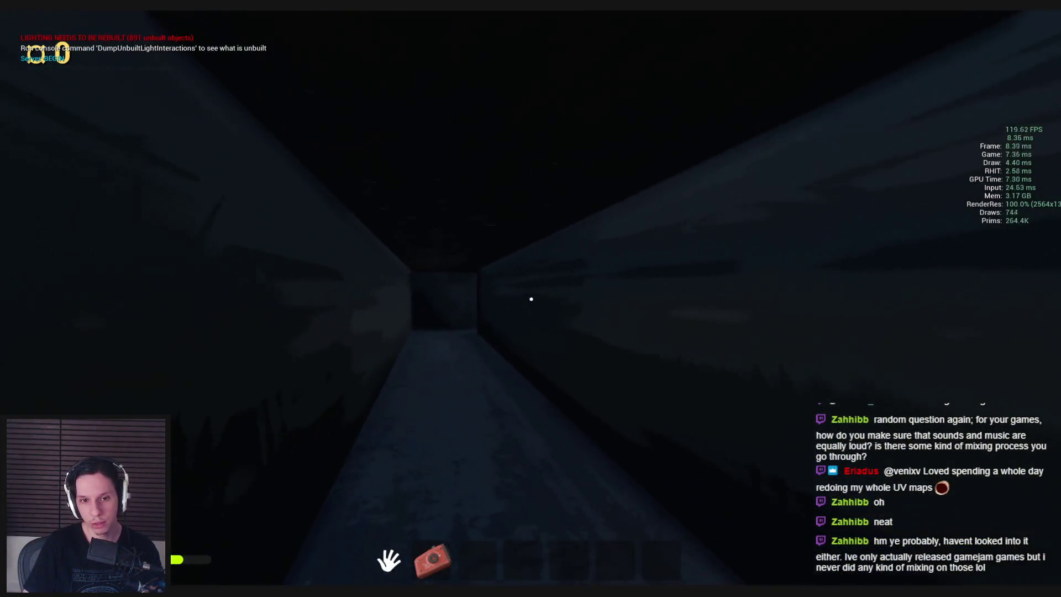
key(w)
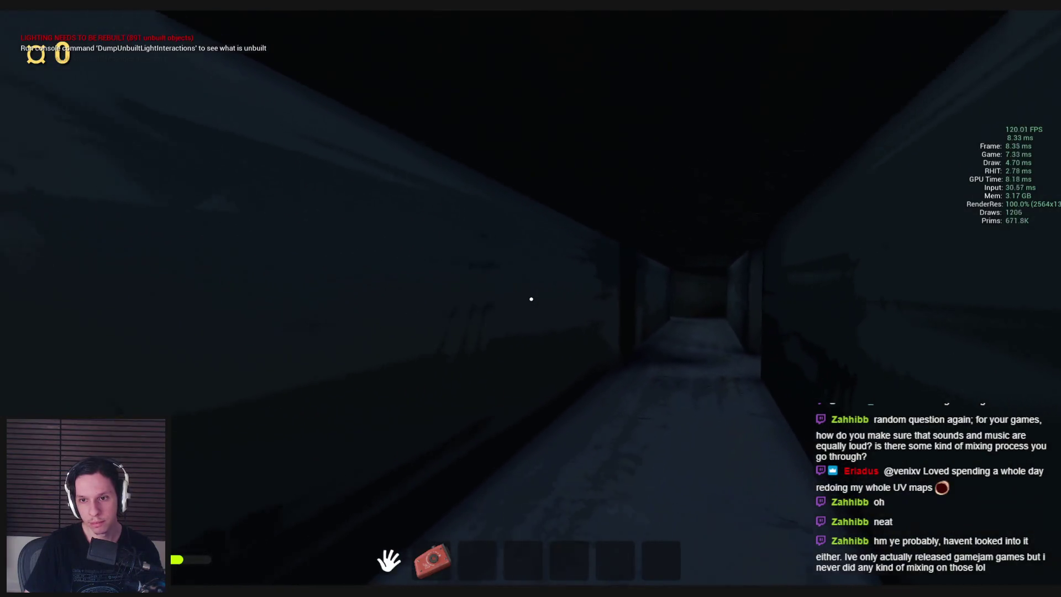
key(w)
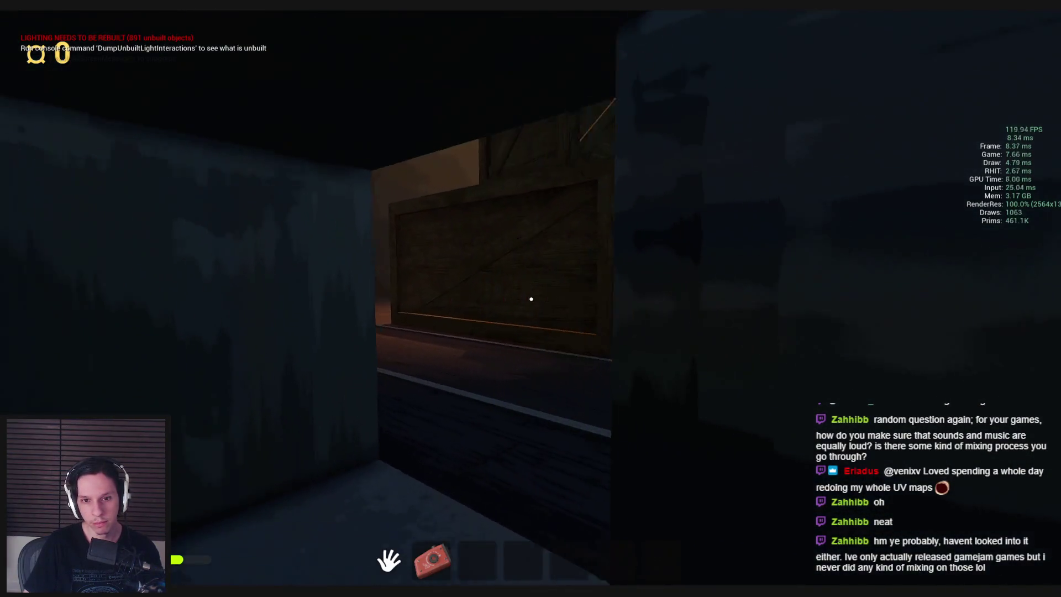
key(w)
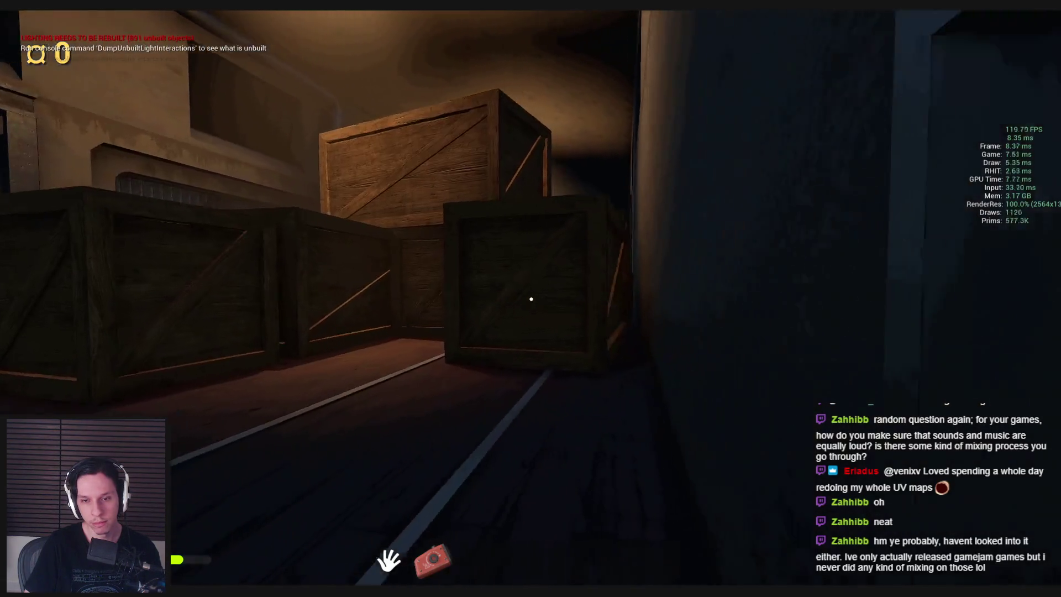
Crawl the dark vent, cross the grated walkway and warehouse, and reach the next vent's end wall
key(w)
key(w)
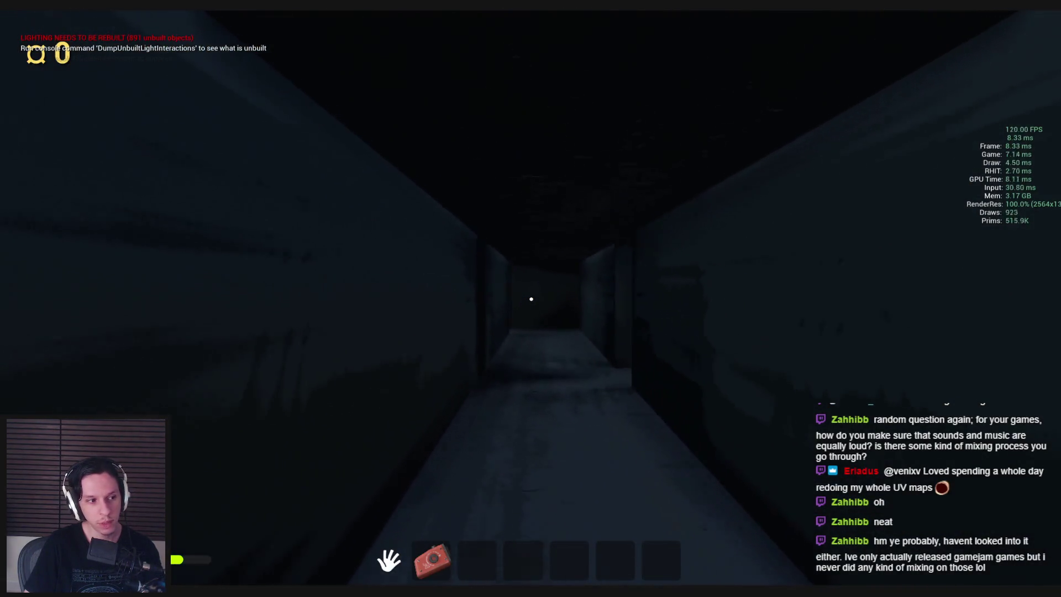
key(w)
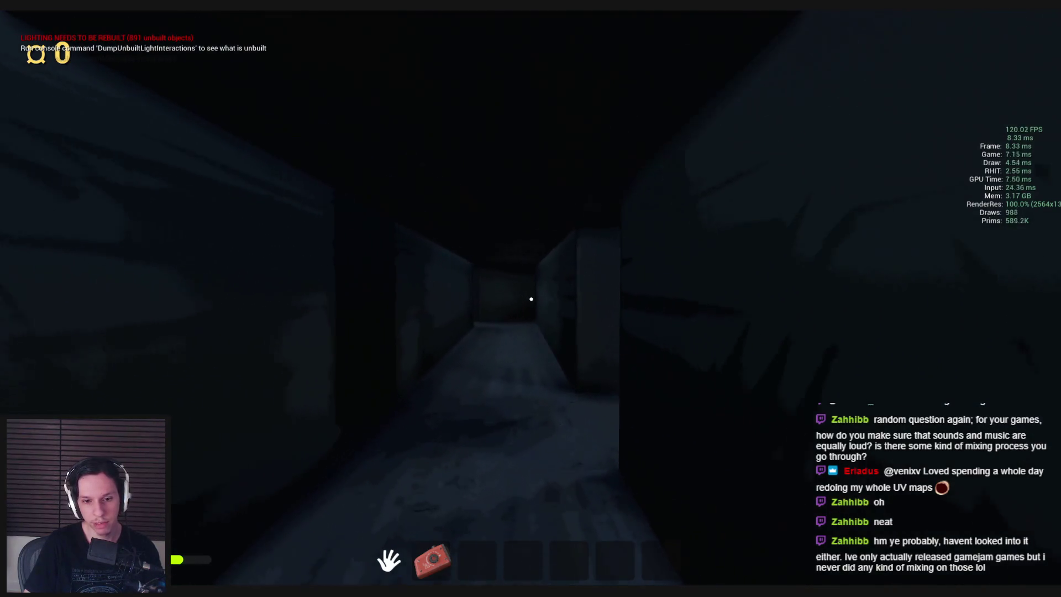
key(w)
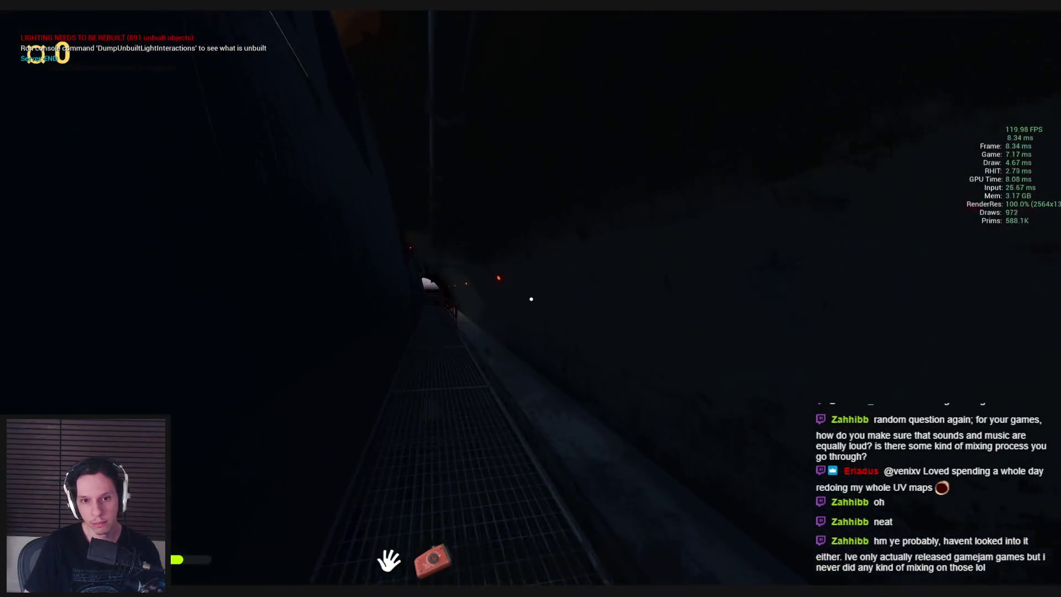
key(w)
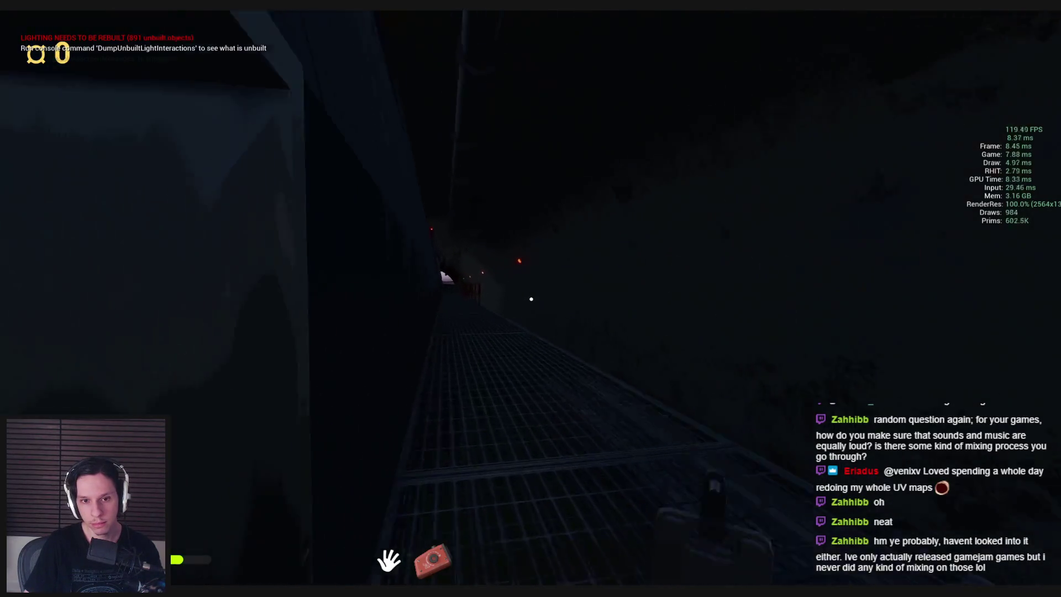
key(w)
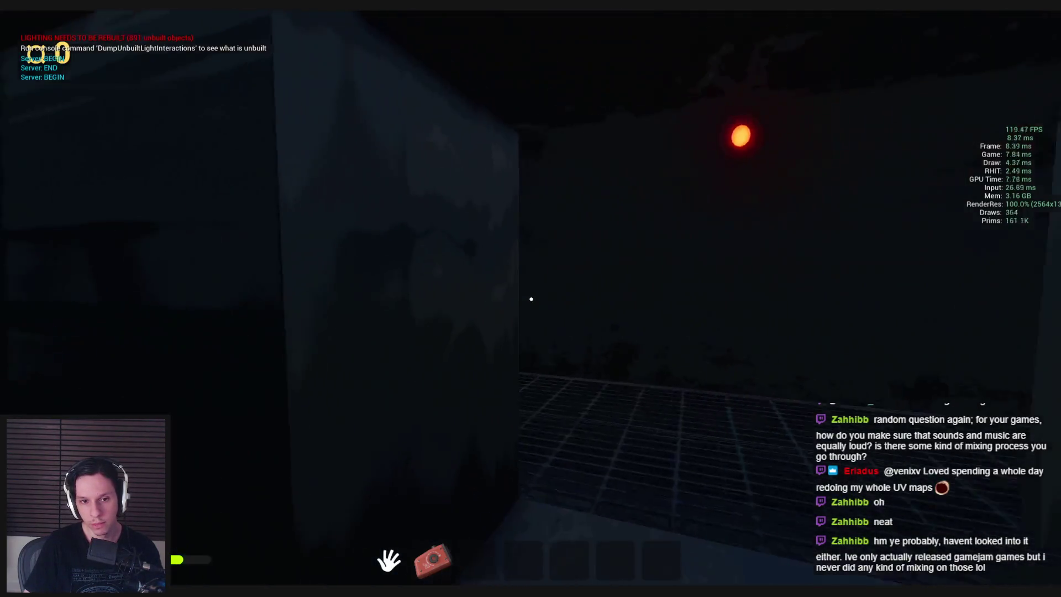
key(w)
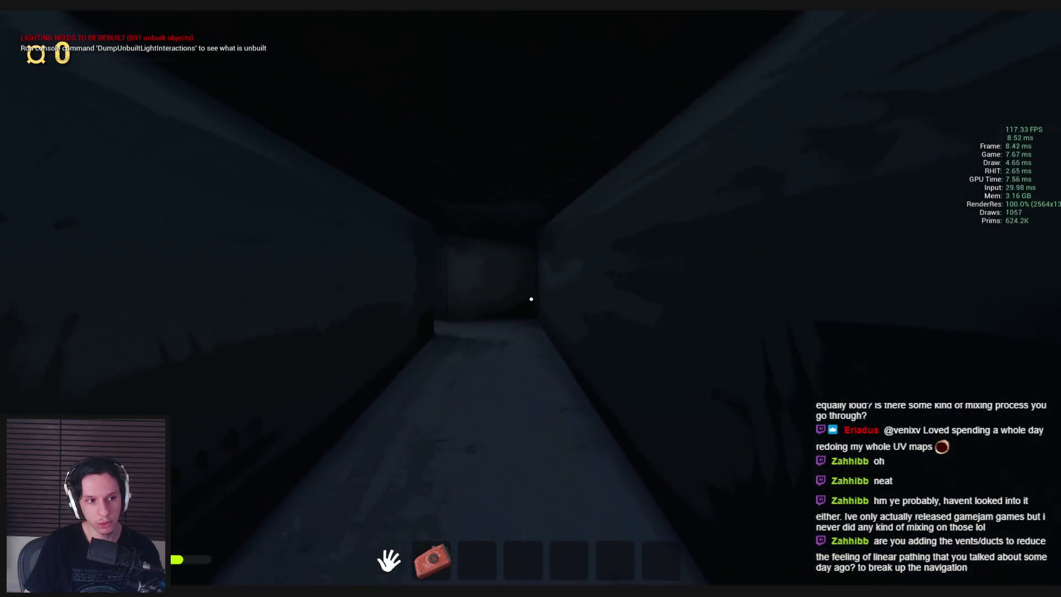
key(w)
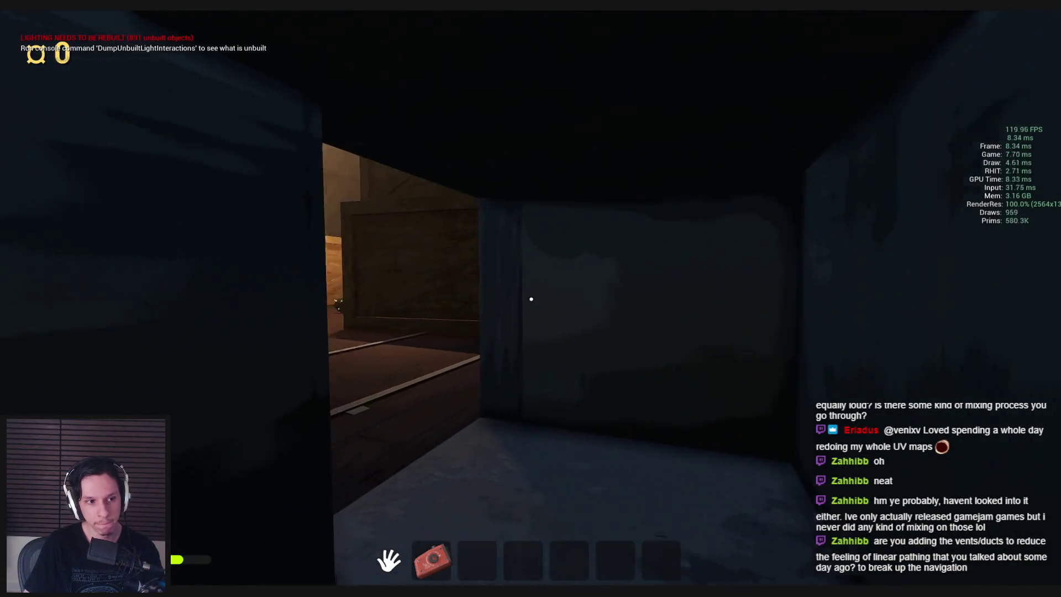
key(w)
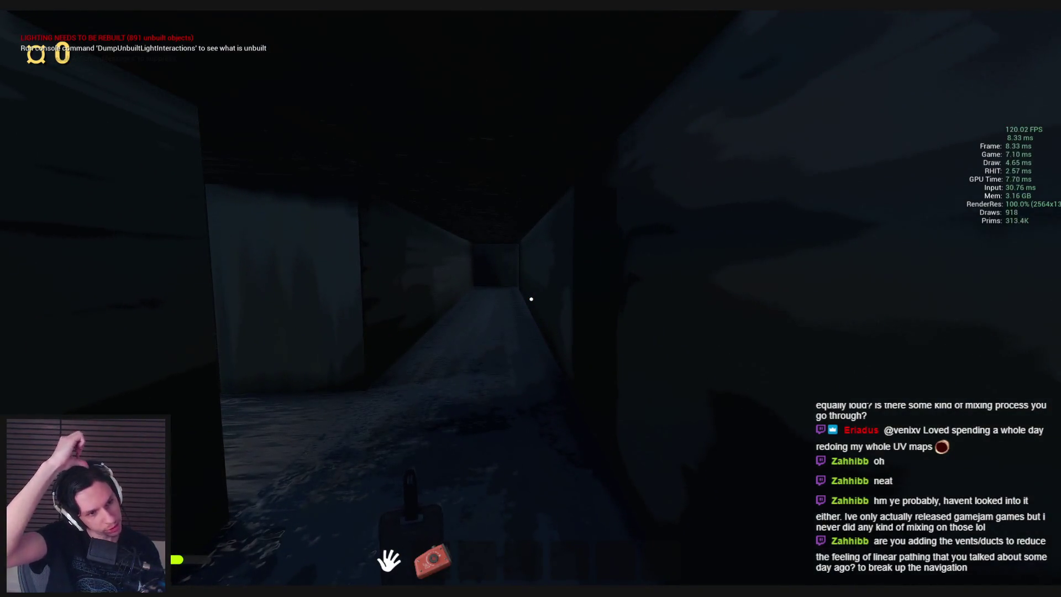
key(w)
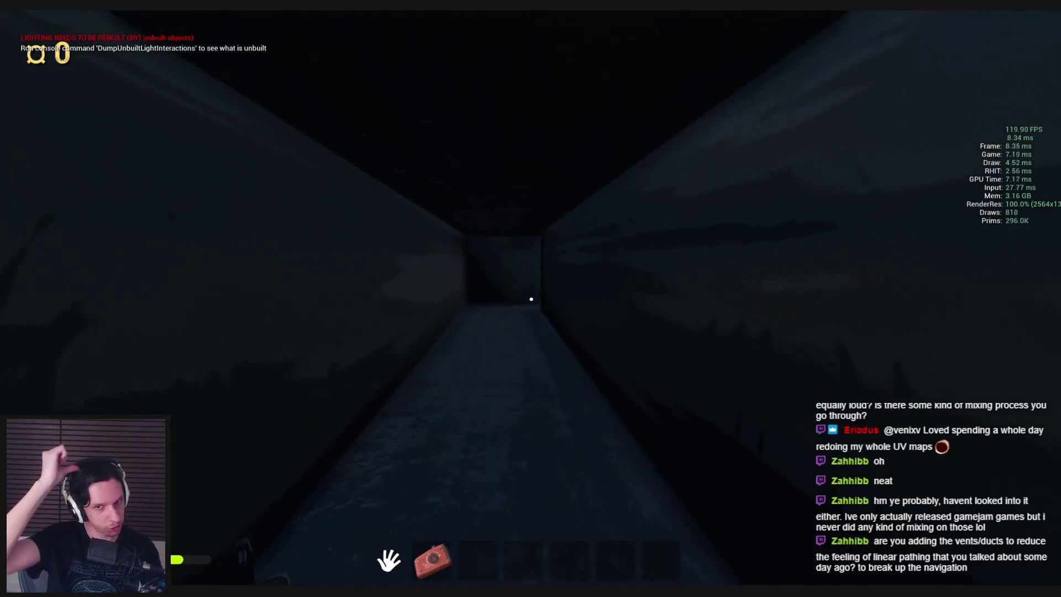
key(w)
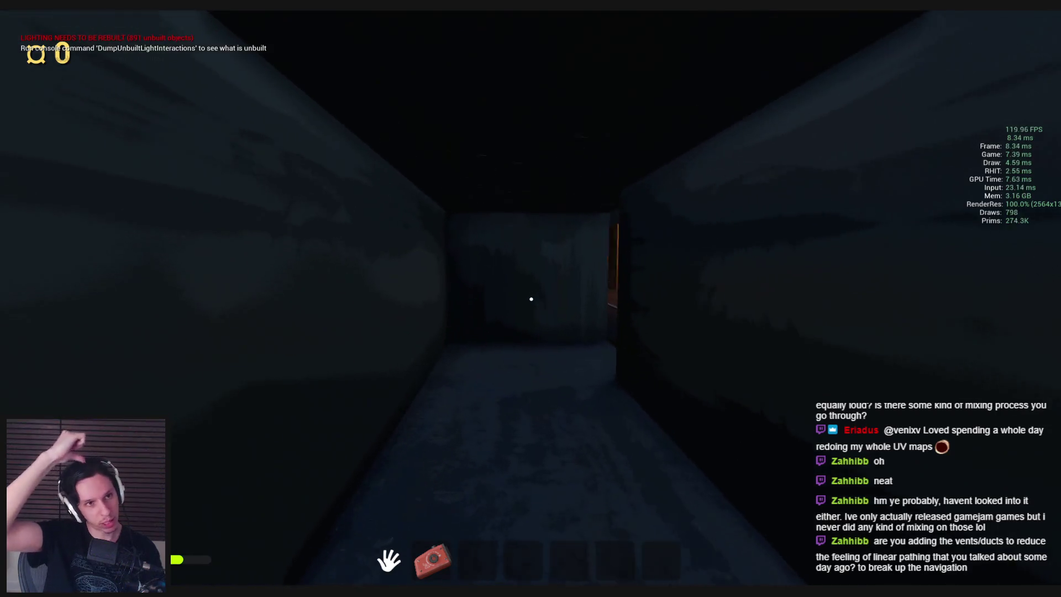
key(w)
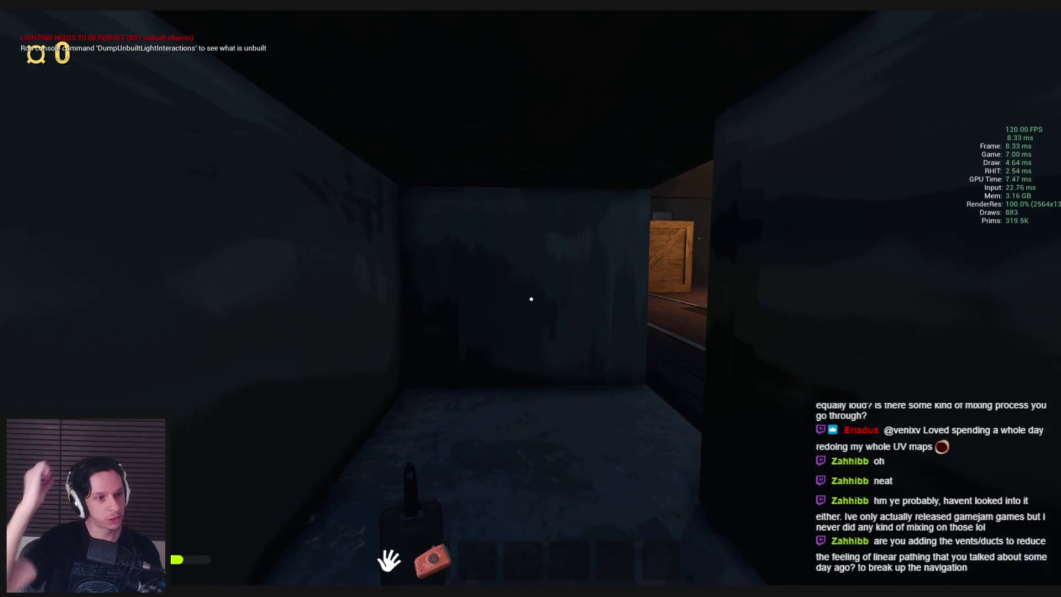
Go through the side opening and concrete passage to the lit crate room with windows
key(w)
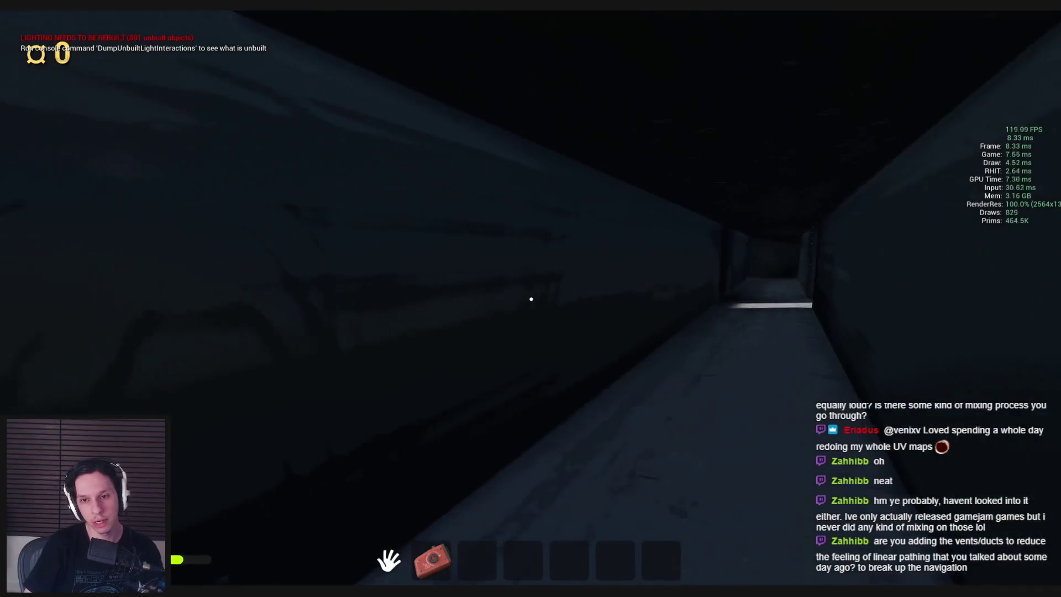
key(w)
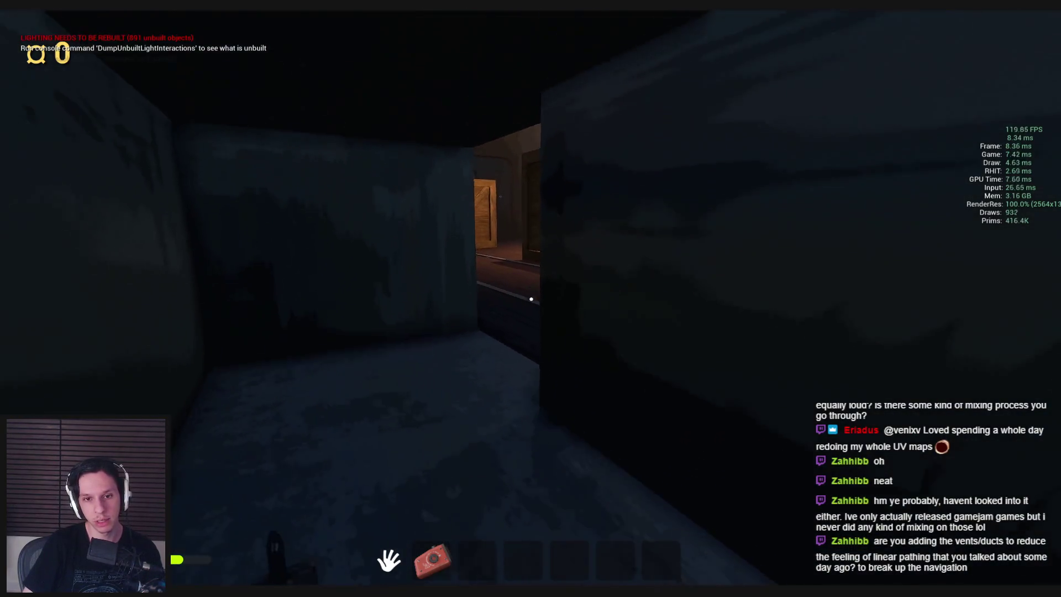
key(w)
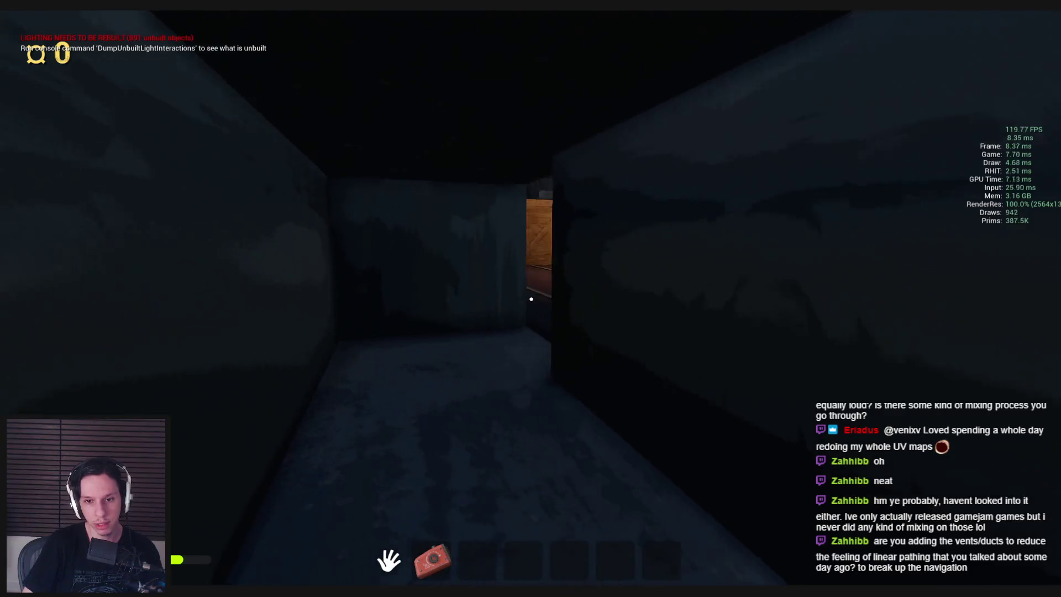
key(w)
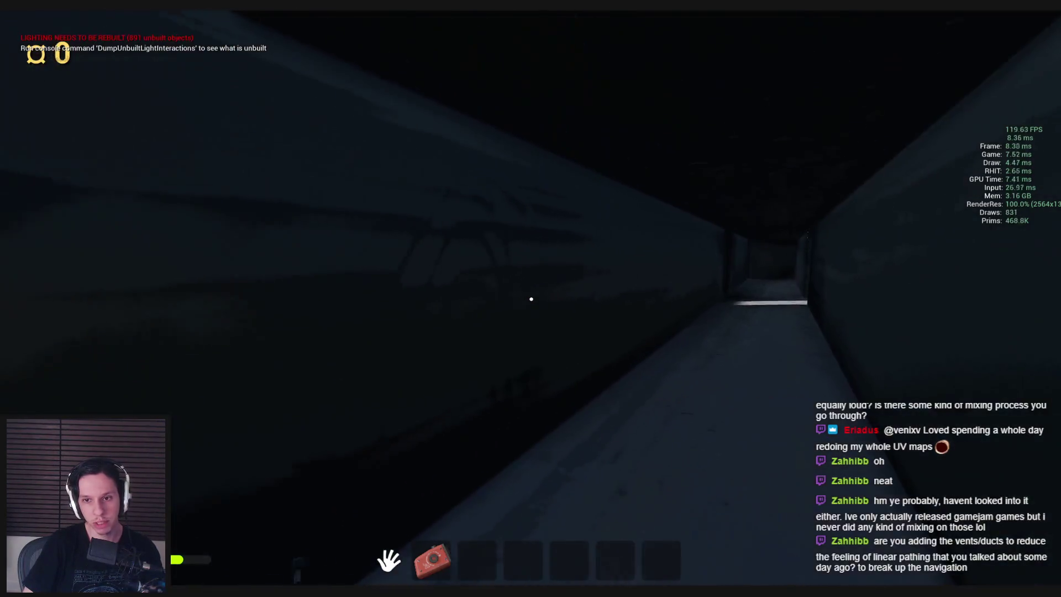
key(w)
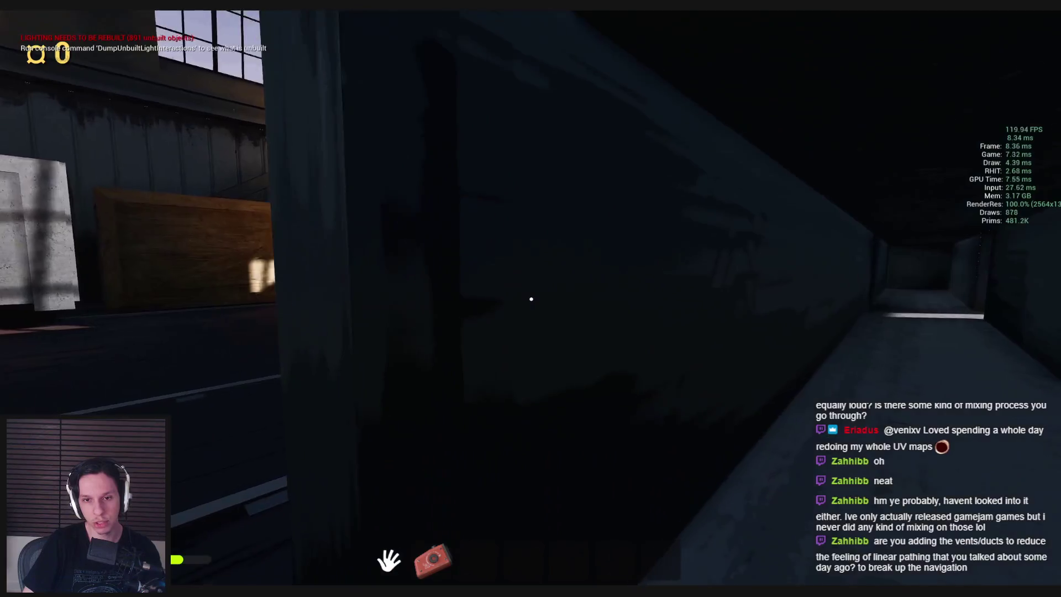
key(w)
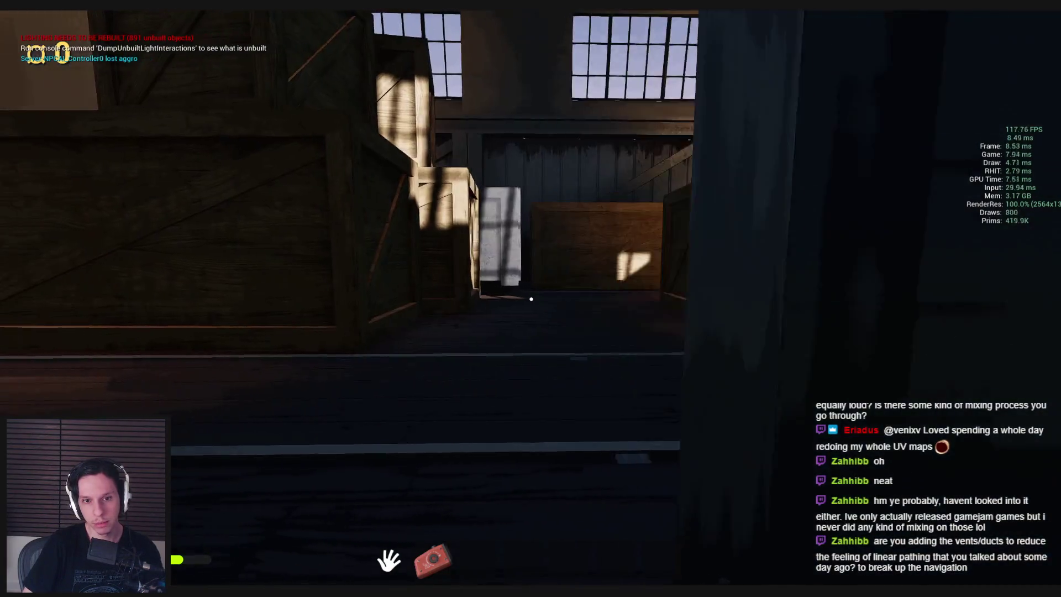
key(w)
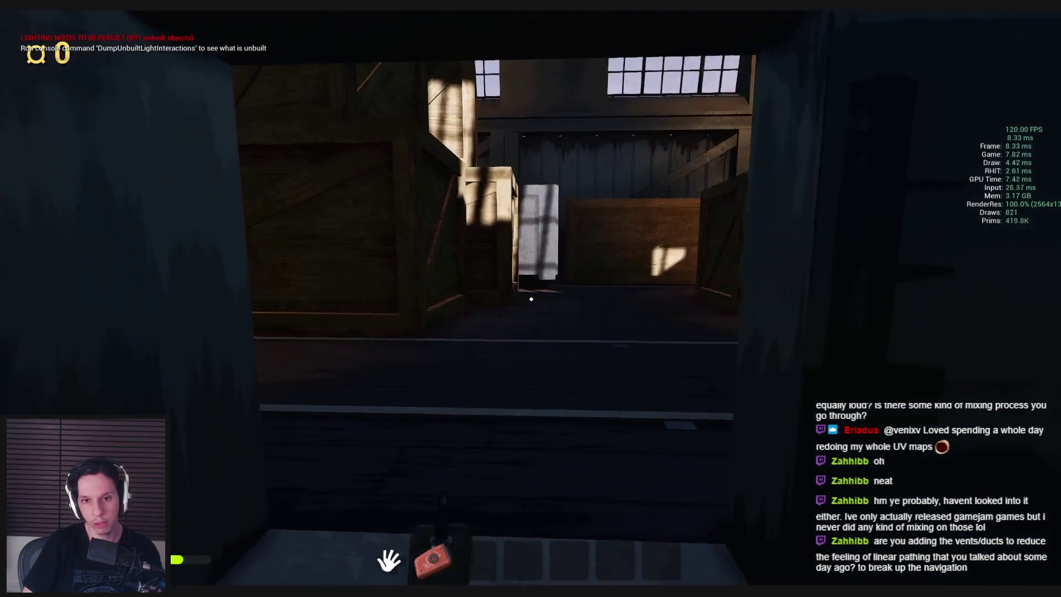
key(w)
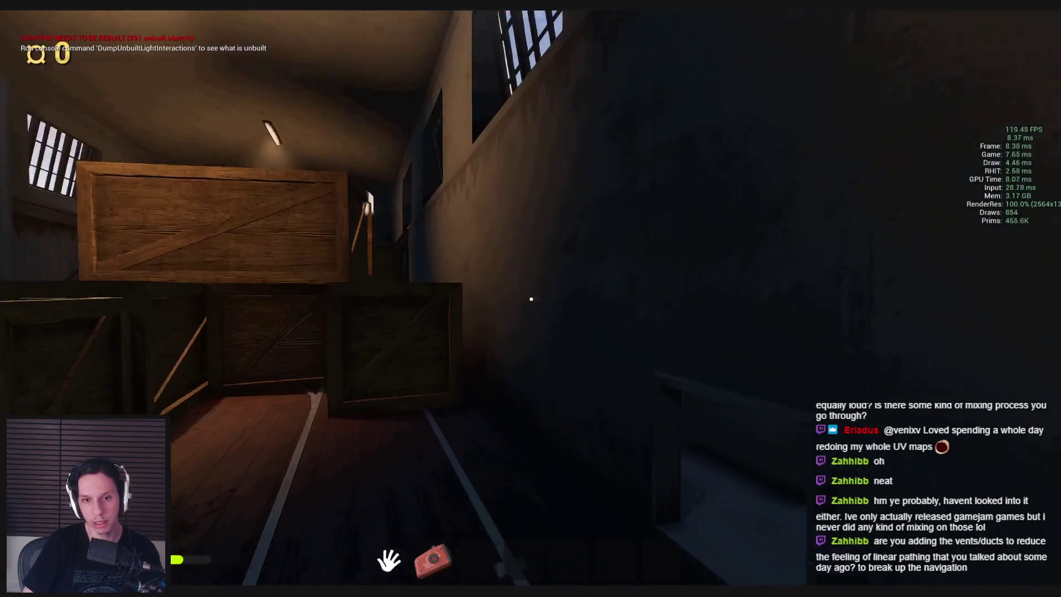
Head back into the dark vent, switch on the flashlight with 2, and exit into the warehouse
key(w)
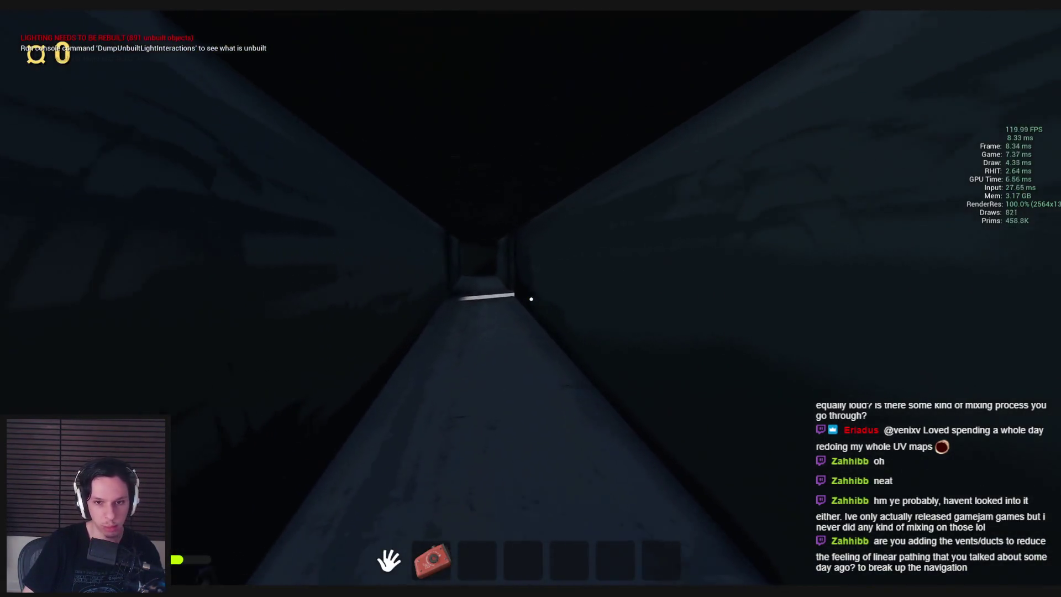
key(w)
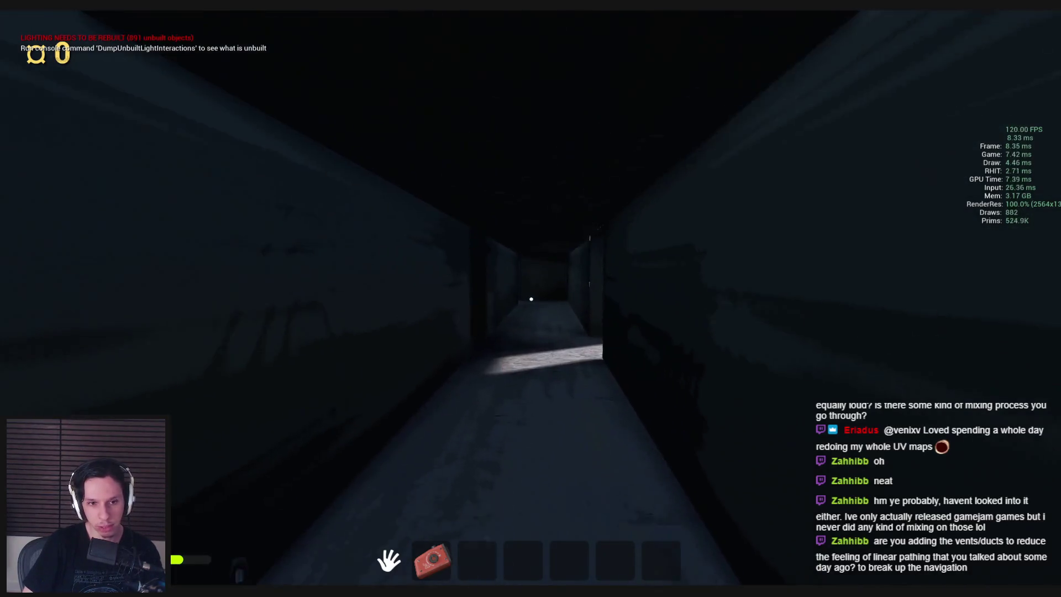
key(w)
key(2)
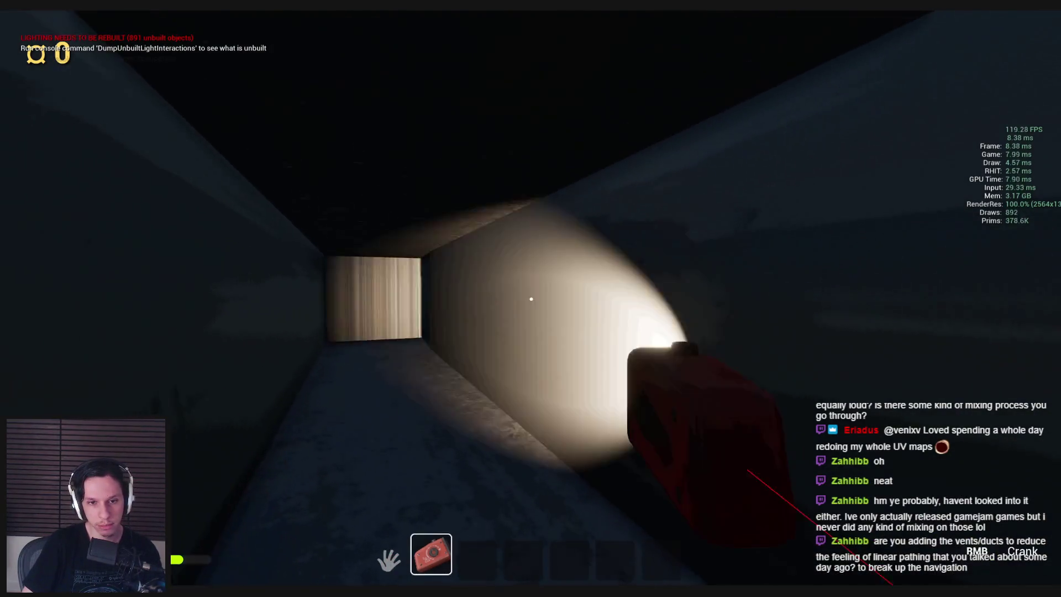
key(w)
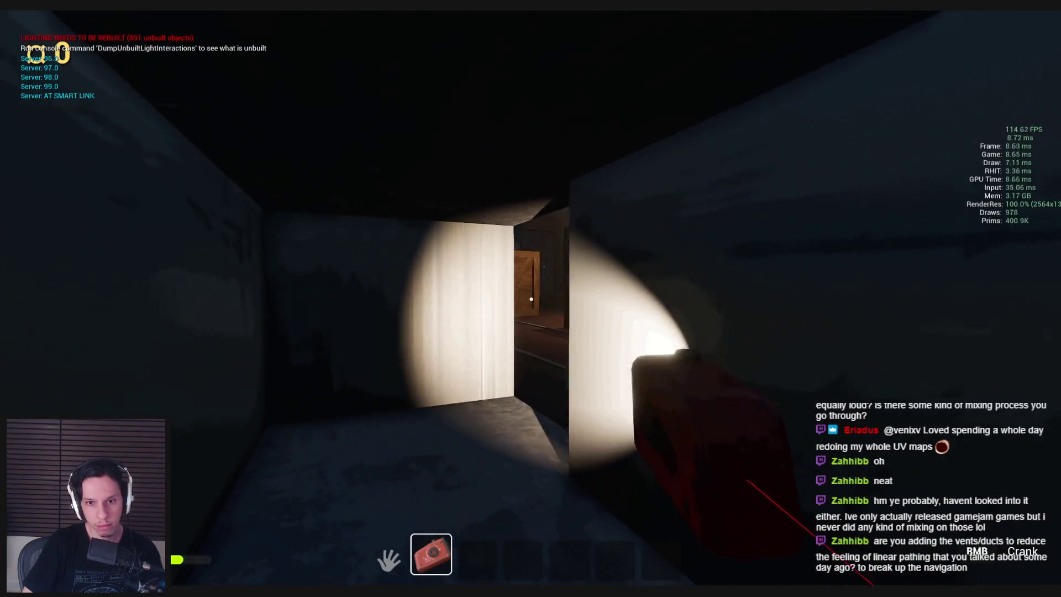
key(w)
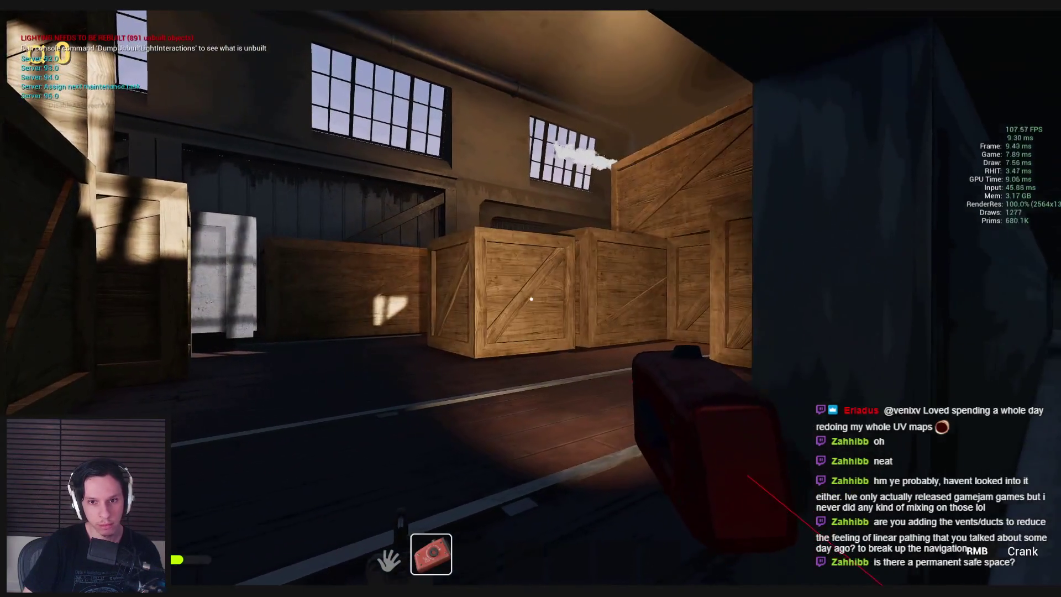
Crawl the dark vent corridor to the bright outdoor grate opening, then return among the crates
key(w)
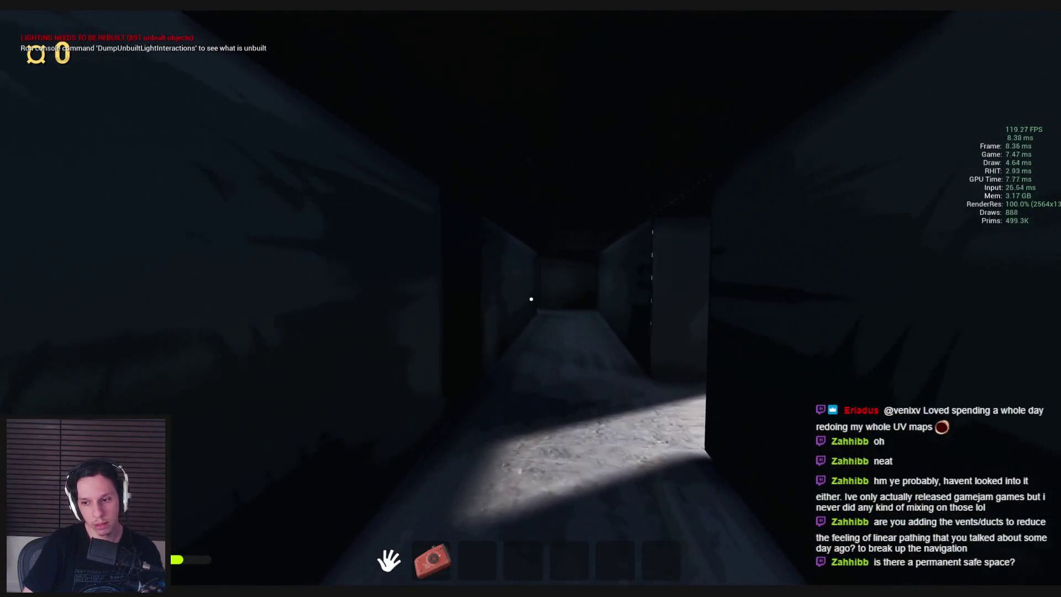
key(w)
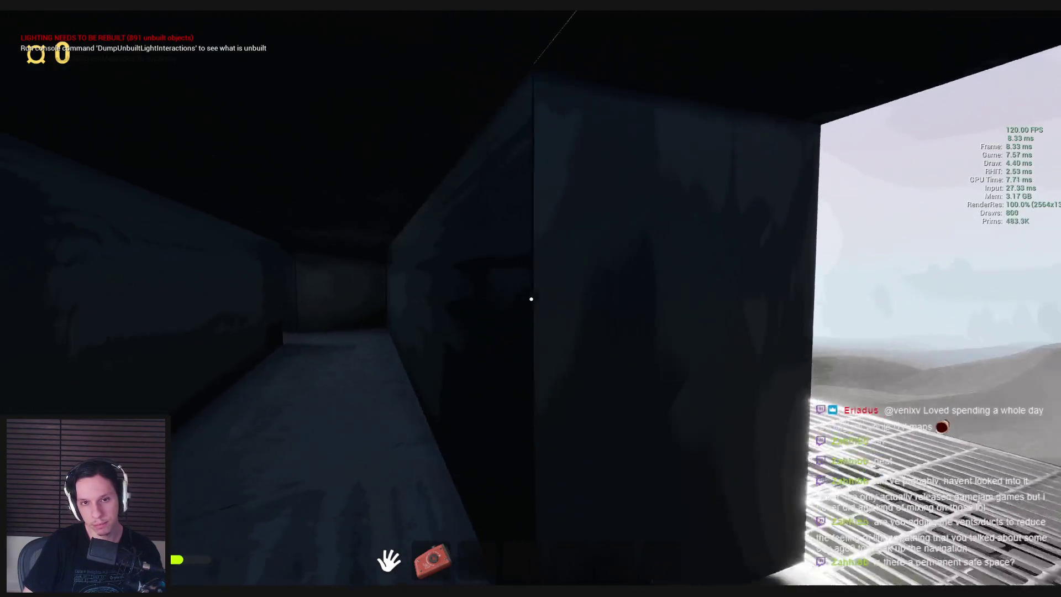
key(w)
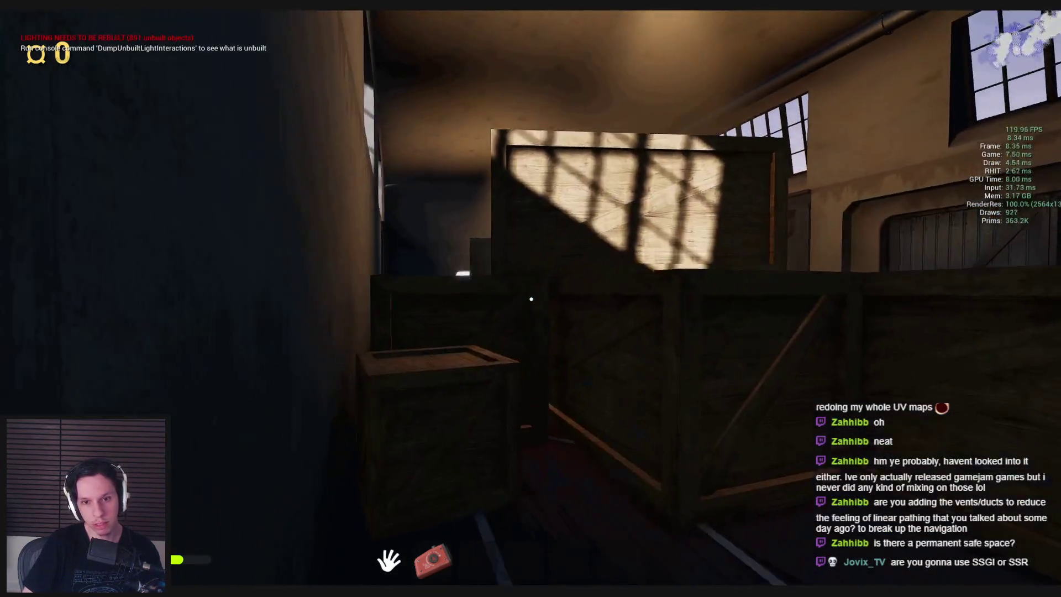
key(shift)
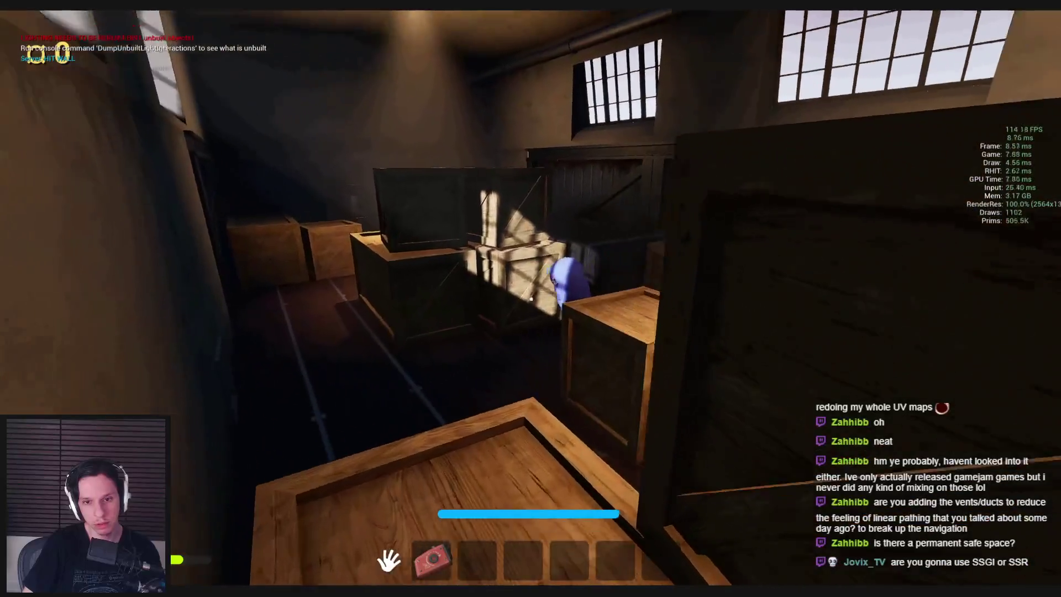
Walk past the crates to the red valve and pick up the orange item
key(s)
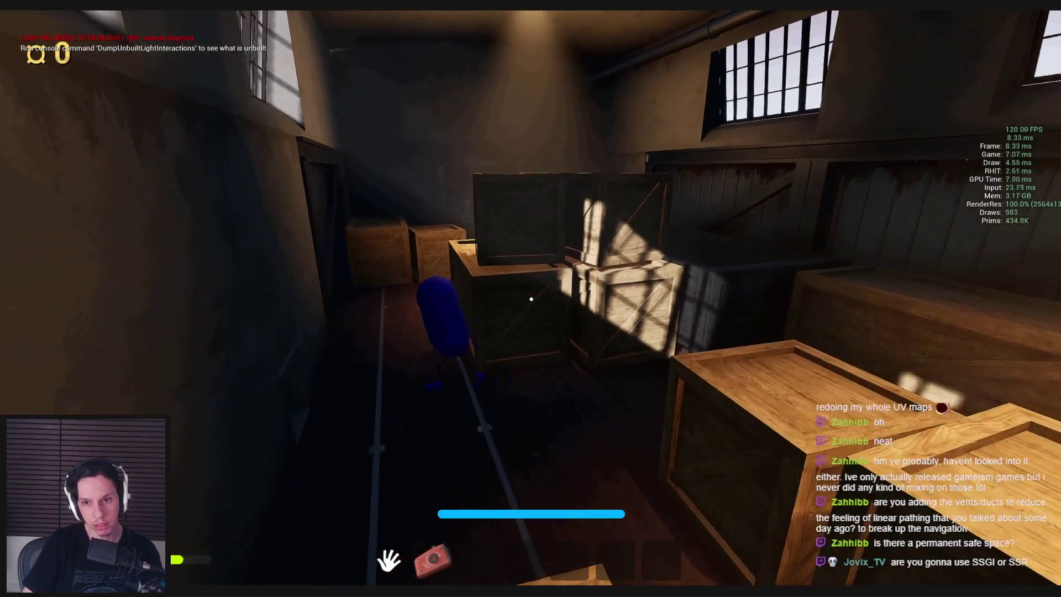
key(s)
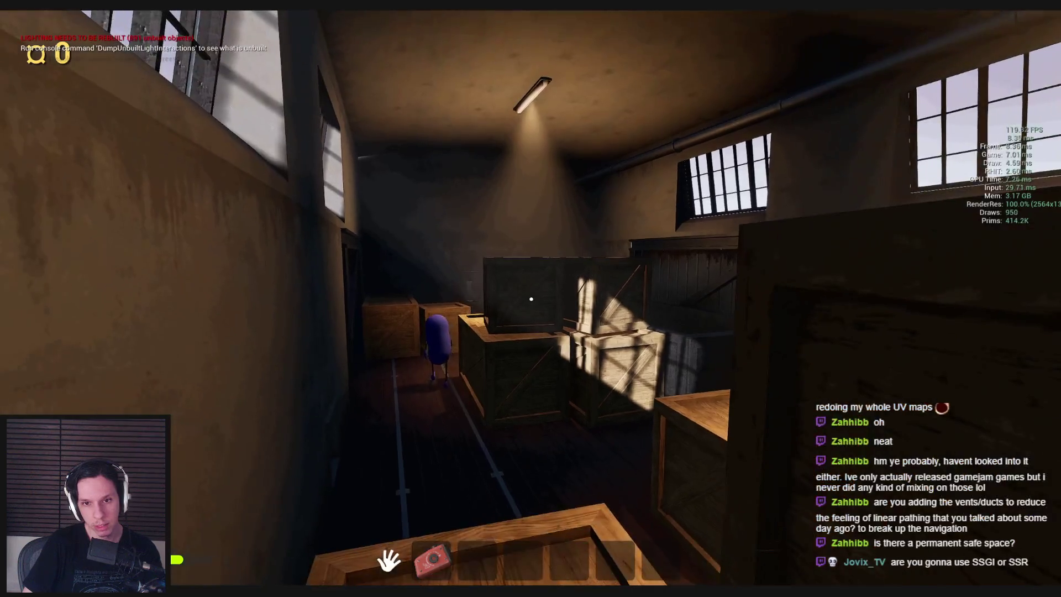
key(w)
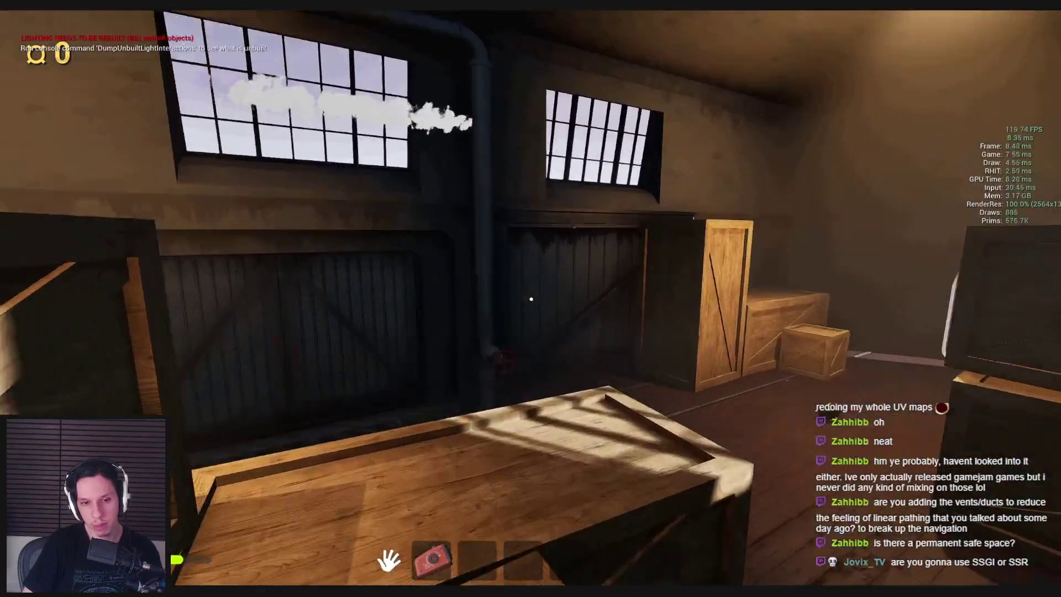
key(w)
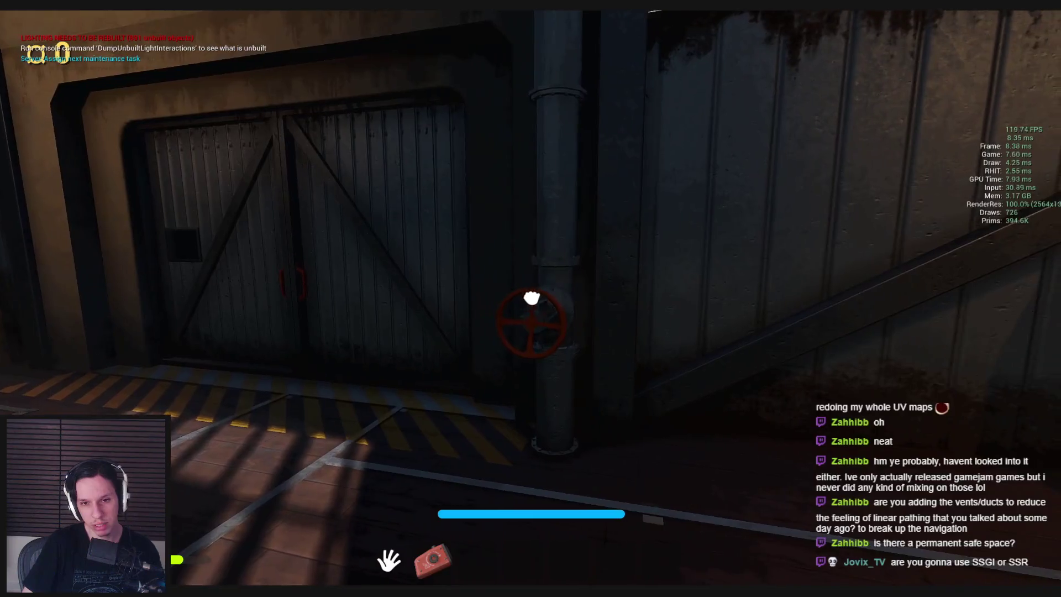
key(w)
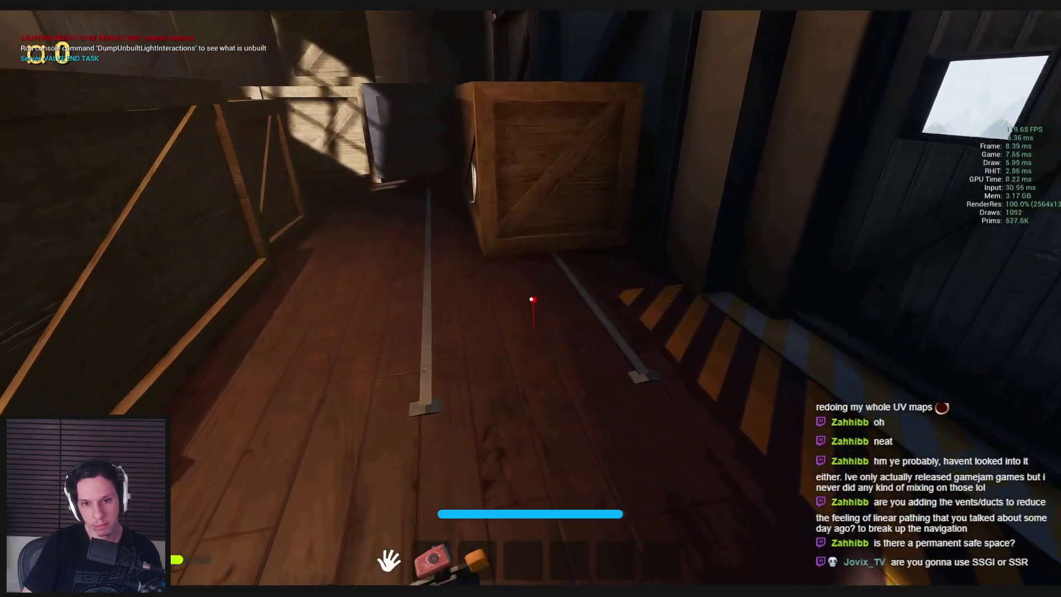
click(531, 298)
key(w)
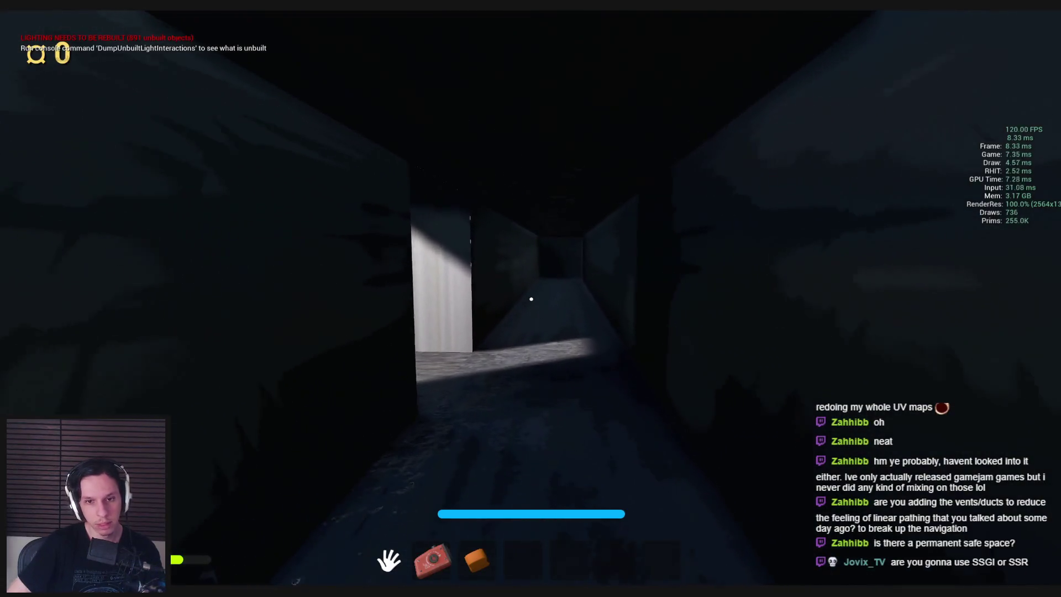
Crawl out to the outdoor catwalk twice via the vent, then walk past the blue character into the warehouse
key(w)
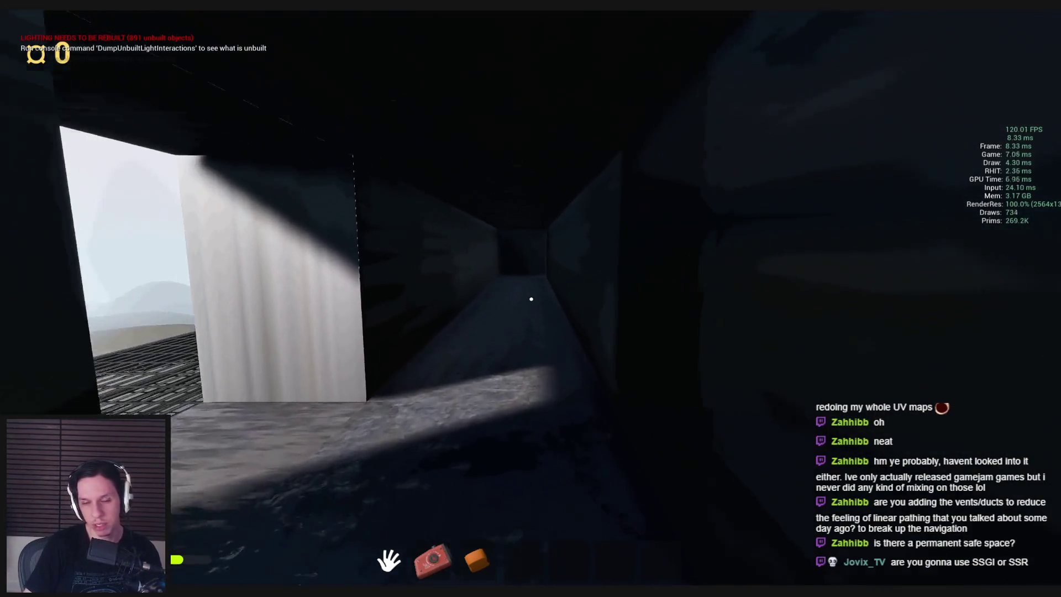
key(w)
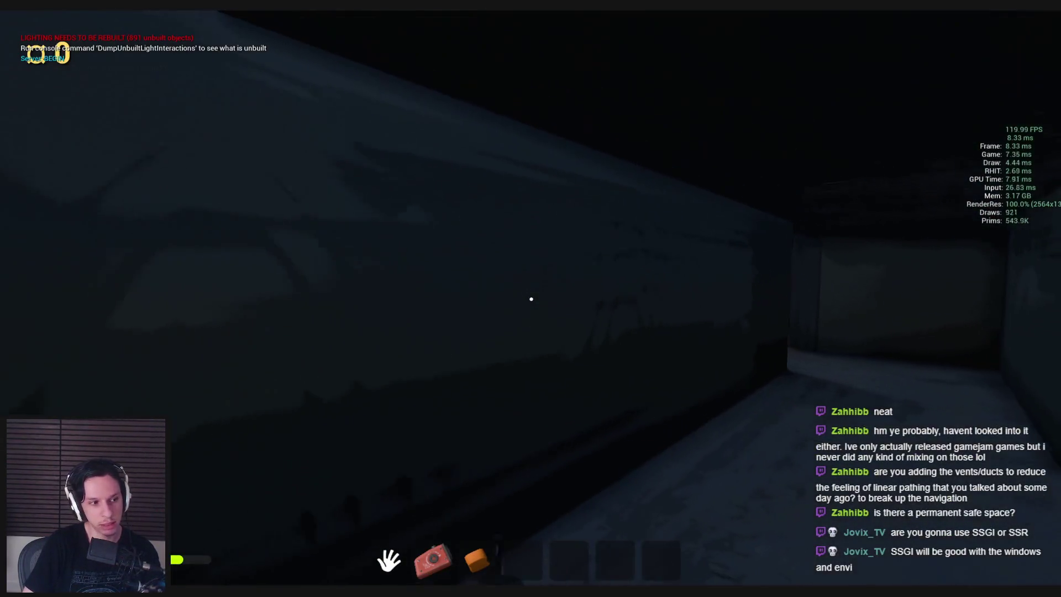
key(w)
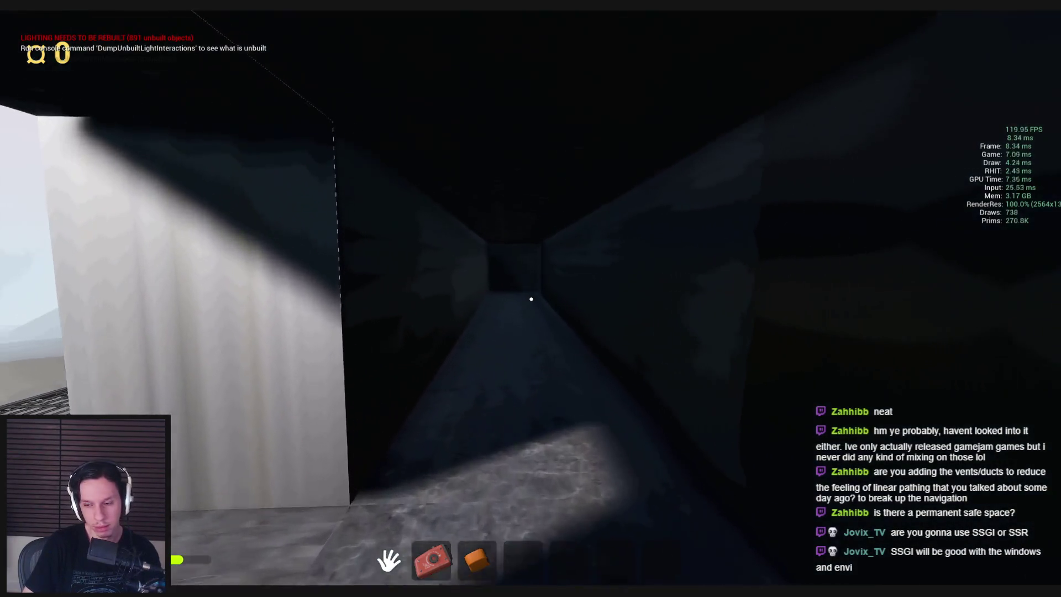
key(w)
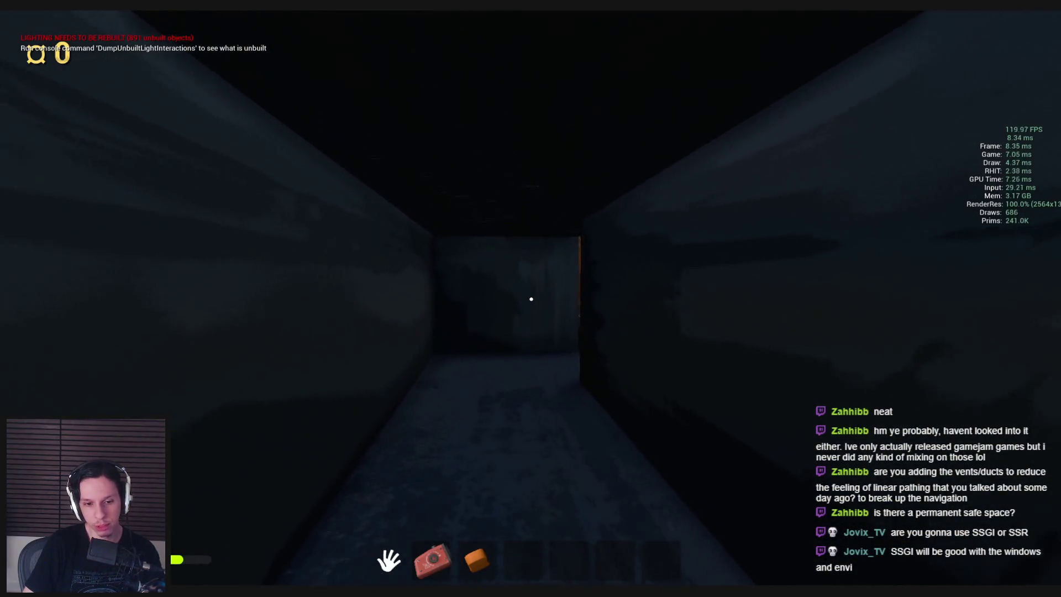
key(w)
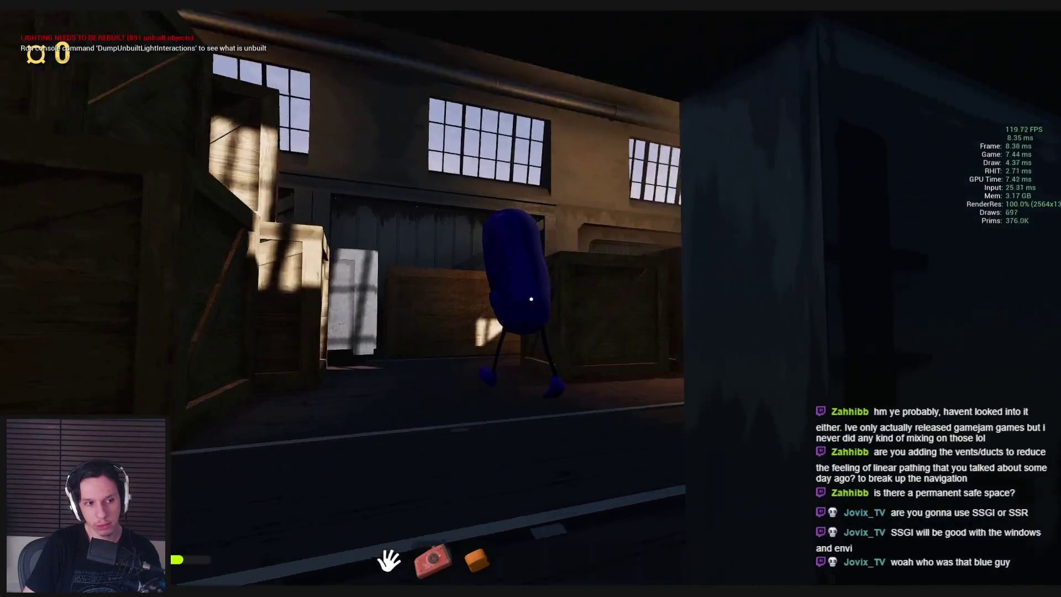
Follow the blue character and line up with the dark opening between the crates
key(w)
key(s)
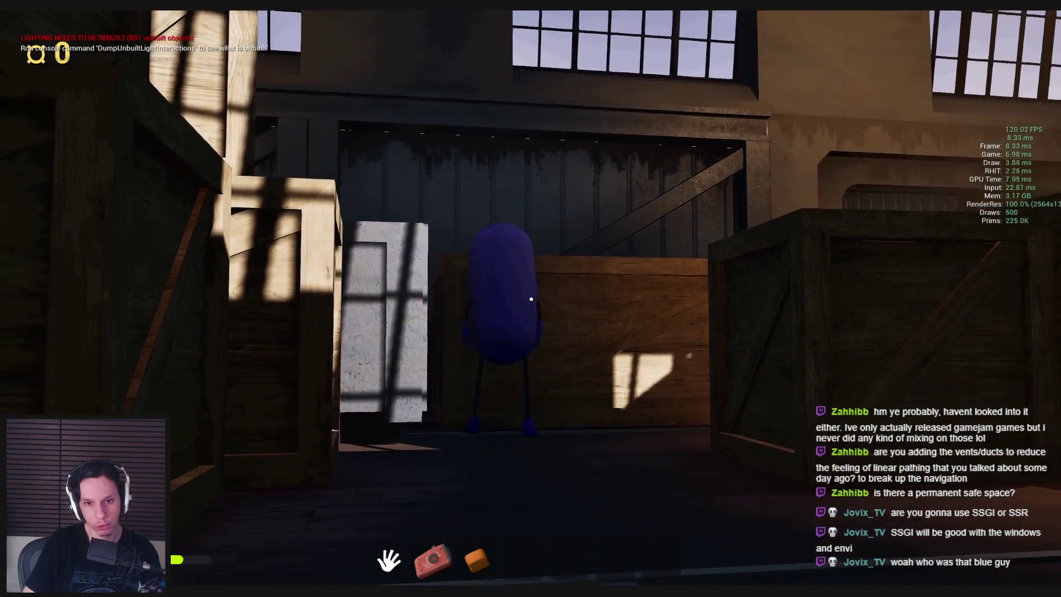
key(w)
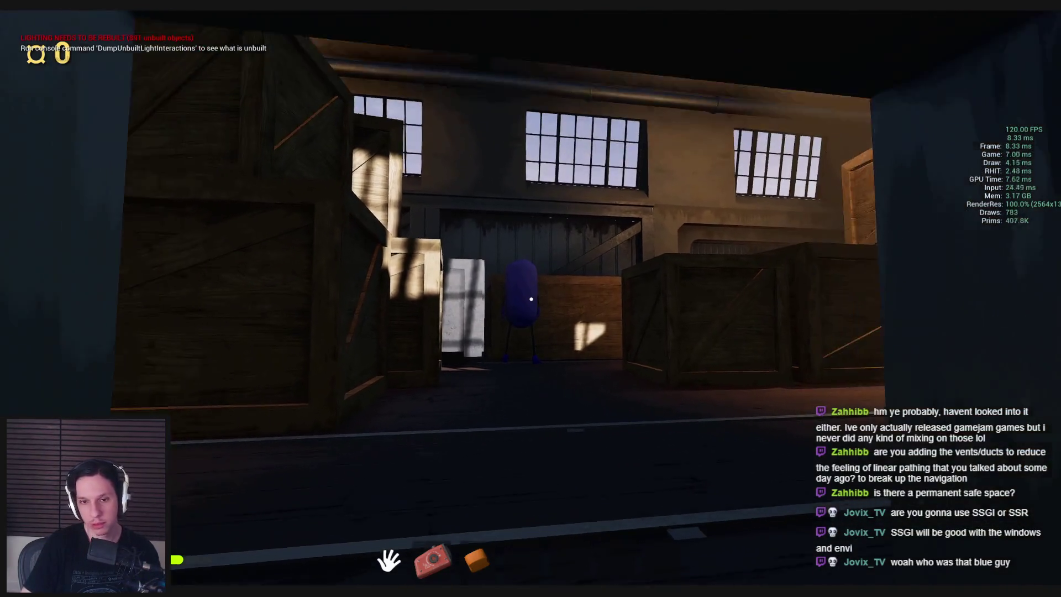
key(w)
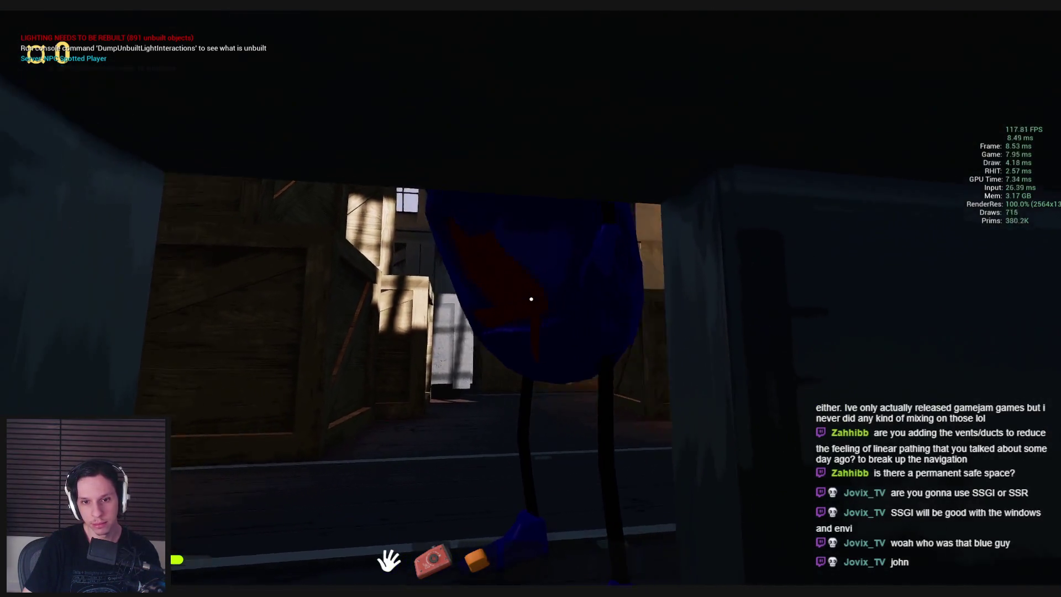
key(a)
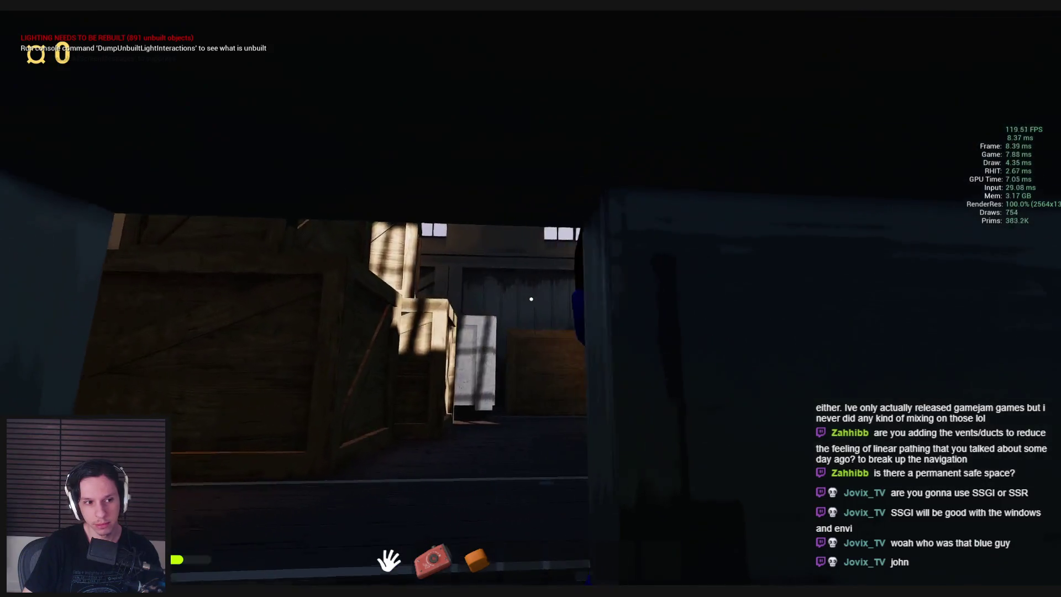
key(w)
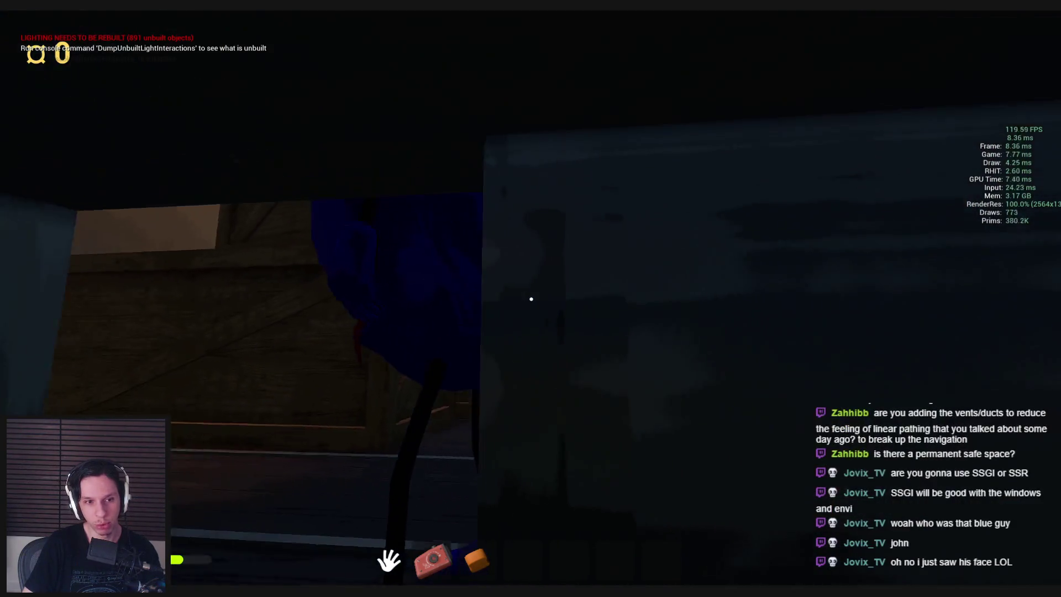
Crawl the vent to the outdoor walkway, interact with the train hull, and return to the crate room
mouse_move(531, 299)
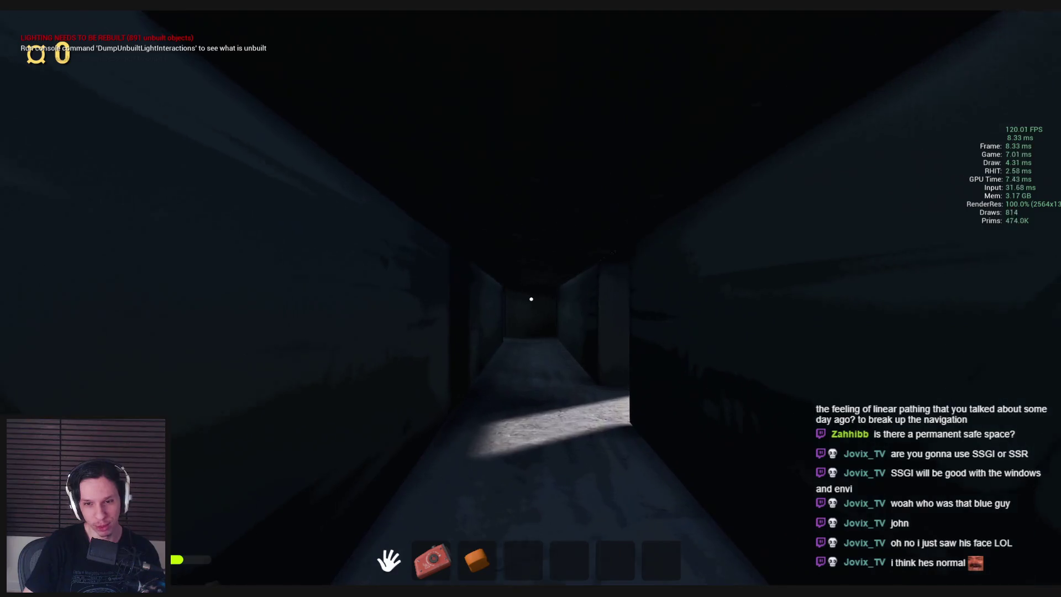
key(w)
key(w)
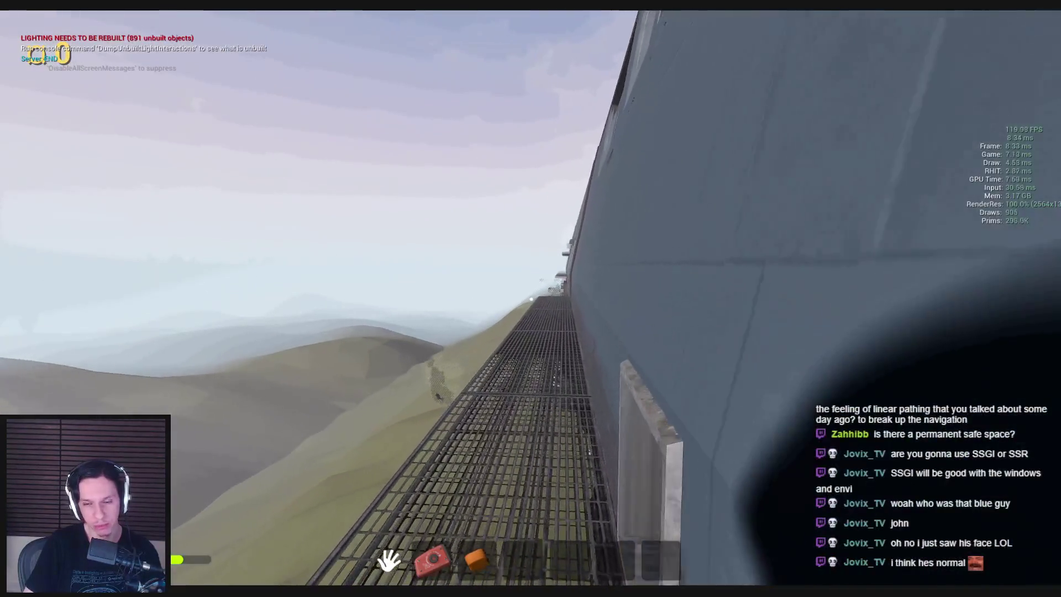
click(531, 299)
key(w)
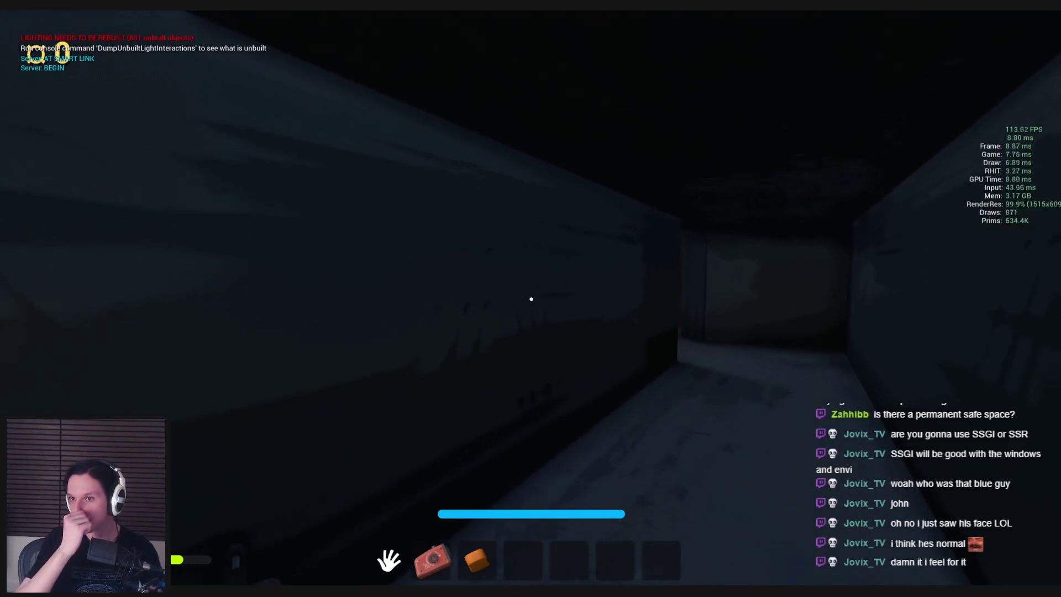
key(w)
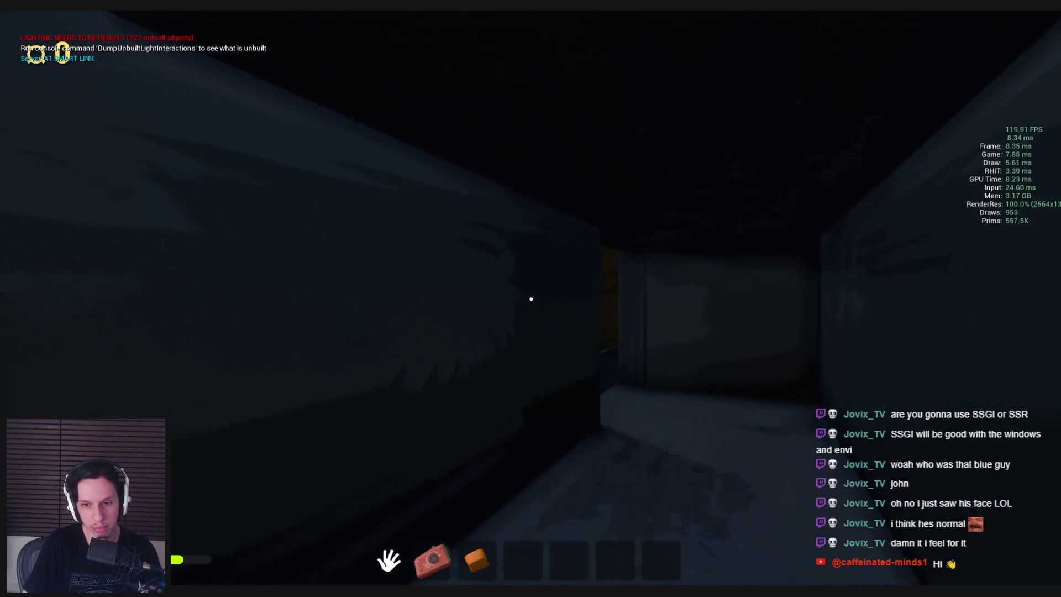
Walk past the crates, open the door onto the outdoor catwalk, and come back
key(w)
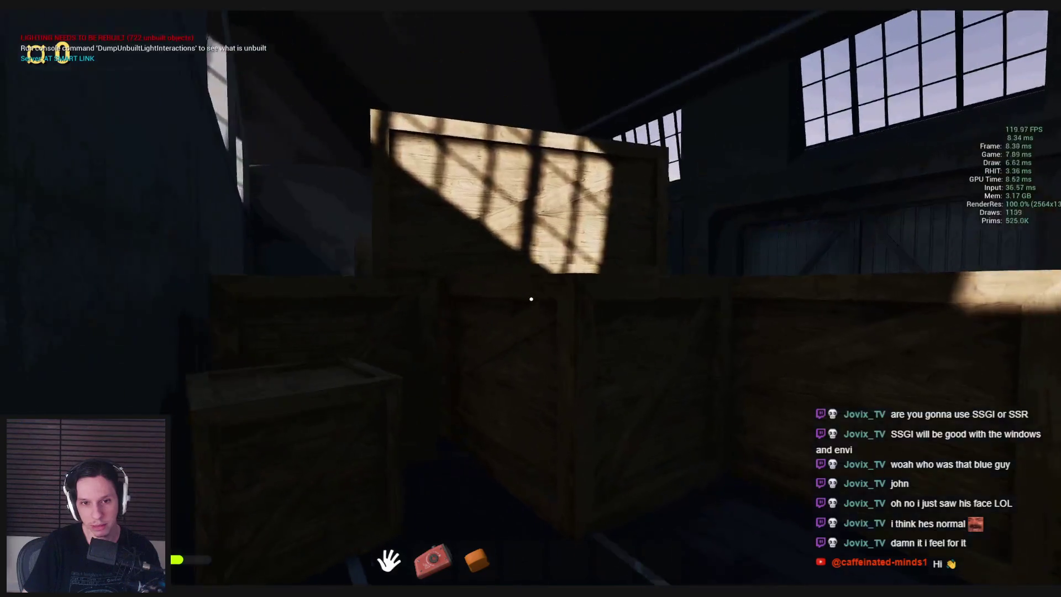
key(w)
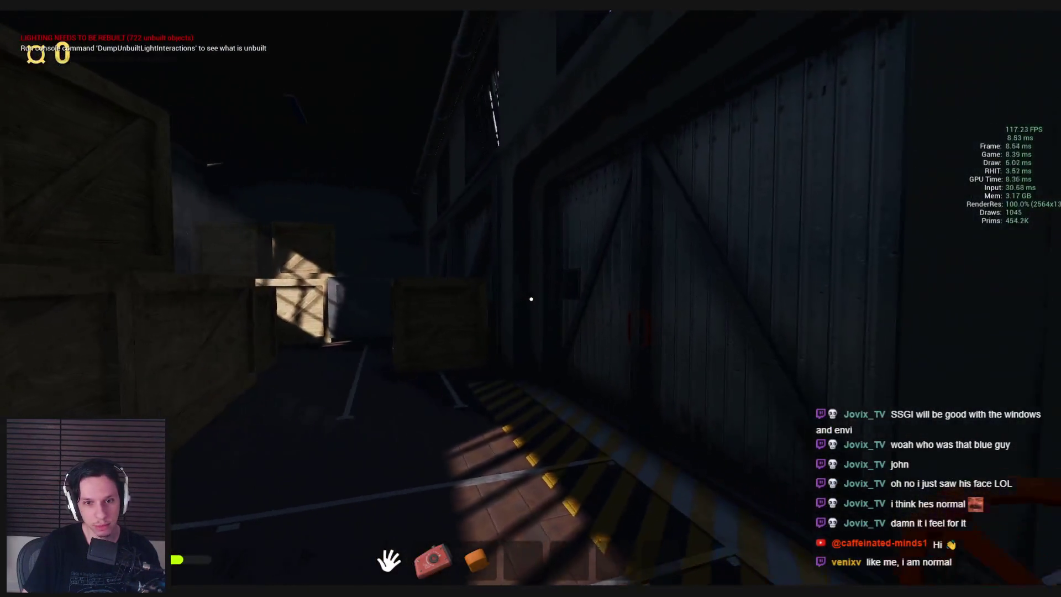
click(509, 297)
key(w)
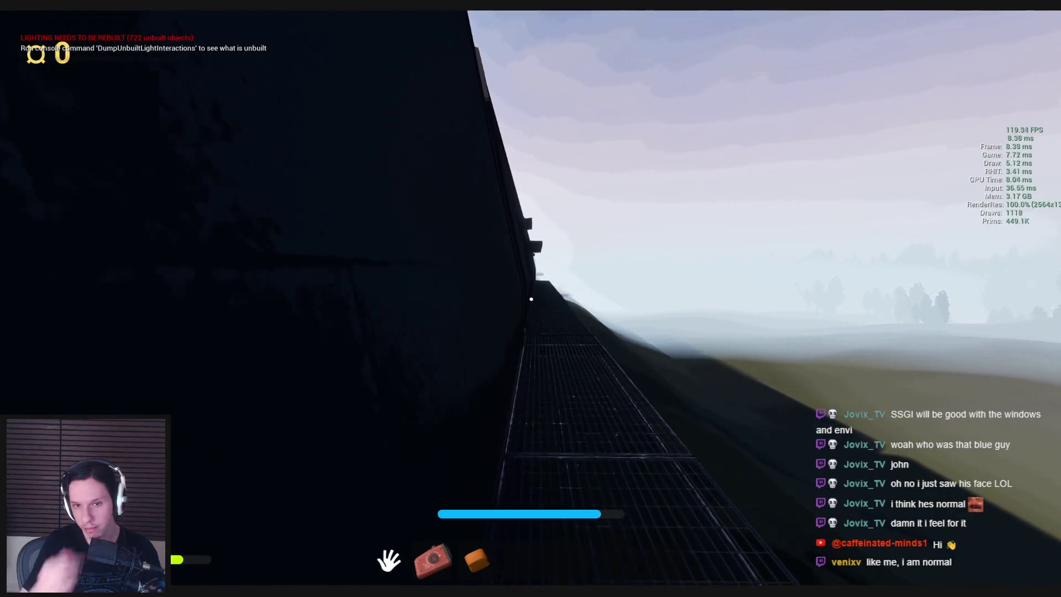
key(w)
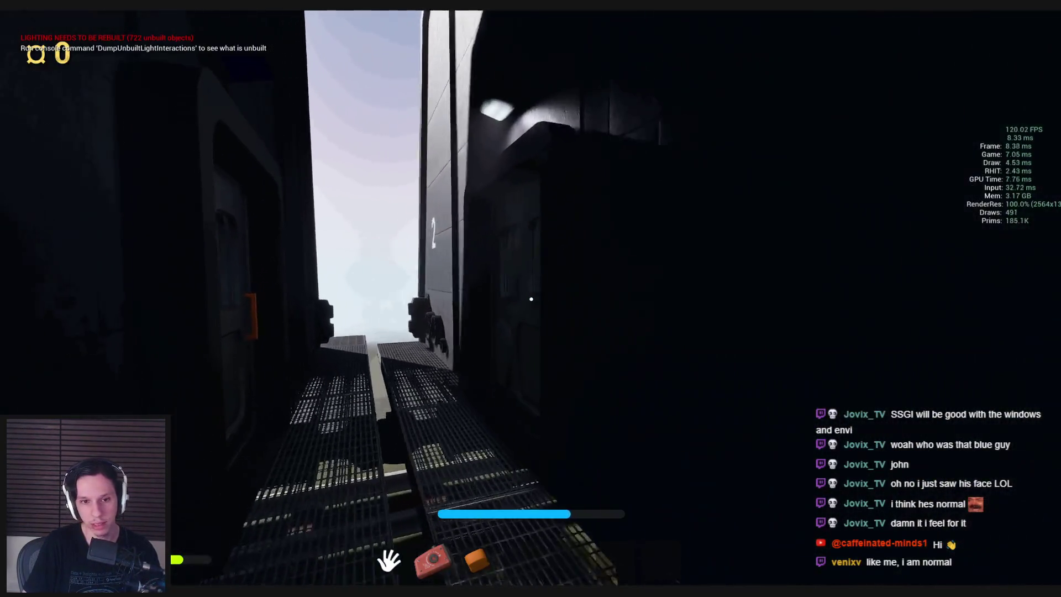
Walk down the red-carpeted carriage and open its end door into the office car
key(w)
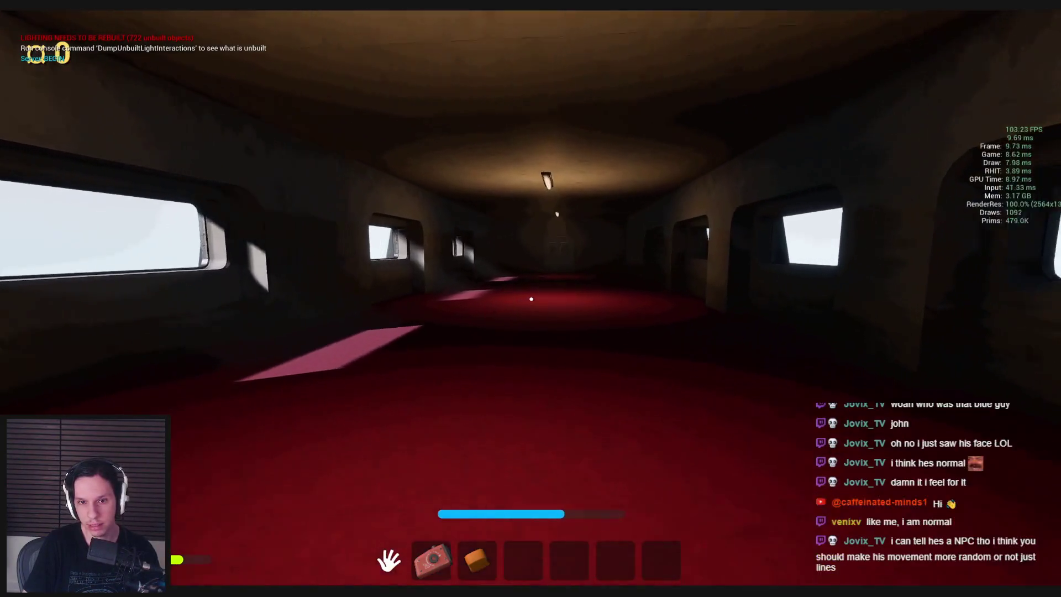
key(w)
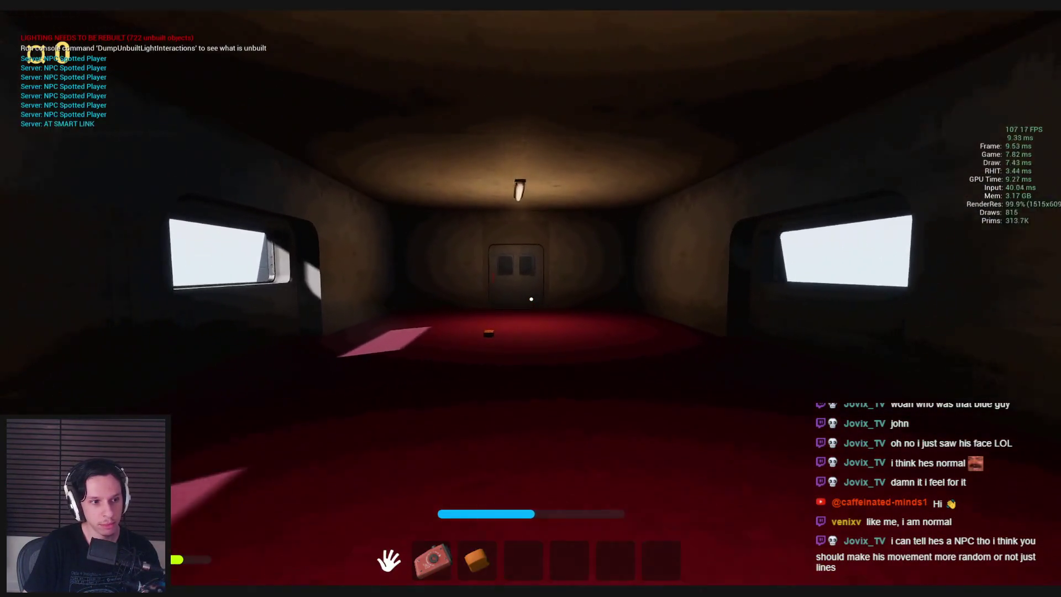
key(w)
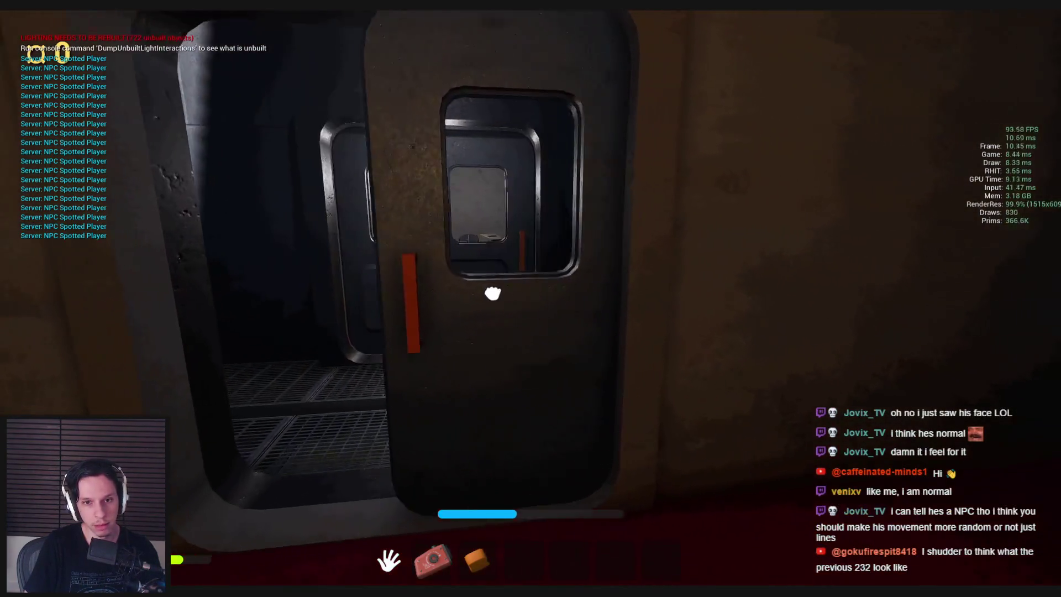
key(w)
click(581, 315)
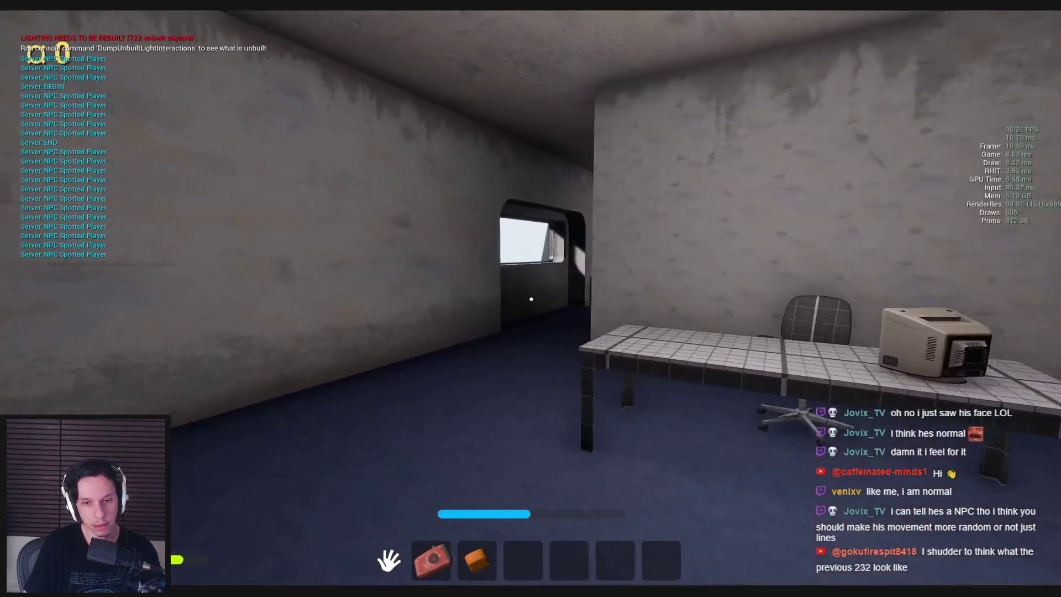
Cross the office car along the glass offices and enter the cargo car's dark passage
key(w)
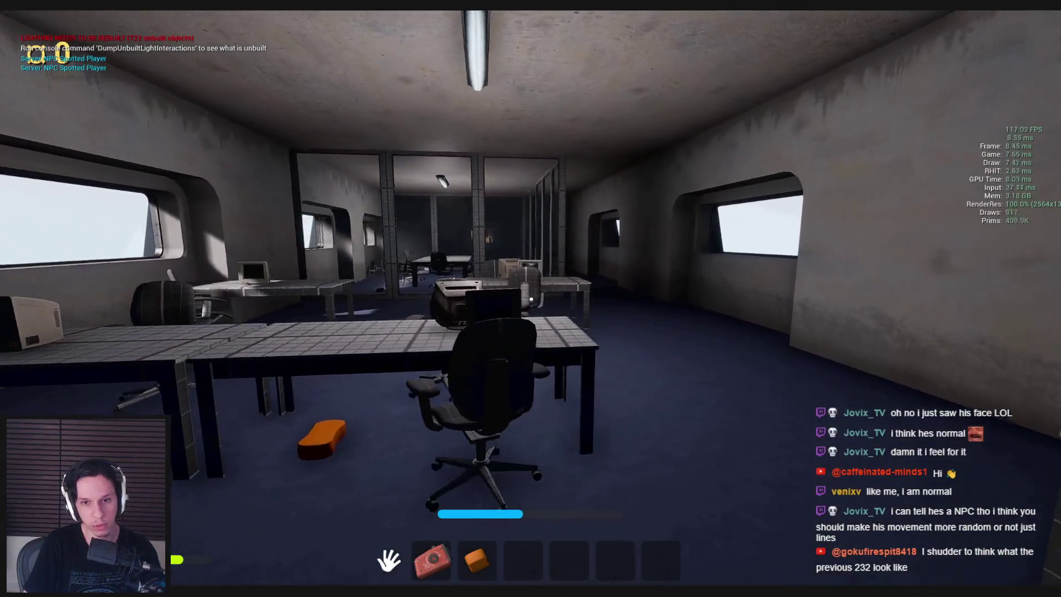
key(w)
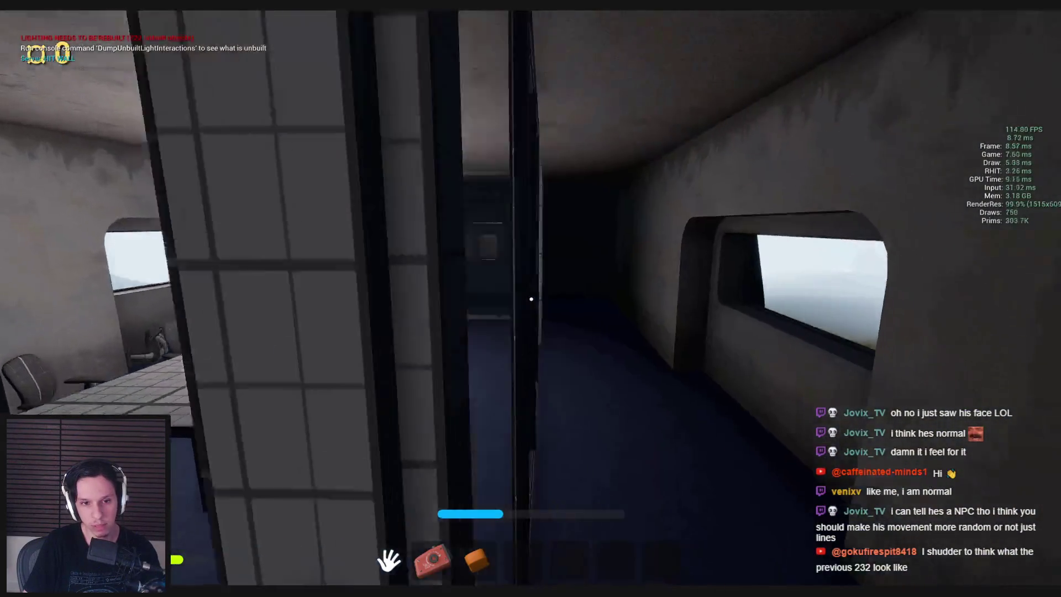
key(w)
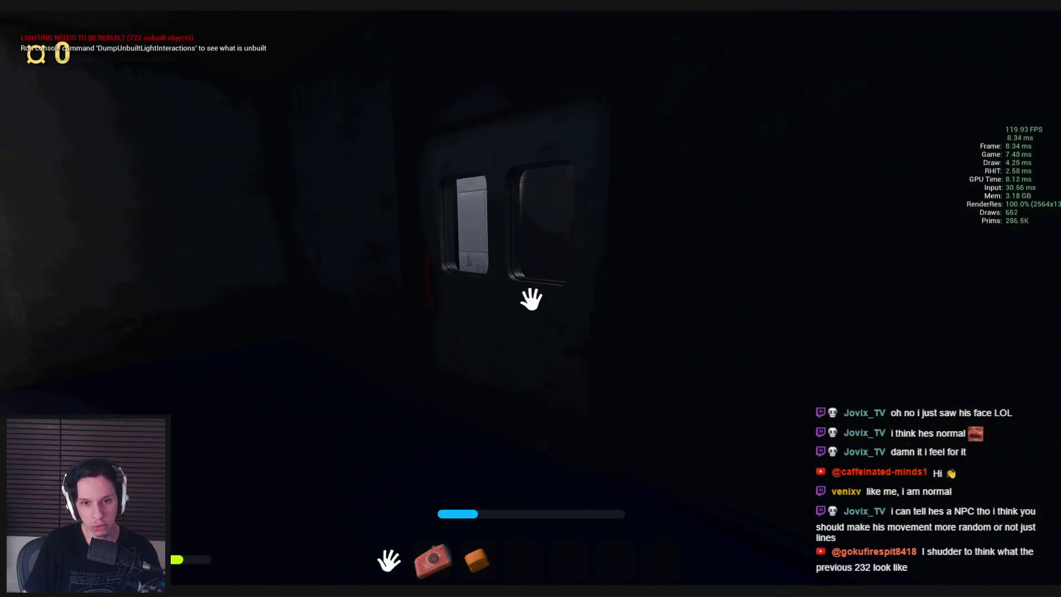
key(w)
click(530, 299)
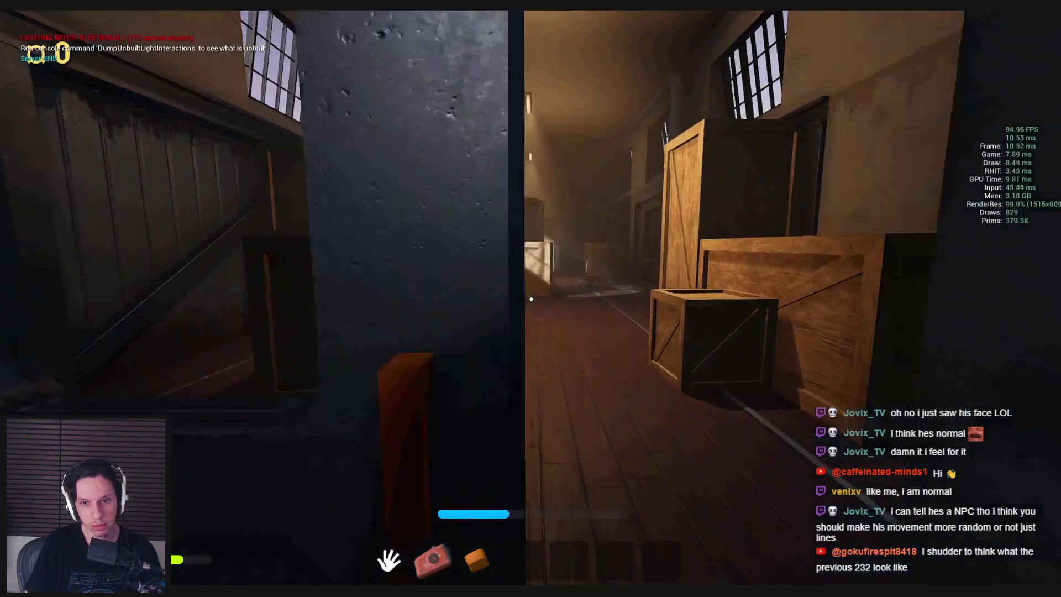
key(w)
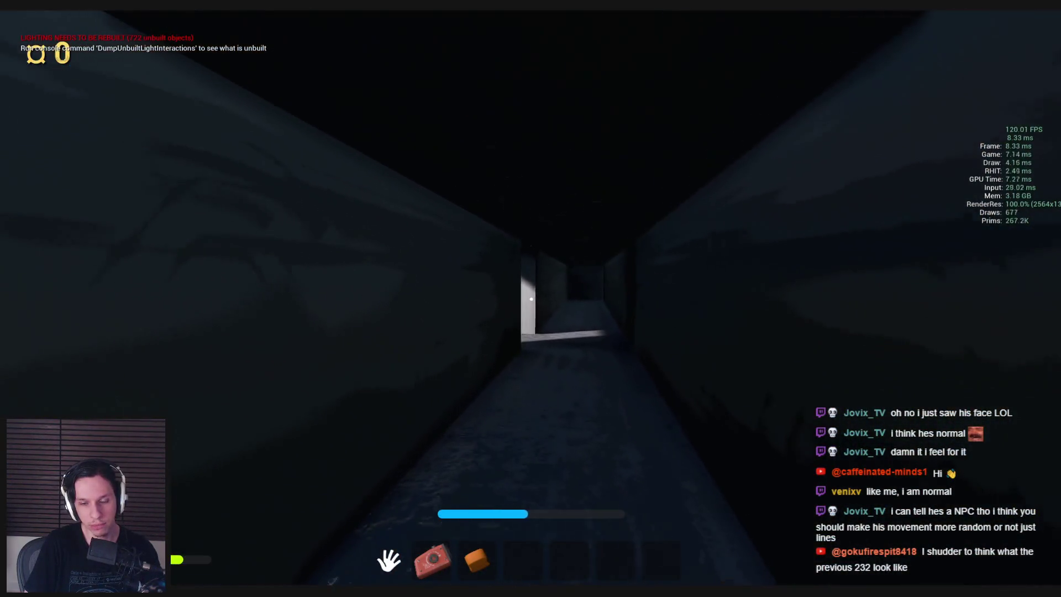
Go out to the catwalk and back, cross the crate room, and open the red carriage door
key(w)
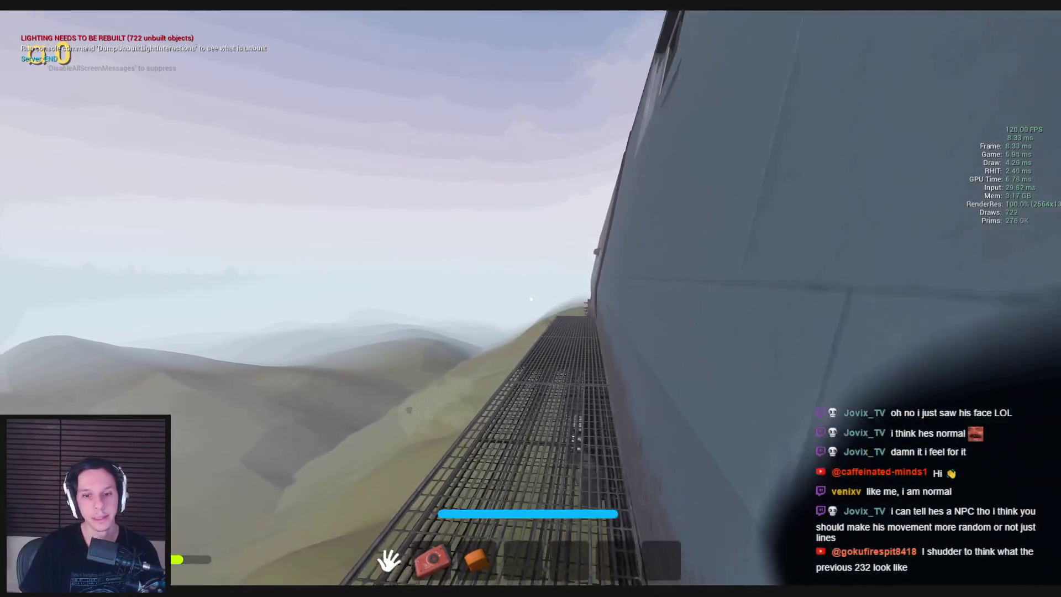
key(w)
key(w)
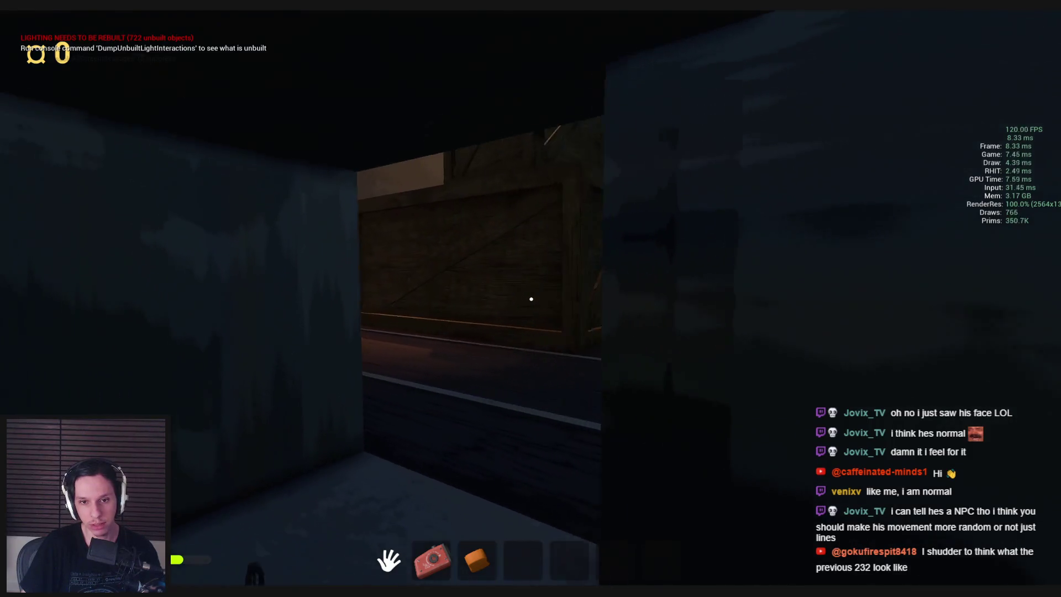
key(w)
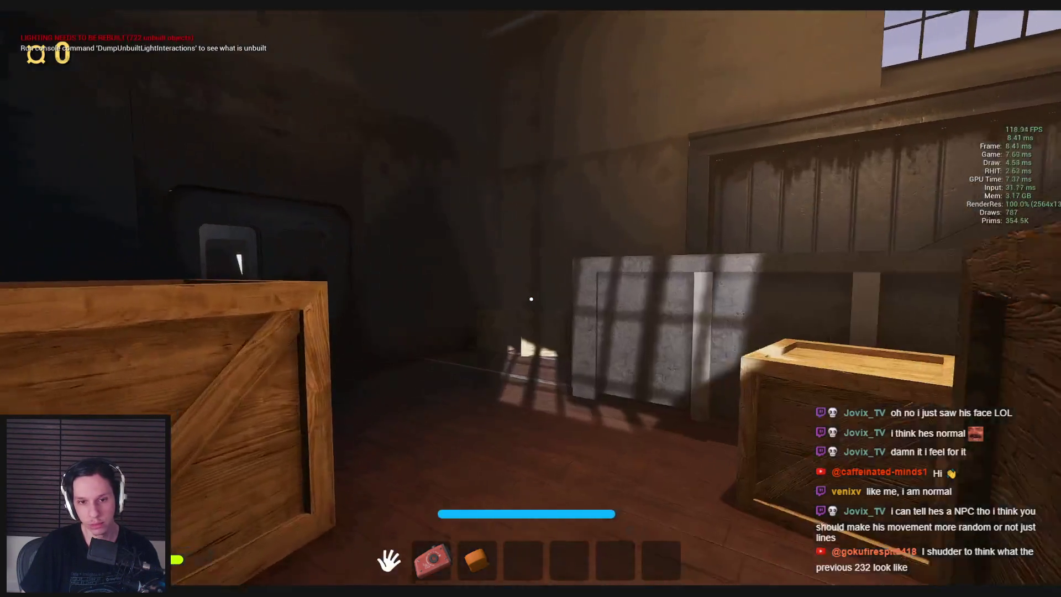
key(w)
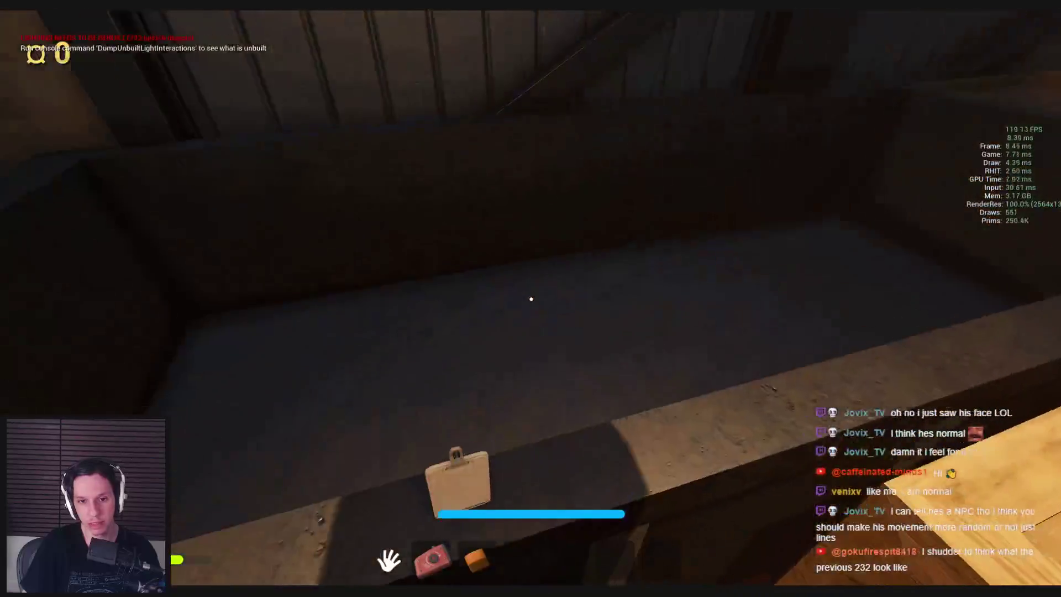
key(w)
key(w)
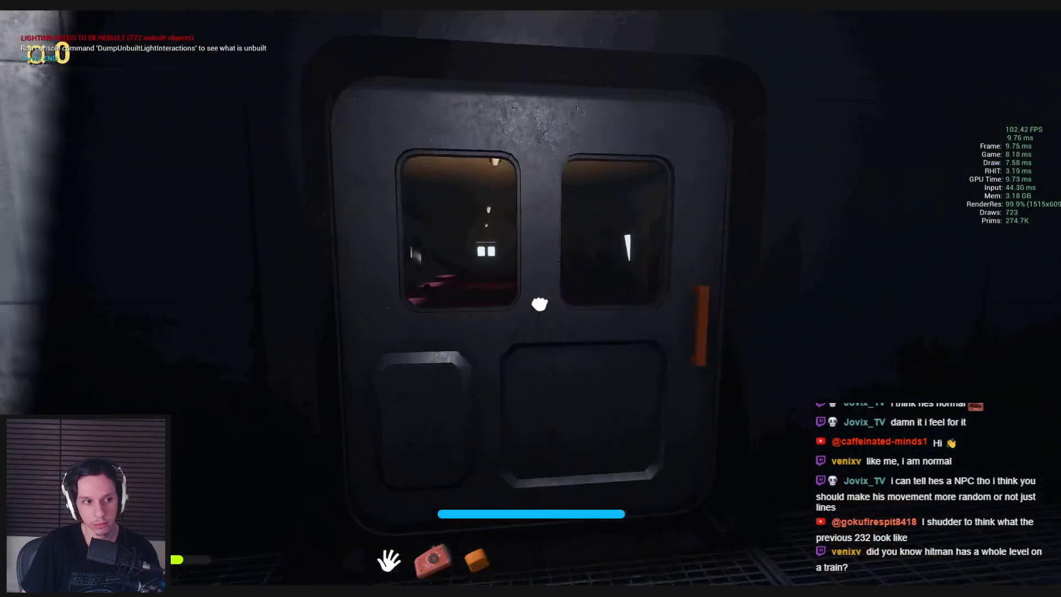
click(530, 301)
key(w)
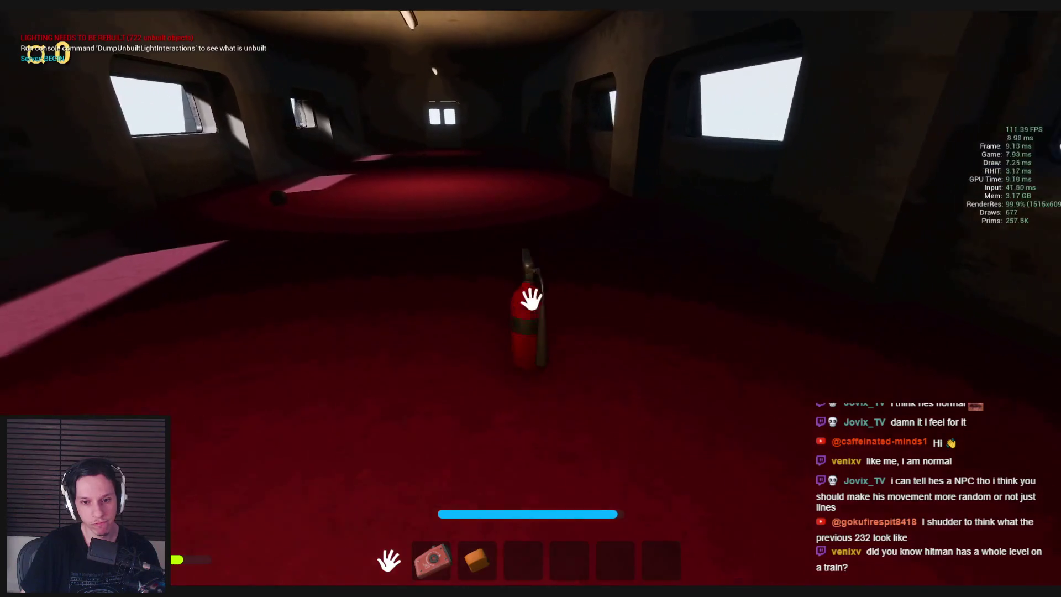
Pick up the fire extinguisher, dark ball and small device, then walk toward the far door
click(532, 299)
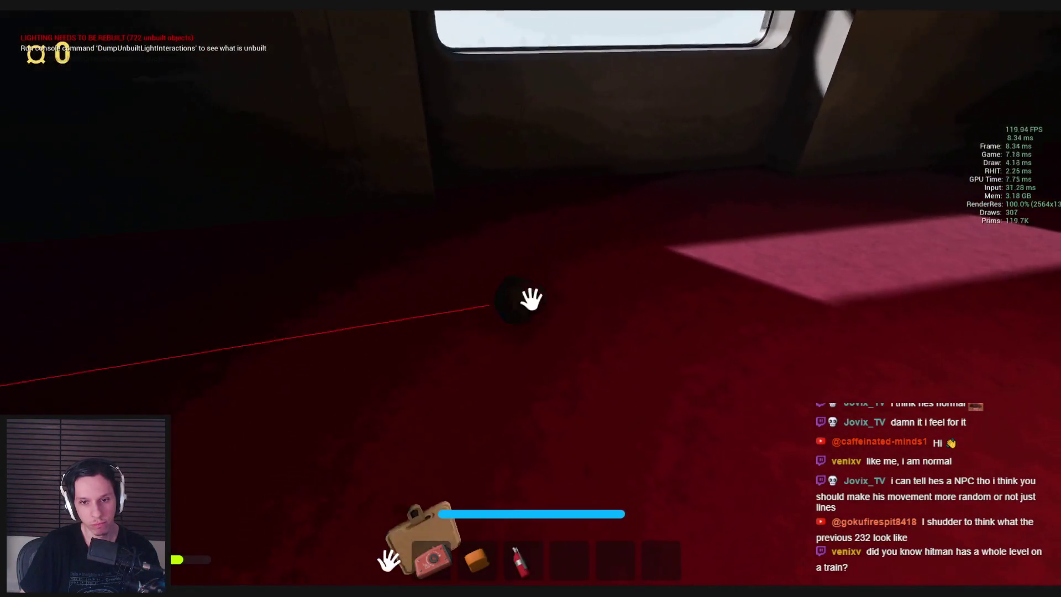
click(531, 299)
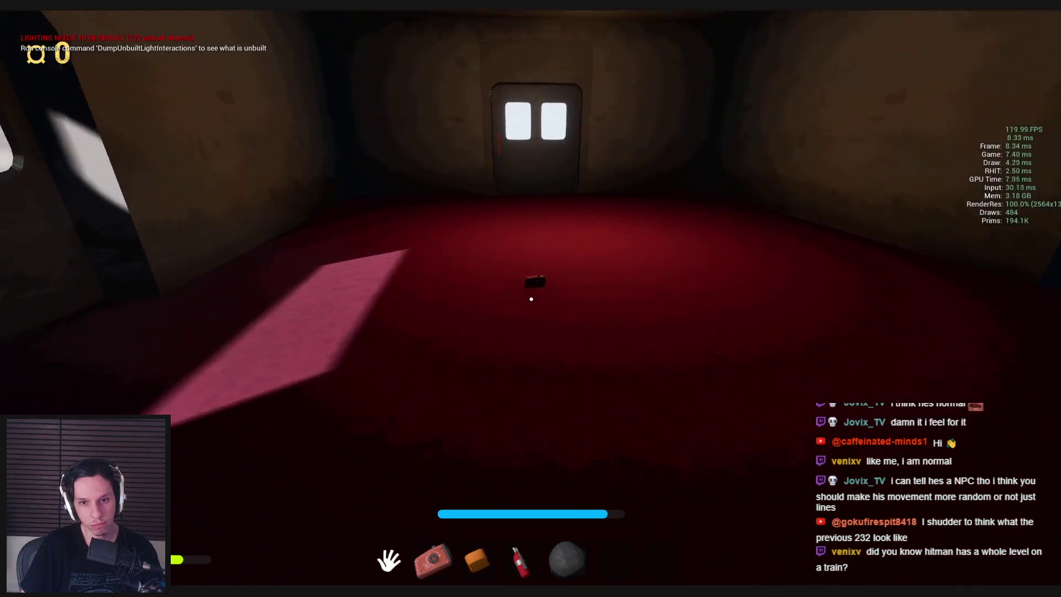
click(531, 299)
key(w)
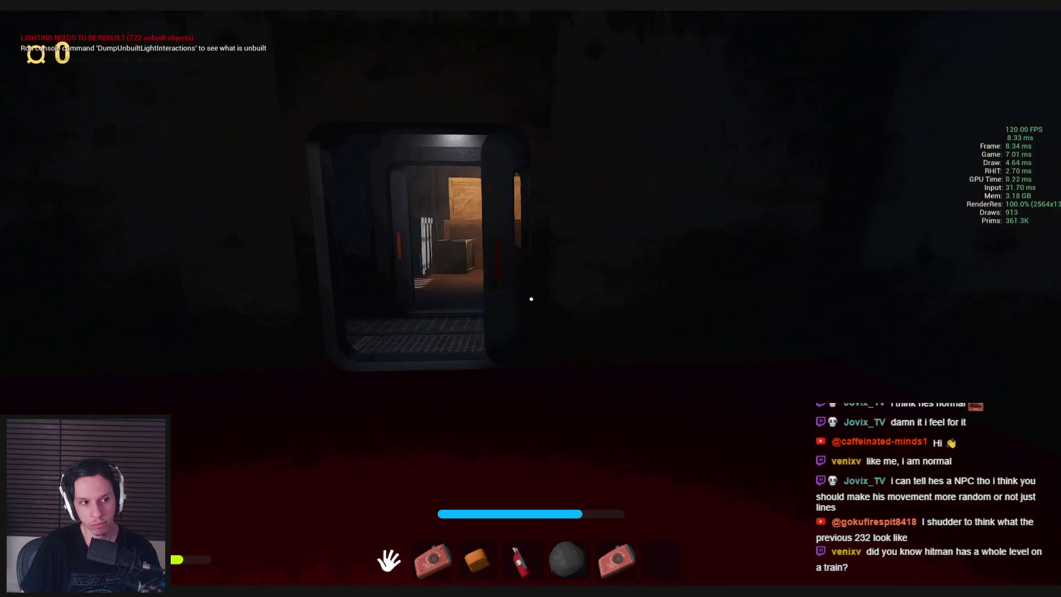
Walk through the crate-filled cargo car and out the open train door onto the walkway
key(w)
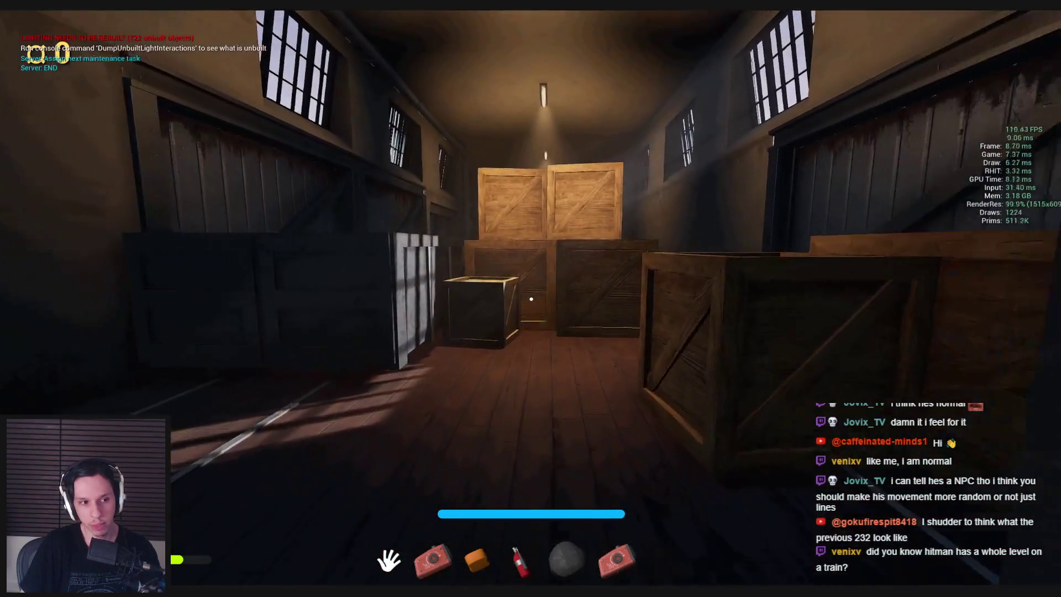
key(w)
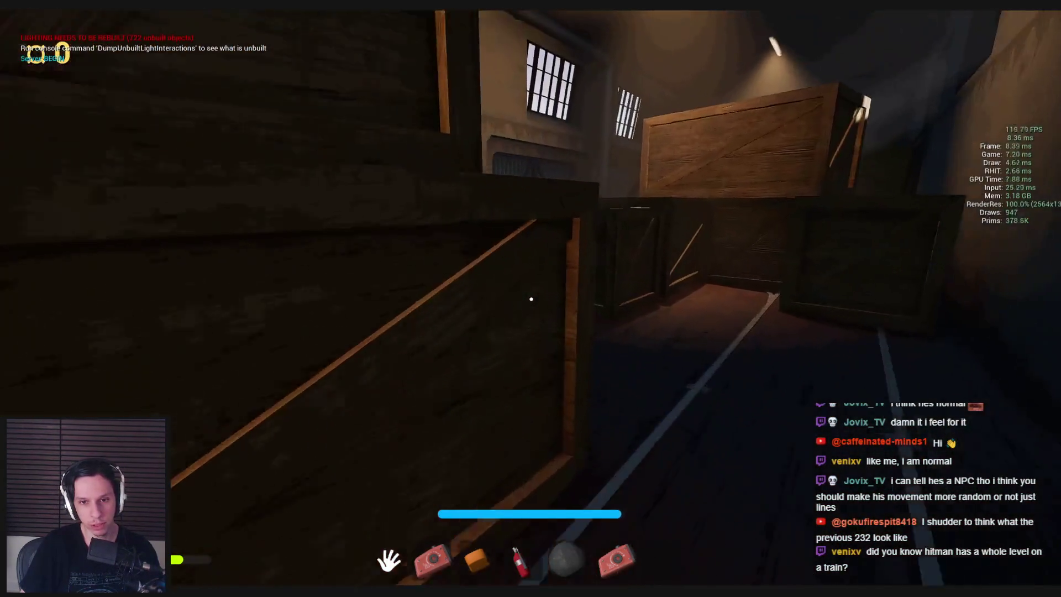
key(w)
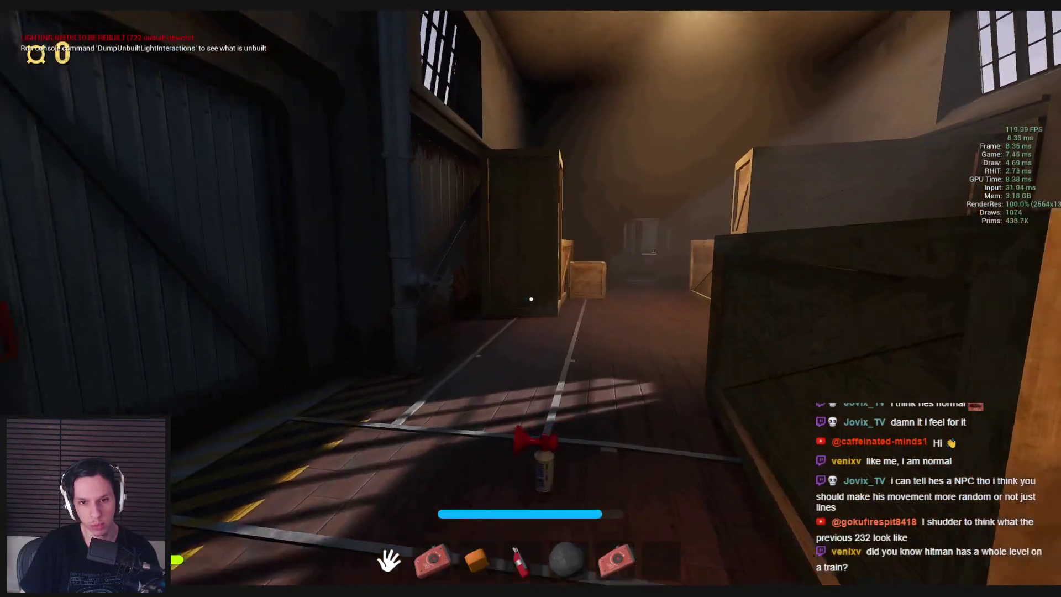
key(w)
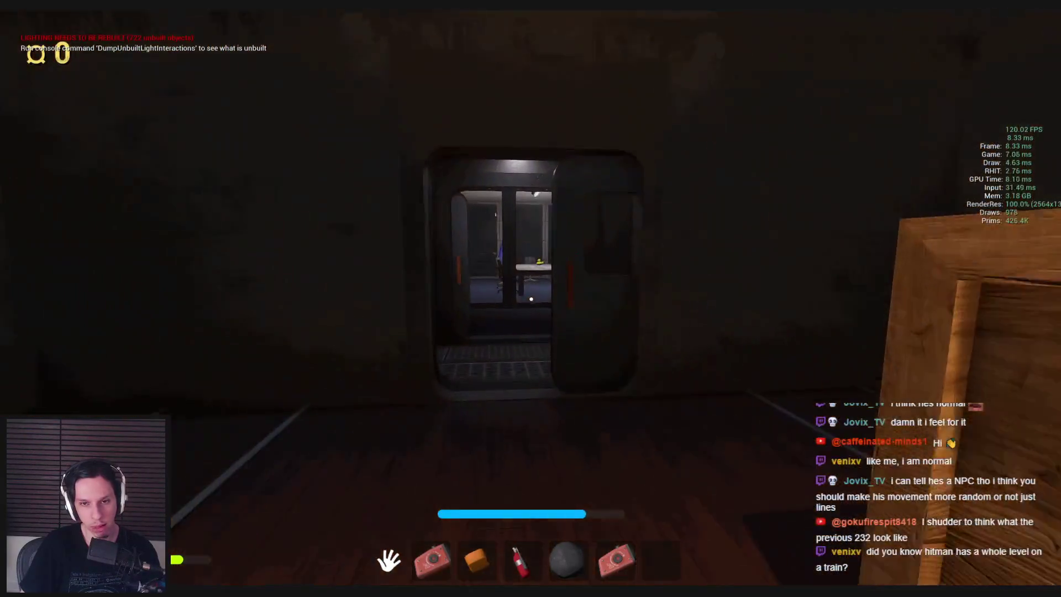
key(w)
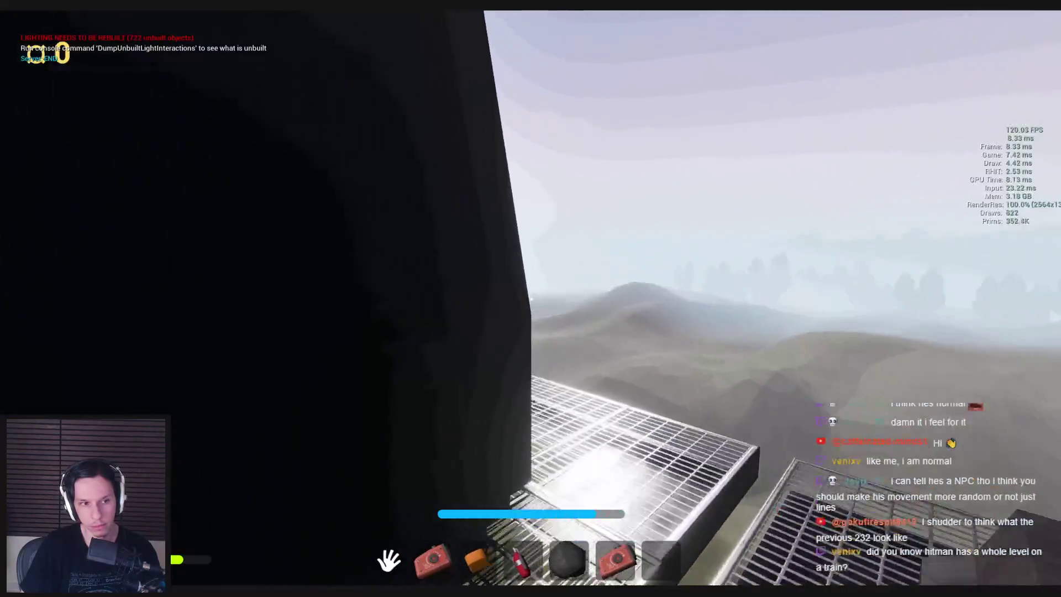
Follow the walkway alongside the train, walk down the red-carpeted carriage, and open the cargo car door
key(w)
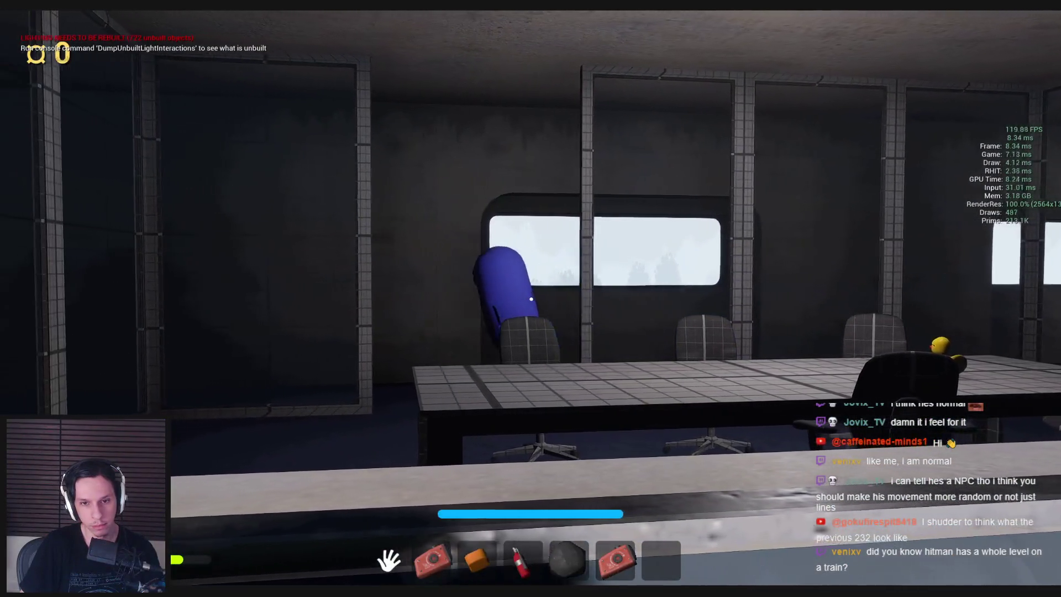
key(w)
key(w)
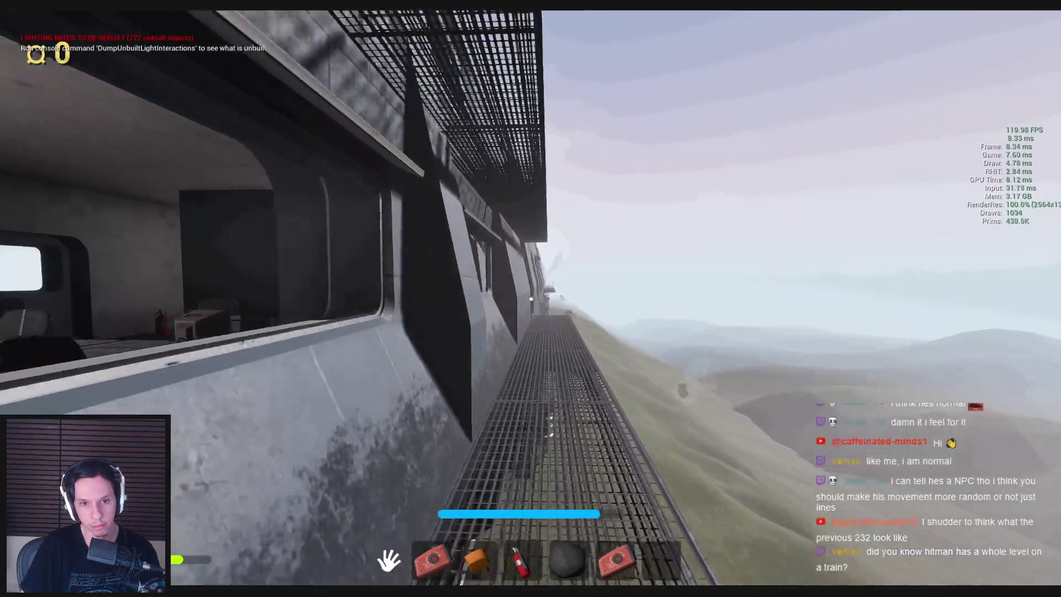
key(w)
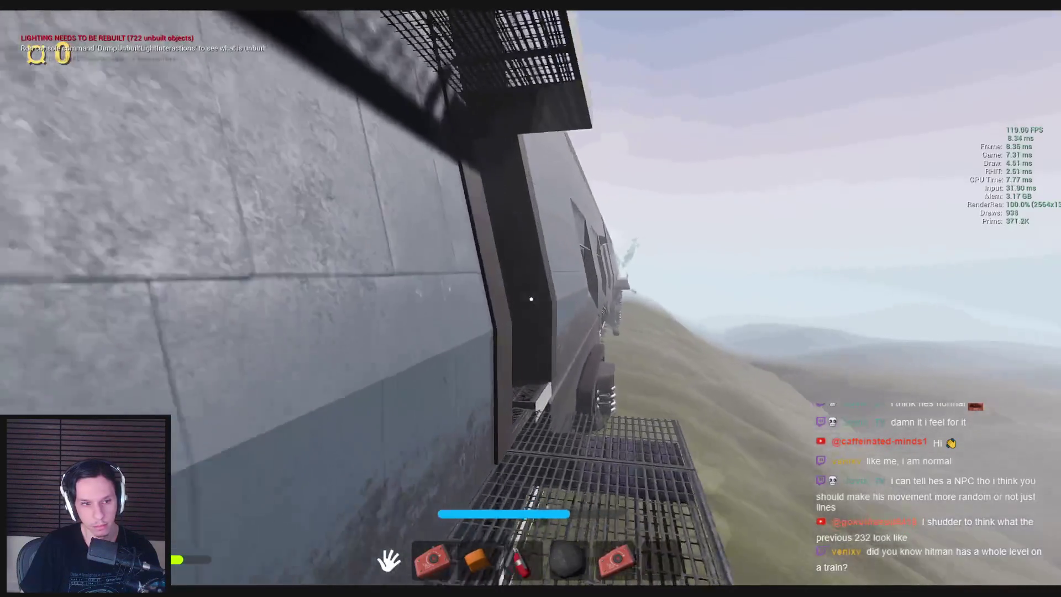
key(w)
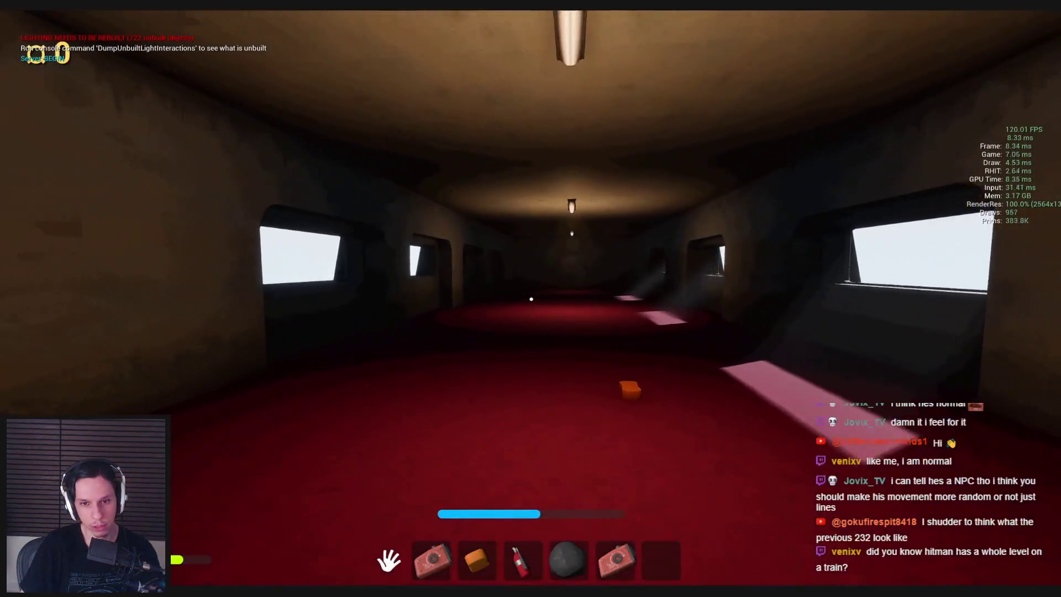
key(w)
key(w)
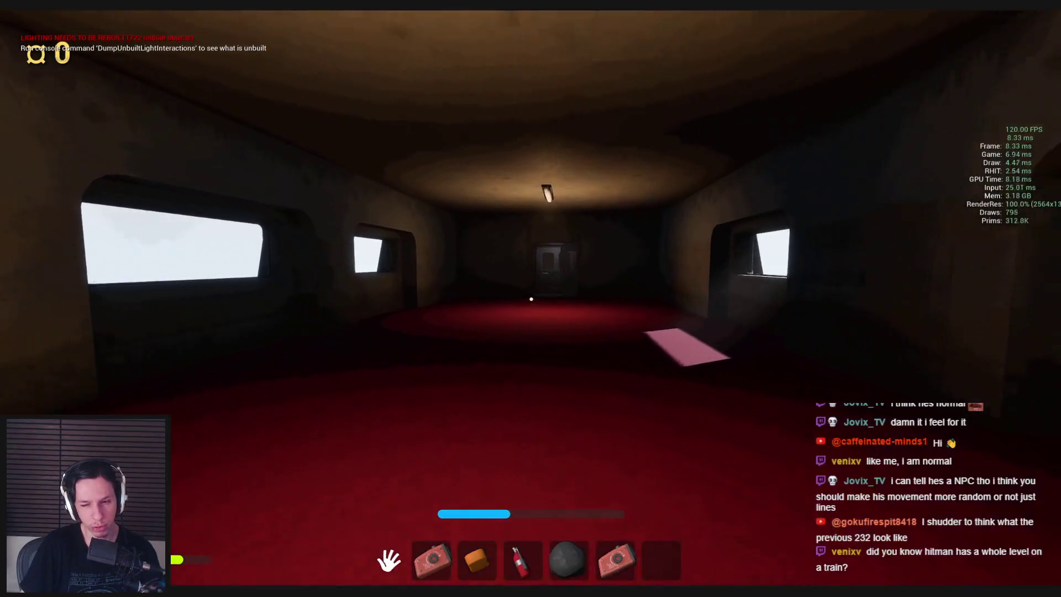
key(w)
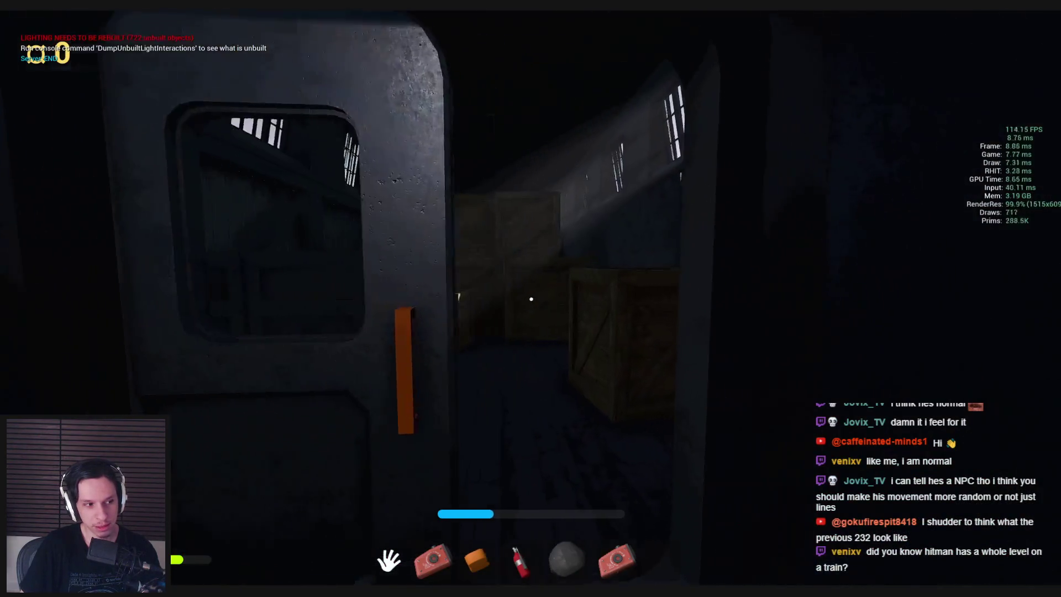
click(531, 299)
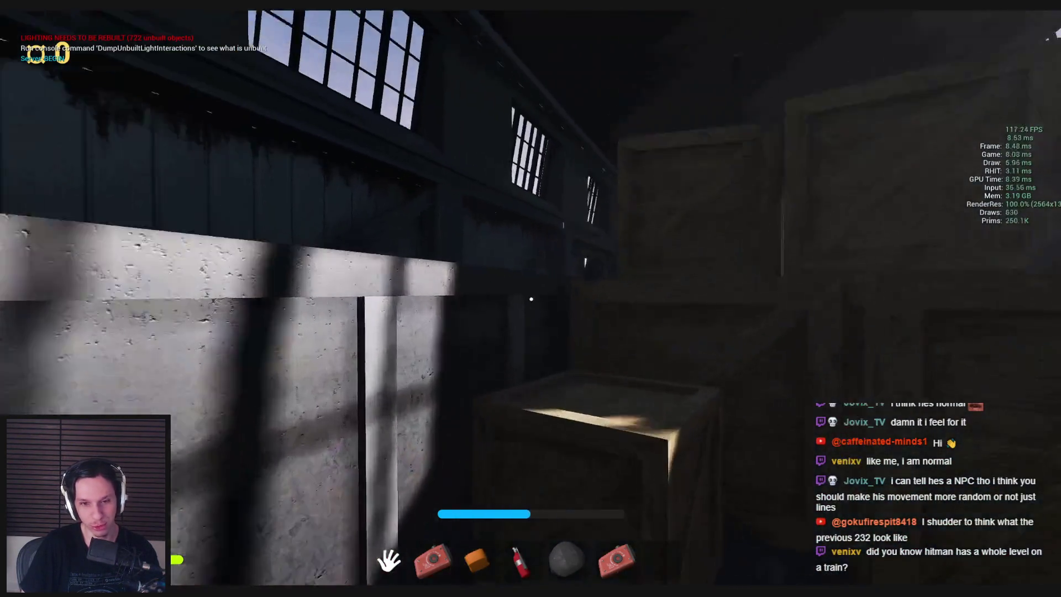